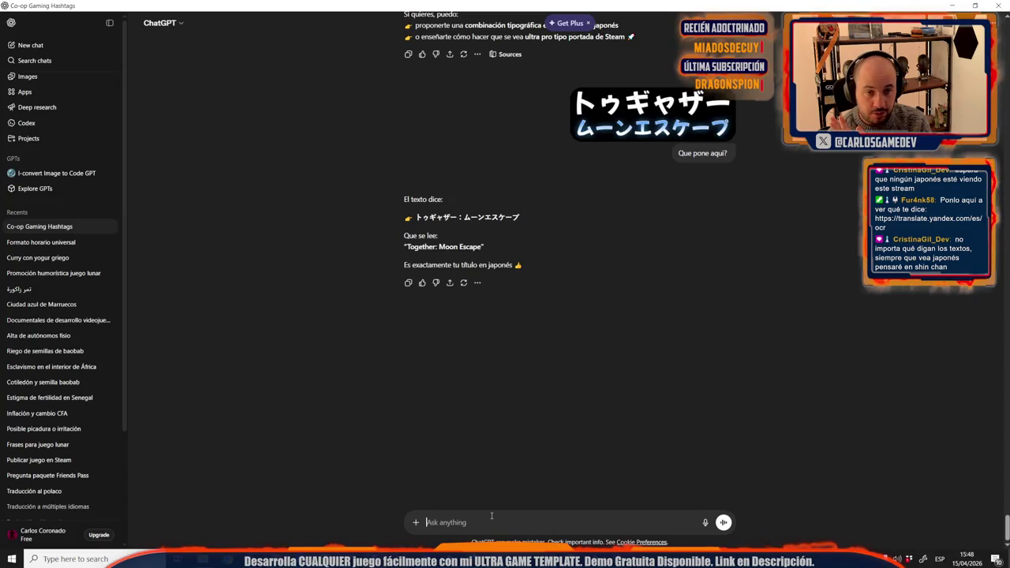
Step: Minimize the ChatGPT window holding the Together: Moon Escape translation to reveal the LogoFull.png document
left_click(491, 516)
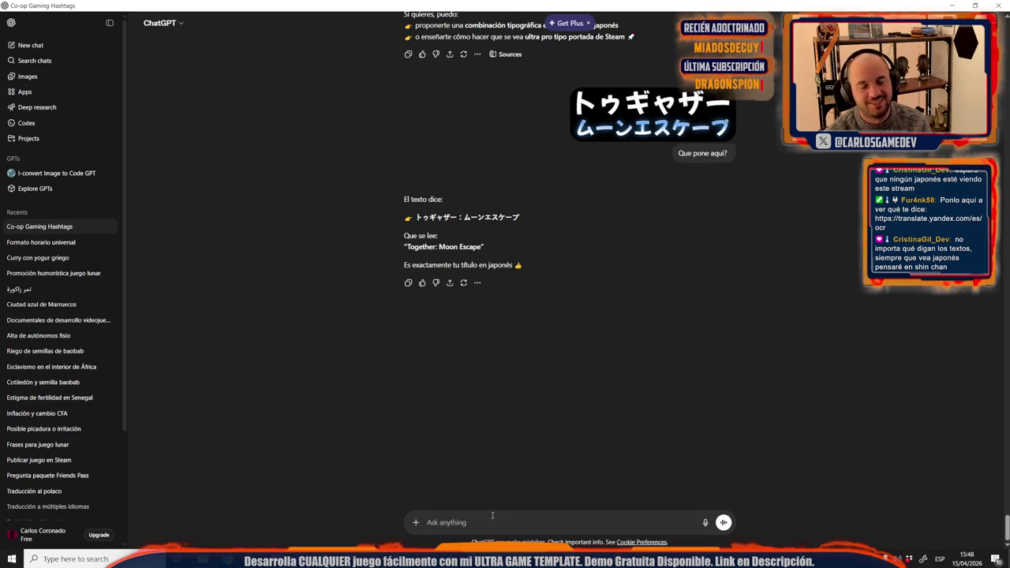
left_click(966, 4)
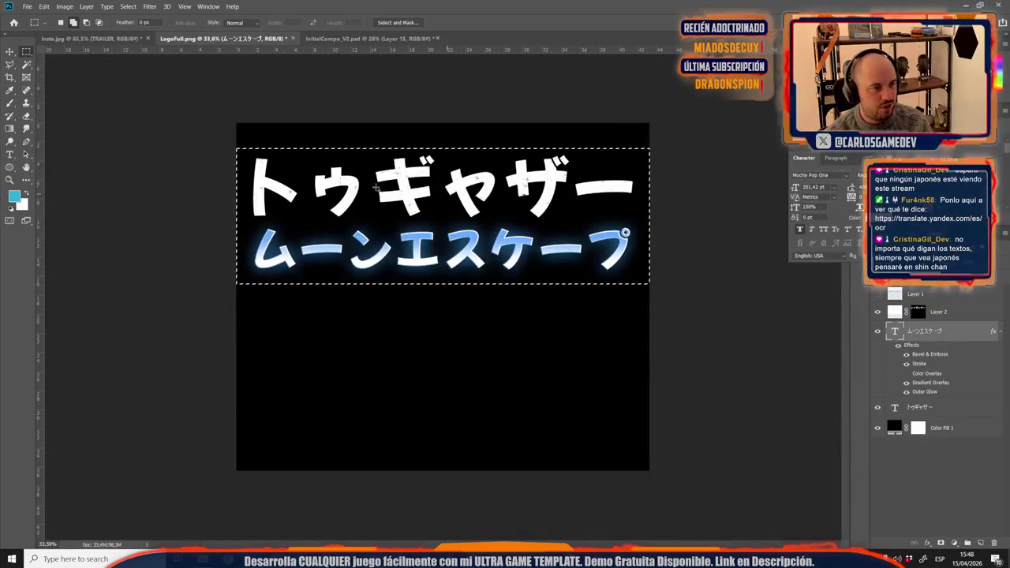
Step: Crop LogoFull.png tightly around both Japanese title lines and hide the Color Fill 1 black background
key("ctrl+d")
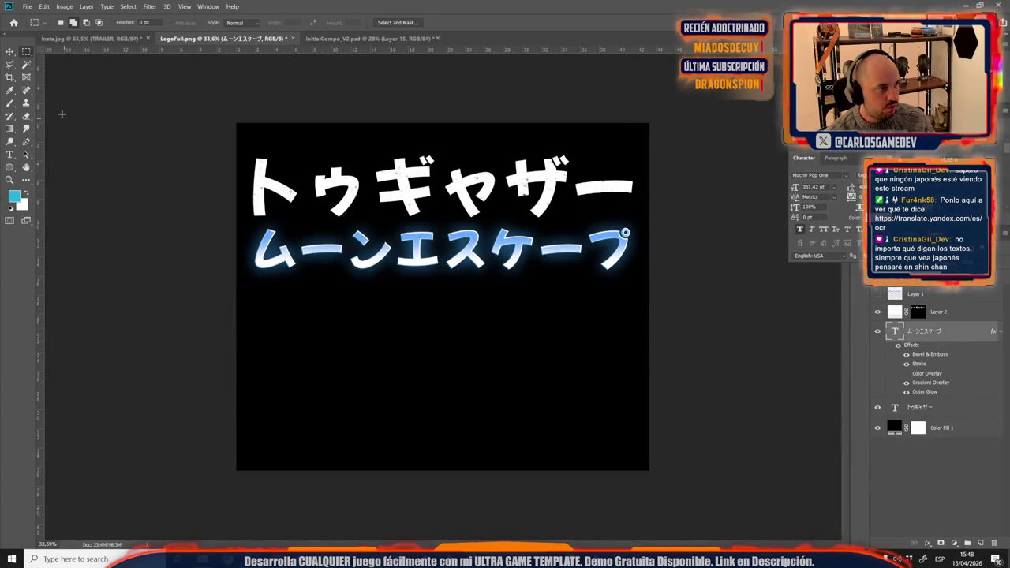
left_click(12, 78)
left_click_drag(452, 126, 451, 147)
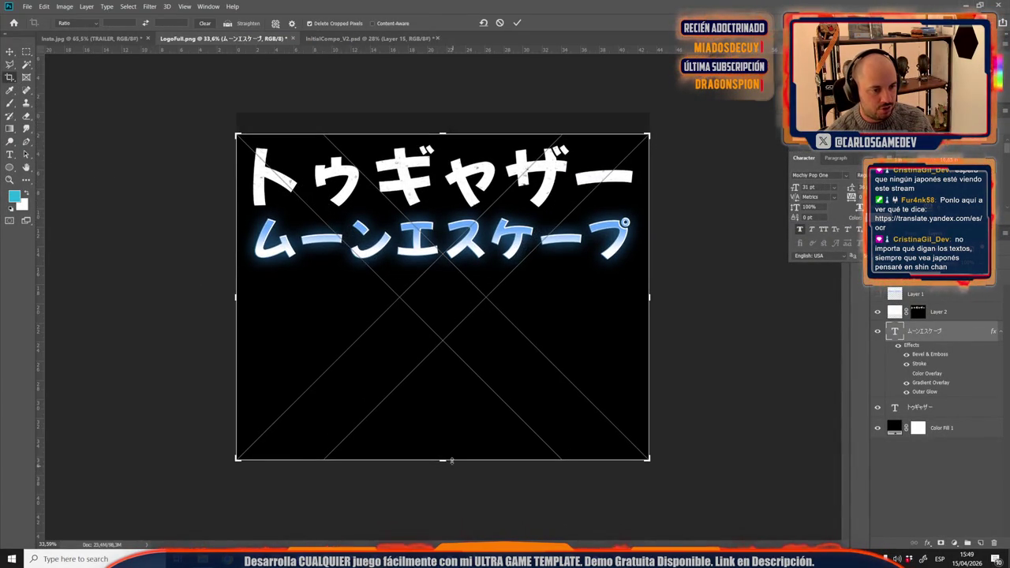
left_click_drag(451, 464, 469, 368)
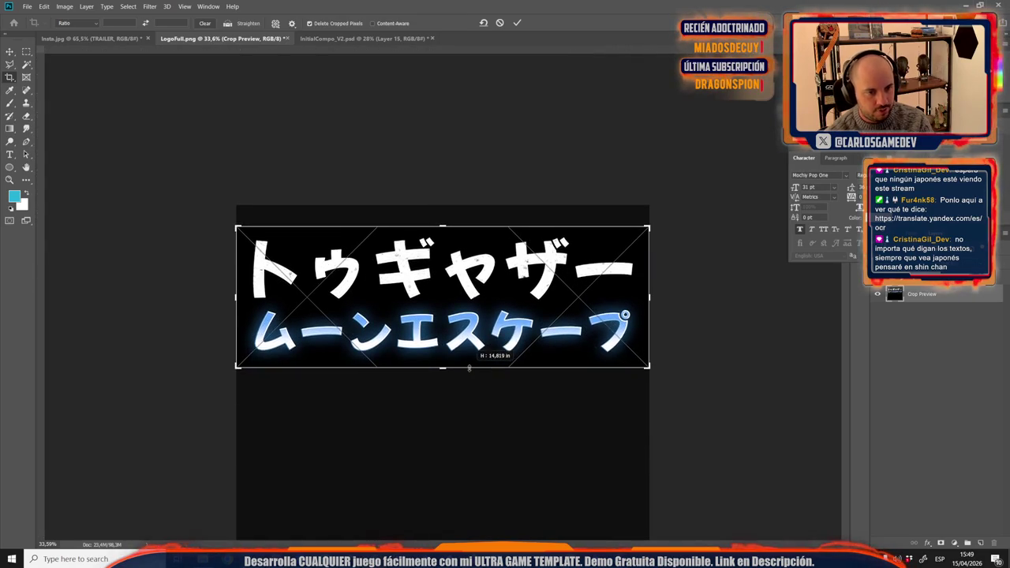
key("Return")
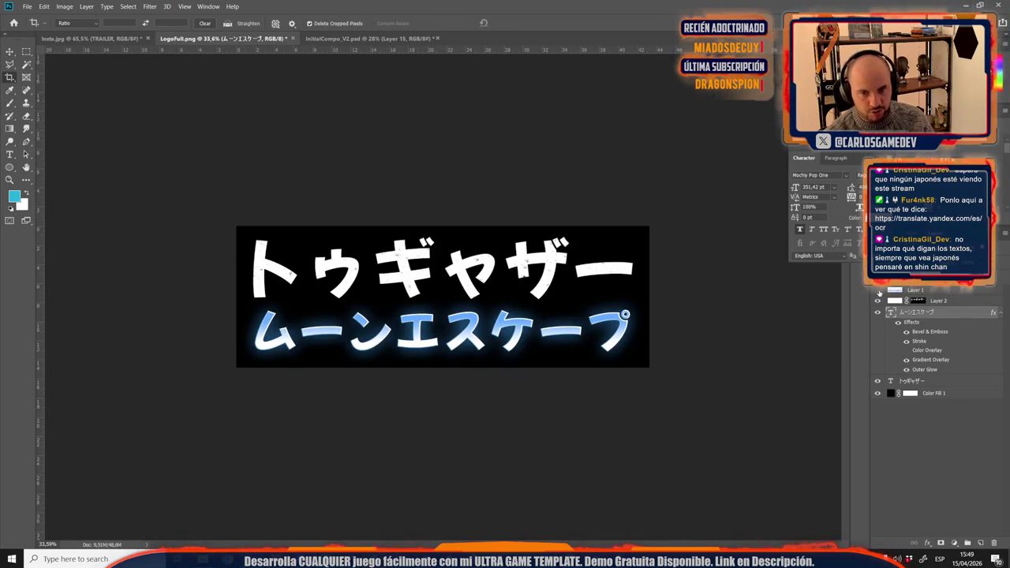
left_click(879, 393)
Step: Save the cropped logo as LogoBuilder.psd
key("ctrl+shift+s")
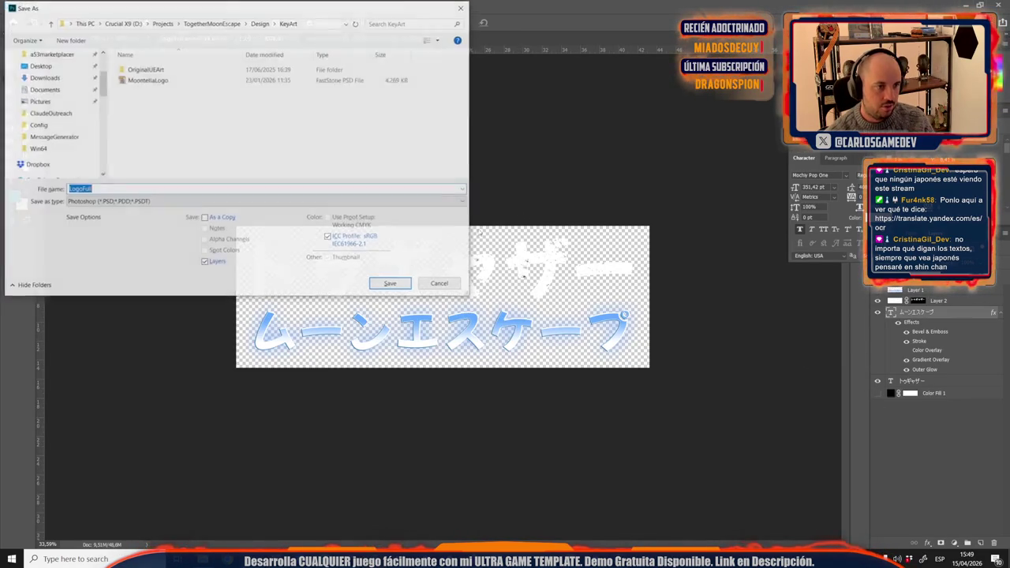
type("Lo")
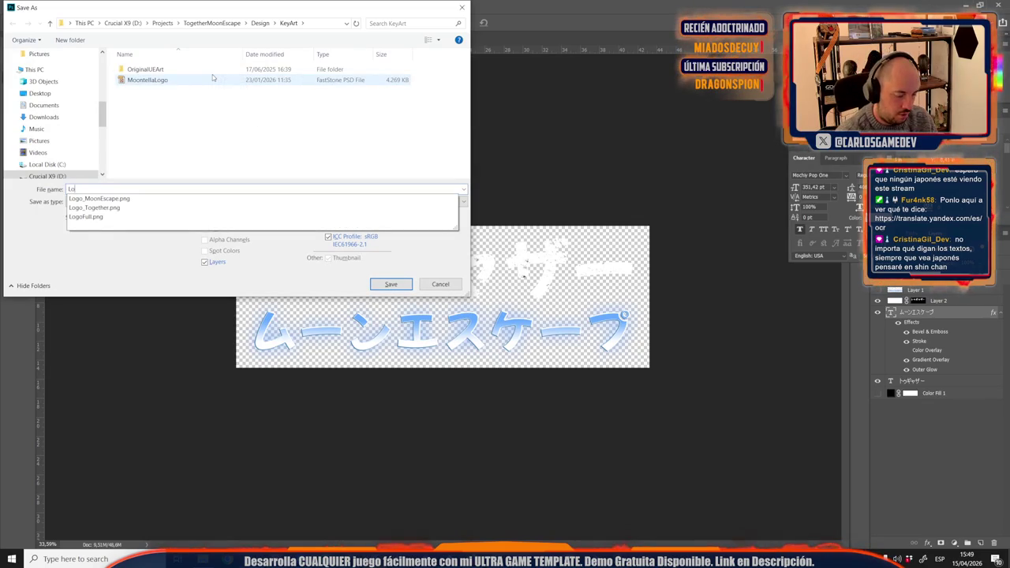
type("goBuilder")
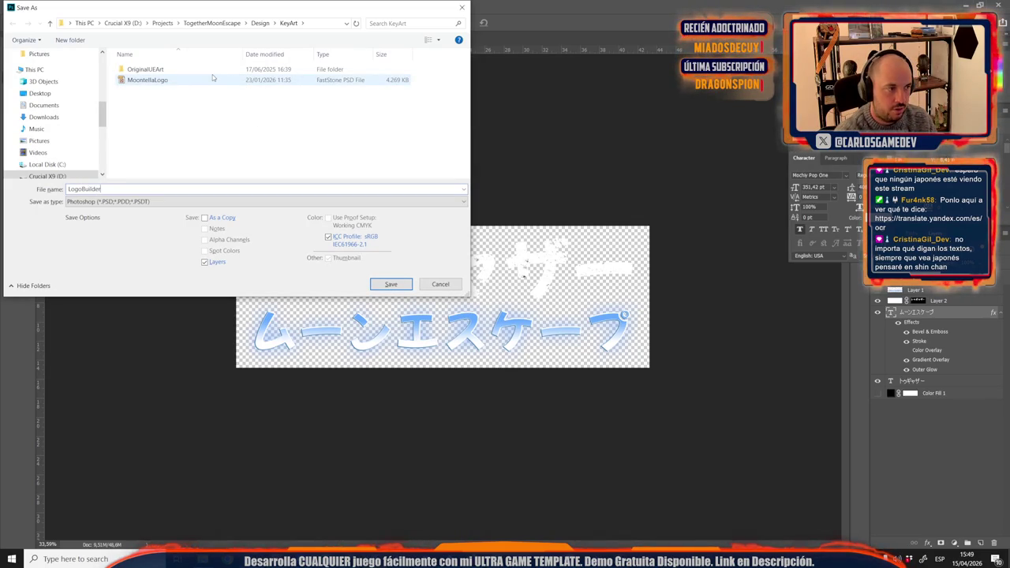
key("Return")
key("Return")
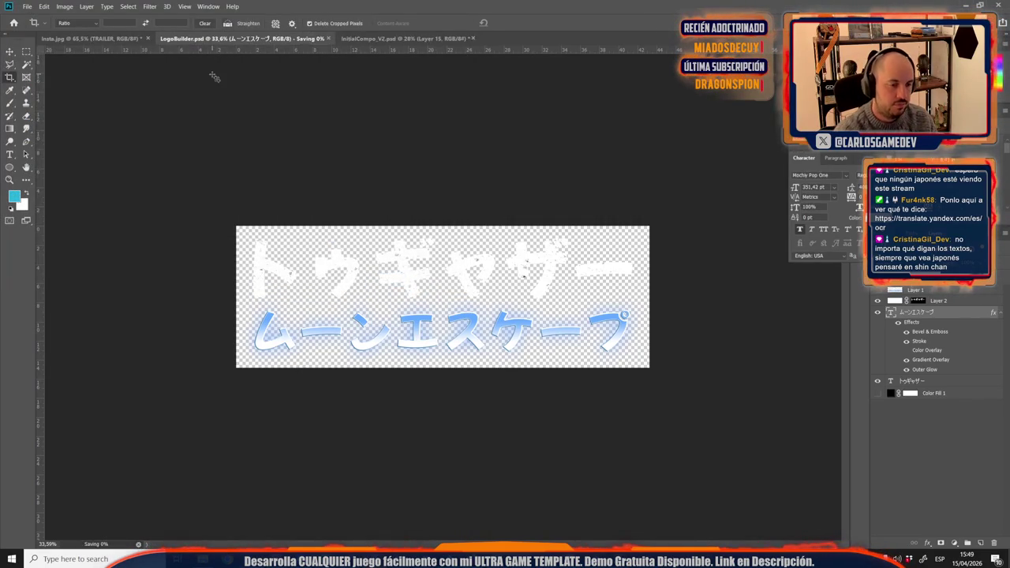
Step: Save a PNG copy of the logo named Logo_Jap in the KeyArt folder
key("ctrl+shift+s")
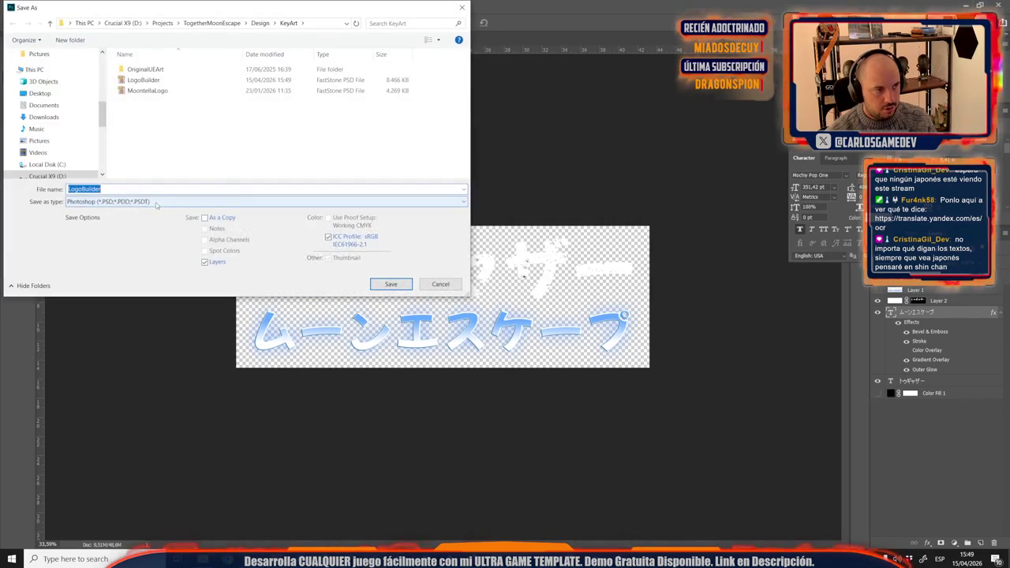
left_click(110, 201)
left_click(92, 346)
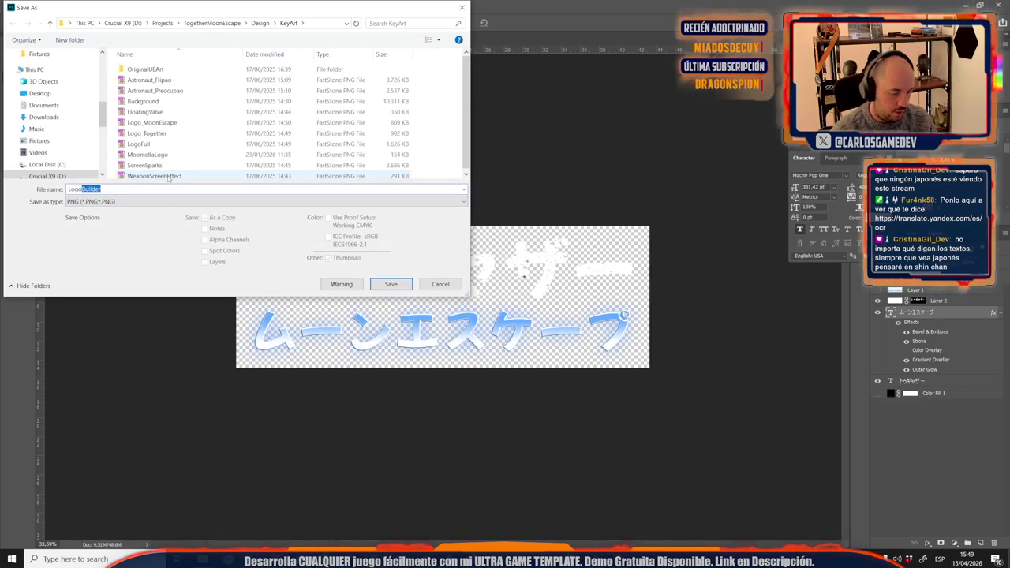
type("_Jap")
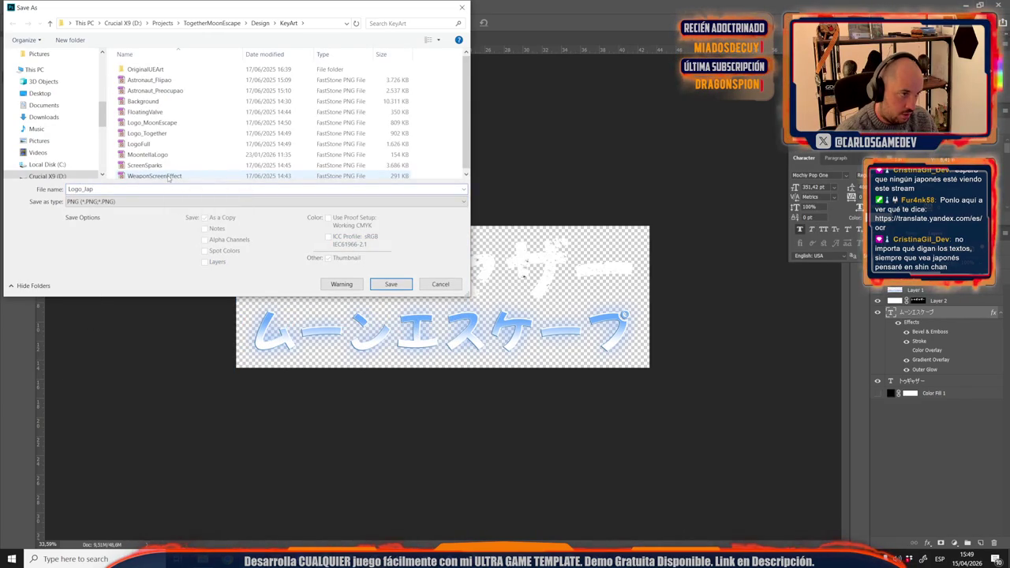
key("Return")
key("Return")
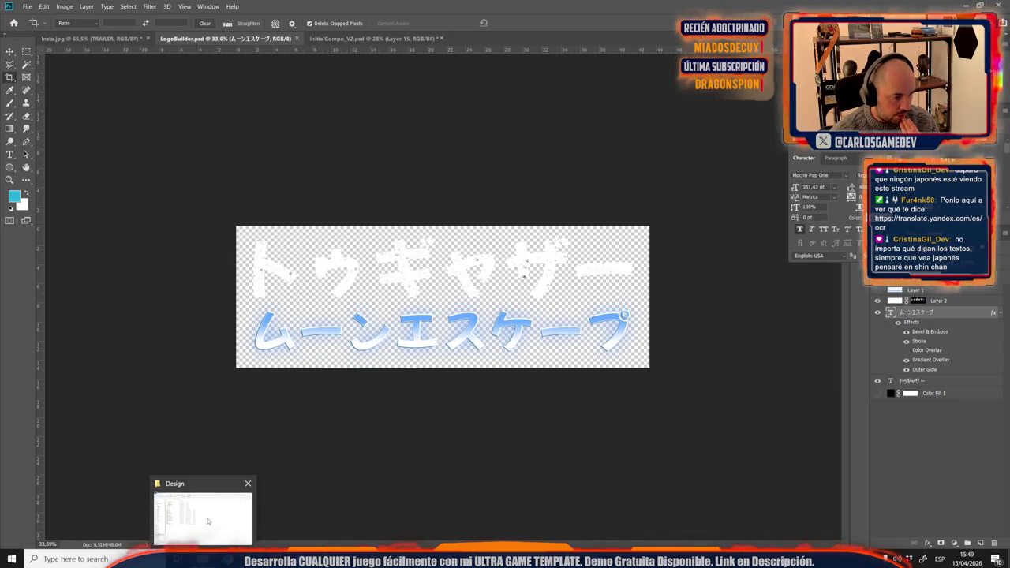
Step: Open the Design > Steam folder and preview the small_Capsule image full screen
left_click(203, 519)
left_click(154, 161)
double_click(155, 161)
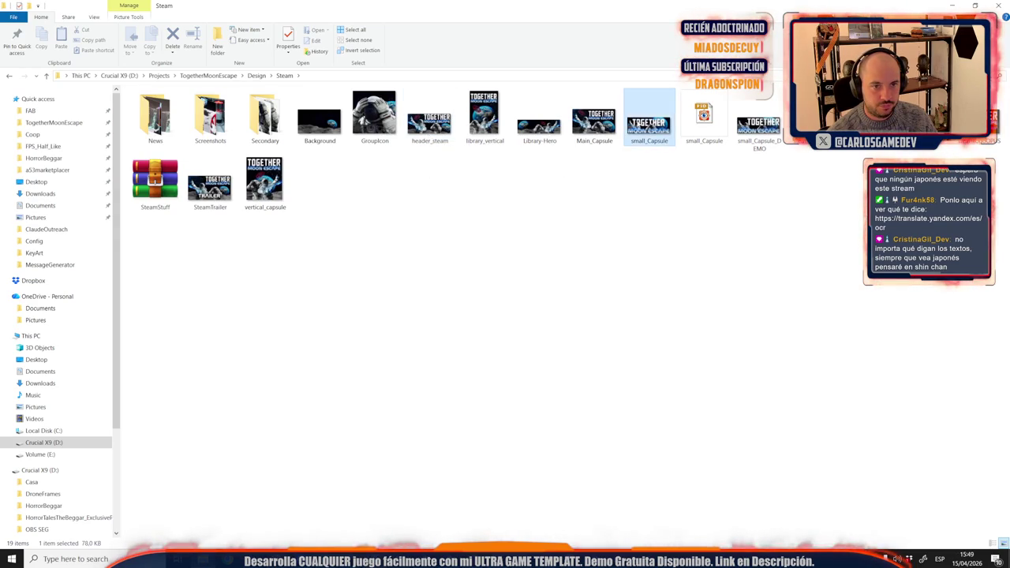
double_click(639, 125)
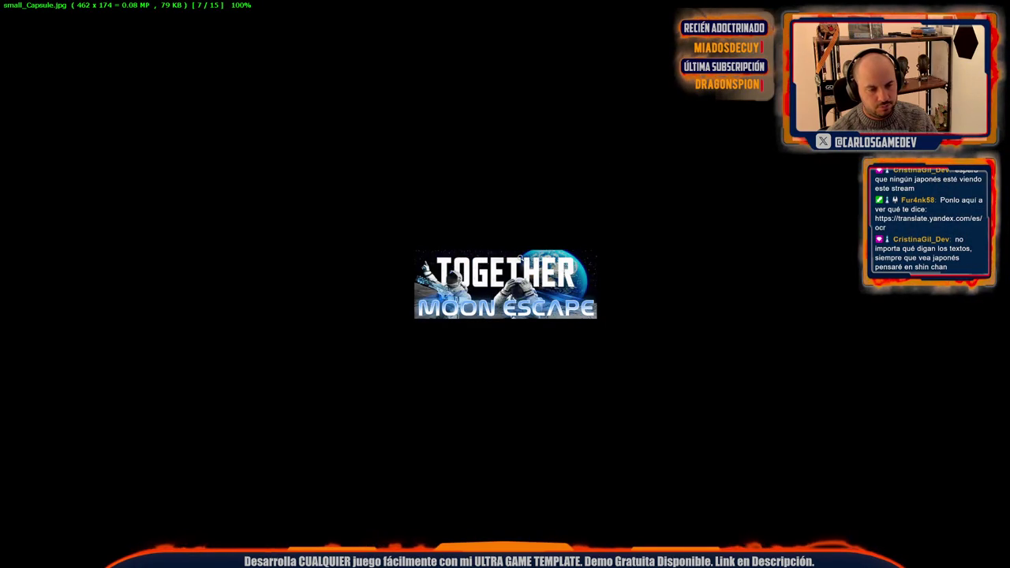
key("Escape")
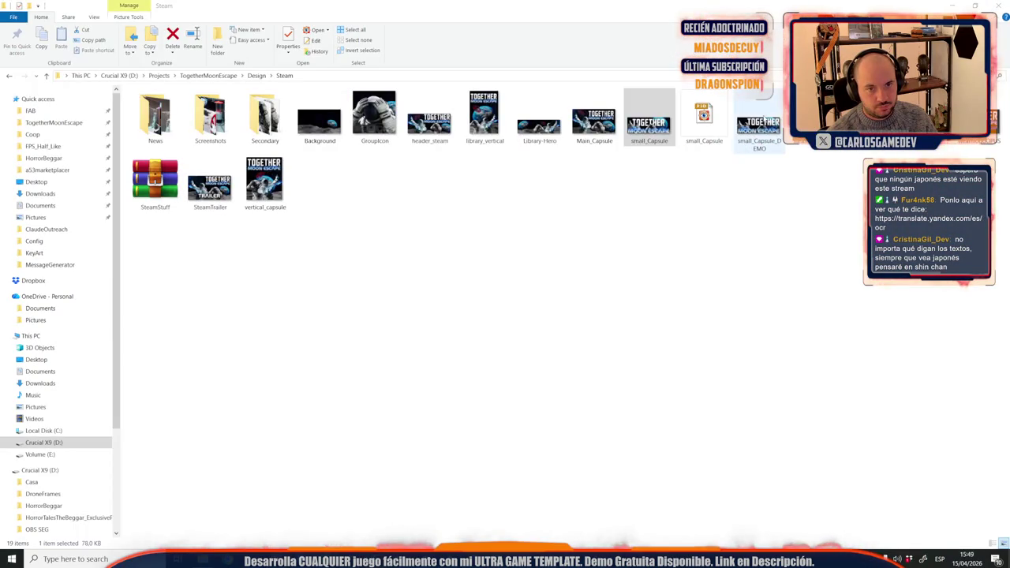
Step: Preview the 920×430 header_steam.jpg image full screen, then close the preview
left_click(762, 123)
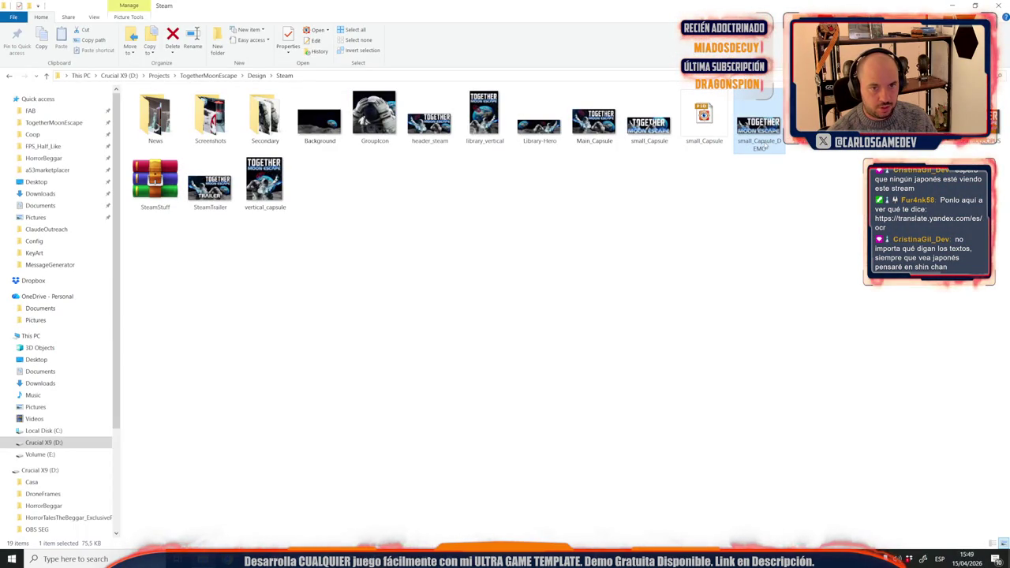
left_click(715, 229)
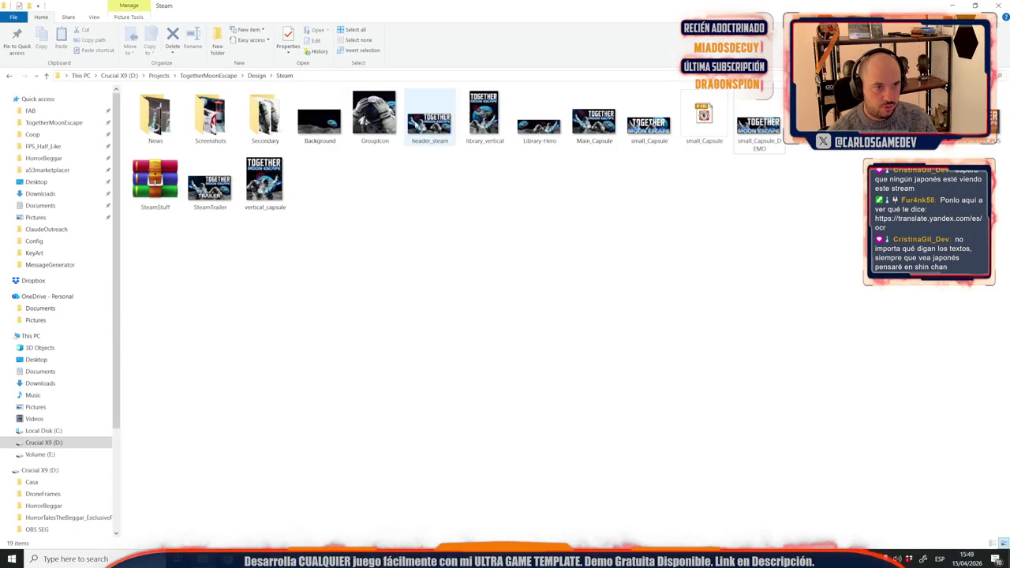
double_click(406, 140)
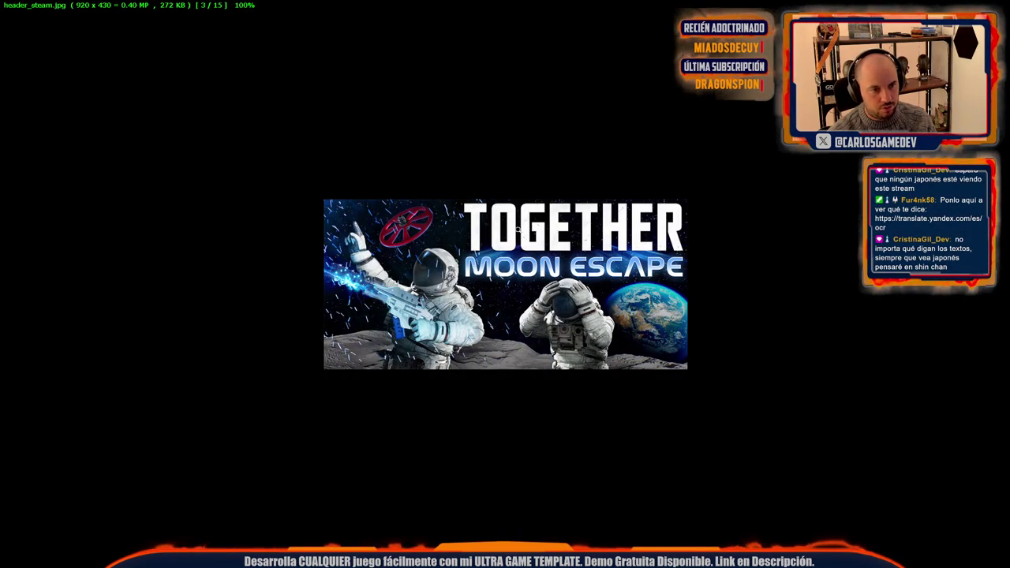
key("Escape")
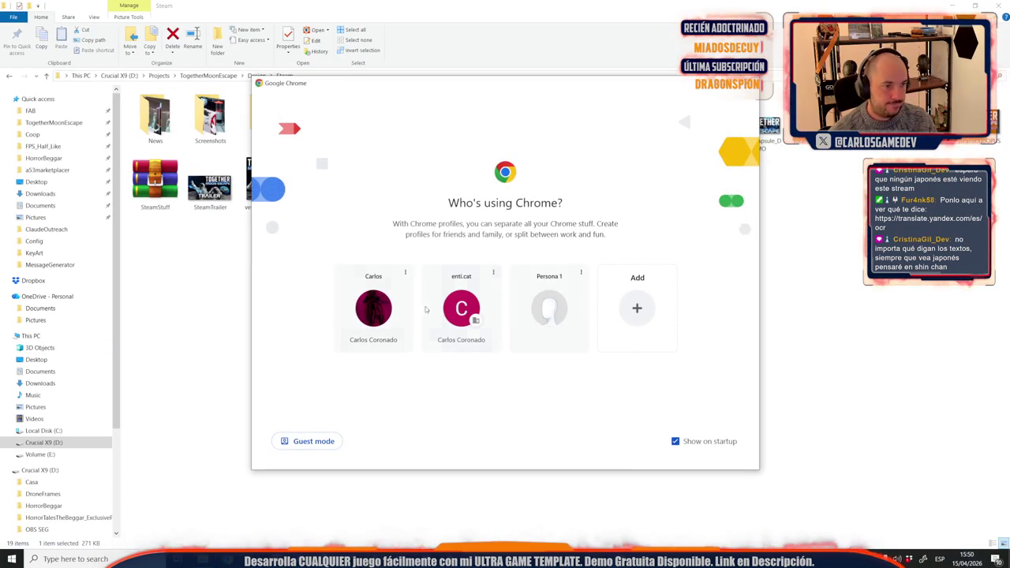
Step: Copy the header image from the Together: Moon Escape Steam store page in Chrome, then return to Photoshop
left_click(406, 288)
left_click(189, 30)
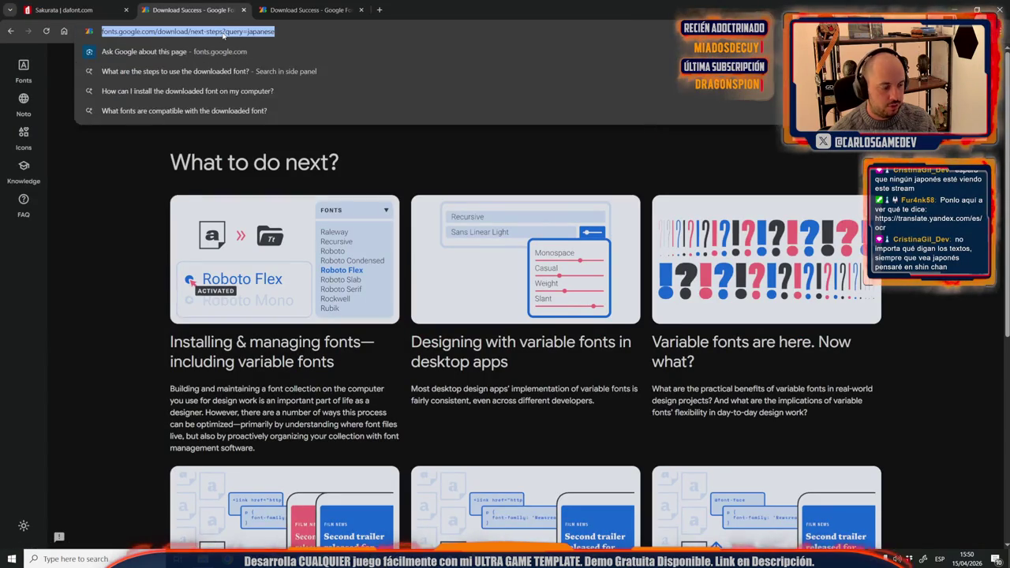
type("t")
left_click(172, 72)
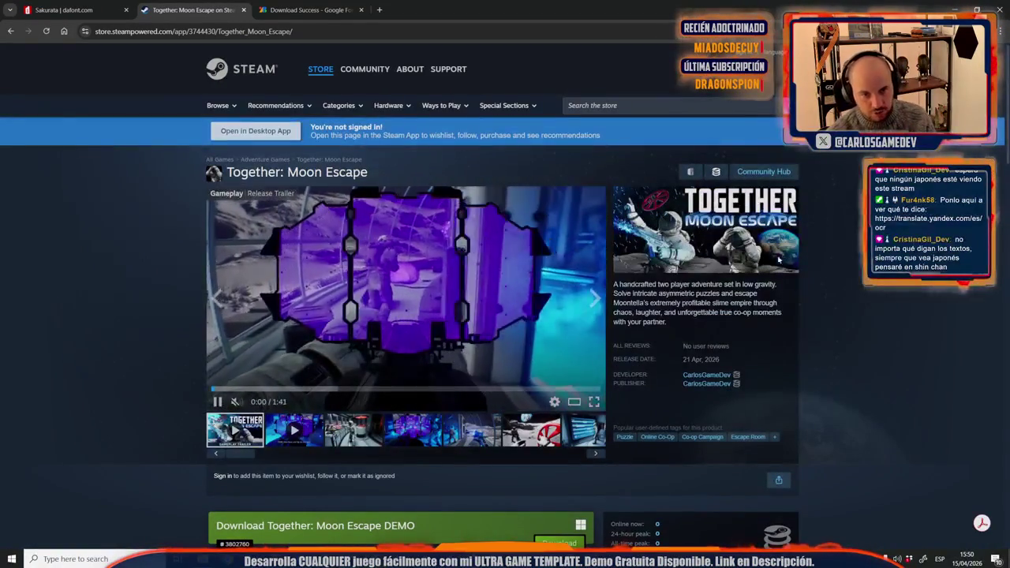
right_click(679, 211)
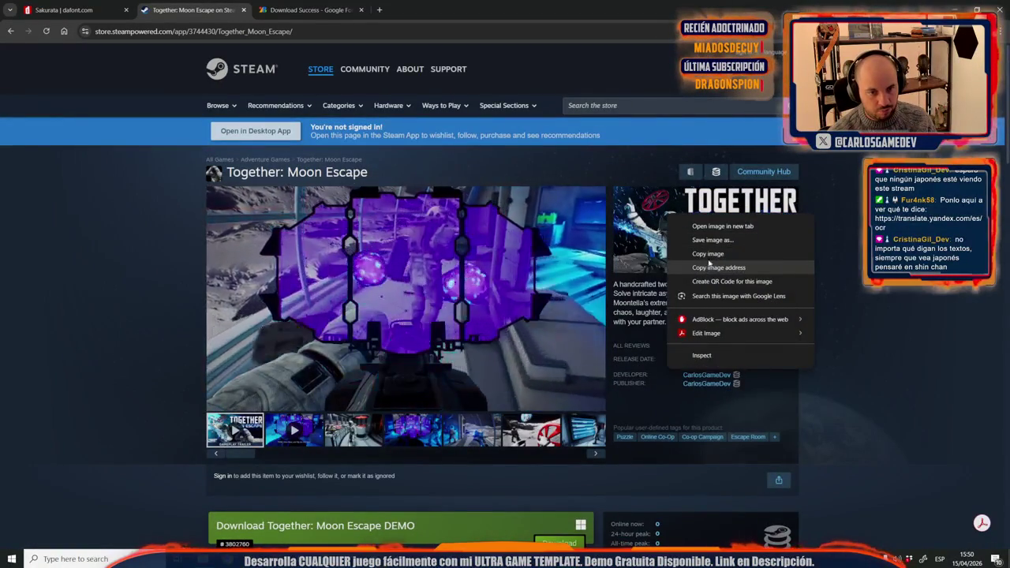
left_click(708, 253)
key("alt+Tab")
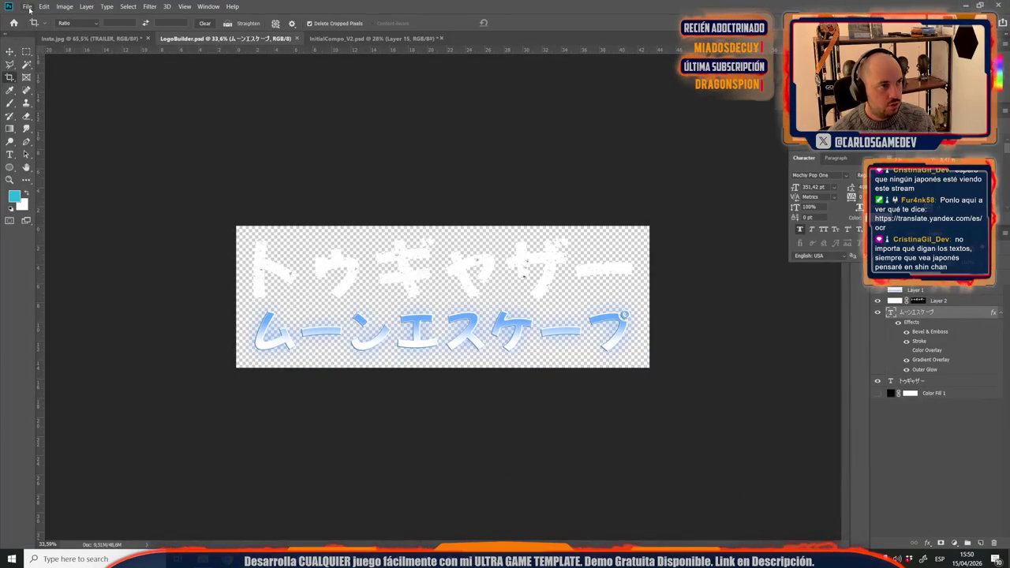
Step: Close the InitialCompo_V2 document and switch through Insta.jpg to LogoBuilder
left_click(371, 38)
left_click(441, 38)
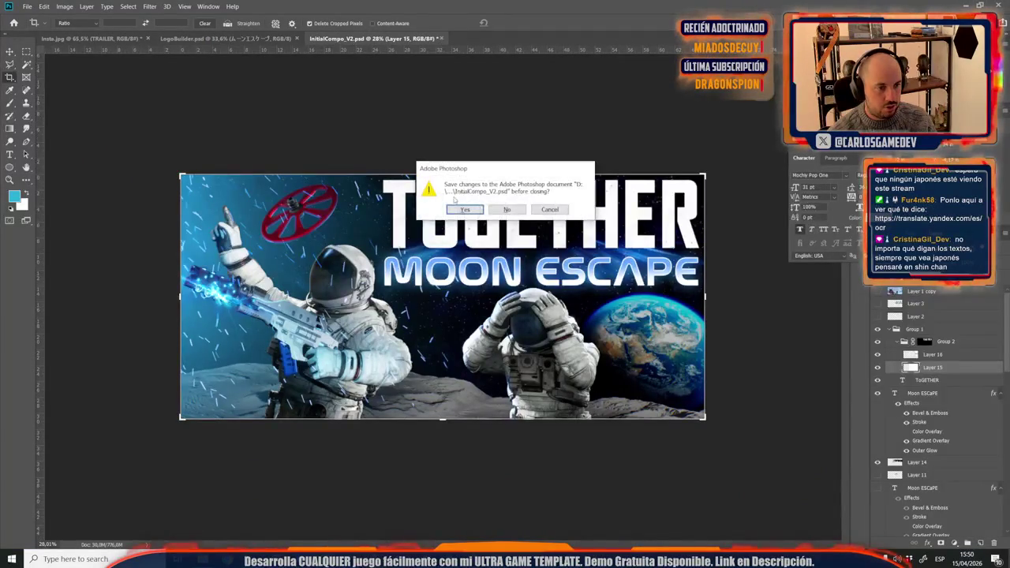
left_click(507, 209)
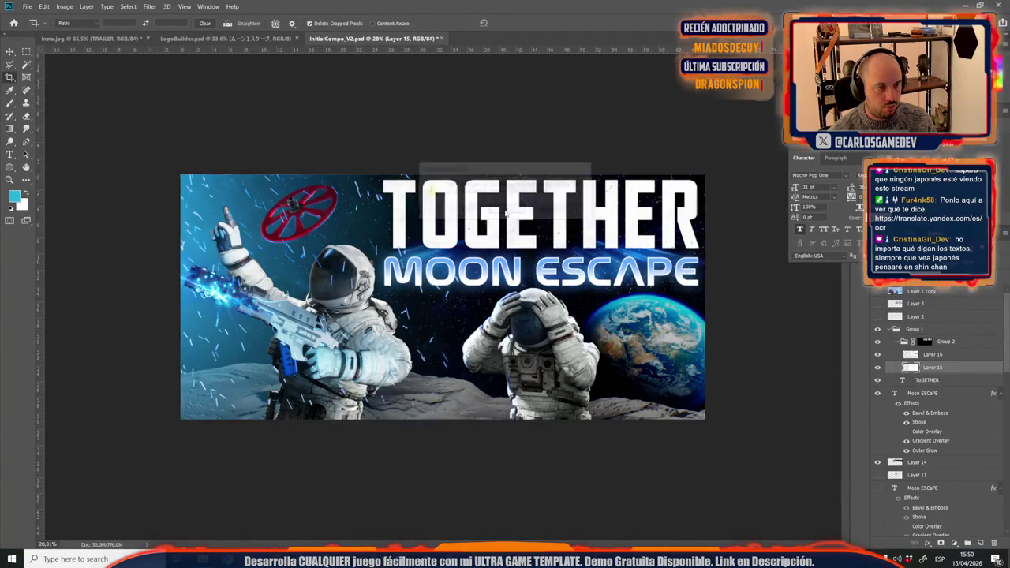
left_click(84, 38)
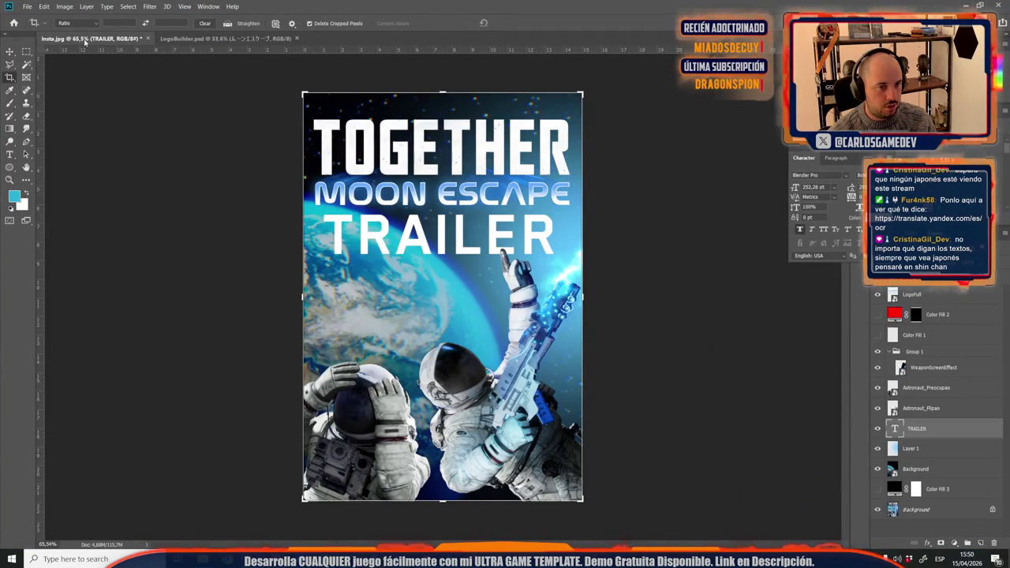
left_click(225, 38)
left_click(22, 7)
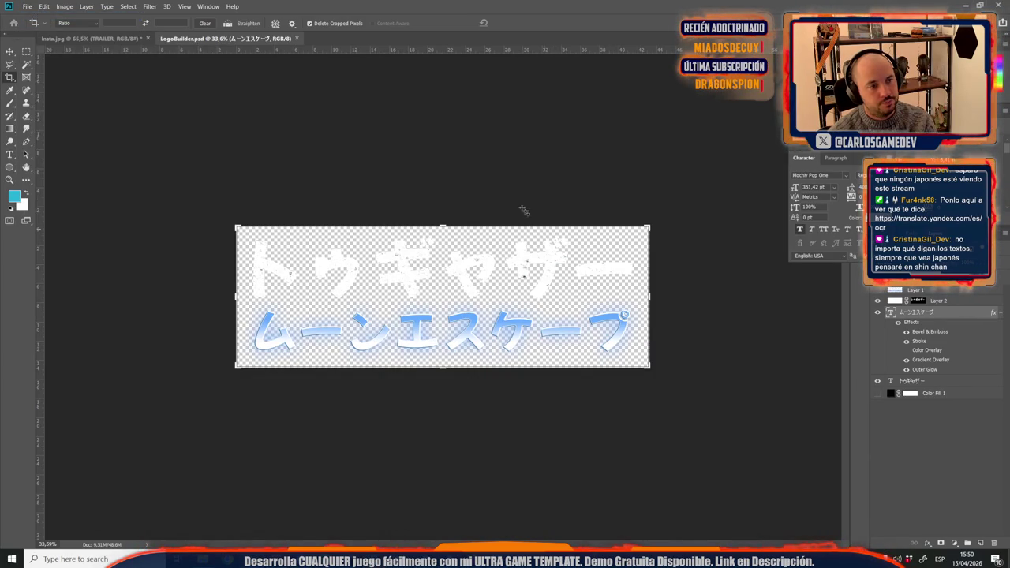
Step: Create a new document, paste the copied capsule, and place header_steam onto the canvas
key("ctrl+n")
key("Return")
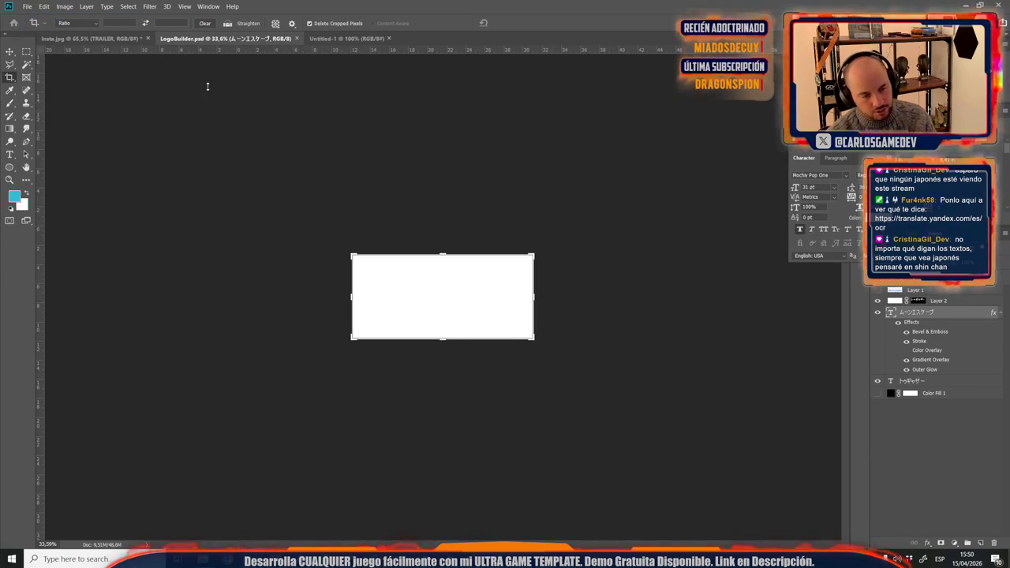
key("ctrl+v")
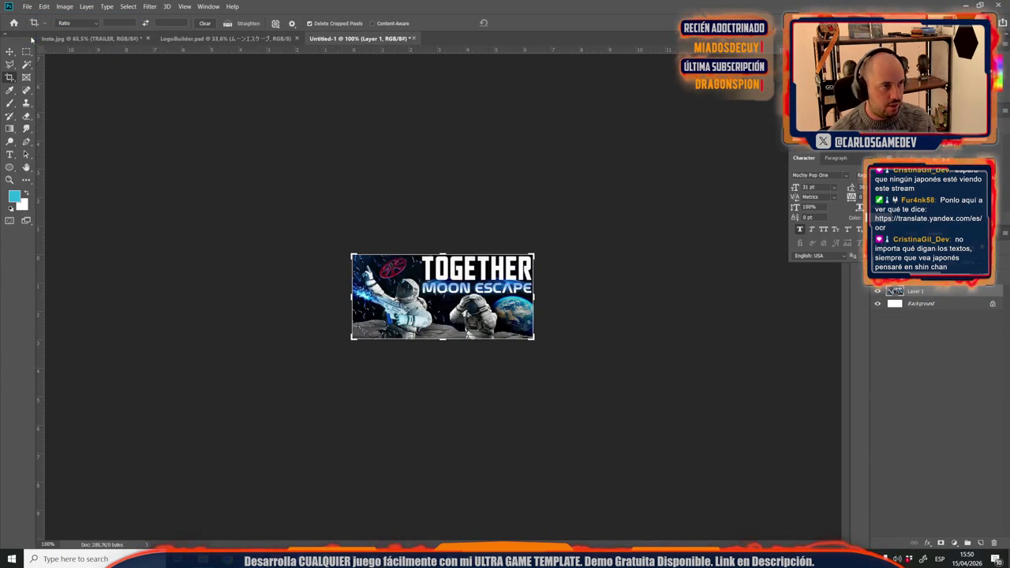
left_click(10, 52)
left_click(203, 559)
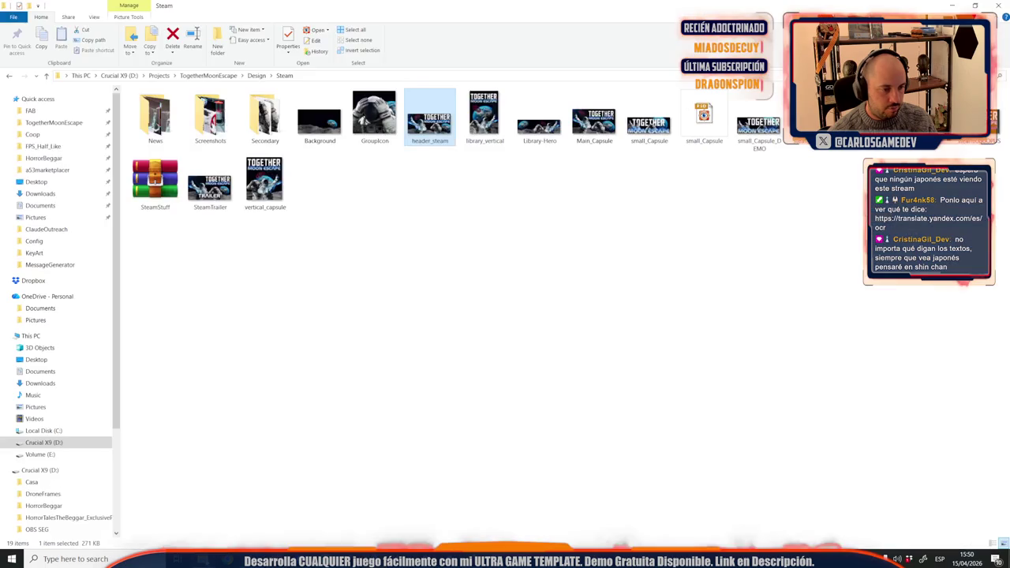
mouse_move(430, 118)
left_mouse_down()
mouse_move(331, 489)
mouse_move(359, 399)
left_mouse_up()
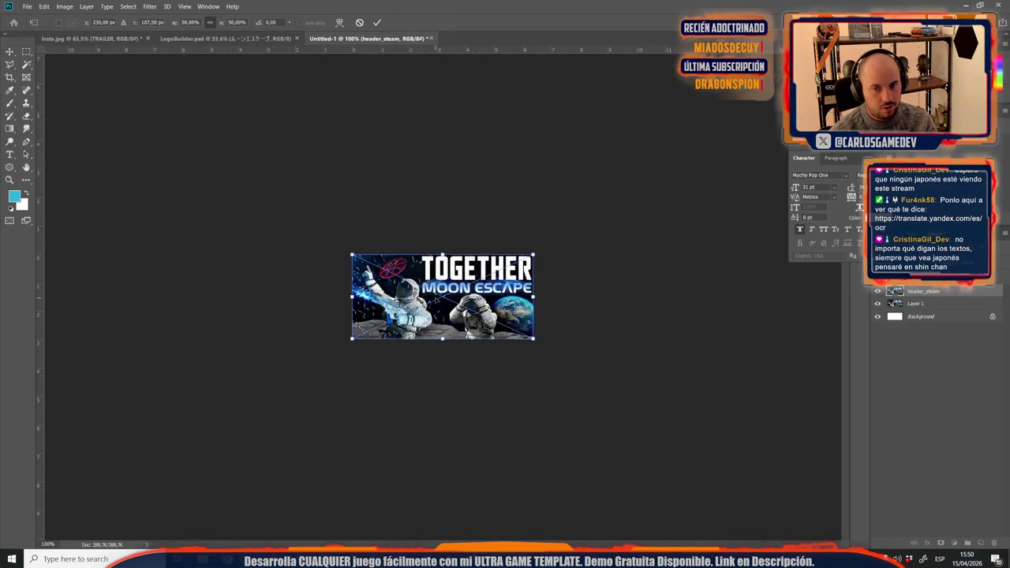
key("Return")
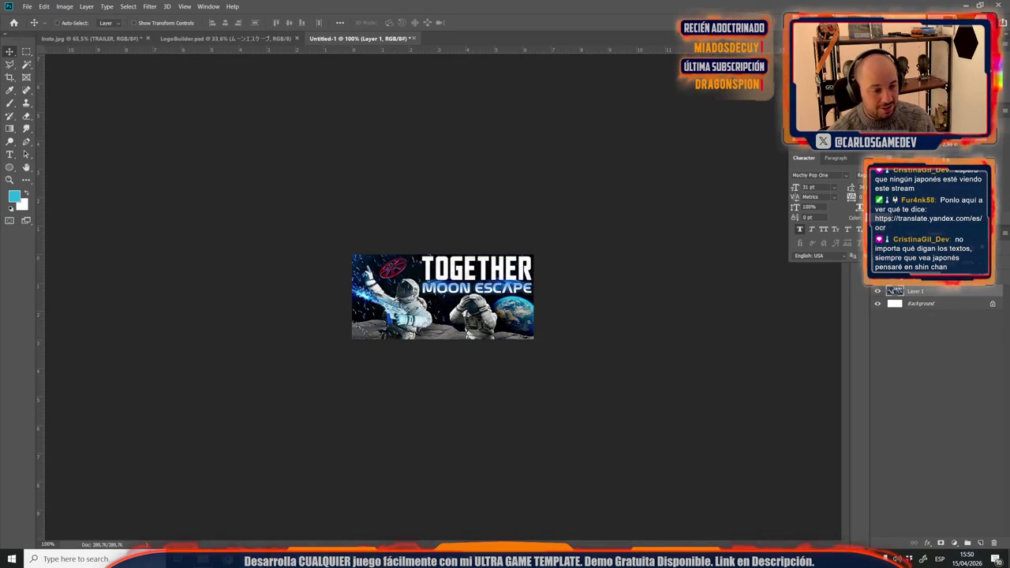
Step: Open header_steam.jpg as its own Photoshop document by dragging it onto the tab bar
left_click(202, 559)
left_click_drag(434, 125, 498, 39)
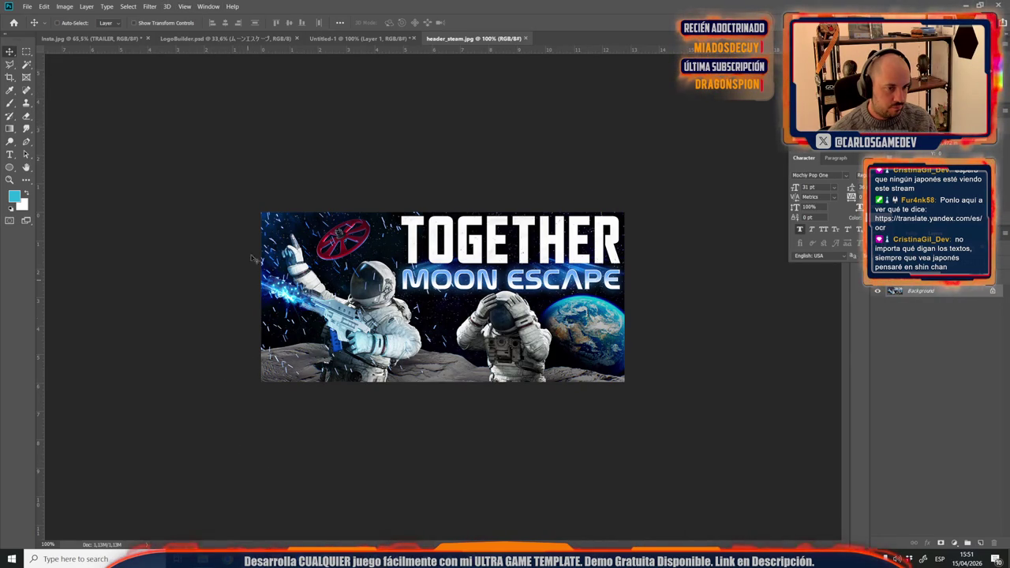
key("alt+Tab")
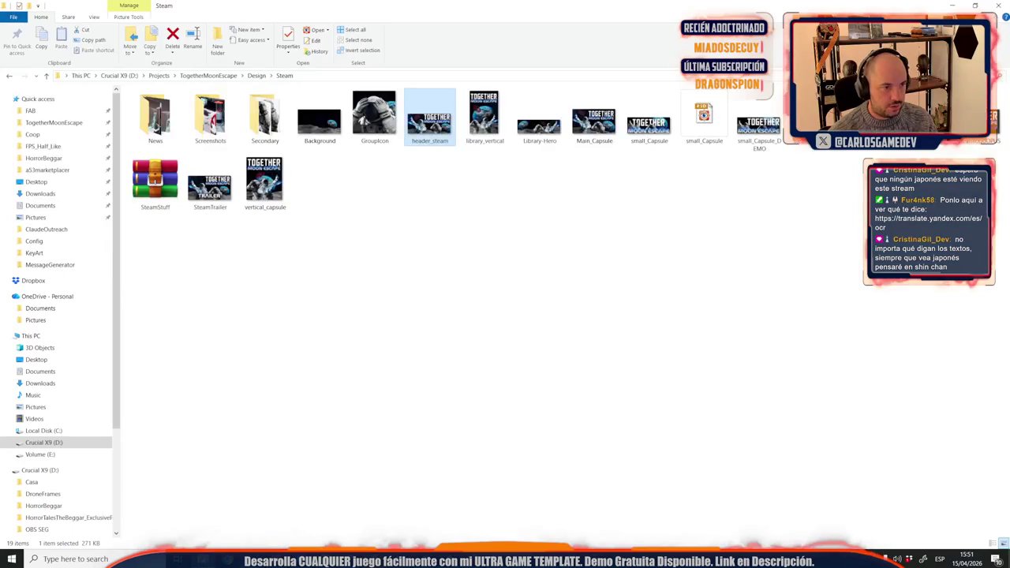
Step: Open the KeyArt folder and place LogoFull.png onto the header_steam canvas, shrinking it toward the top right
left_click(256, 75)
double_click(171, 116)
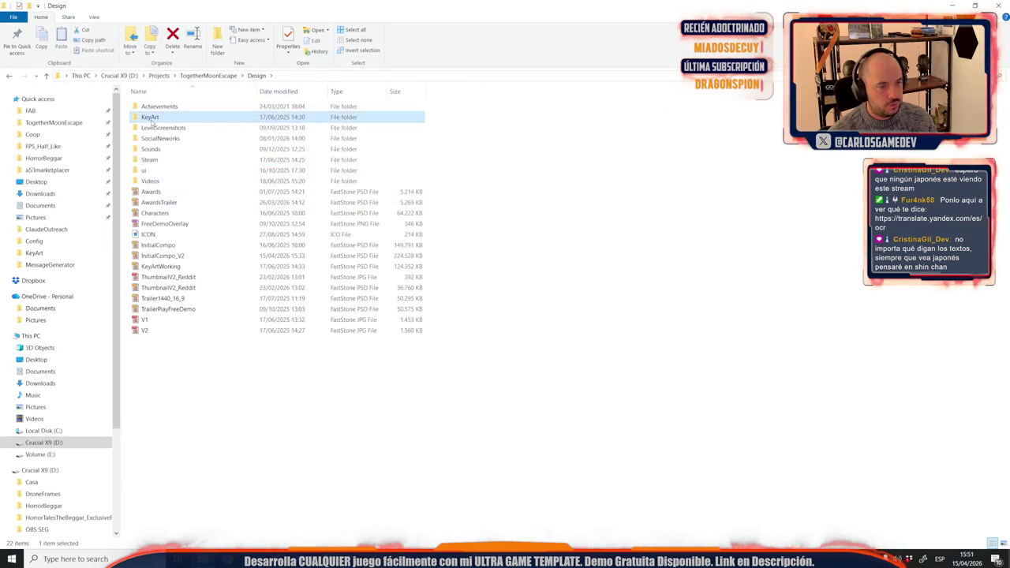
left_click(319, 120)
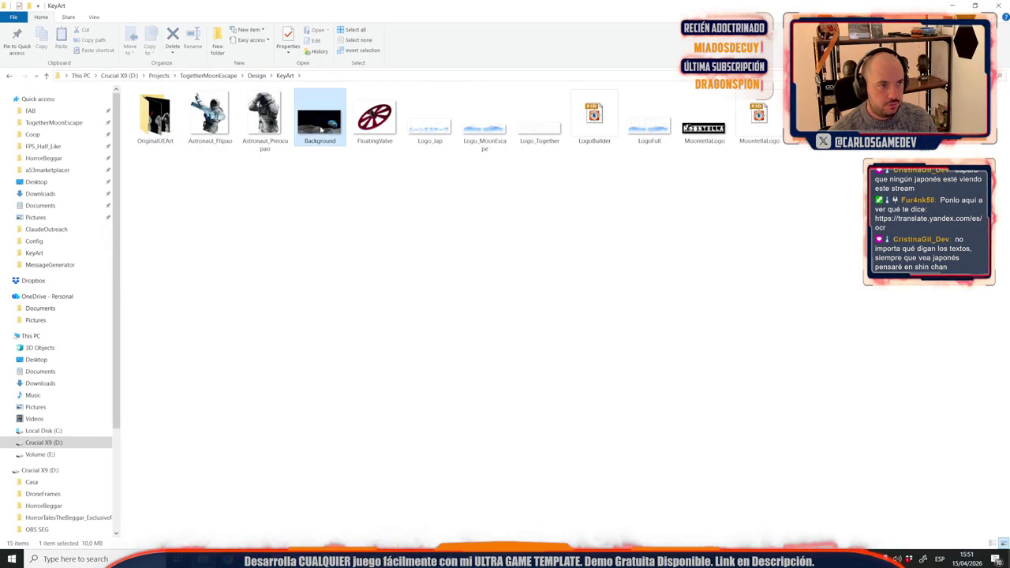
mouse_move(649, 120)
left_mouse_down()
mouse_move(272, 537)
mouse_move(455, 278)
left_mouse_up()
left_click_drag(261, 365, 403, 311)
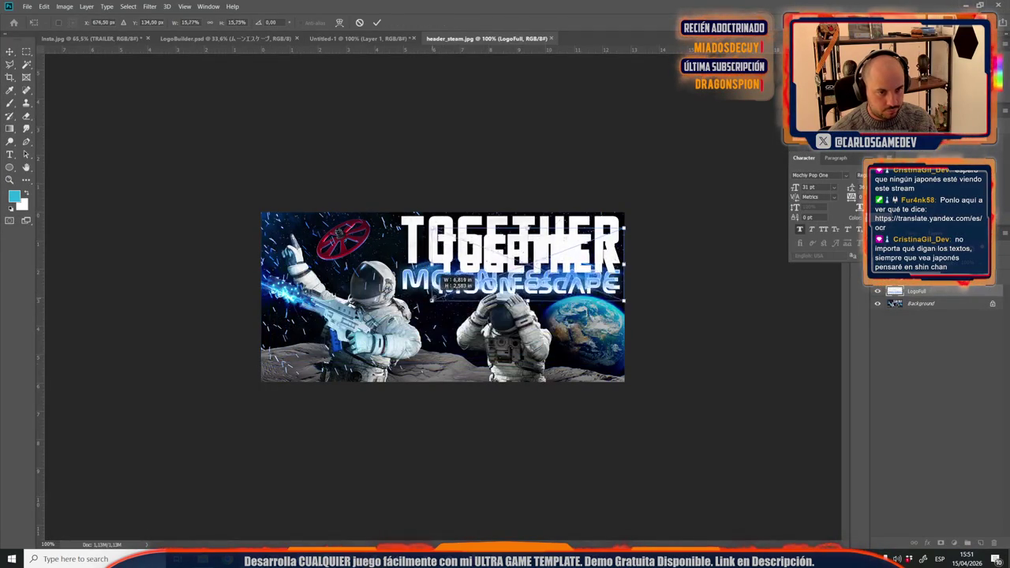
Step: Resize and position the LogoFull logo at the header's top right
scroll(472, 230, "up", 5)
left_click_drag(473, 230, 455, 203)
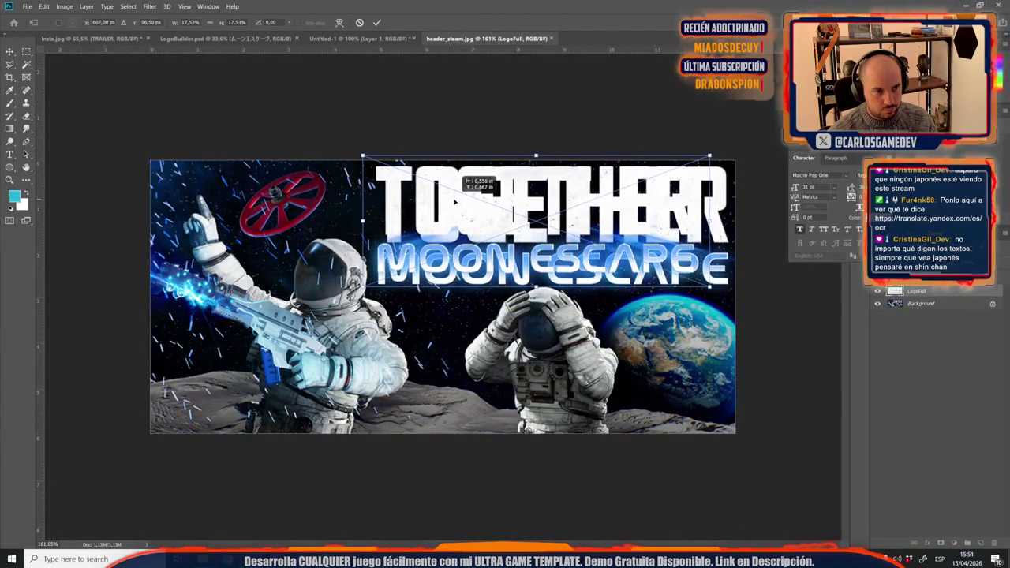
left_click_drag(709, 288, 745, 300)
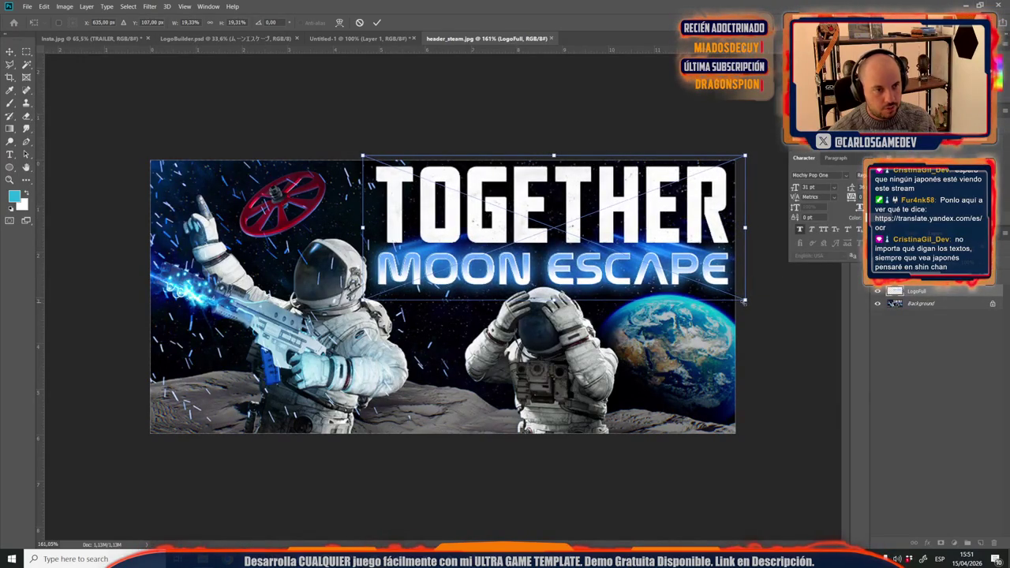
left_click_drag(362, 156, 359, 155)
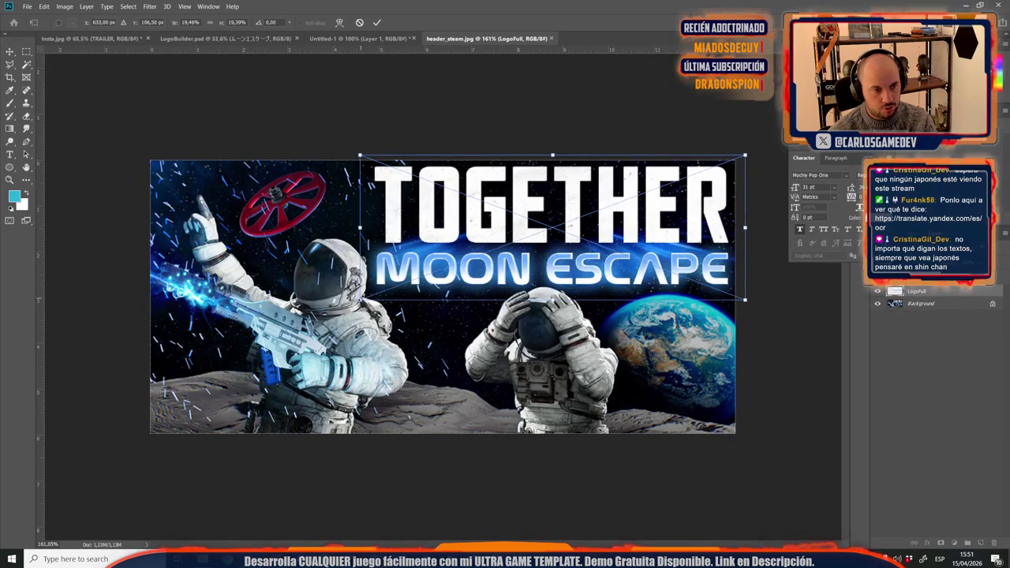
left_click_drag(359, 156, 361, 156)
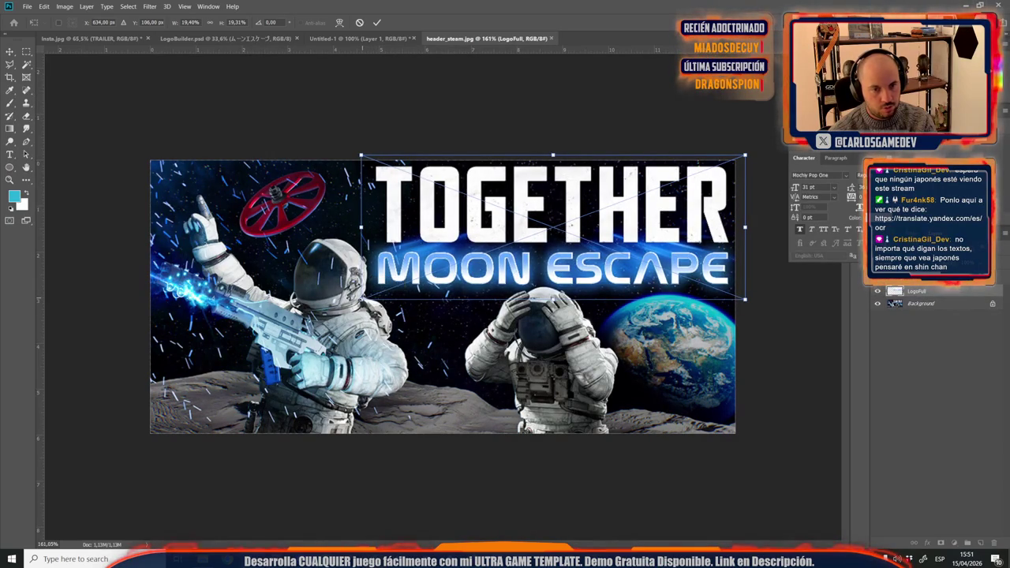
key("Return")
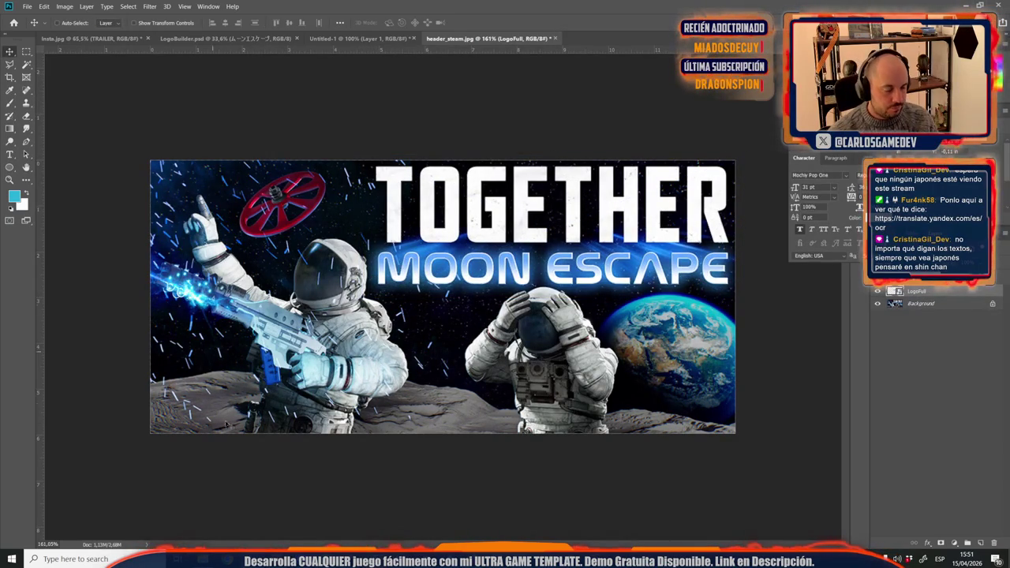
Step: Place the Astronaut_Flipao image and scale it to cover the header's left side
key("alt+Tab")
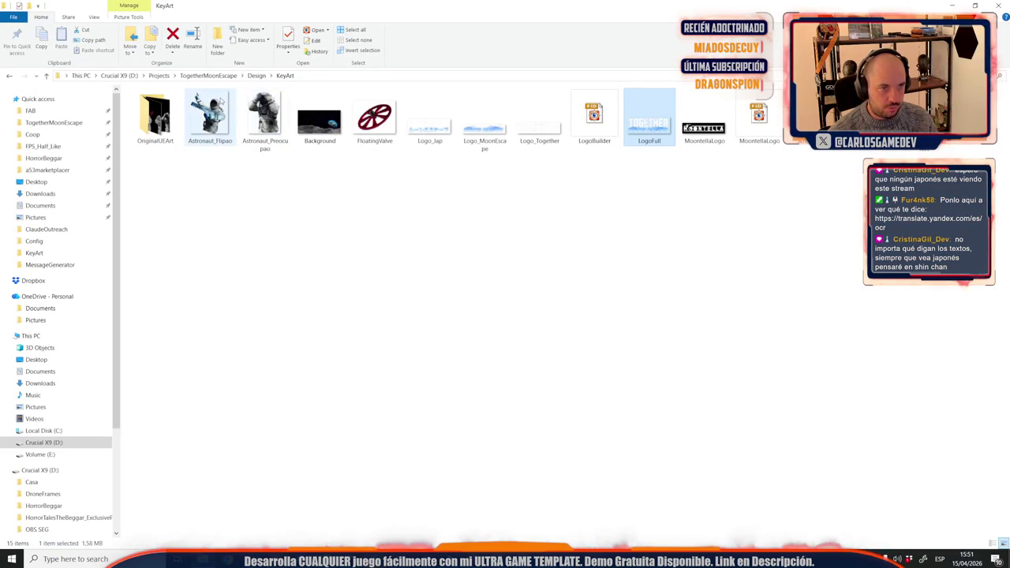
mouse_move(210, 119)
left_mouse_down()
mouse_move(248, 521)
mouse_move(246, 280)
left_mouse_up()
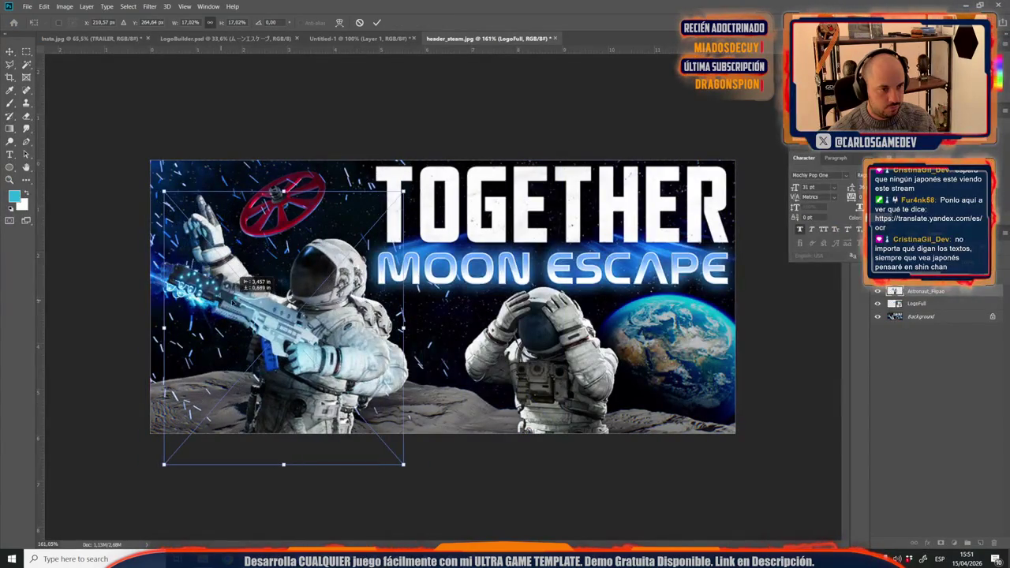
left_click_drag(405, 190, 454, 134)
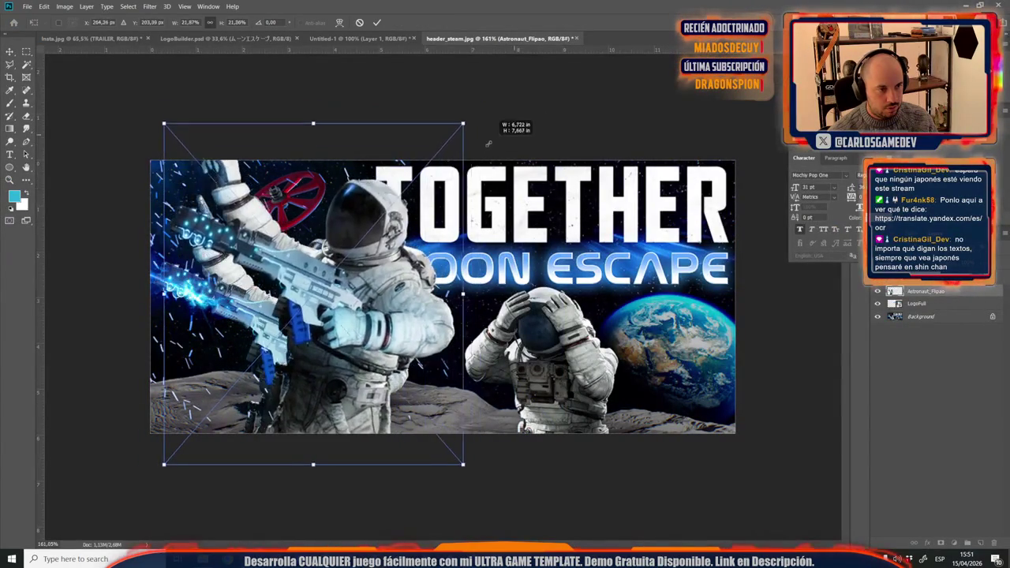
left_click_drag(279, 254, 256, 319)
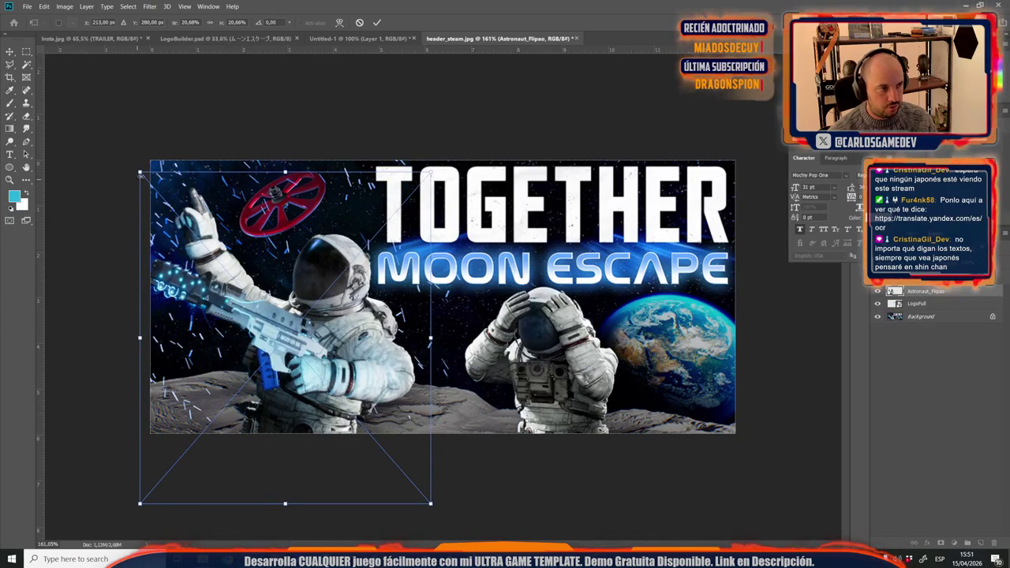
left_click_drag(139, 173, 150, 180)
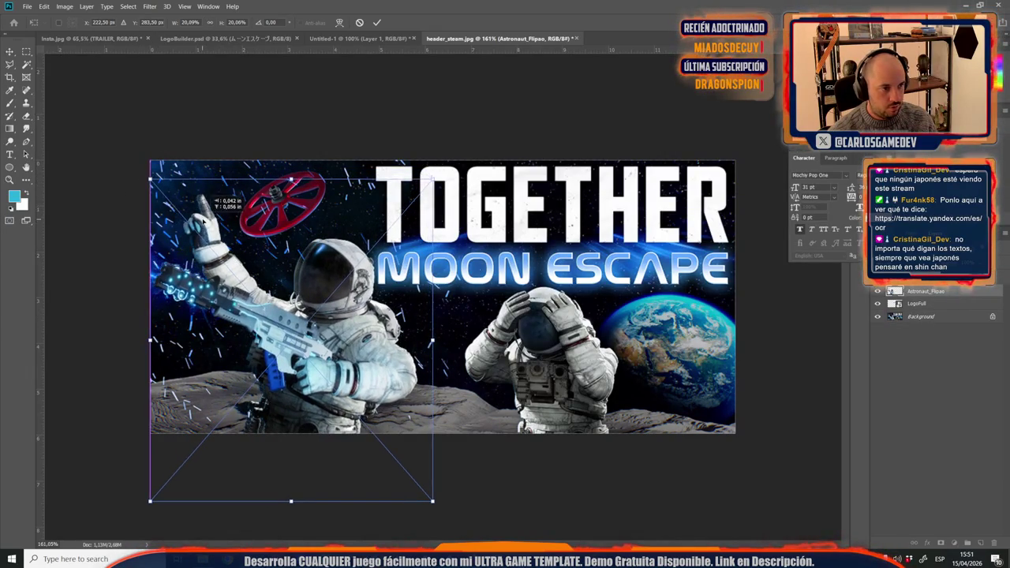
left_click_drag(203, 221, 198, 222)
key("Up")
key("Up")
key("Up")
key("Right")
key("Return")
Step: Paste the Astronaut_Preocupao image from KeyArt as a new layer
key("alt+Tab")
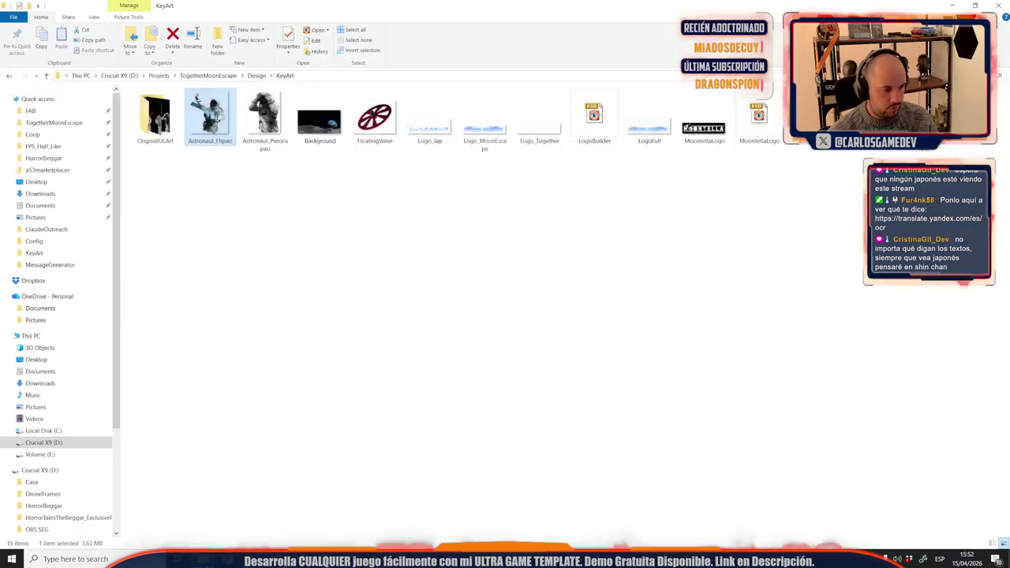
key("Right")
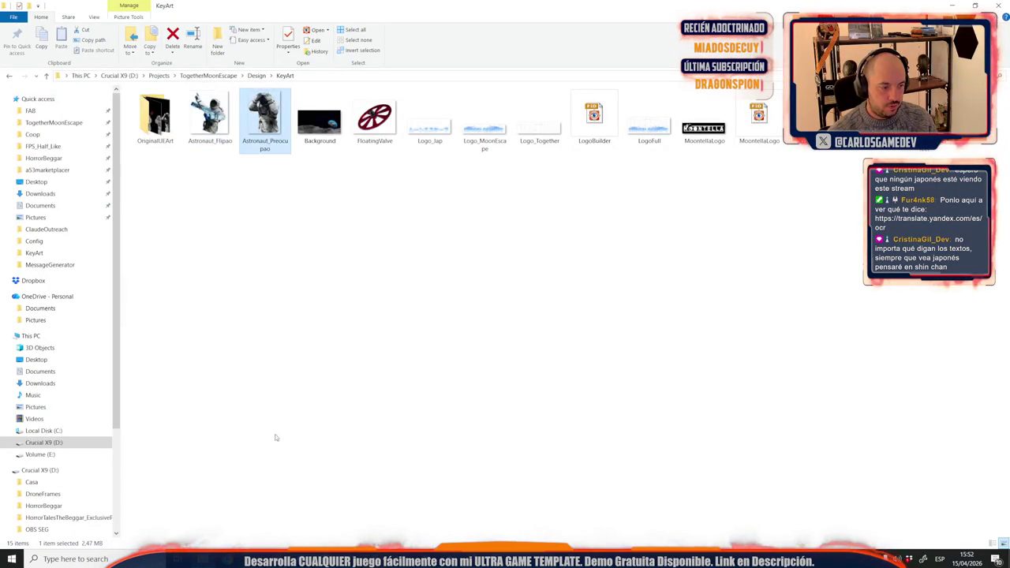
key("alt+Tab")
key("ctrl+v")
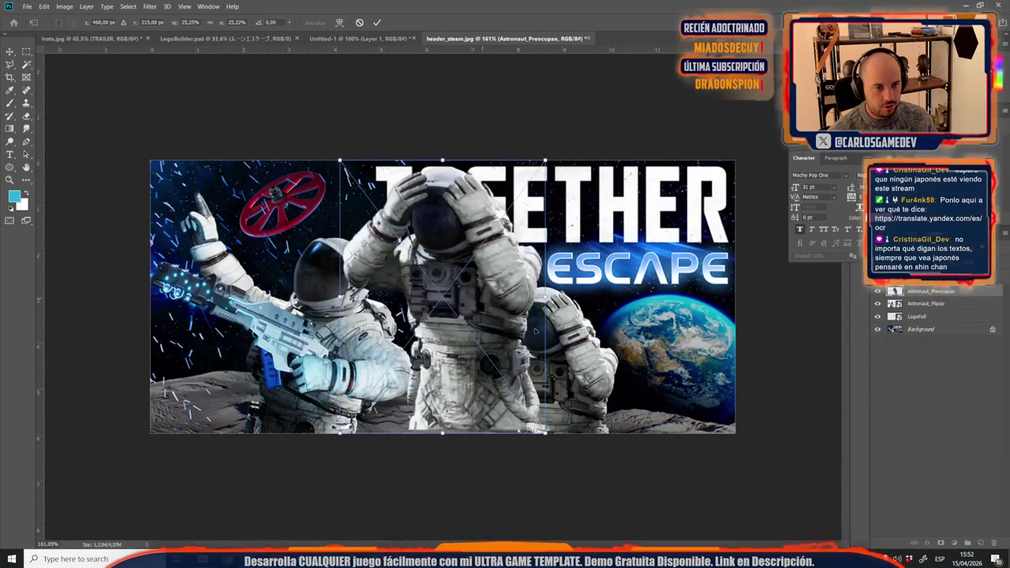
Step: Scale and set Astronaut_Preocupao in the lower centre beside Earth, nudging it upward
mouse_move(537, 541)
left_mouse_down()
mouse_move(539, 443)
mouse_move(550, 509)
left_mouse_up()
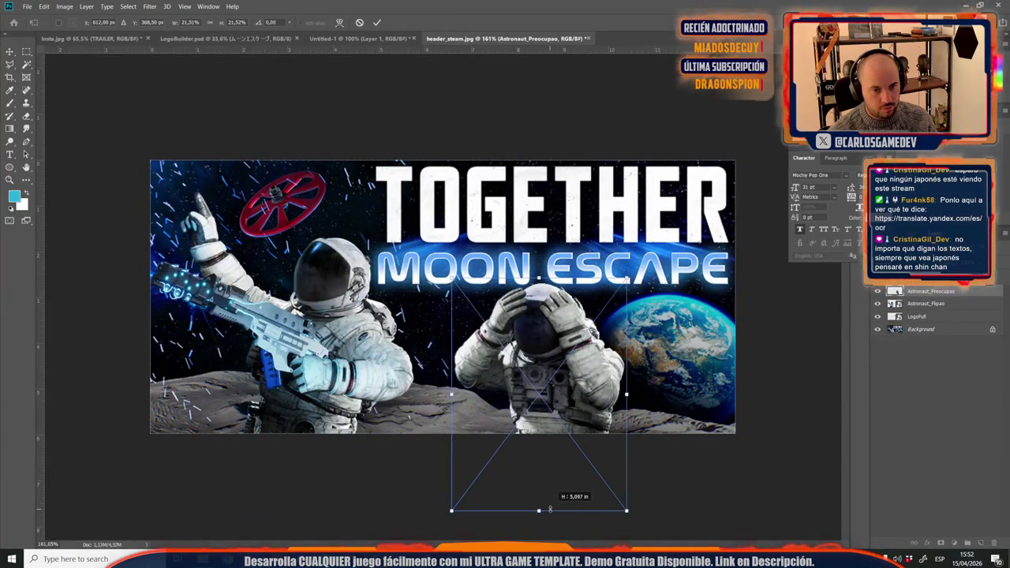
left_click_drag(550, 509, 540, 518)
left_click_drag(550, 379, 543, 381)
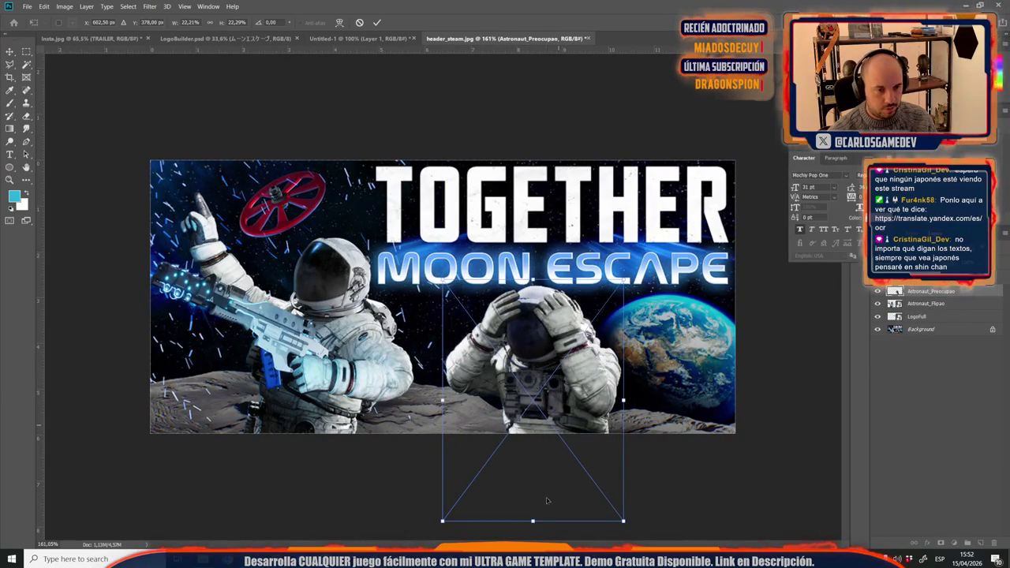
left_click_drag(535, 525, 540, 536)
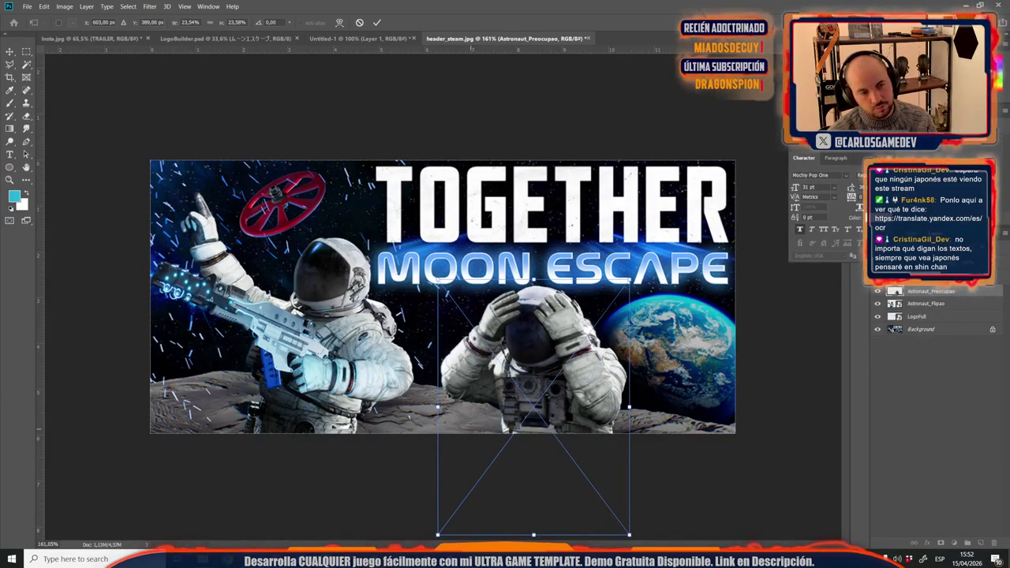
key("Return")
key("Up")
key("Up")
key("Up")
key("Up")
key("Up")
key("Up")
key("Up")
key("Up")
key("Up")
key("Up")
key("Up")
key("Up")
key("Up")
key("Up")
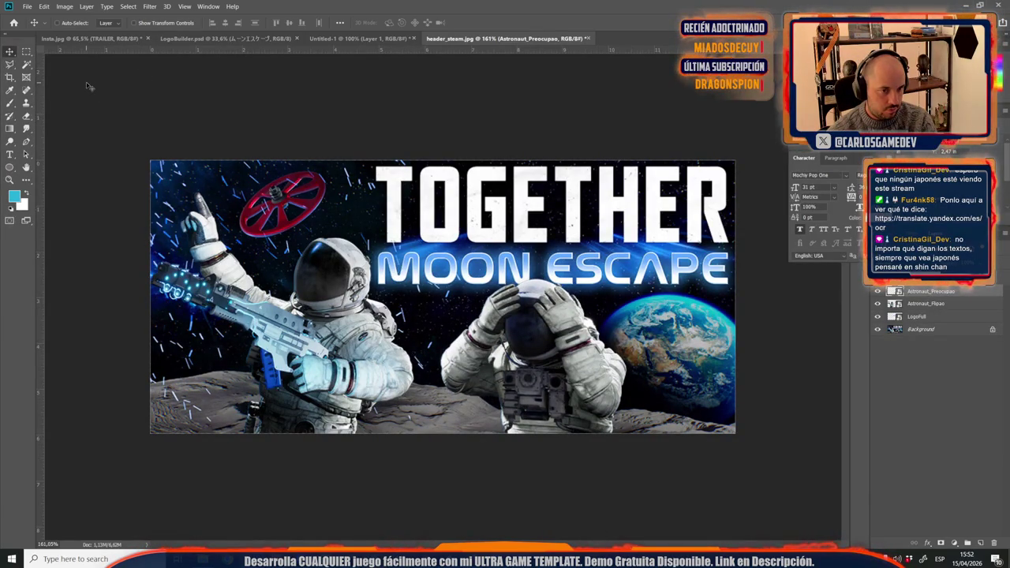
key("Up")
key("Up")
key("Up")
key("Up")
key("Up")
key("Up")
key("Up")
key("Up")
key("Down")
key("Down")
key("Down")
key("Down")
key("Down")
key("Down")
key("Up")
key("Up")
key("Up")
key("Up")
key("Up")
key("Up")
key("Up")
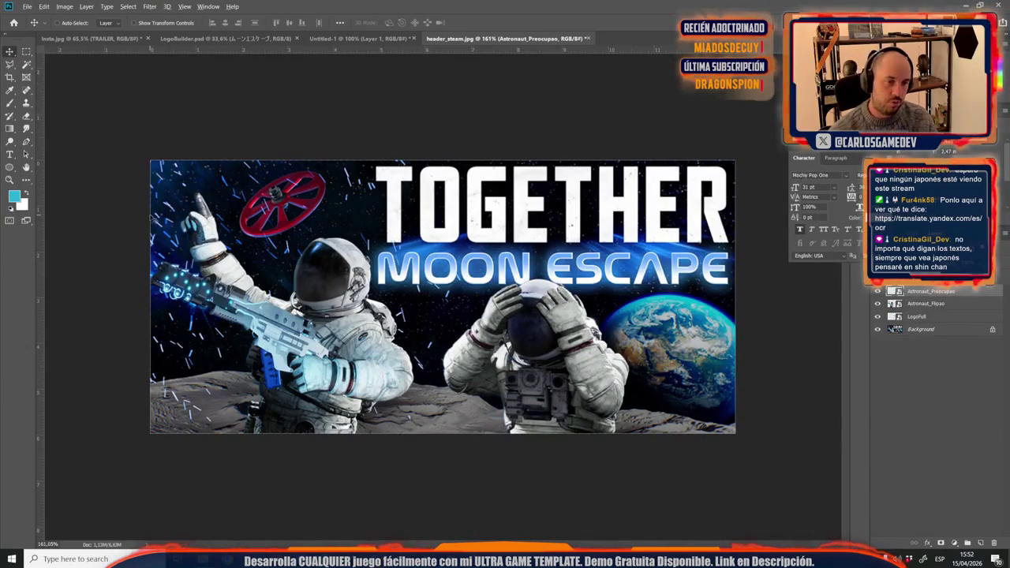
Step: Zoom in and out to check the full header composition
scroll(443, 297, "down", 2)
scroll(443, 297, "down", 4)
scroll(443, 297, "up", 5)
scroll(405, 337, "up", 3)
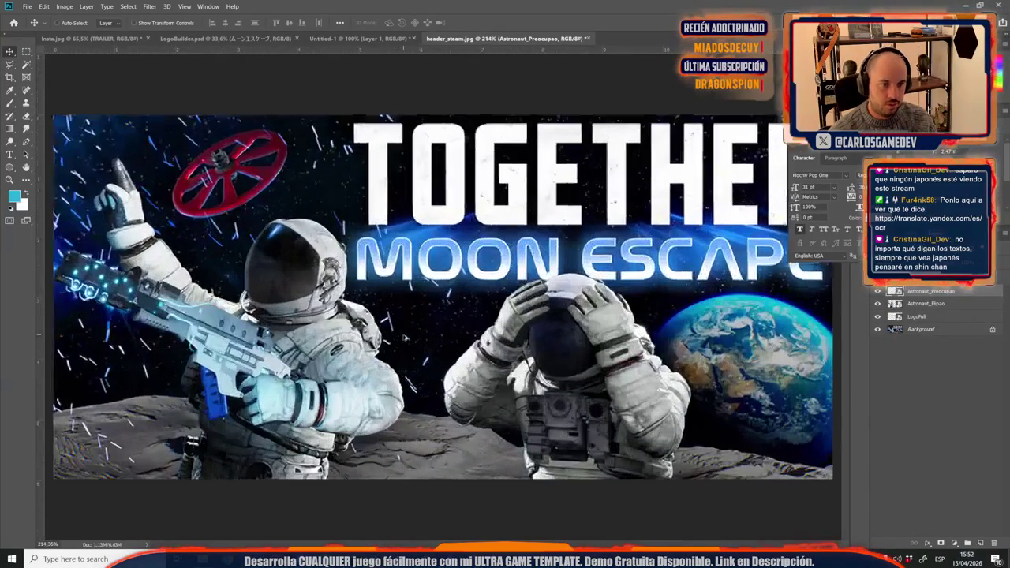
scroll(404, 337, "down", 3)
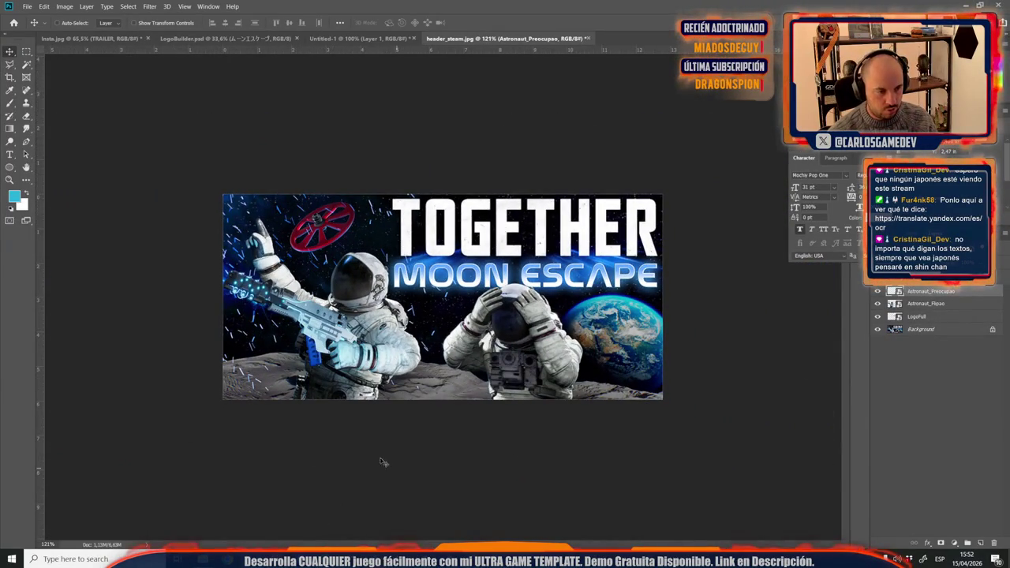
key("alt+Tab")
Step: Place Background.jpg onto the header, enlarge it past the canvas, and move it below the logo and astronauts
mouse_move(320, 119)
left_mouse_down()
mouse_move(254, 538)
mouse_move(418, 453)
left_mouse_up()
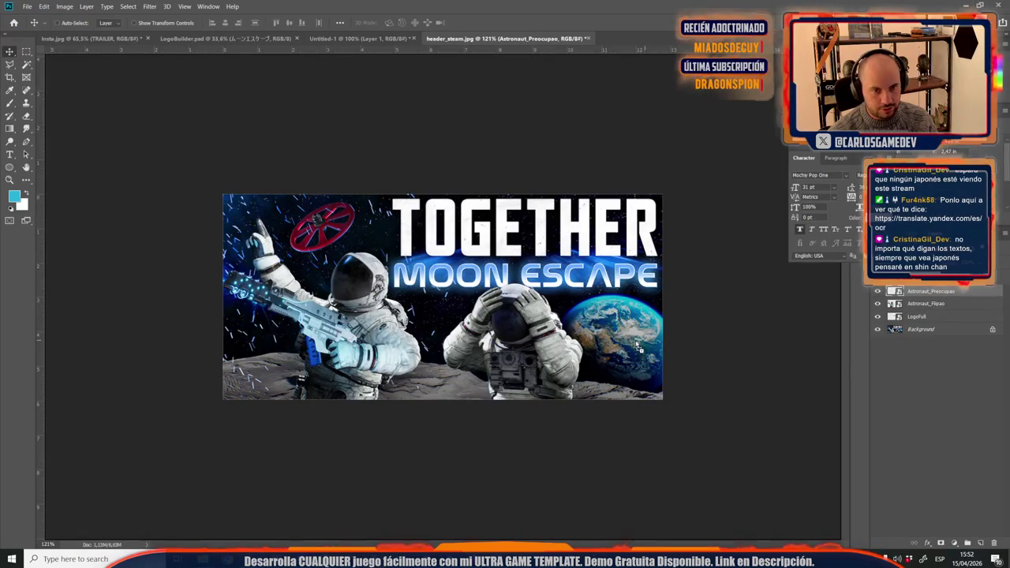
left_click_drag(641, 347, 455, 247)
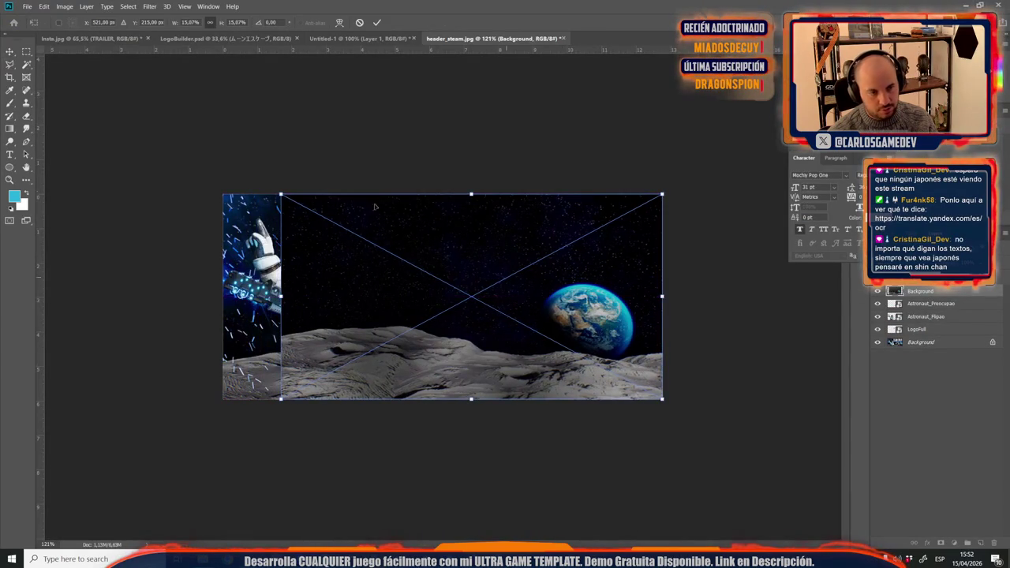
left_click_drag(281, 195, 133, 219)
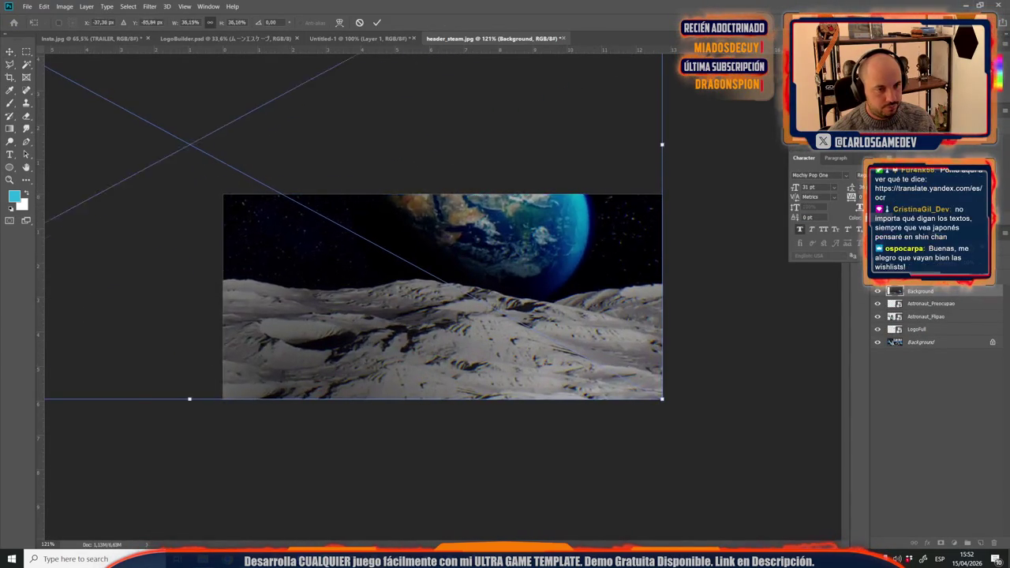
key("Return")
key("ctrl+bracketleft")
key("ctrl+bracketleft")
key("ctrl+bracketleft")
Step: Flip the moon backdrop horizontally and shift it so Earth rises behind the logo
key("ctrl+t")
mouse_move(615, 306)
left_mouse_down()
mouse_move(708, 430)
mouse_move(728, 427)
left_mouse_up()
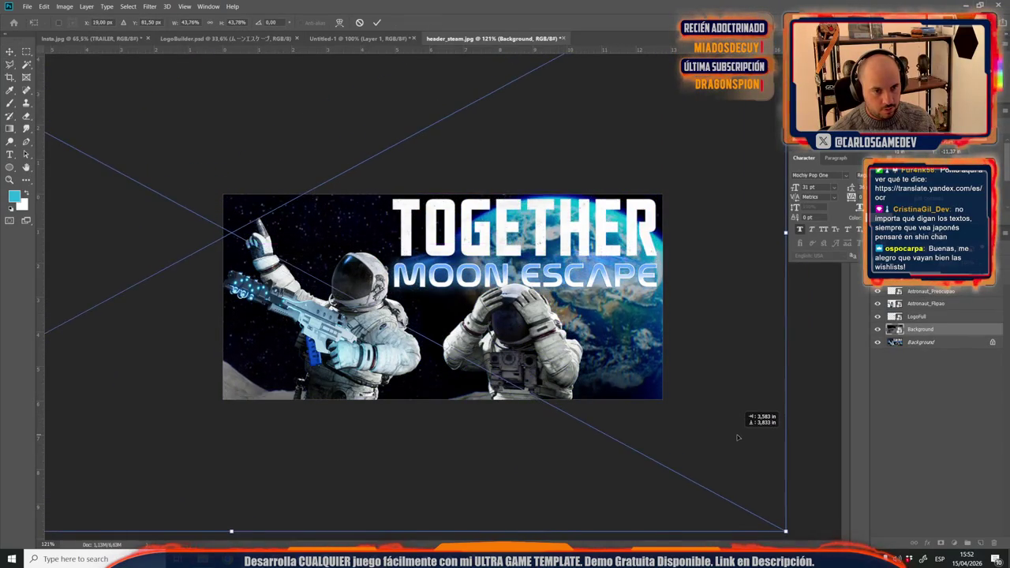
mouse_move(728, 427)
left_mouse_down()
mouse_move(656, 353)
mouse_move(403, 308)
mouse_move(448, 291)
left_mouse_up()
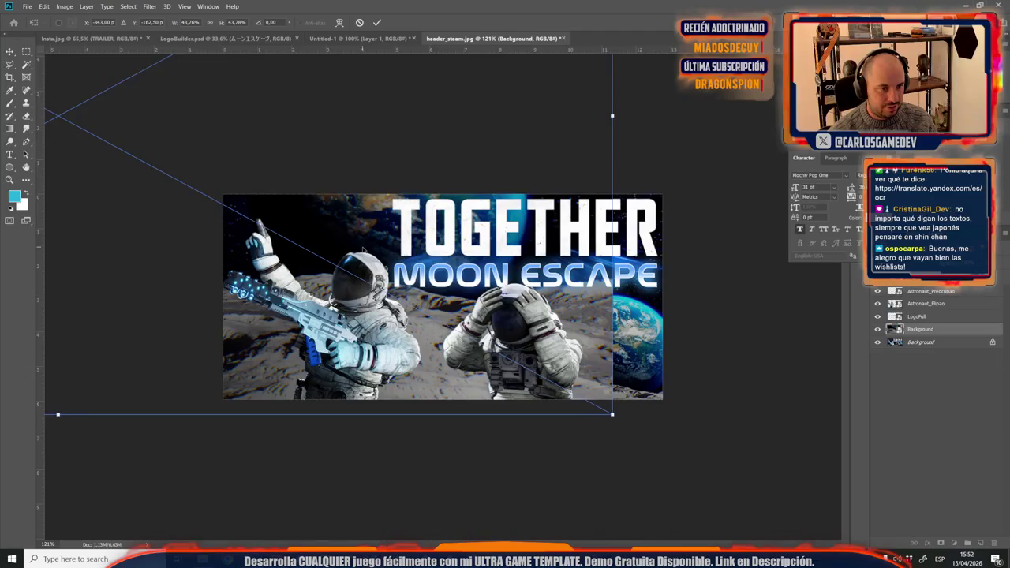
right_click(363, 251)
left_click(379, 362)
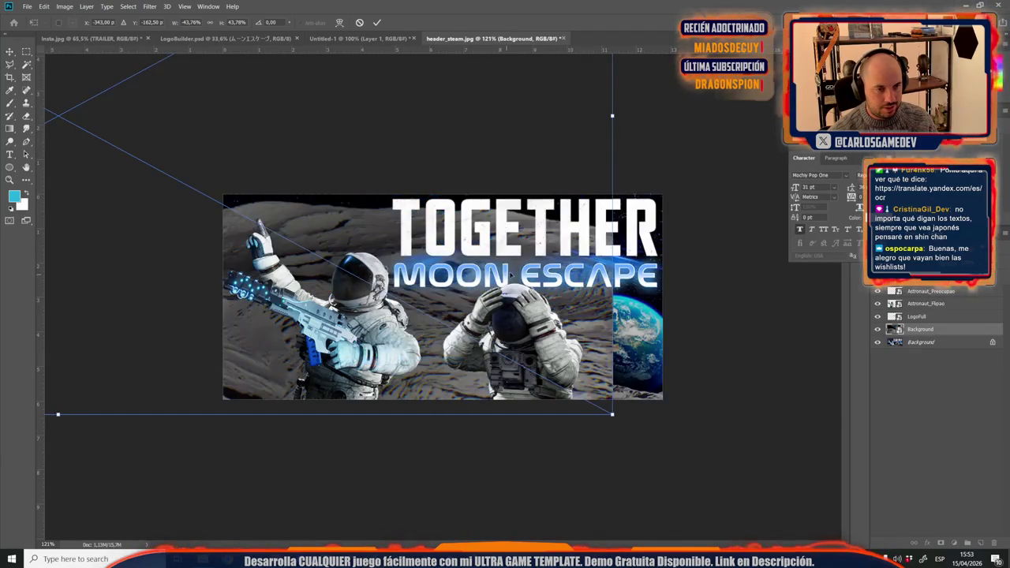
left_click_drag(423, 211, 788, 469)
left_click_drag(404, 235, 439, 3)
scroll(443, 297, "down", 5)
scroll(443, 296, "up", 3)
scroll(443, 297, "up", 3)
Step: Flip the backdrop back, move it left, shrink it slightly and confirm the transform
right_click(366, 230)
left_click(399, 344)
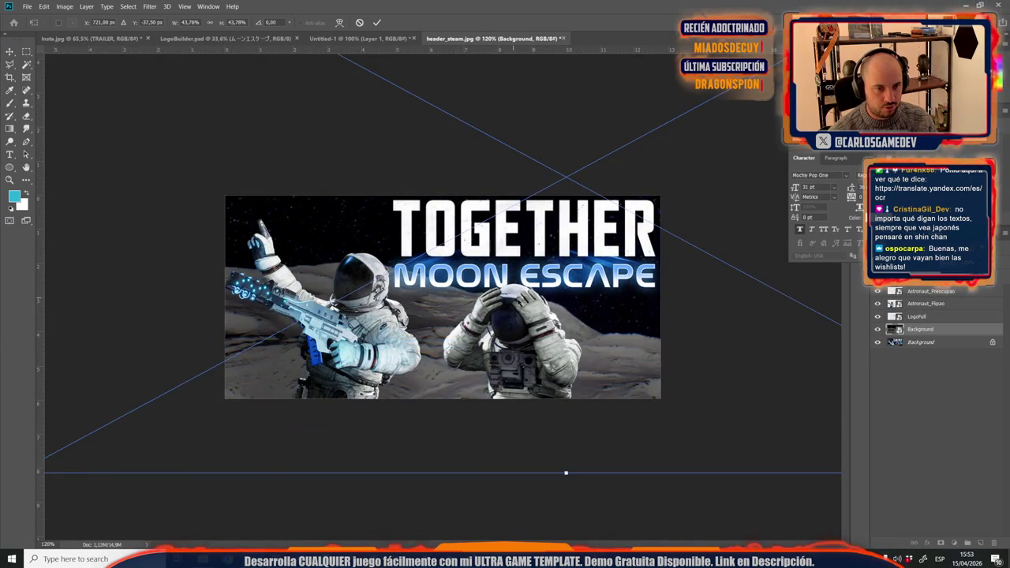
left_click_drag(519, 303, 87, 296)
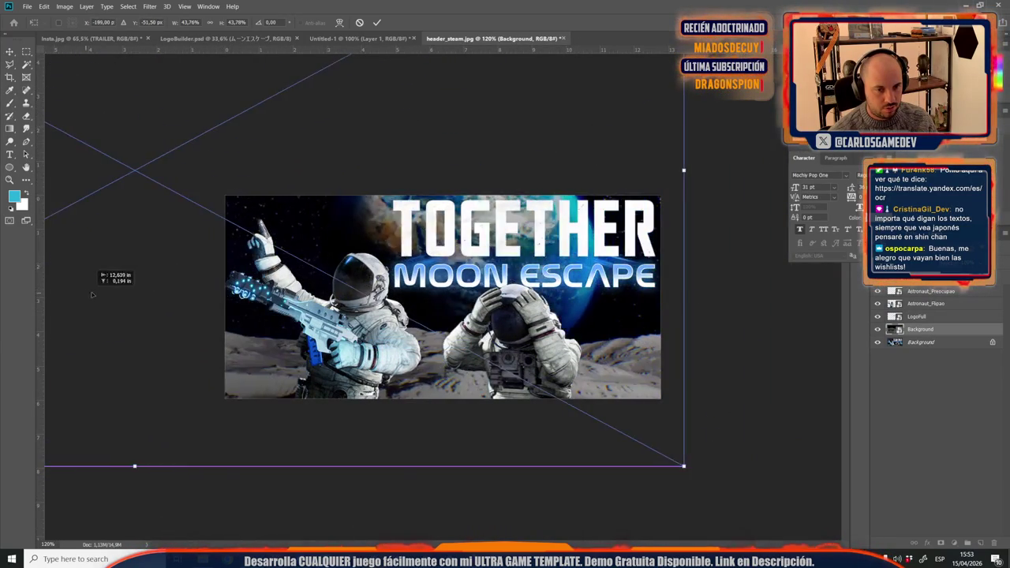
scroll(329, 353, "down", 3)
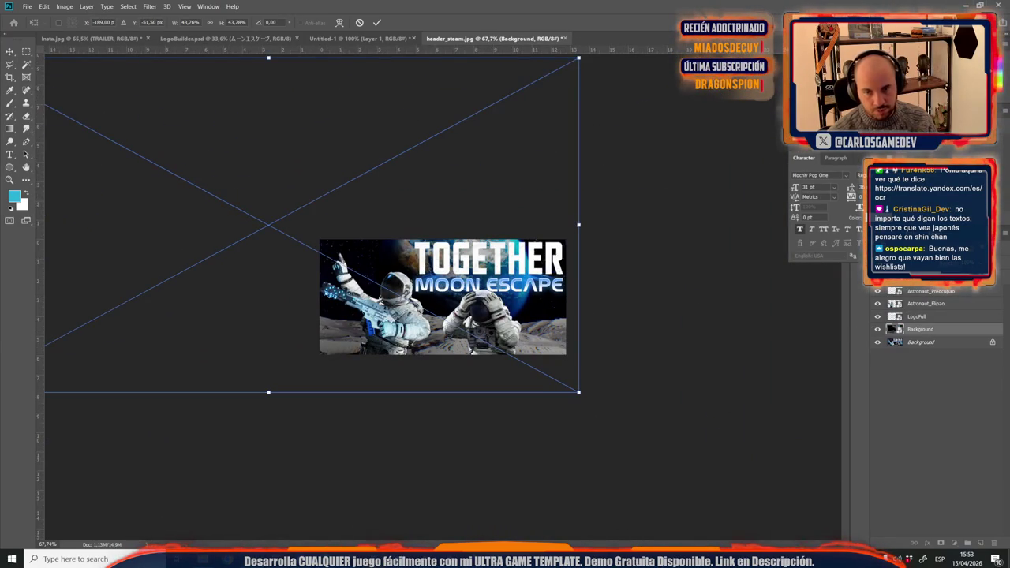
scroll(134, 136, "down", 3)
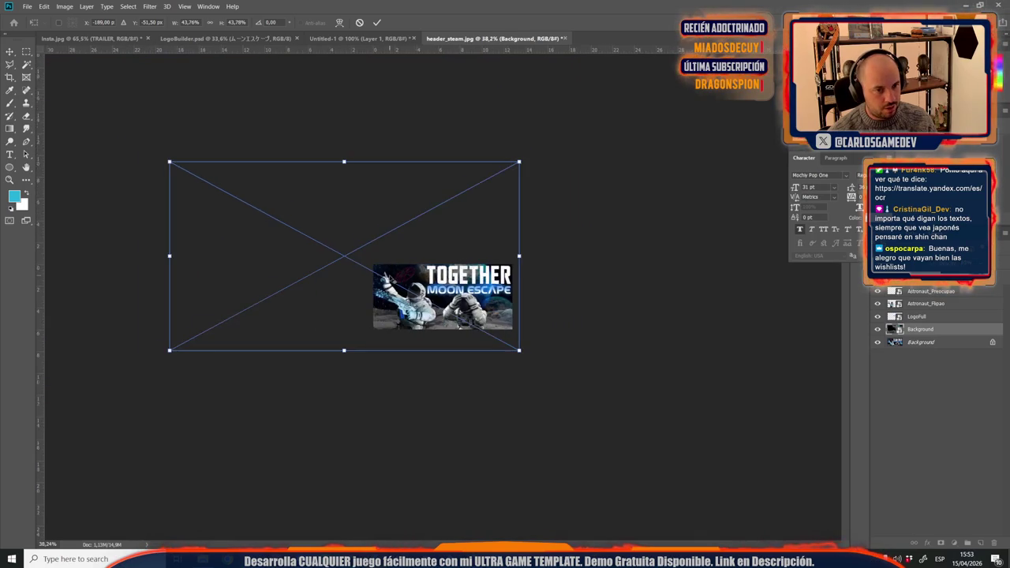
left_click_drag(180, 164, 302, 230)
scroll(443, 298, "up", 5)
mouse_move(468, 376)
left_mouse_down()
mouse_move(531, 324)
mouse_move(525, 345)
left_mouse_up()
key("Return")
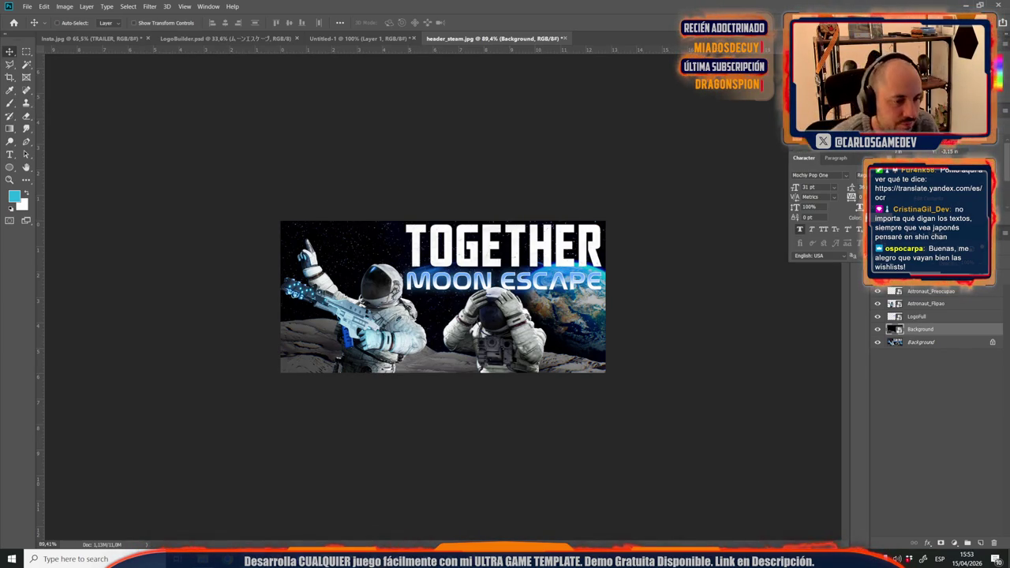
Step: Inspect the header up close and nudge the gun-holding Astronaut_Flipao slightly right
key("ctrl+plus")
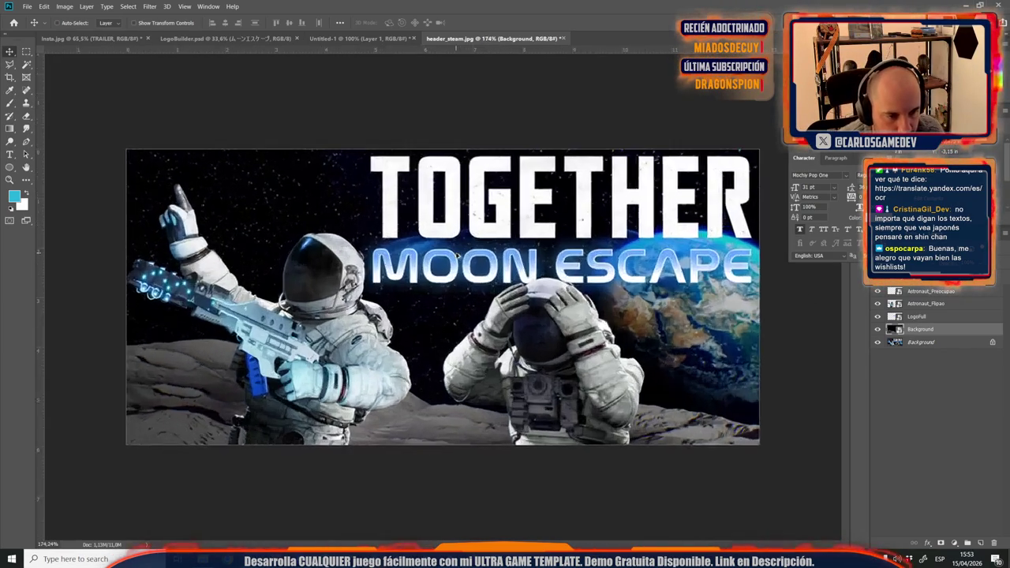
key("ctrl+minus")
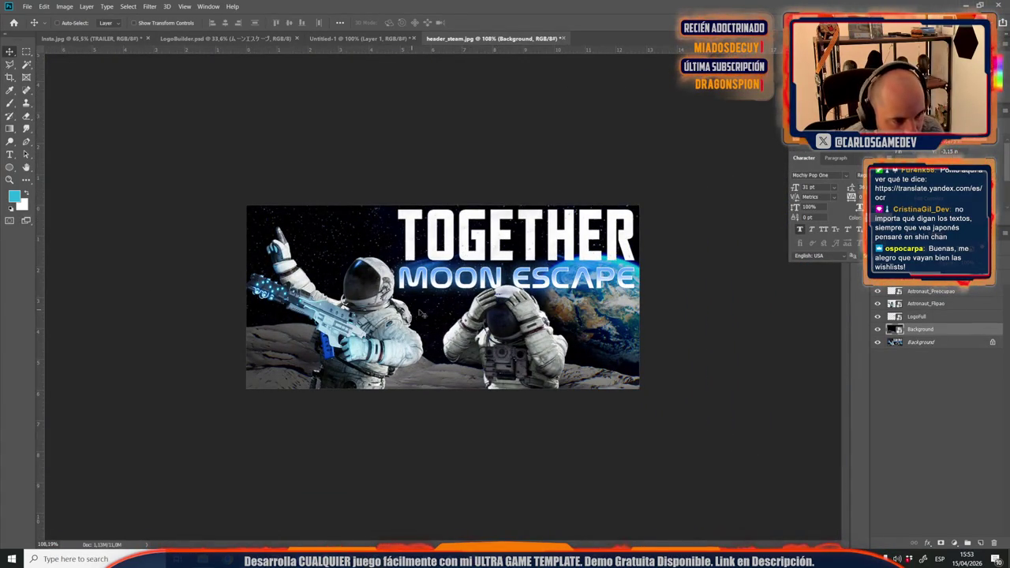
left_click(925, 304)
key("Right")
key("Right")
key("Right")
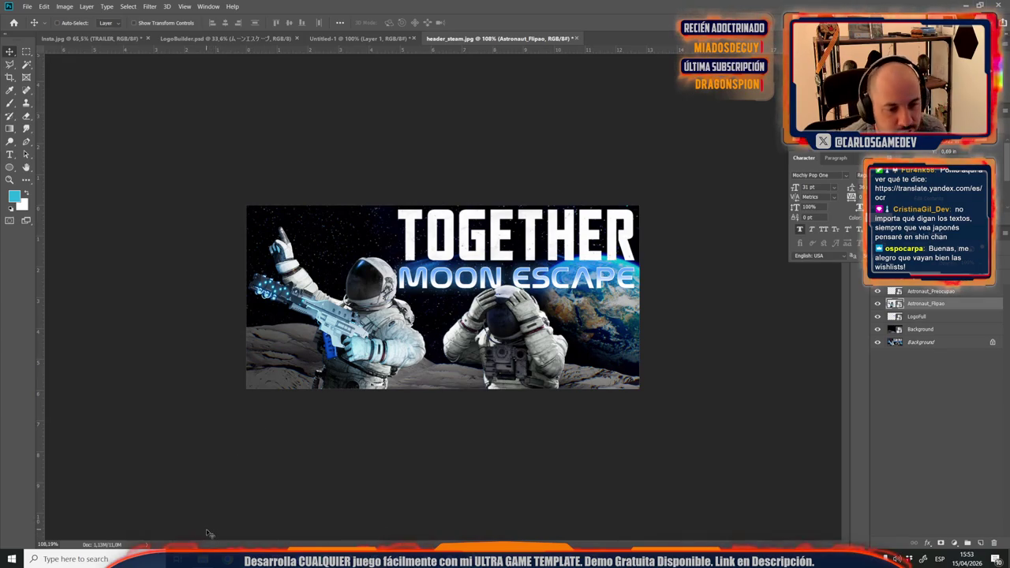
Step: Select the lunar backdrop layer and rotate it about 12°
left_click(959, 345)
left_click(921, 329)
key("ctrl+t")
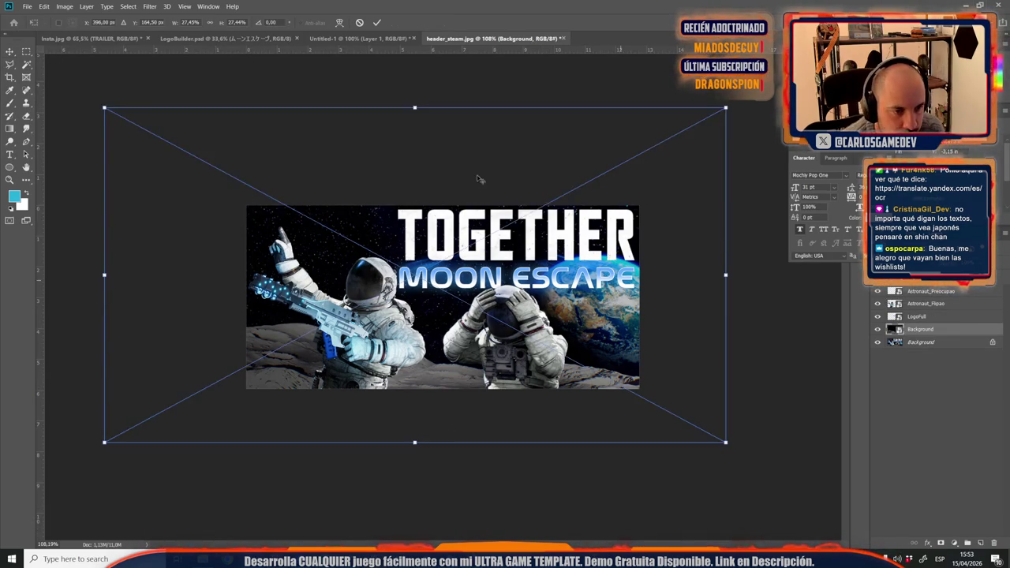
left_click_drag(493, 96, 549, 104)
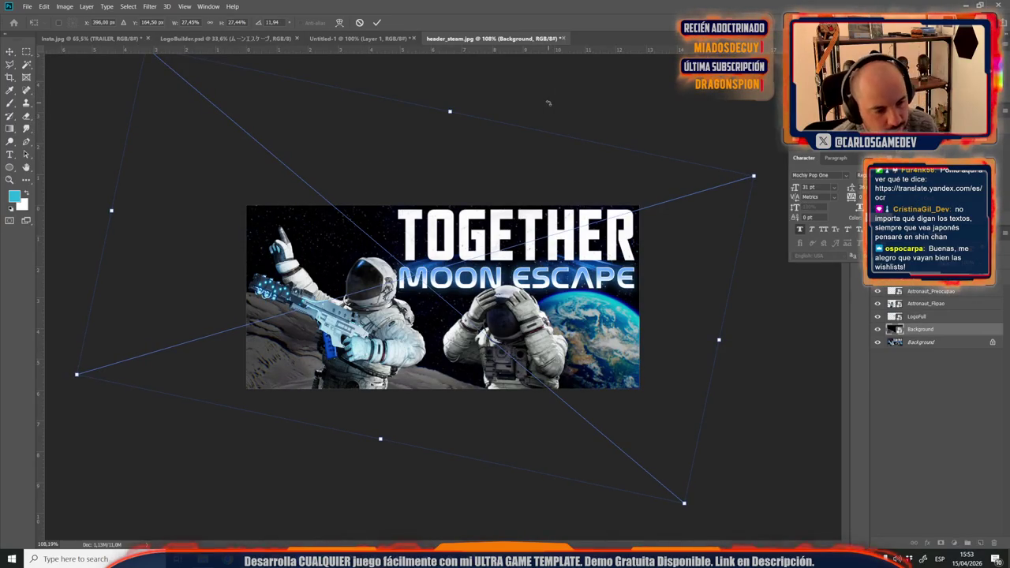
key("Return")
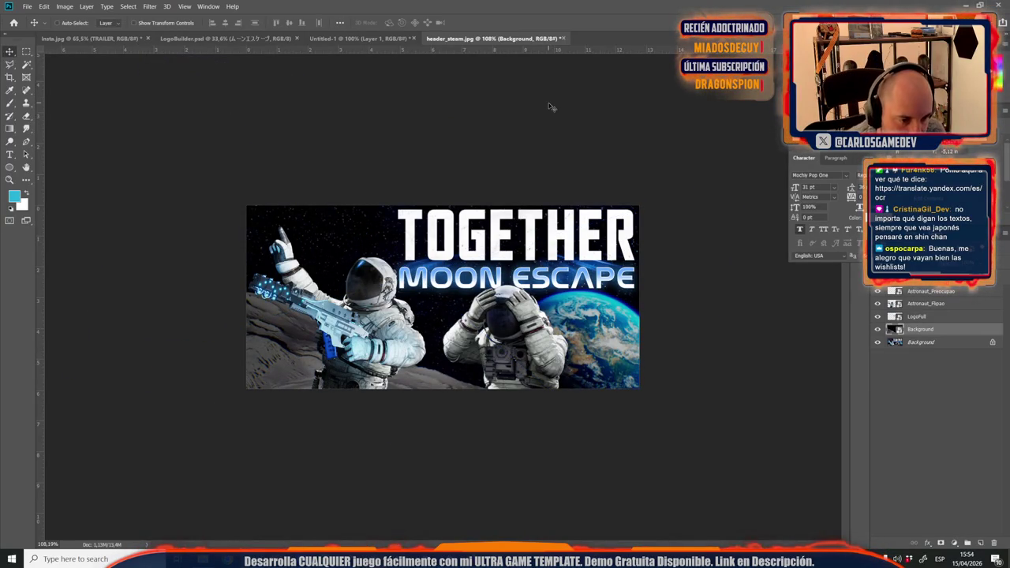
Step: Enlarge the tilted backdrop to about 55% so Earth sits behind the astronauts, then drag in WeaponScreenEffect from KeyArt
key("ctrl+t")
scroll(484, 399, "down", 3)
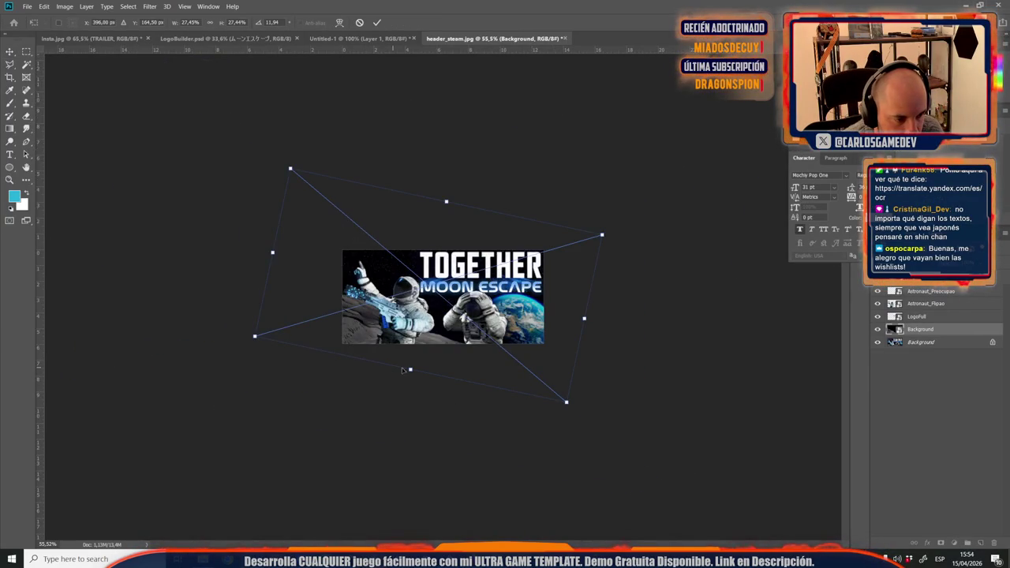
left_click_drag(400, 369, 376, 338)
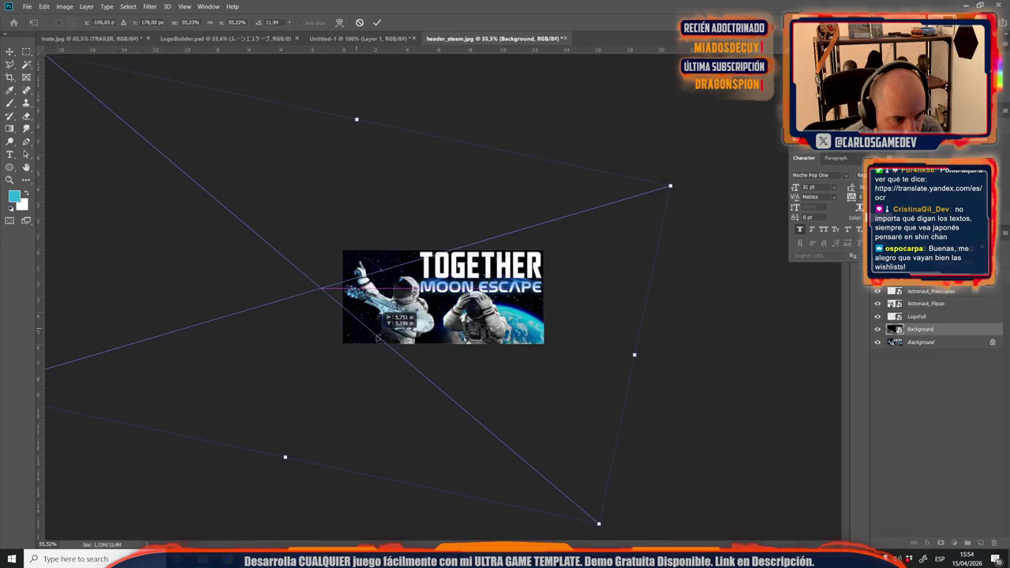
left_click_drag(377, 338, 377, 333)
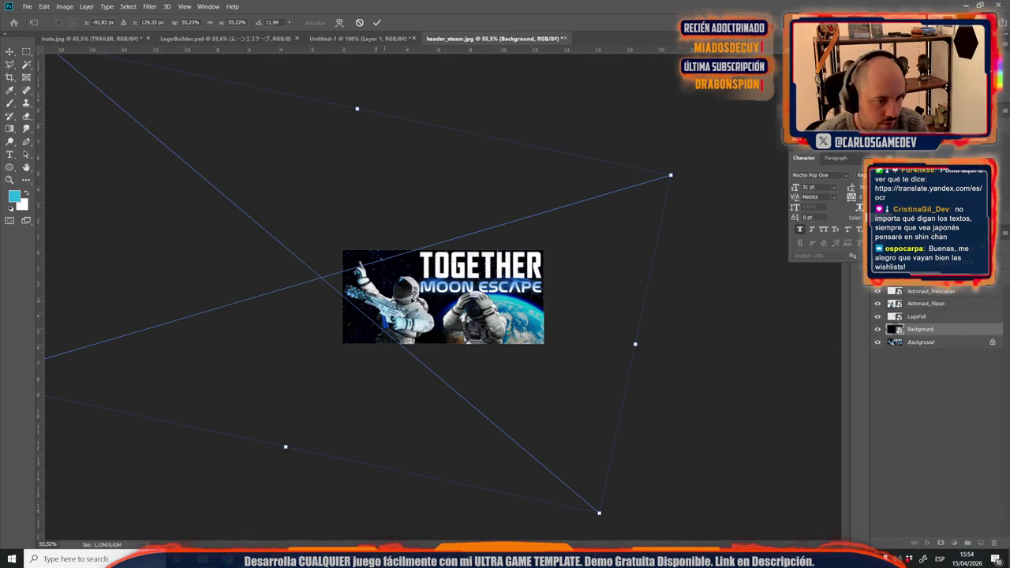
left_click_drag(456, 303, 451, 303)
key("Return")
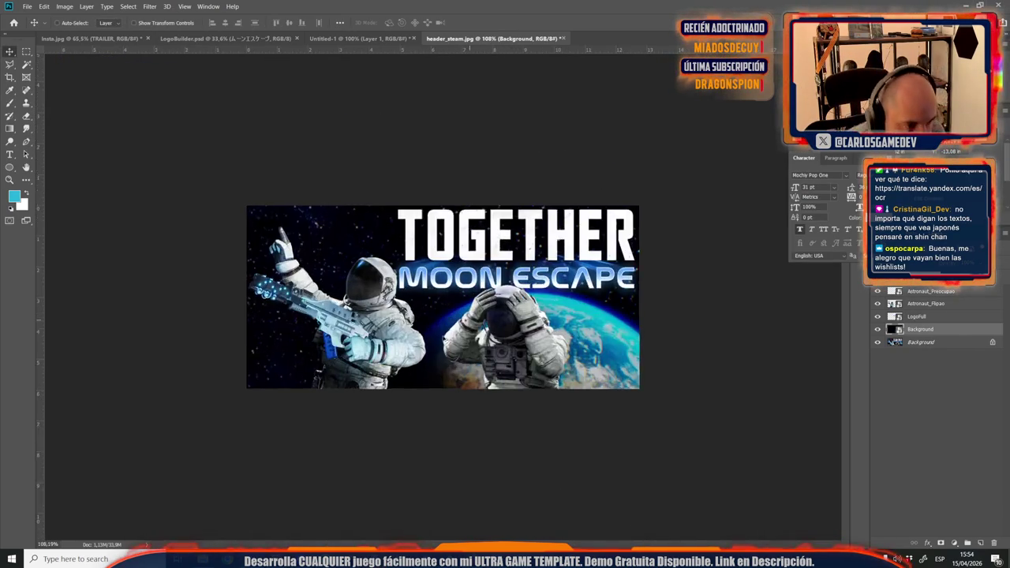
scroll(509, 378, "up", 3)
scroll(372, 386, "down", 2)
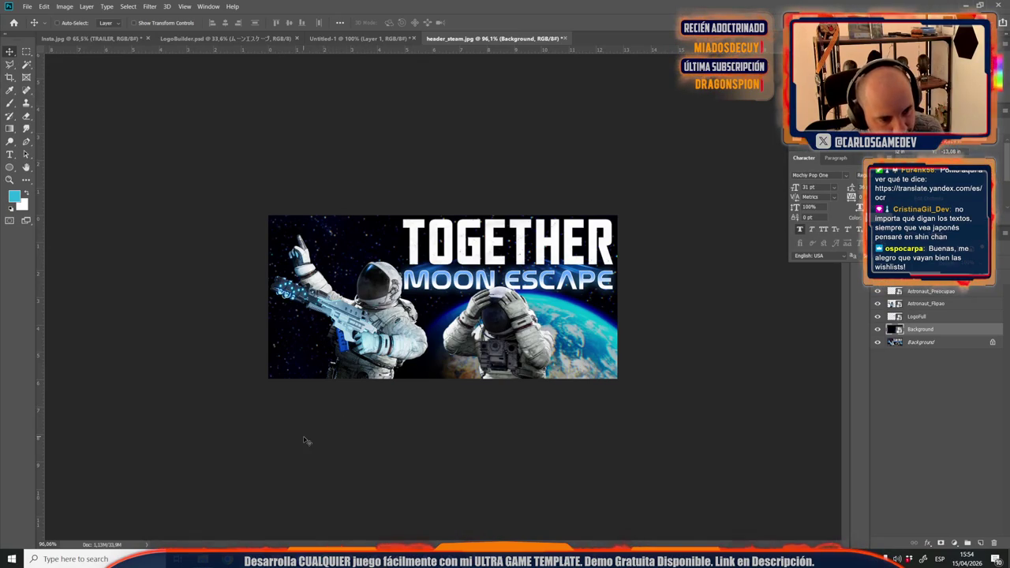
left_click(203, 559)
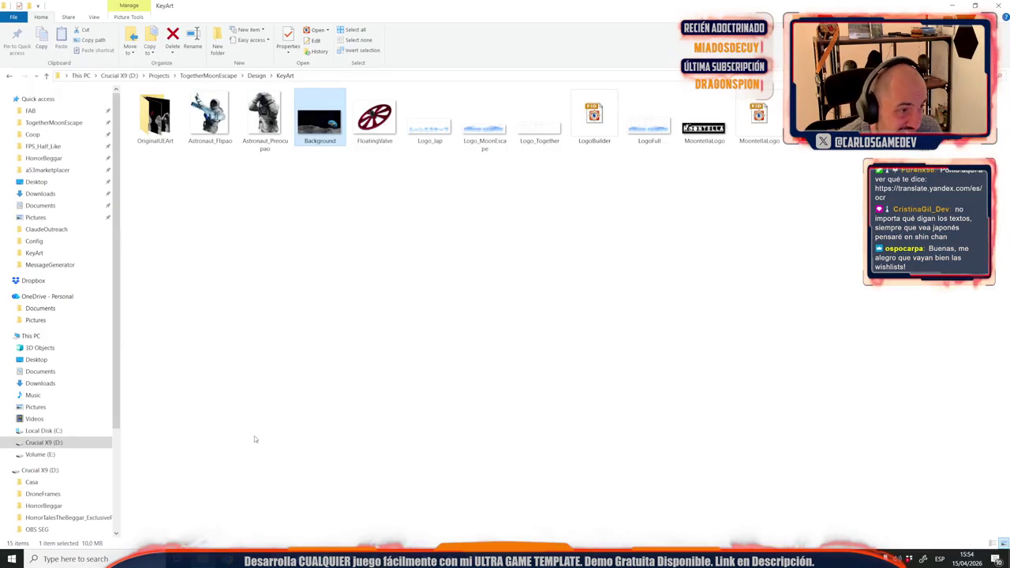
mouse_move(386, 197)
left_mouse_down()
mouse_move(545, 297)
mouse_move(442, 315)
mouse_move(332, 284)
left_mouse_up()
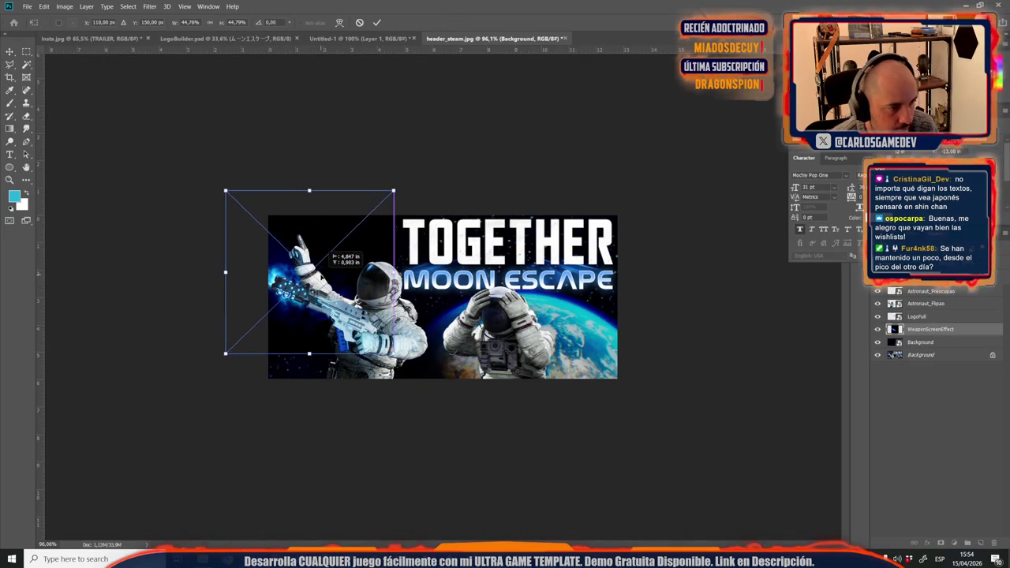
Step: Place WeaponScreenEffect above the astronaut layers with Screen blending, then select Layer 1 in insta.jpg
key("Return")
left_click_drag(932, 329, 931, 291)
left_click(900, 267)
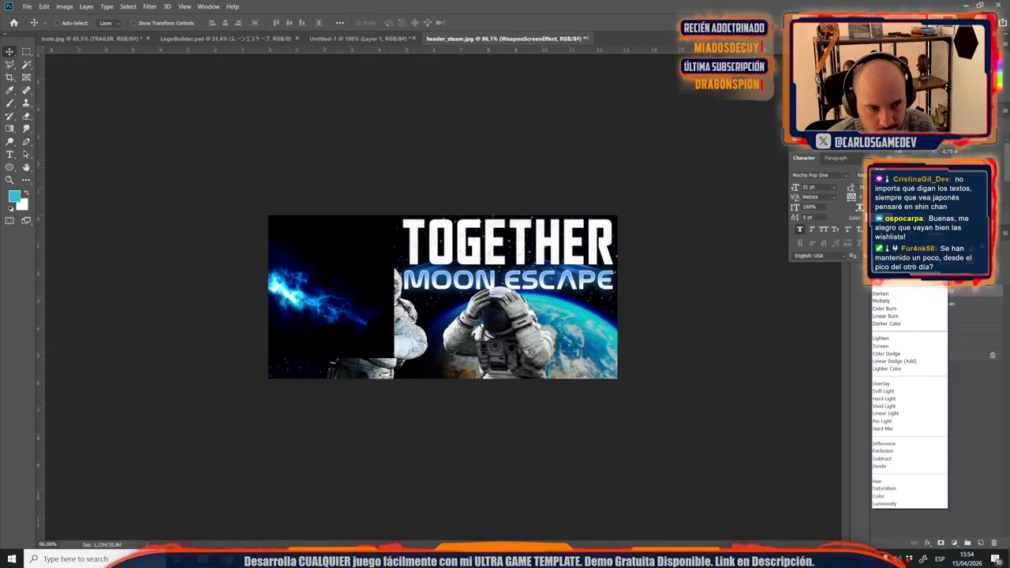
left_click(892, 352)
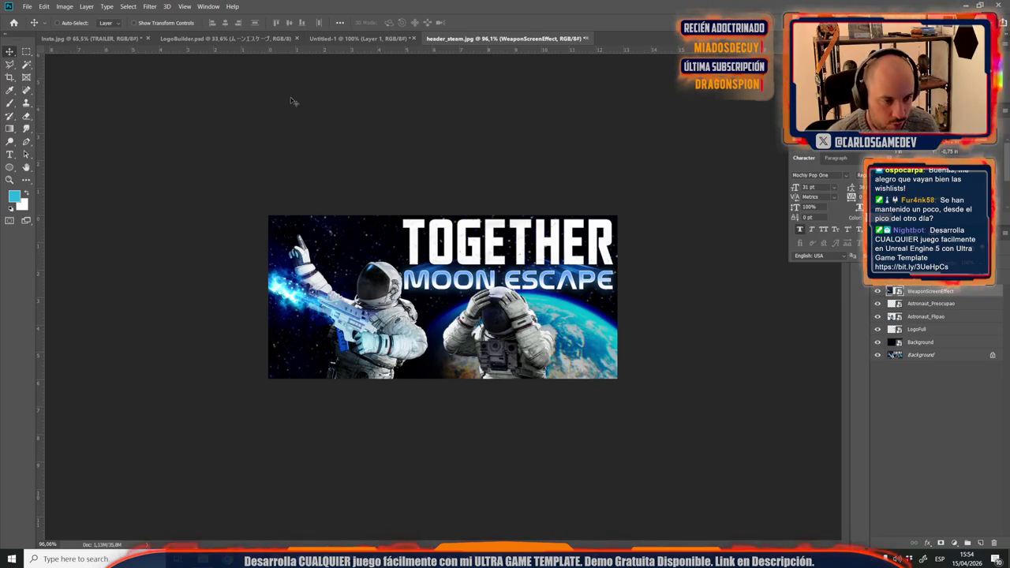
left_click(100, 39)
left_click(916, 450)
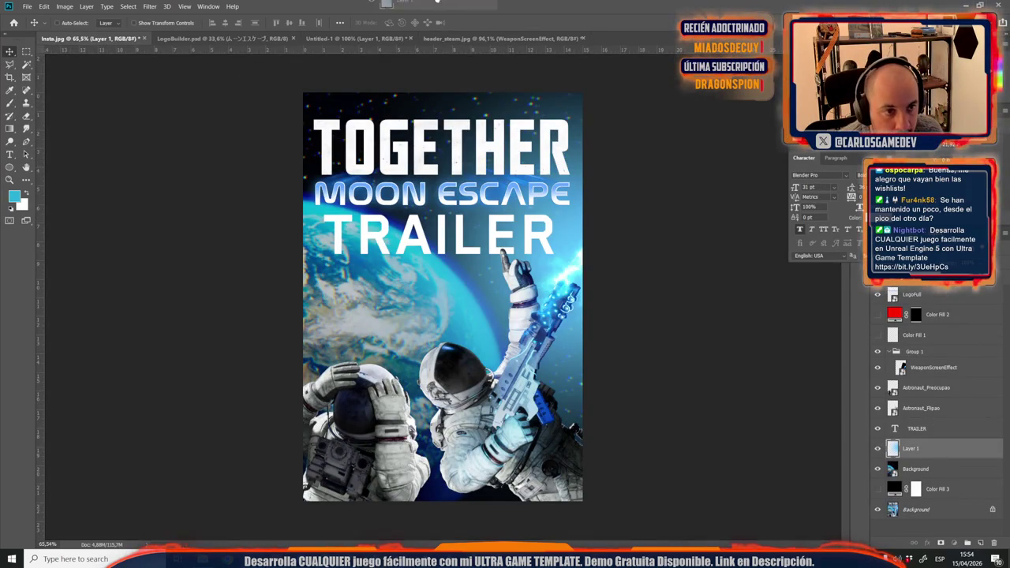
Step: Drag the poster's light-blue Layer 1 into header_steam.jpg and shrink it to about half size
left_click(537, 39)
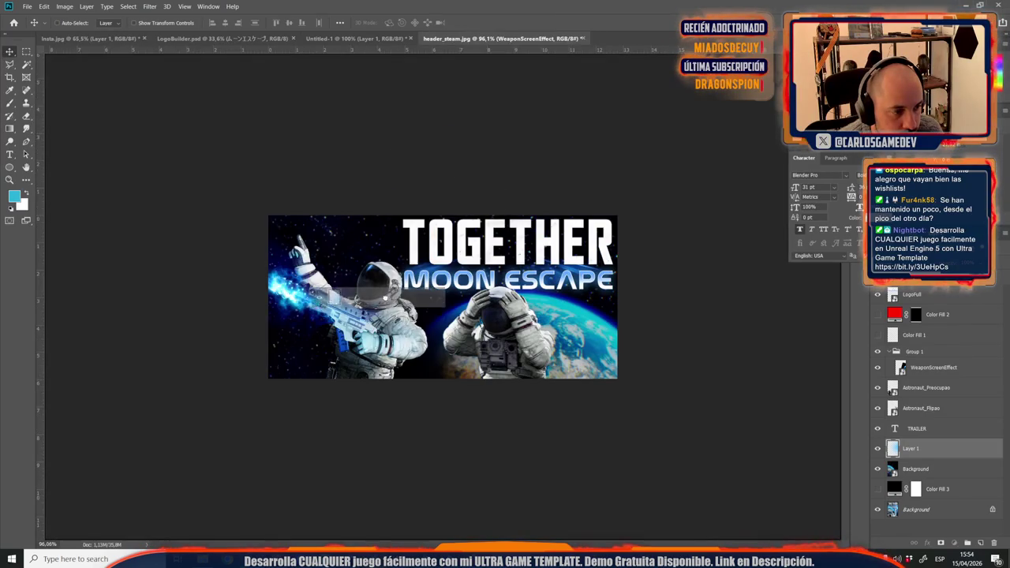
left_click_drag(538, 39, 387, 303)
key("ctrl+t")
key("ctrl+minus")
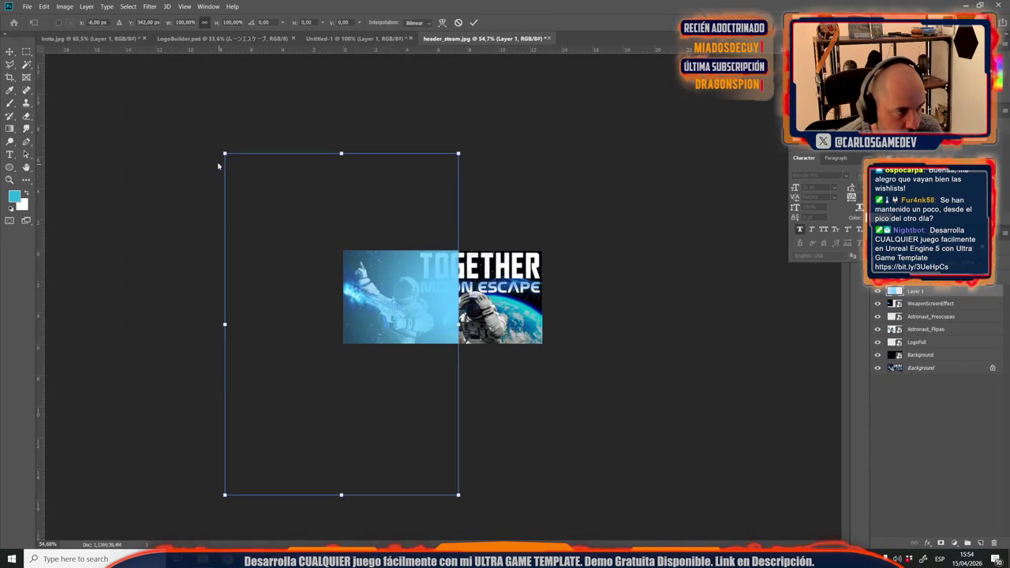
left_click_drag(220, 153, 338, 316)
mouse_move(419, 337)
left_mouse_down()
mouse_move(351, 241)
mouse_move(366, 242)
left_mouse_up()
Step: Flip the blue layer horizontally, move it right, and enlarge it to about 70% width
right_click(378, 273)
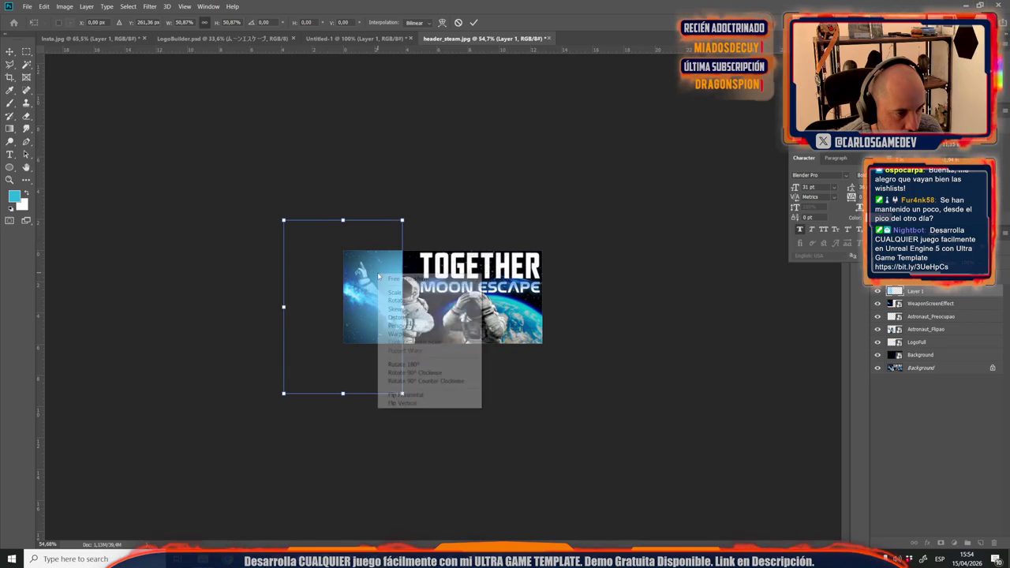
left_click(406, 395)
left_click_drag(354, 287, 414, 283)
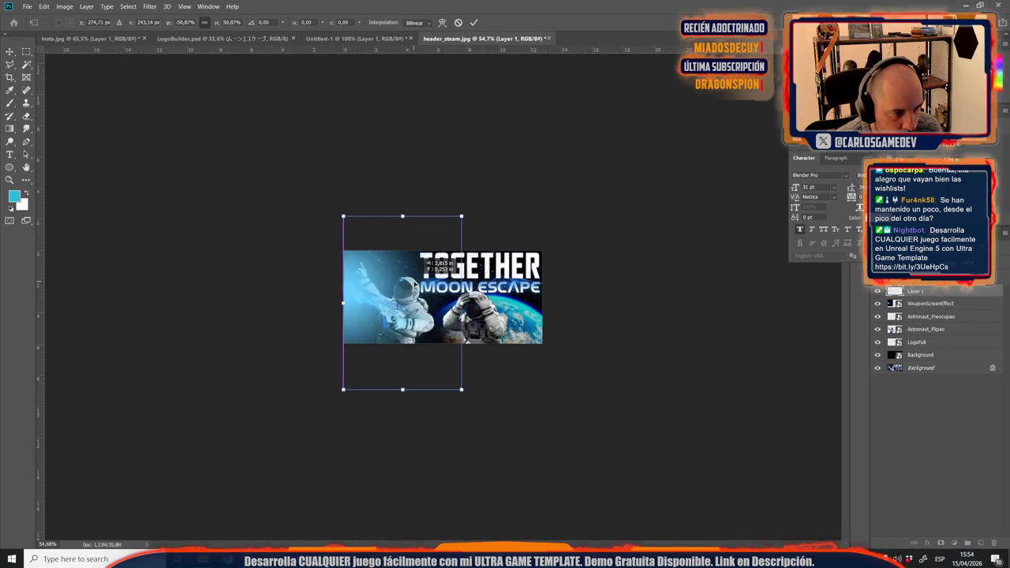
left_click_drag(462, 389, 507, 455)
mouse_move(397, 328)
left_mouse_down()
mouse_move(387, 306)
mouse_move(400, 297)
left_mouse_up()
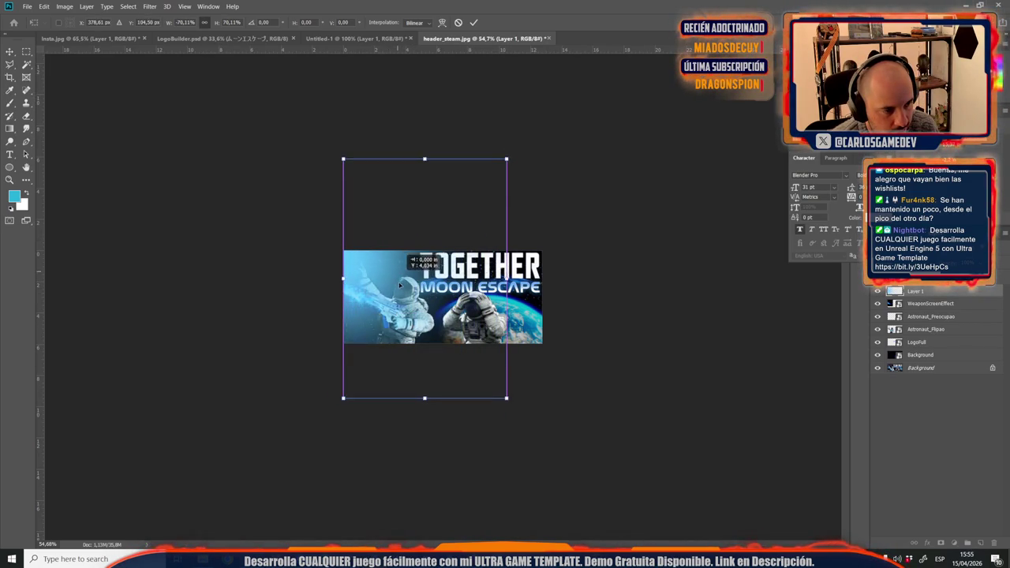
key("Return")
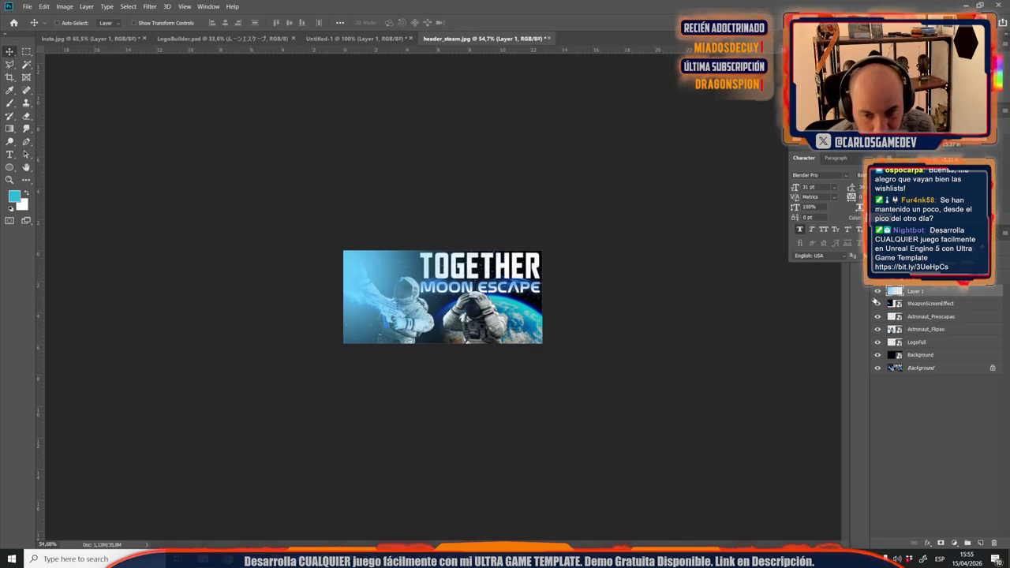
Step: Move Layer 1 just above Background and reposition the blue glow on the banner
left_click_drag(929, 294, 938, 355)
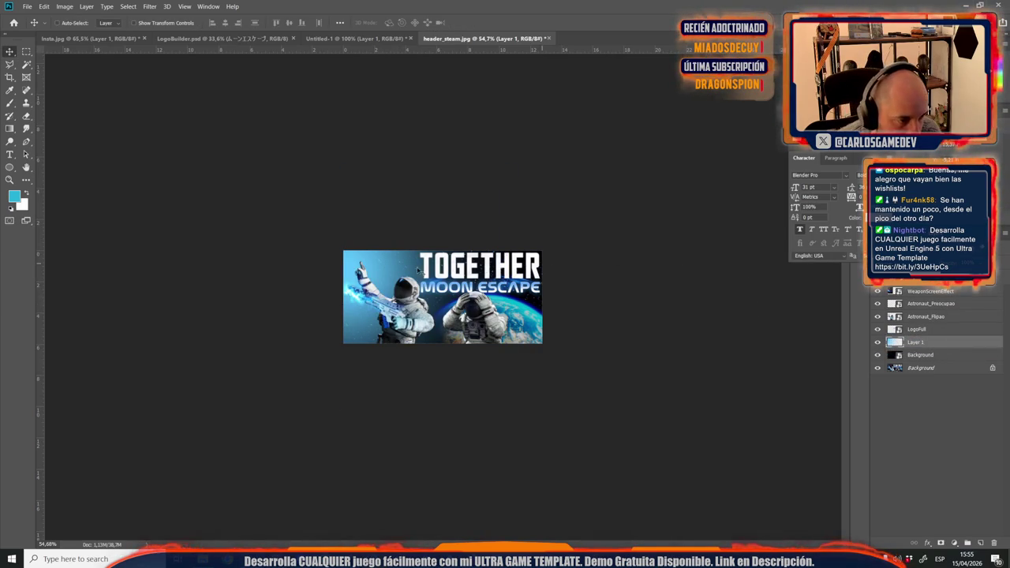
scroll(210, 308, "up", 3)
scroll(210, 308, "up", 2)
scroll(210, 308, "down", 2)
scroll(210, 308, "down", 3)
scroll(210, 308, "up", 3)
left_click_drag(316, 215, 291, 266)
scroll(308, 322, "down", 5)
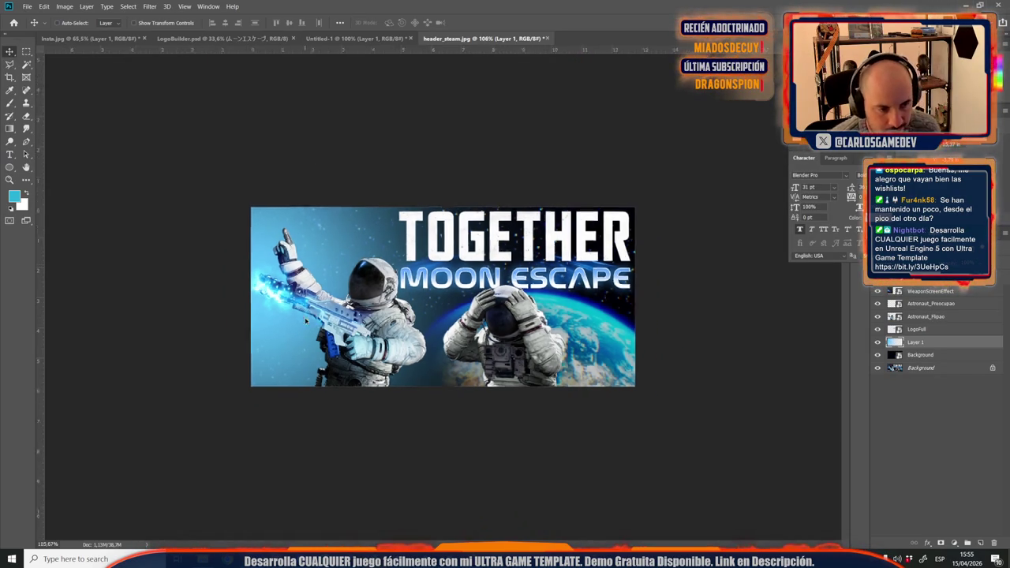
scroll(308, 321, "up", 3)
scroll(307, 321, "up", 1)
scroll(307, 322, "up", 1)
scroll(332, 331, "down", 1)
scroll(353, 345, "down", 1)
Step: Try rescaling Layer 1 and moving it above Astronaut_Flipao, then revert both changes
key("ctrl+t")
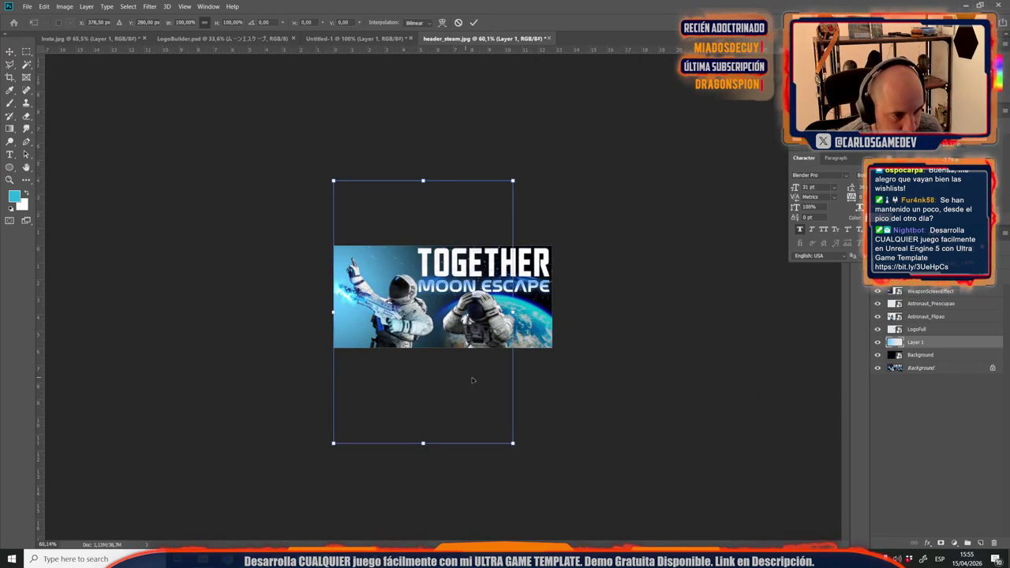
left_click_drag(513, 444, 411, 418)
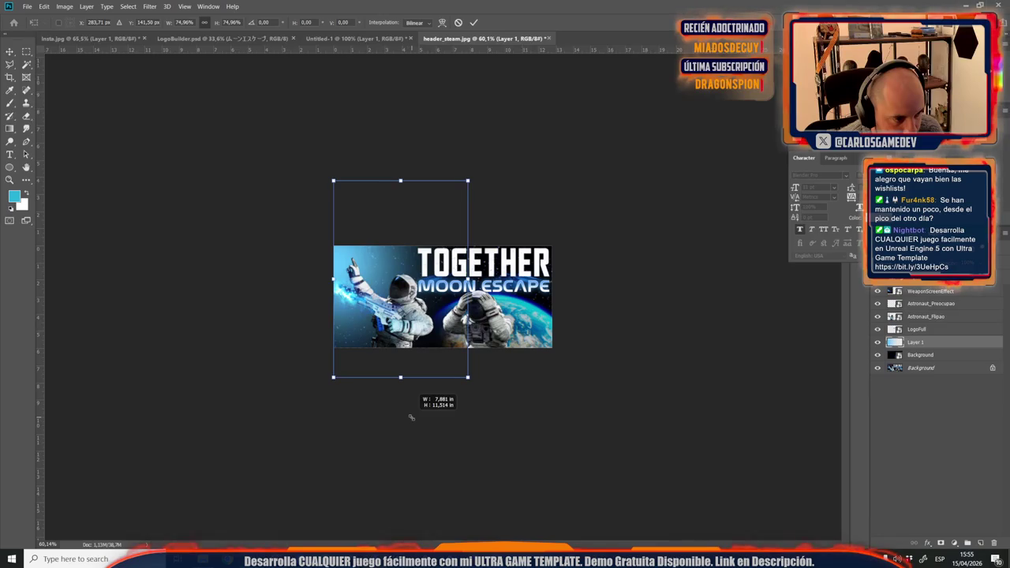
key("ctrl+z")
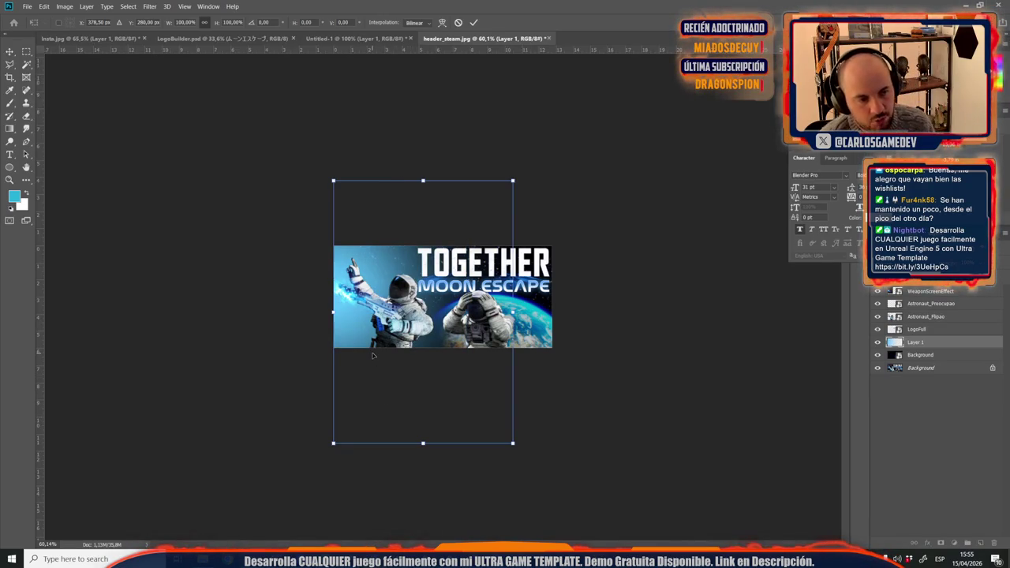
key("Escape")
key("ctrl+plus")
key("ctrl+plus")
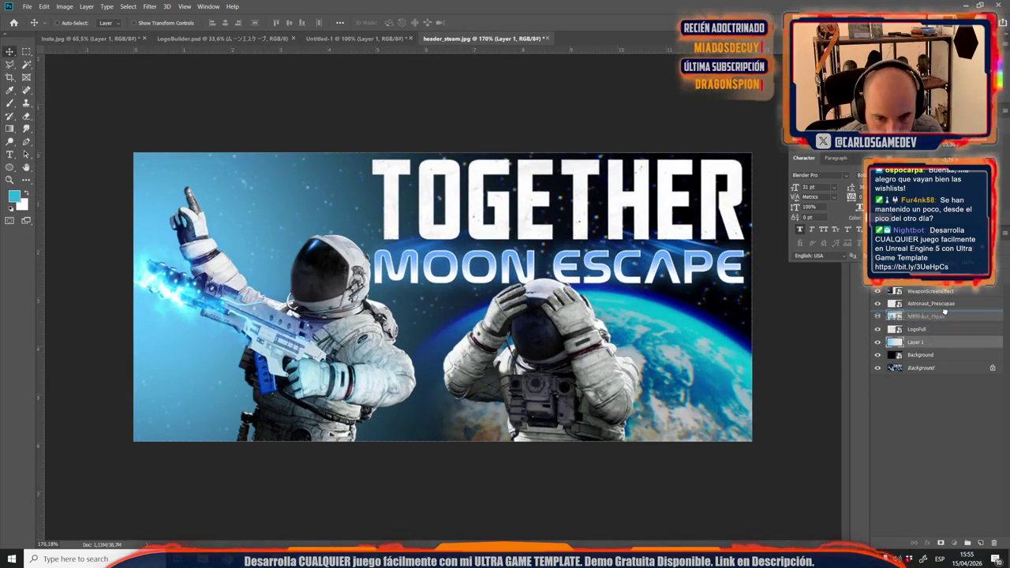
left_click_drag(930, 343, 946, 316)
key("ctrl+bracketleft")
key("ctrl+bracketleft")
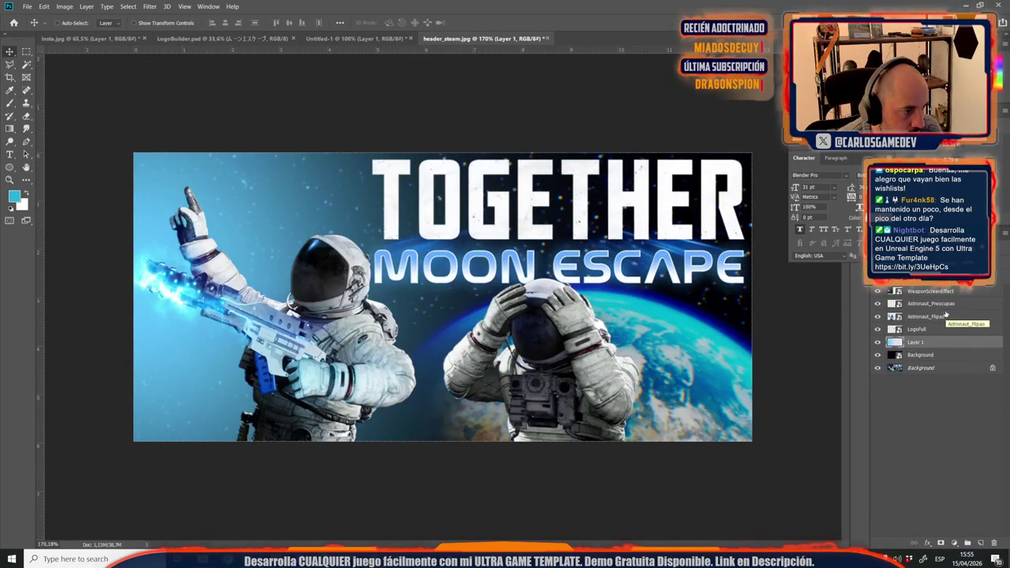
scroll(124, 248, "down", 5)
scroll(134, 269, "up", 2)
scroll(143, 291, "up", 3)
scroll(142, 292, "up", 2)
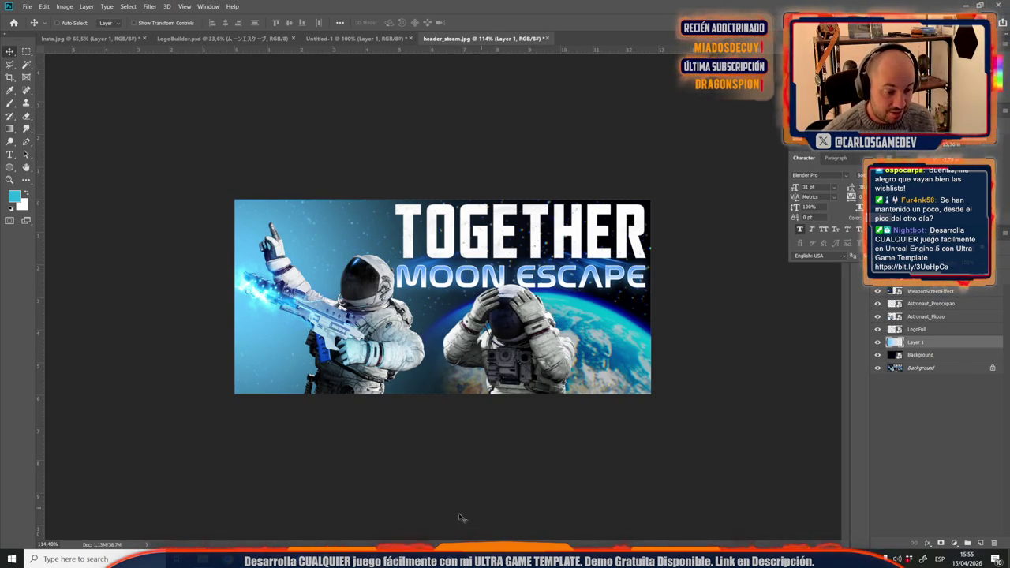
mouse_move(352, 559)
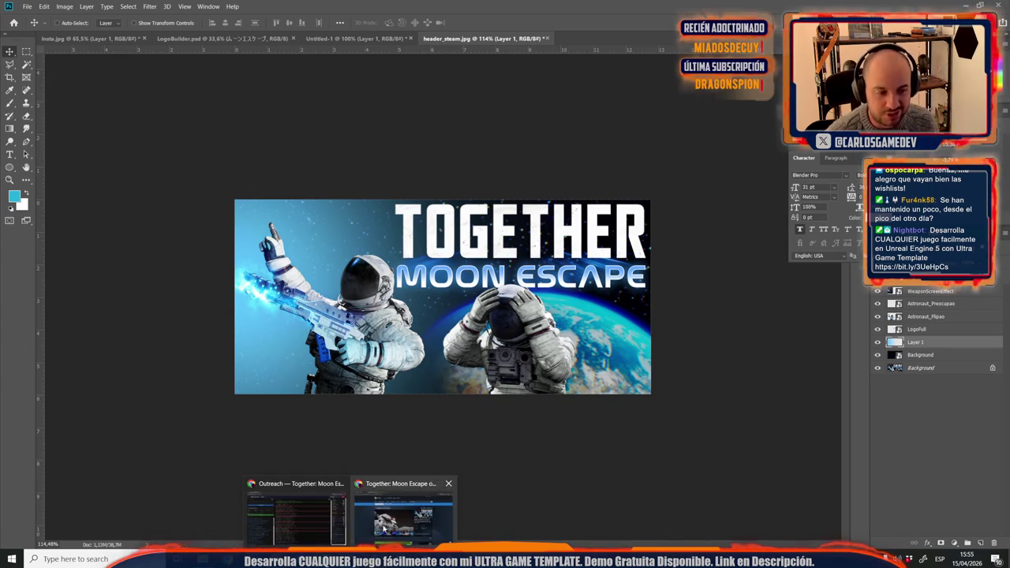
Step: Open the Steamworks partner site in a new Chrome tab and view Sales & Activations Reports
left_click(380, 535)
left_click(379, 10)
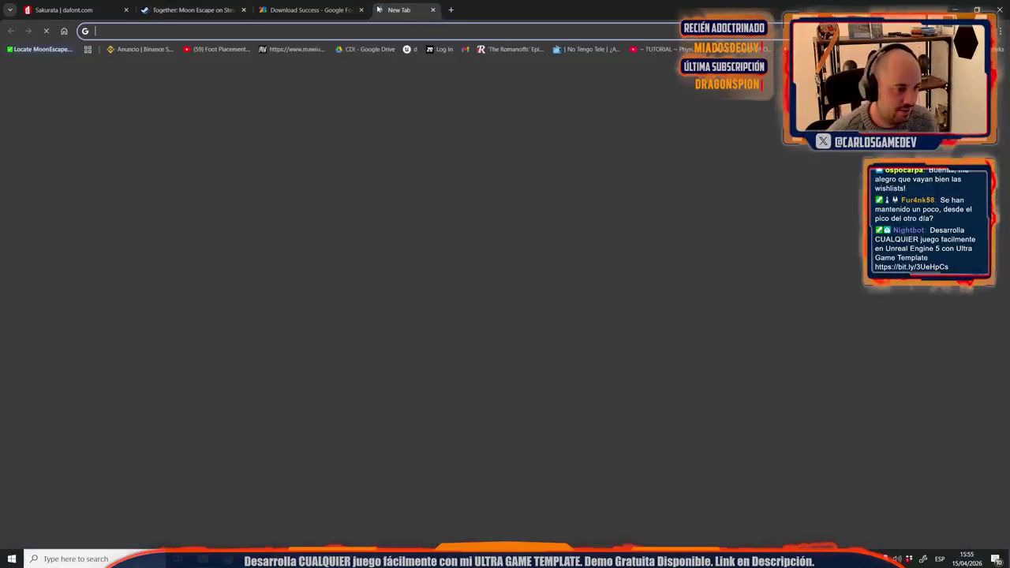
type("partner.steamgames.com")
key("Return")
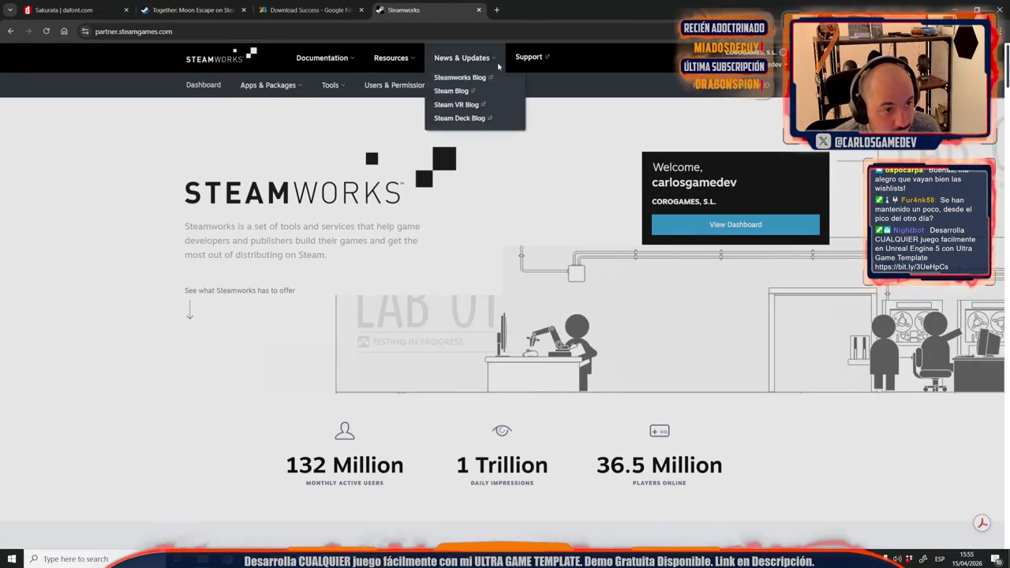
left_click(477, 85)
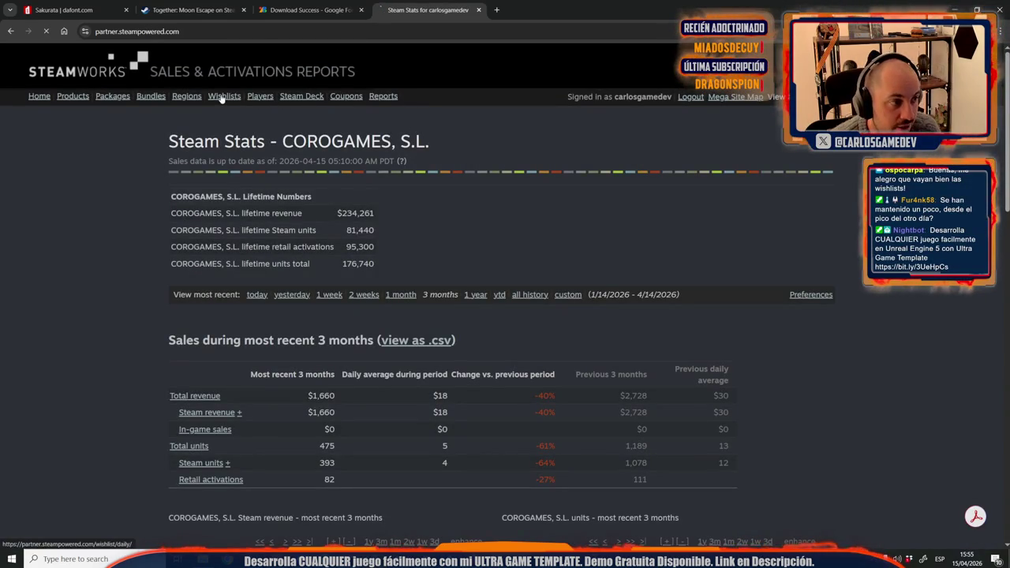
middle_click(408, 3)
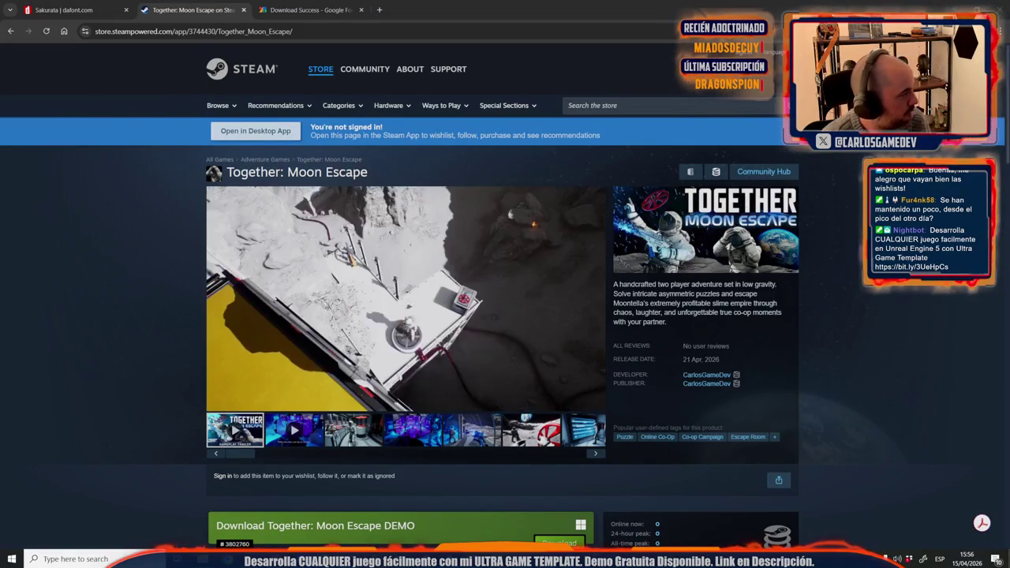
Step: Switch to the Wishlist Actions report window for Together: Moon Escape
key("alt+Tab")
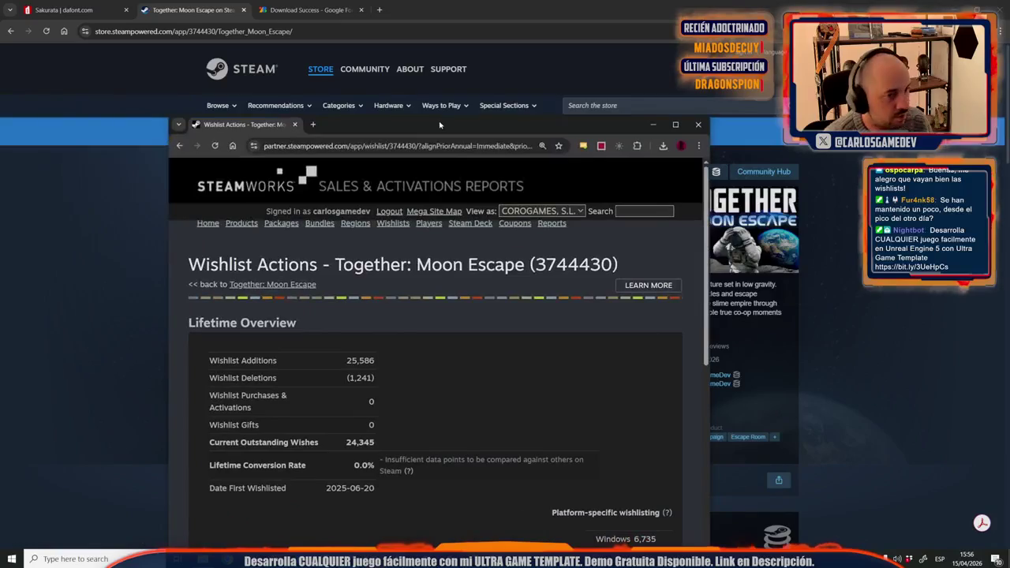
Step: Maximize the Wishlist Actions window and scroll through the chart back to the 1/14–4/10 summary
double_click(440, 125)
scroll(431, 447, "down", 3)
scroll(431, 446, "down", 5)
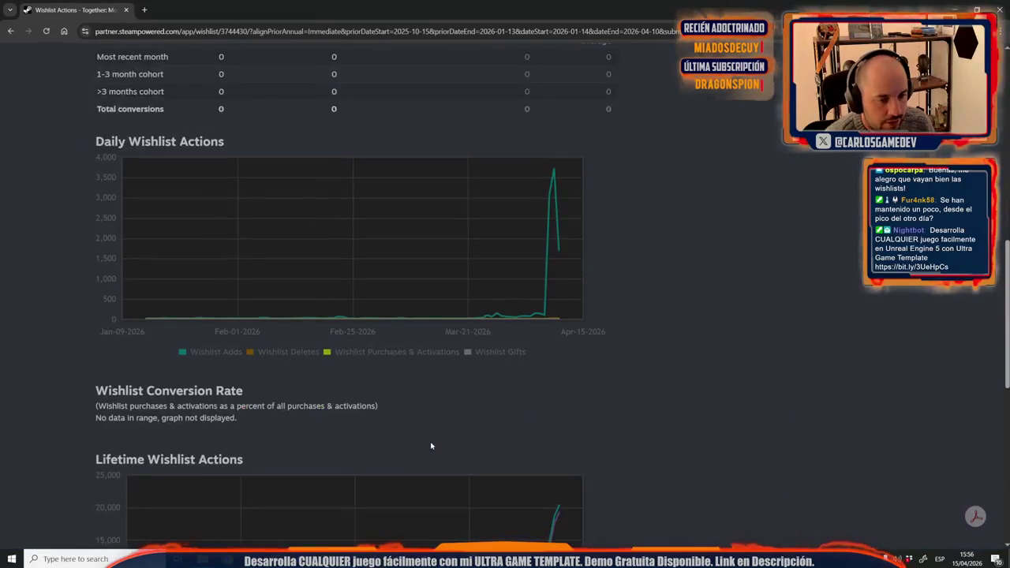
scroll(511, 280, "up", 1)
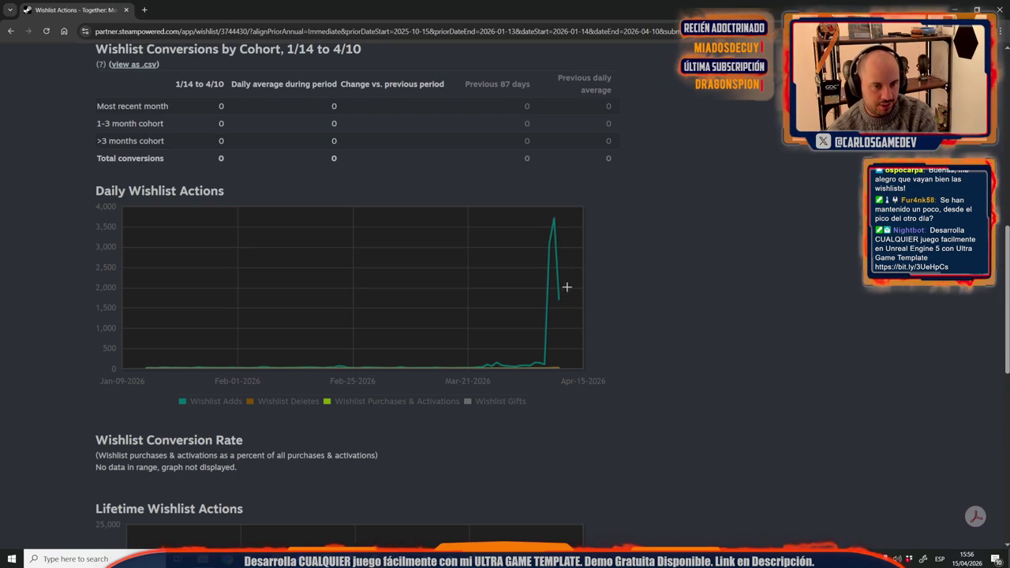
mouse_move(535, 352)
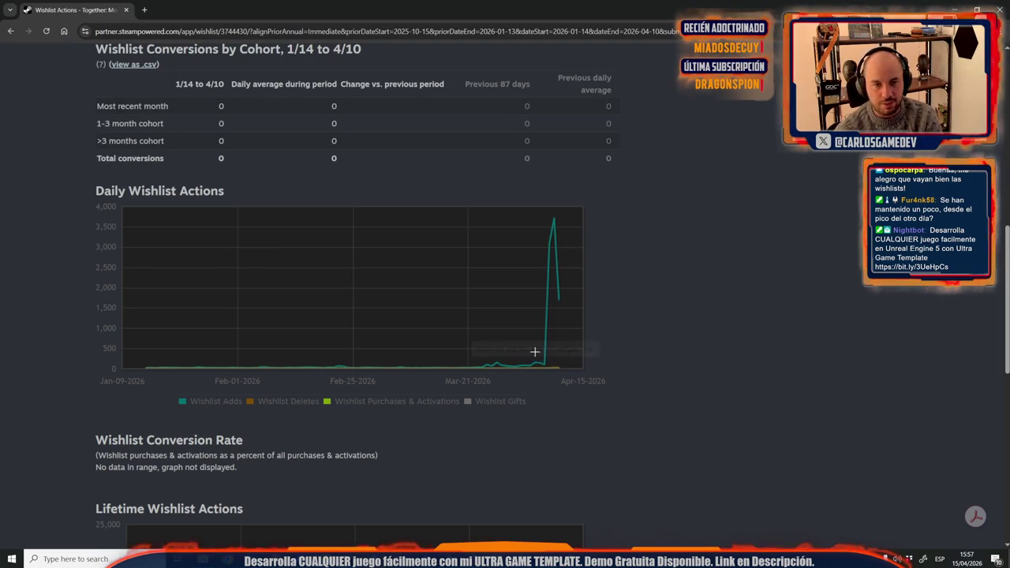
scroll(524, 352, "up", 4)
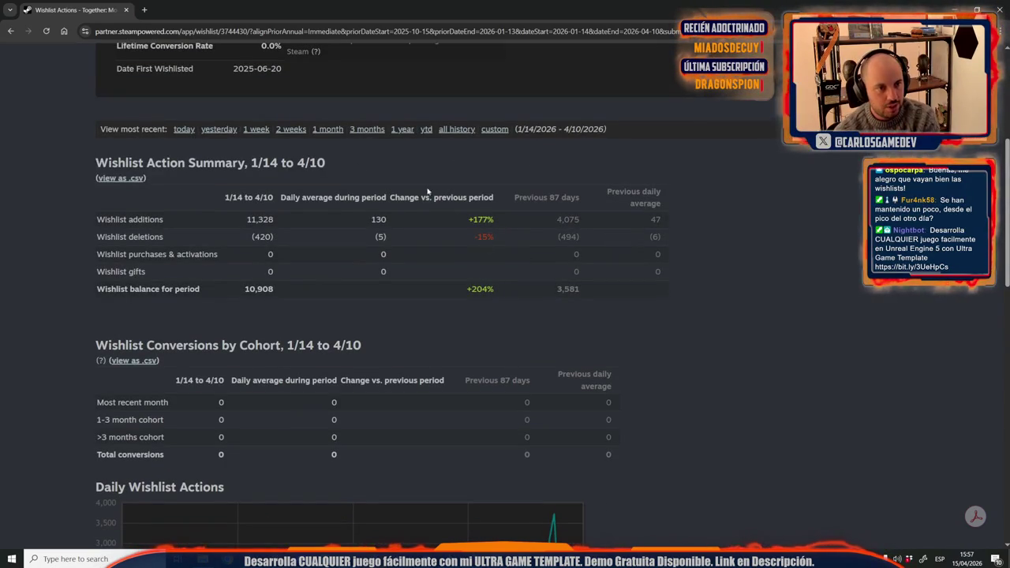
Step: Update the wishlist report's custom end date to 2026-04-11
left_click(493, 129)
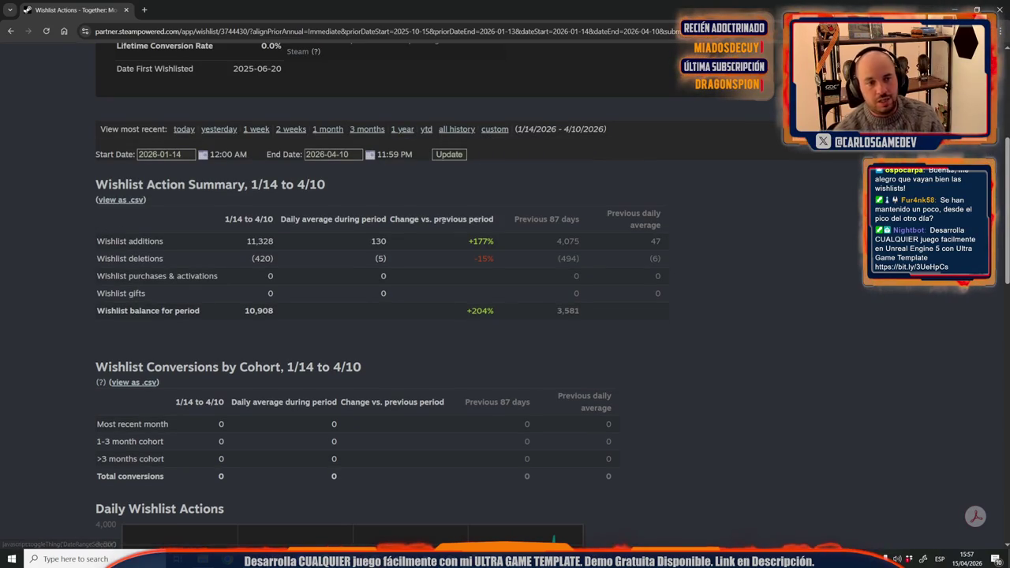
left_click(343, 154)
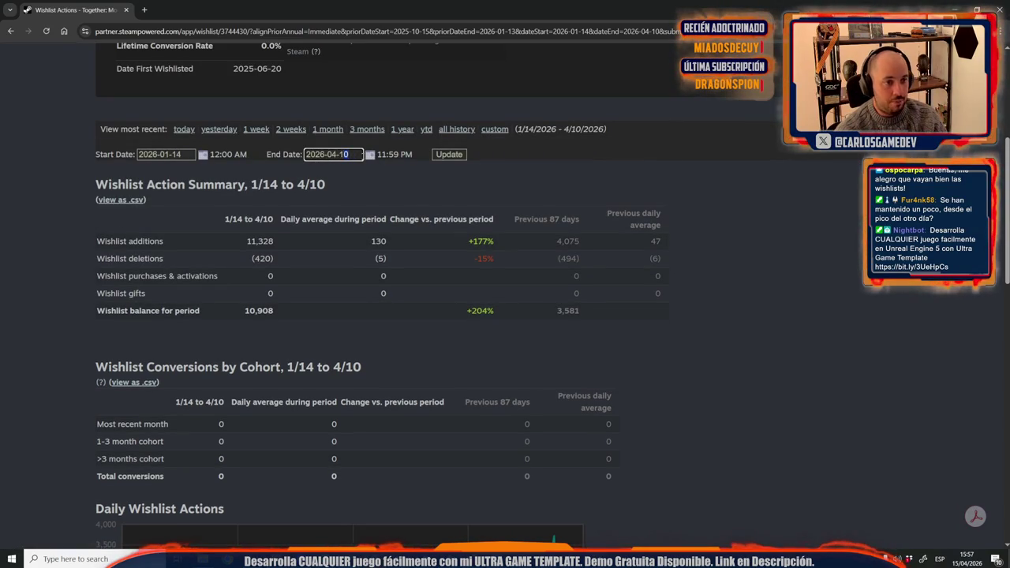
type("1")
left_click(457, 154)
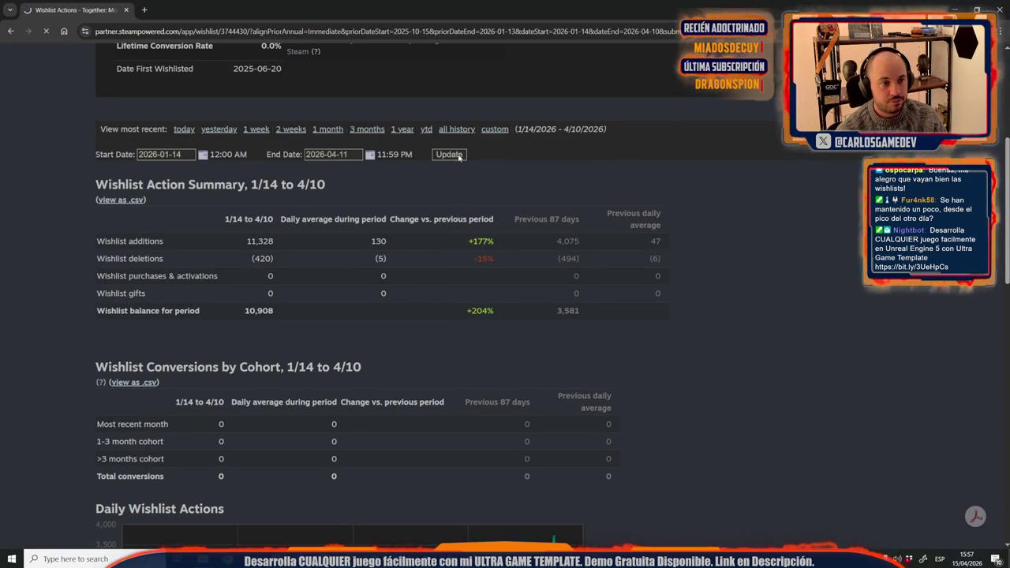
scroll(312, 314, "down", 4)
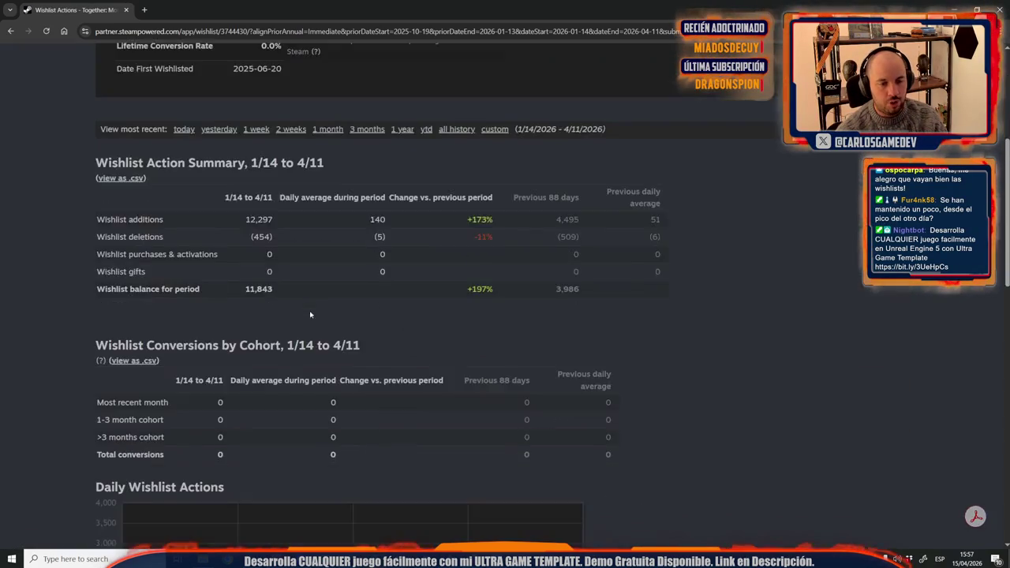
scroll(311, 313, "down", 2)
scroll(309, 312, "down", 2)
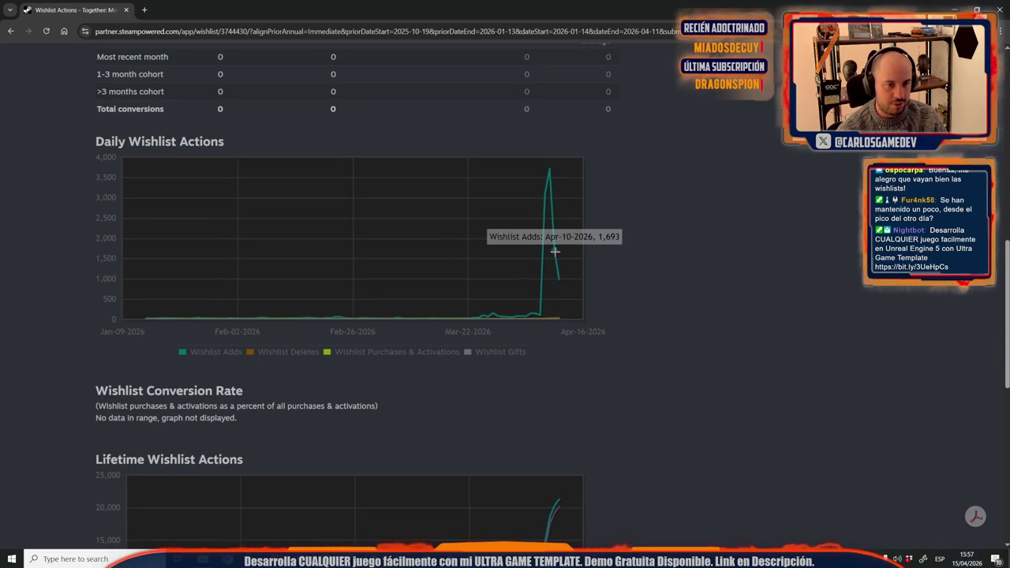
mouse_move(558, 280)
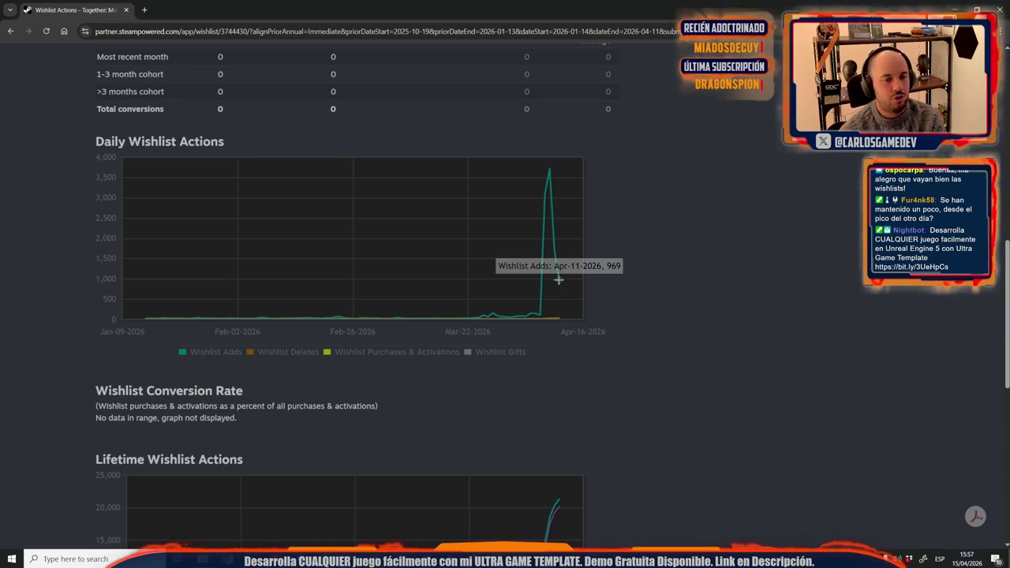
Step: Scroll through the 1/14–4/11 report, then return to it and reopen the custom date fields
scroll(566, 198, "up", 1)
scroll(566, 199, "down", 3)
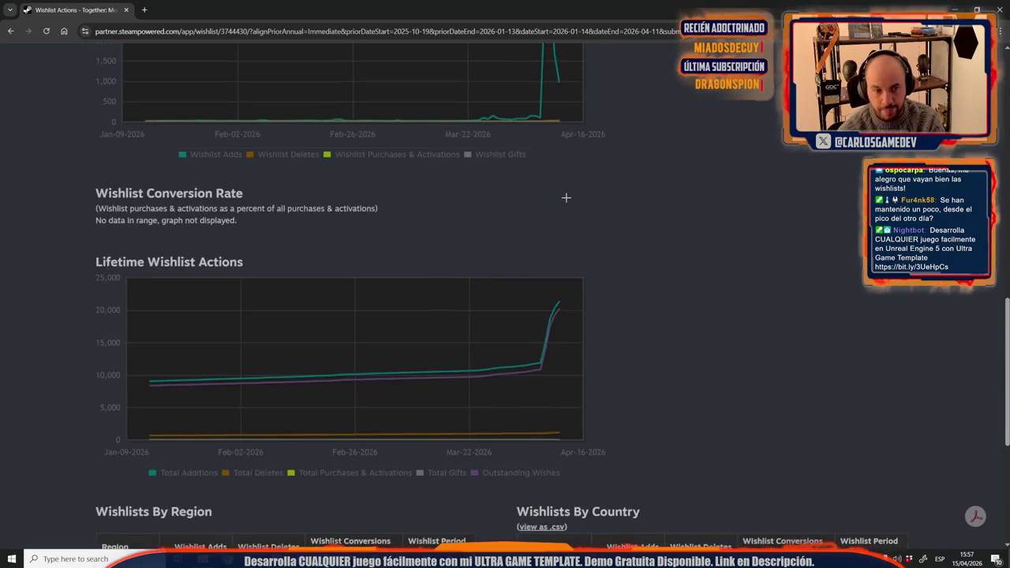
scroll(566, 198, "up", 3)
scroll(578, 269, "down", 2)
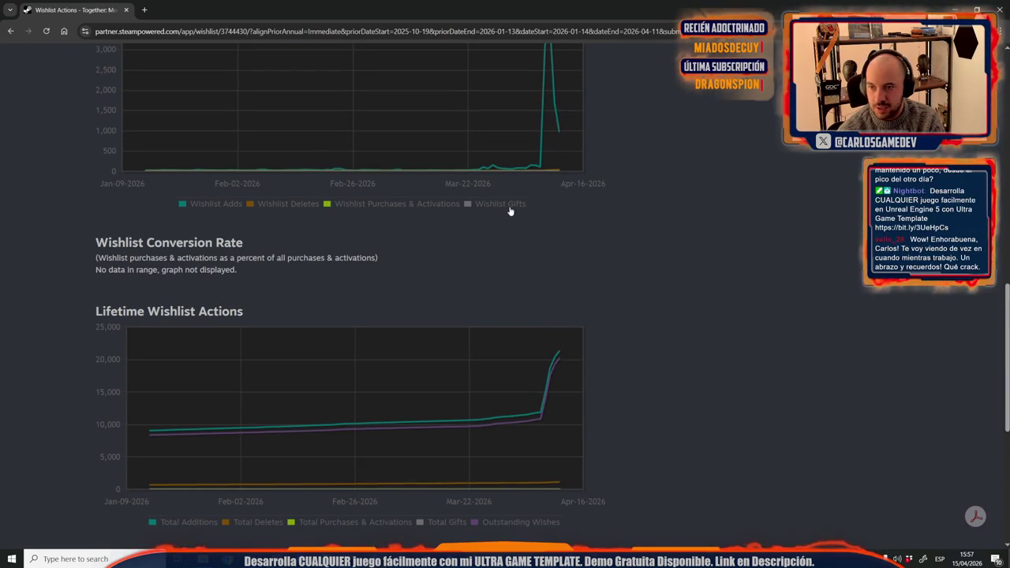
scroll(503, 294, "up", 3)
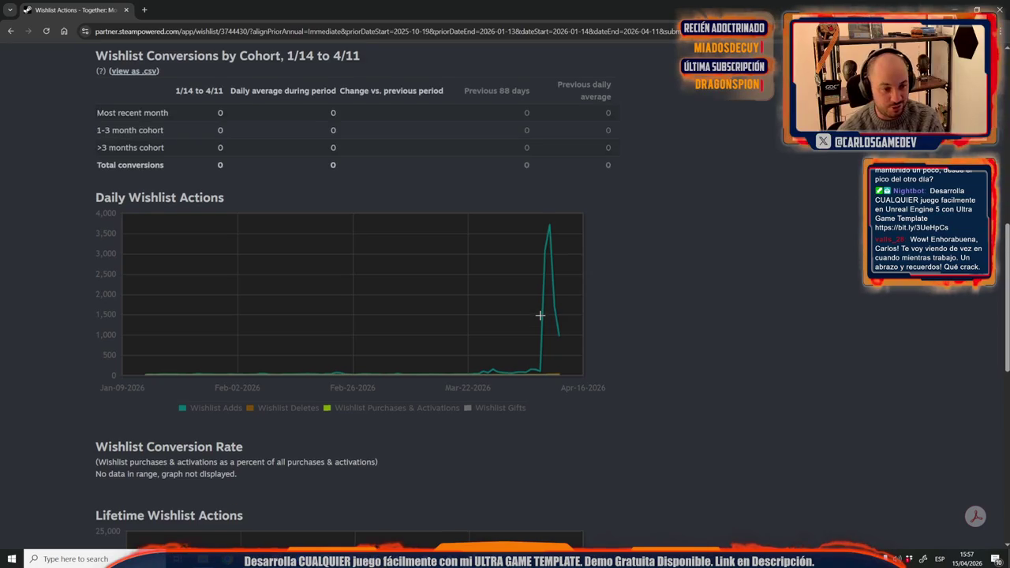
scroll(540, 315, "up", 1)
scroll(540, 315, "up", 1)
scroll(540, 315, "up", 3)
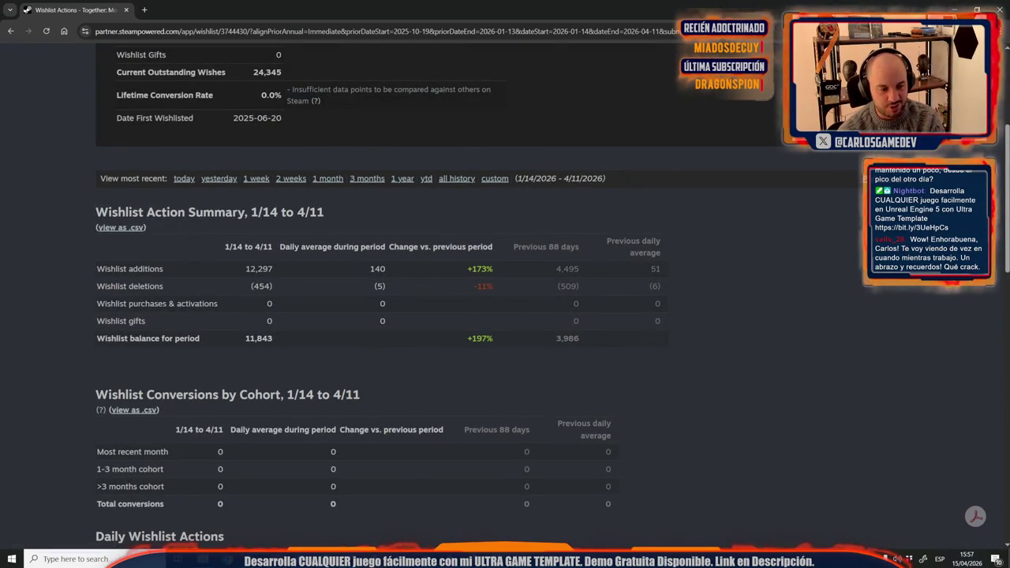
key("alt+Tab")
key("alt+Tab")
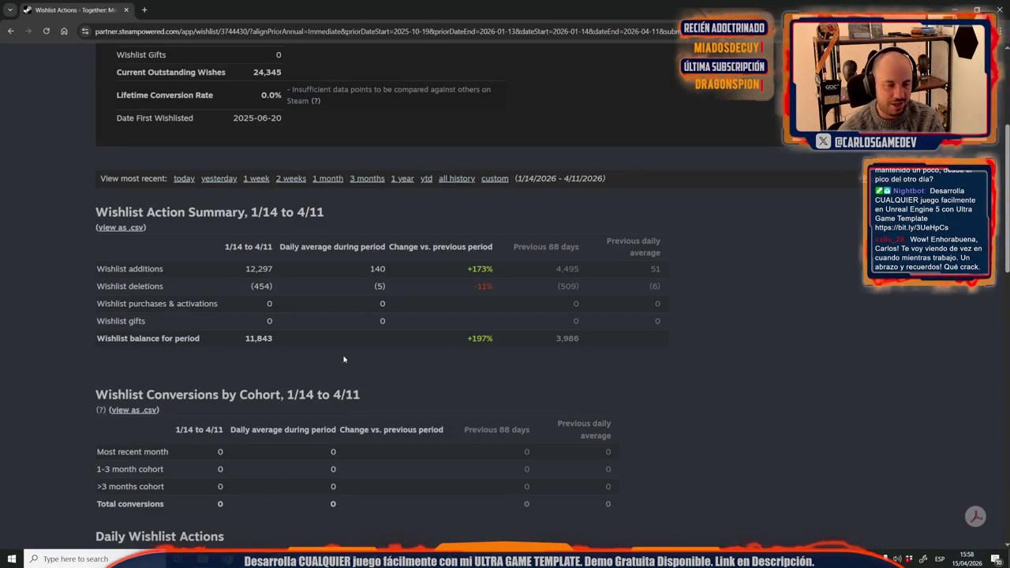
left_click(489, 182)
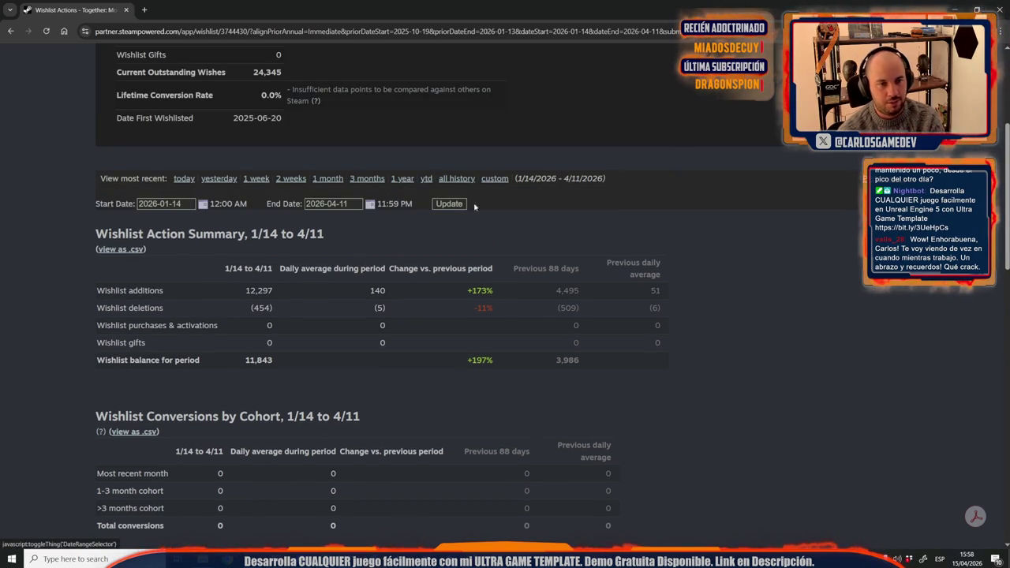
Step: Change the report end date to 2026-04-12 and scroll through the daily wishlist chart
double_click(345, 203)
left_click(449, 204)
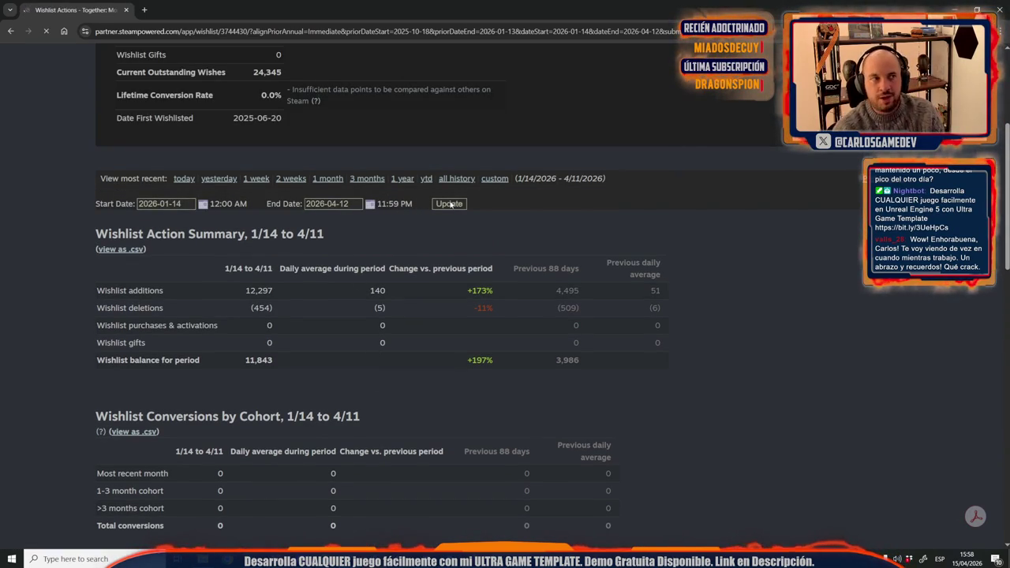
scroll(527, 267, "down", 5)
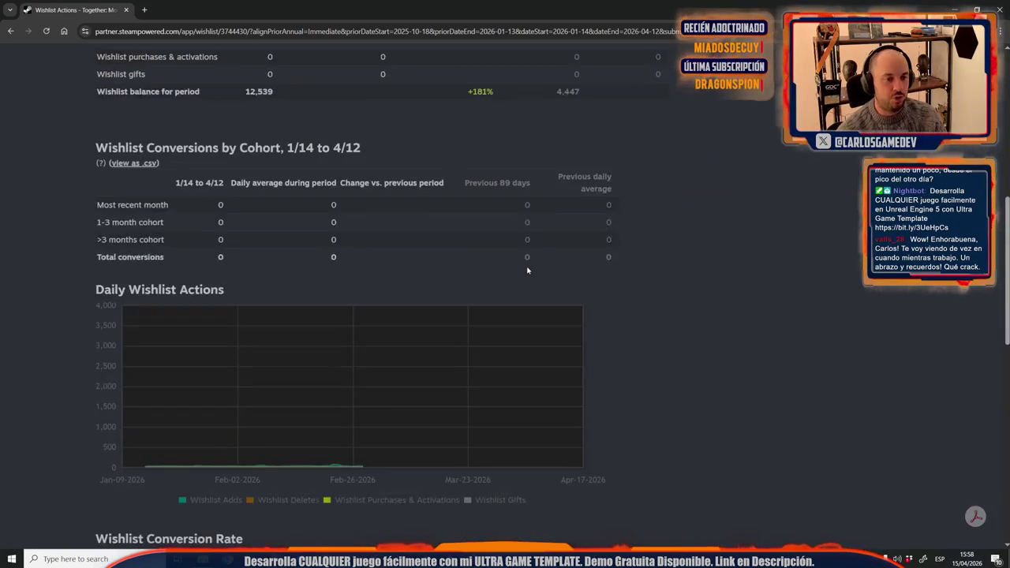
scroll(526, 267, "down", 4)
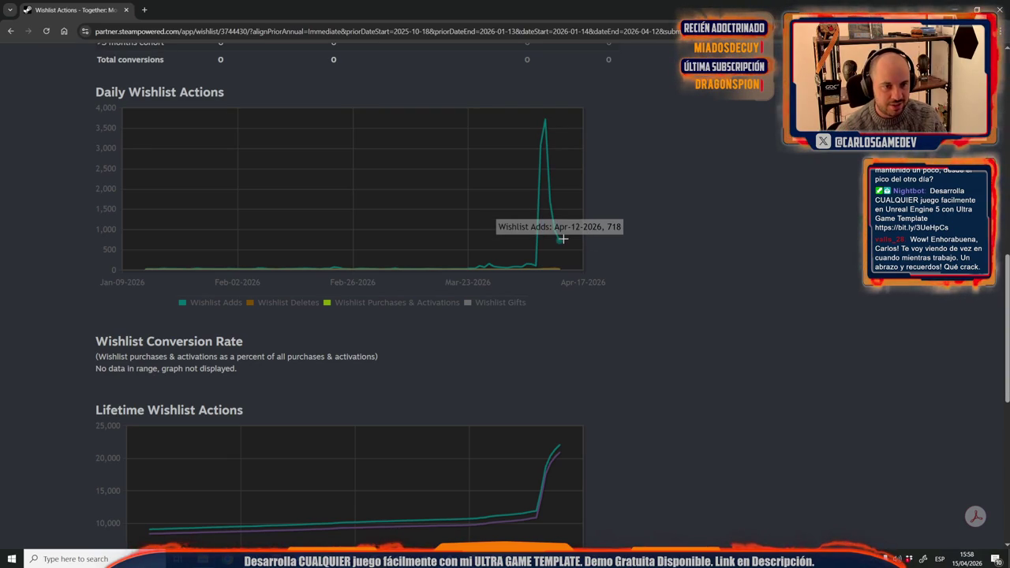
scroll(553, 233, "up", 3)
scroll(513, 213, "up", 1)
scroll(481, 199, "up", 1)
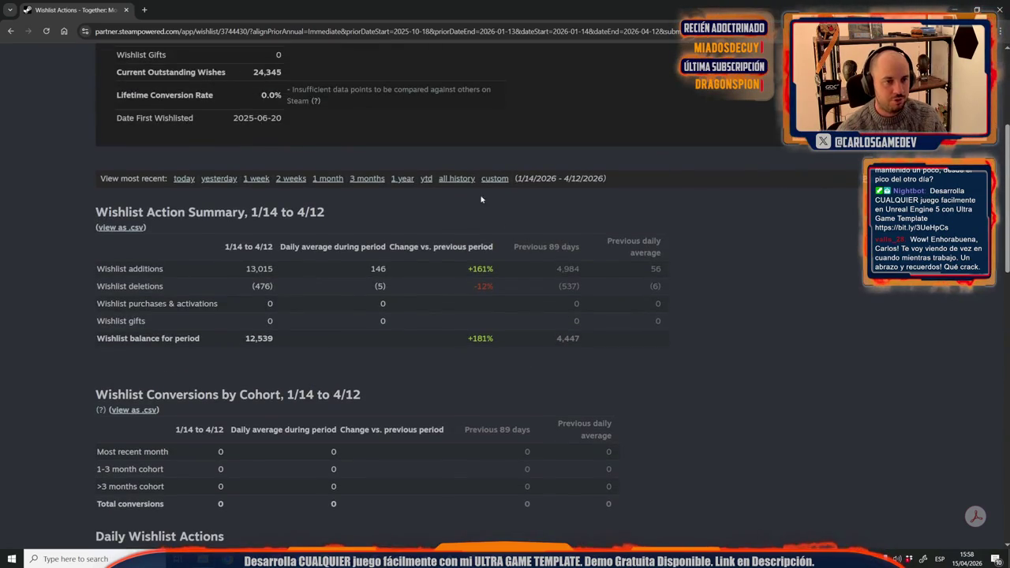
left_click(495, 179)
Step: Change the end date to 2026-04-13 and inspect the daily chart showing 939 adds on Apr 13
left_click(357, 205)
left_click(450, 204)
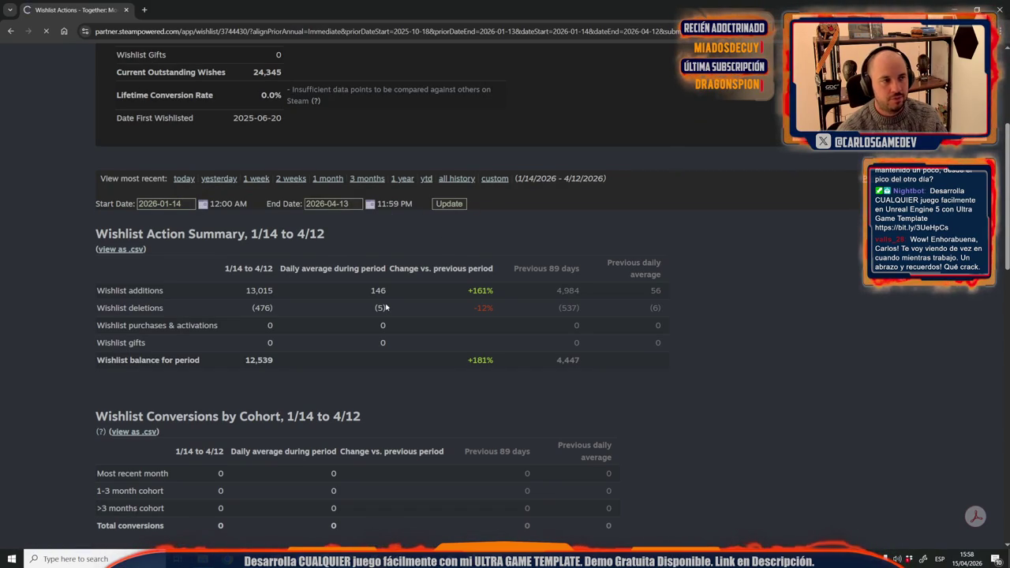
scroll(395, 312, "down", 5)
scroll(402, 317, "down", 2)
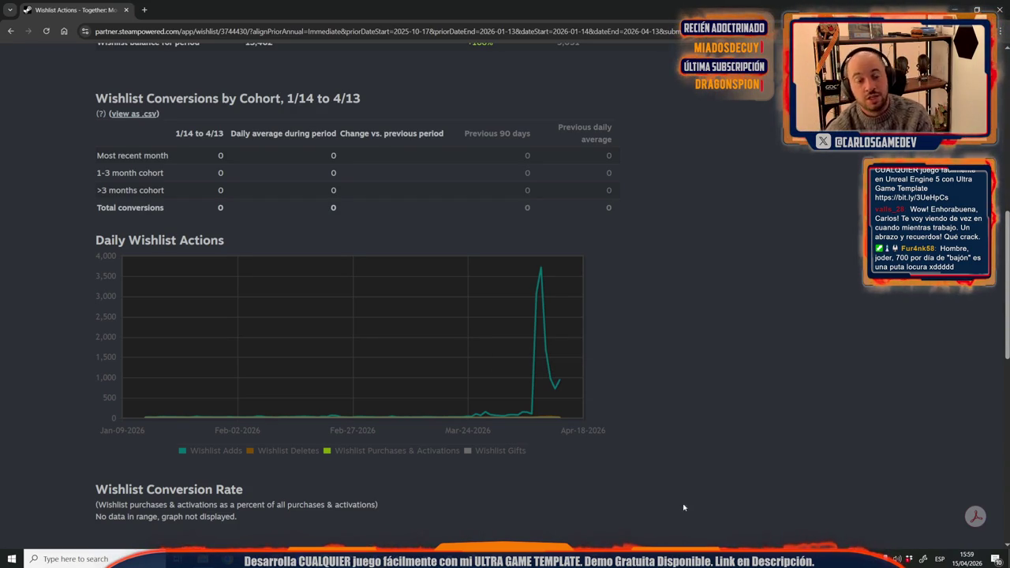
scroll(725, 299, "up", 3)
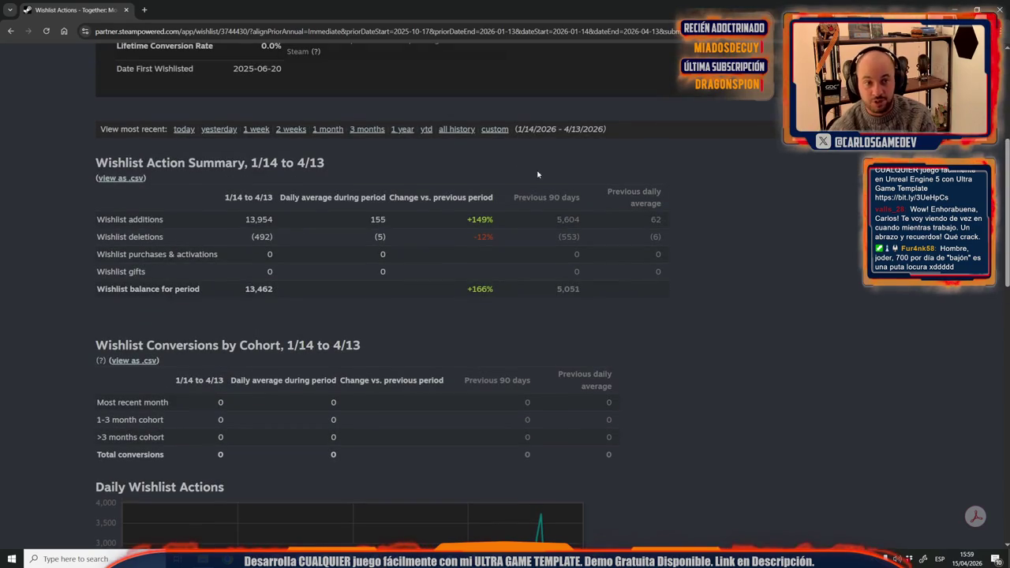
left_click(495, 129)
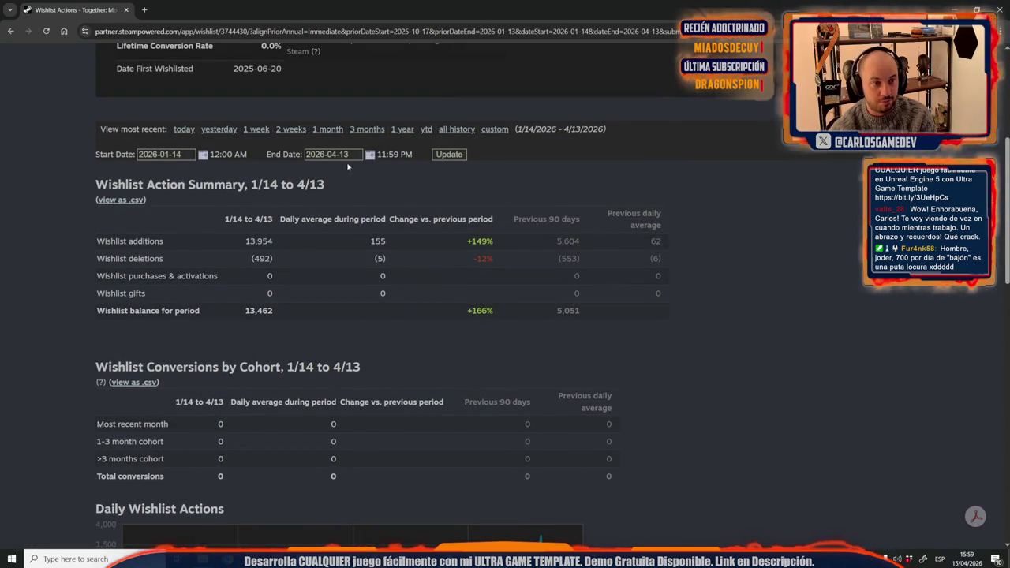
Step: Set the end date to 2026-04-14, review the daily chart, then switch to the most recent year
double_click(345, 154)
left_click(441, 155)
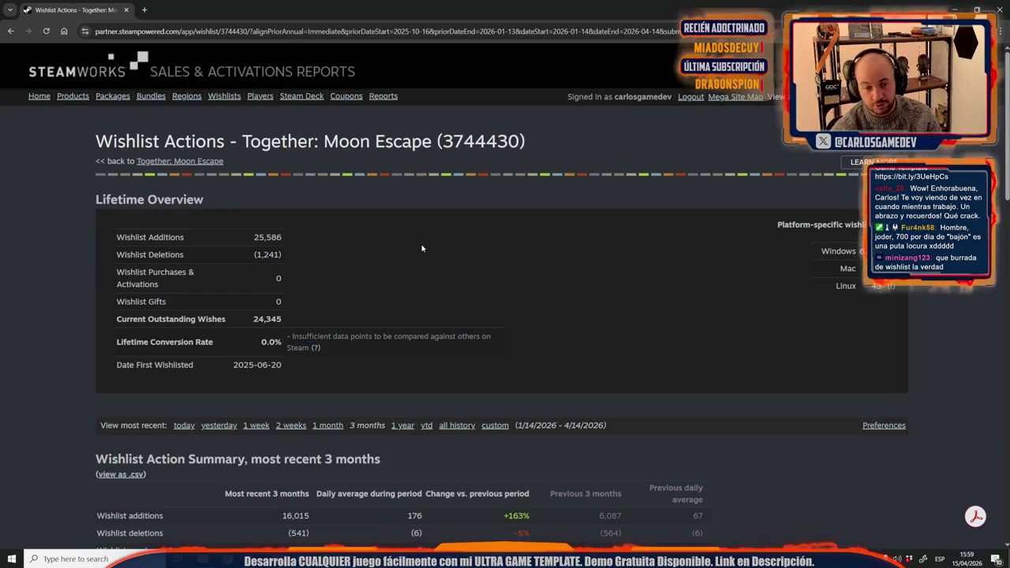
scroll(422, 249, "down", 4)
scroll(422, 248, "down", 2)
scroll(422, 249, "down", 2)
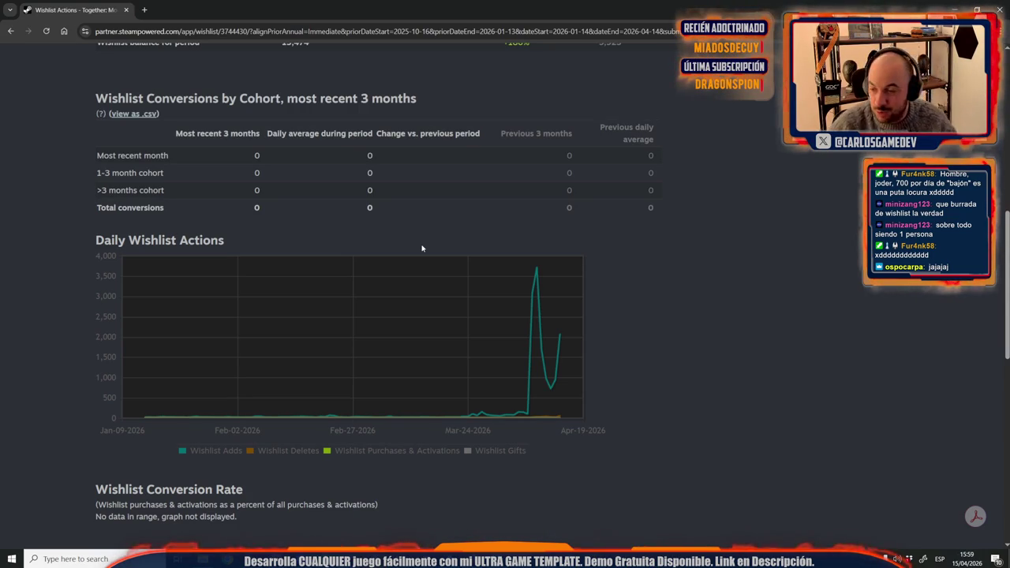
scroll(422, 249, "up", 3)
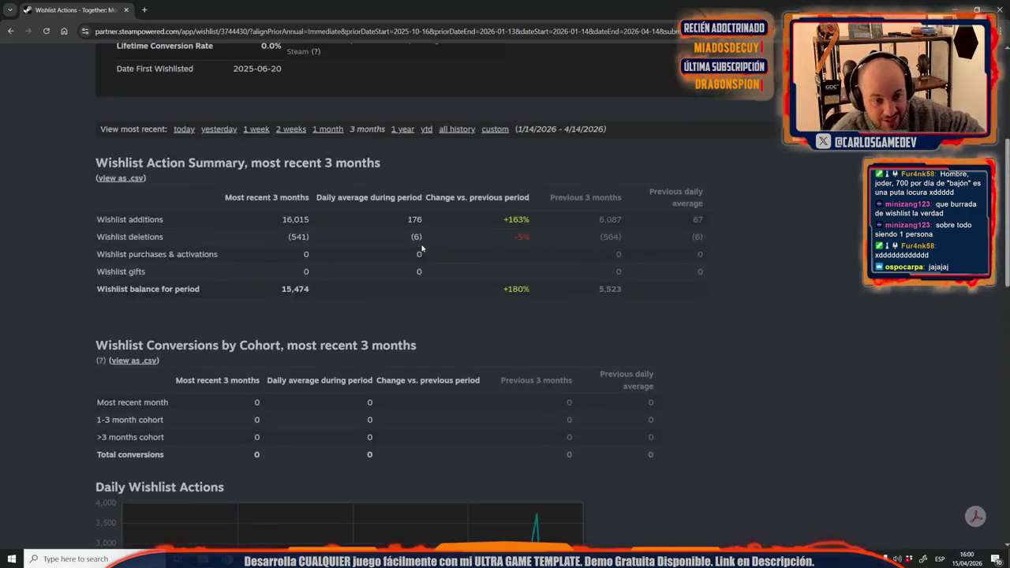
left_click(404, 130)
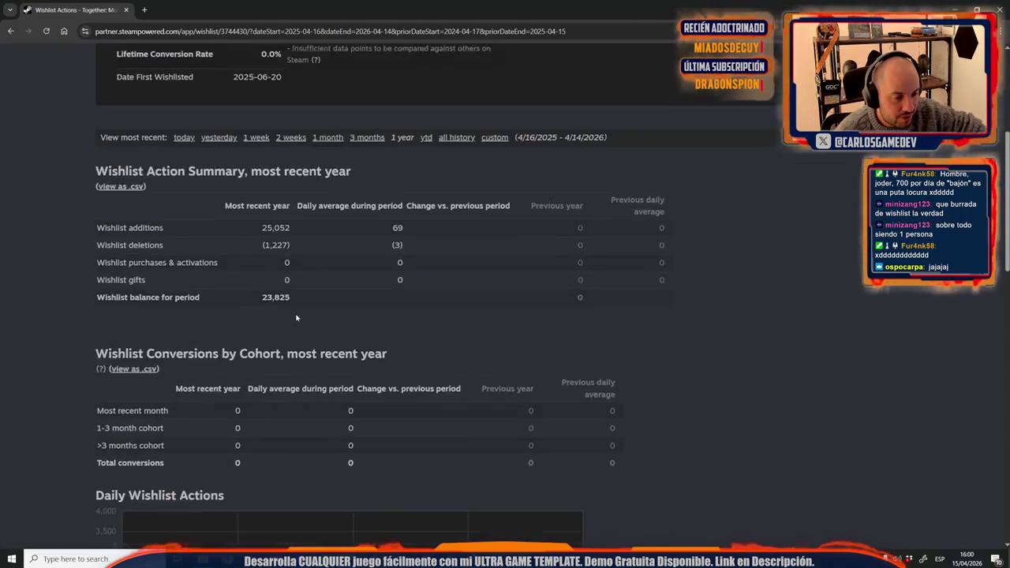
Step: Scroll the one-year Daily and Lifetime Wishlist Actions charts, showing 25,052 additions and 23,825 outstanding
scroll(296, 317, "down", 4)
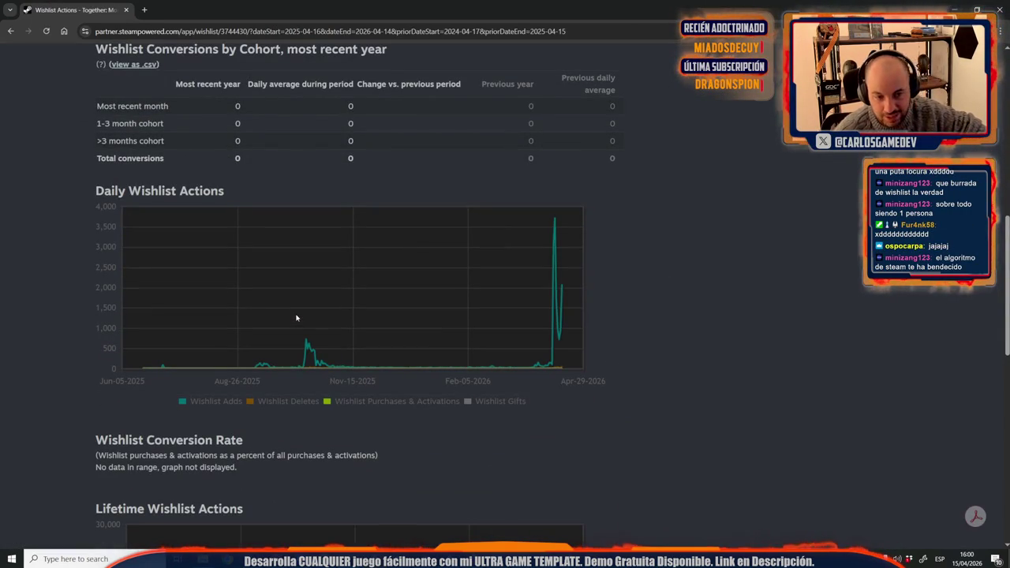
scroll(458, 304, "down", 3)
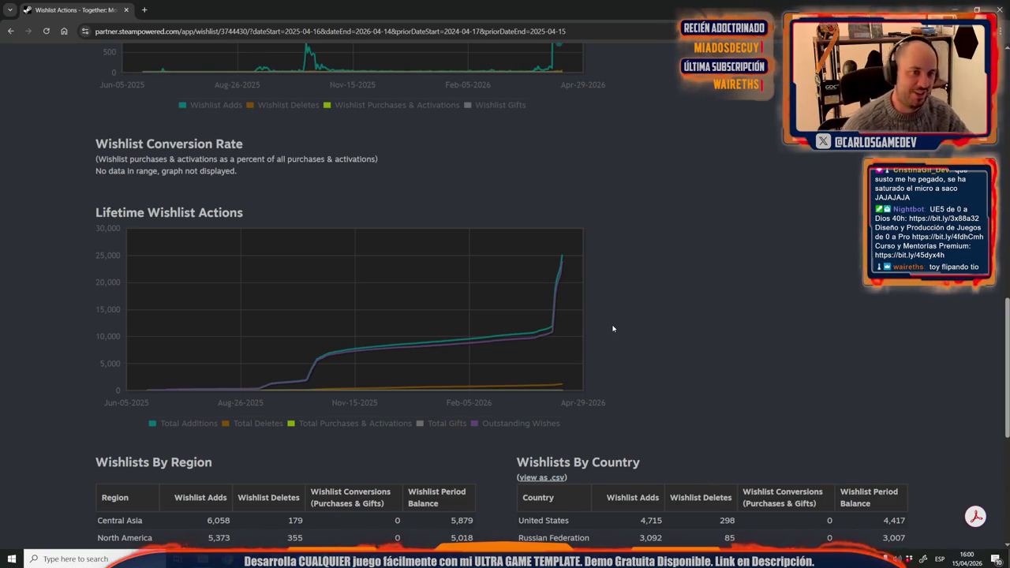
scroll(553, 229, "up", 3)
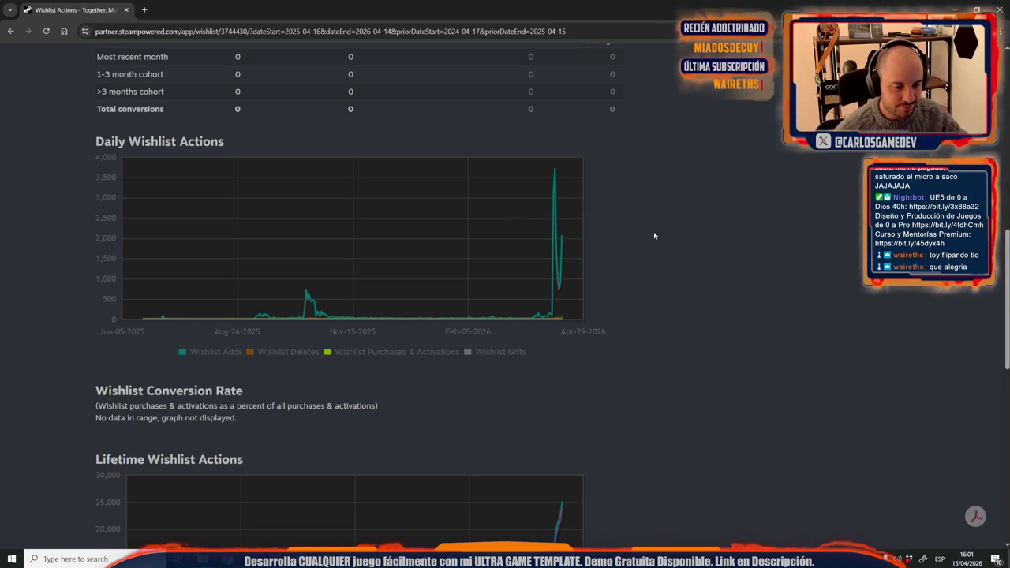
scroll(655, 235, "down", 3)
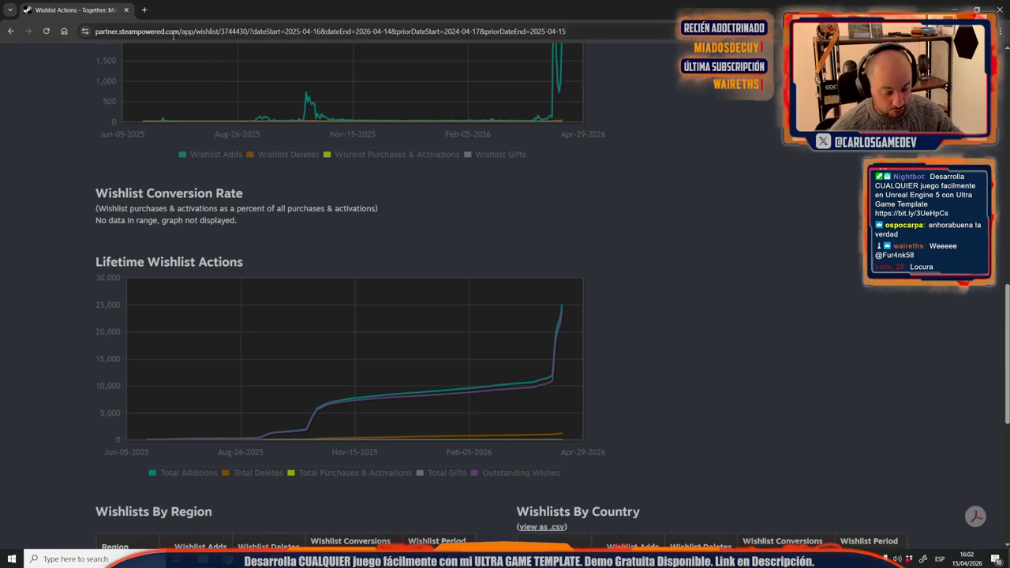
left_click(143, 9)
type("twitter.com")
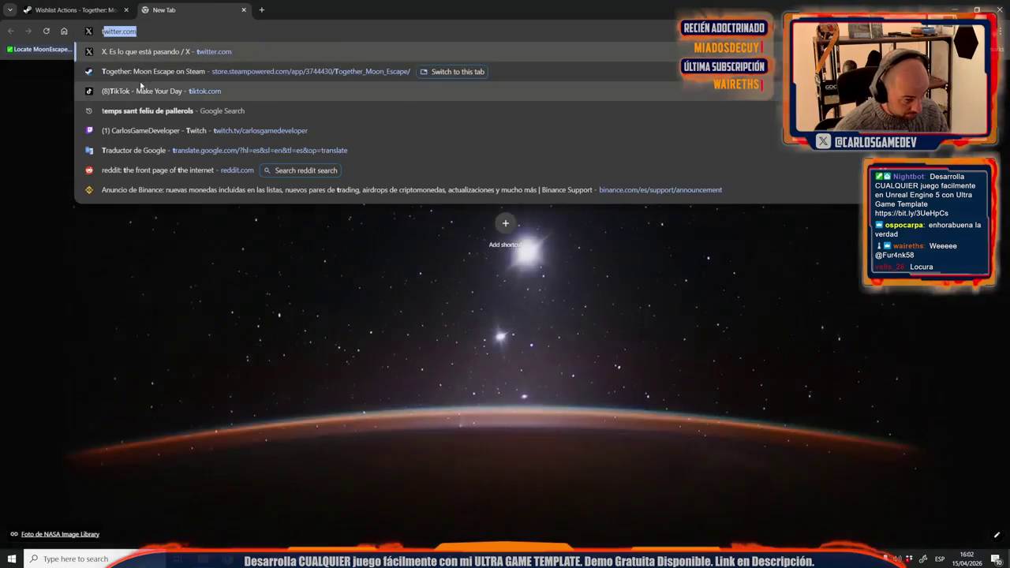
left_click(143, 71)
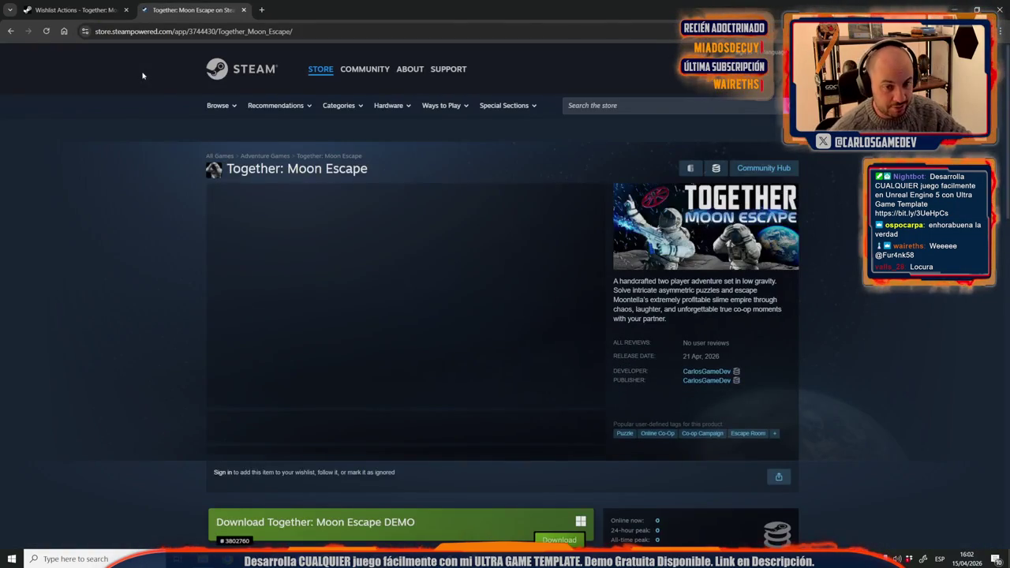
scroll(156, 185, "down", 5)
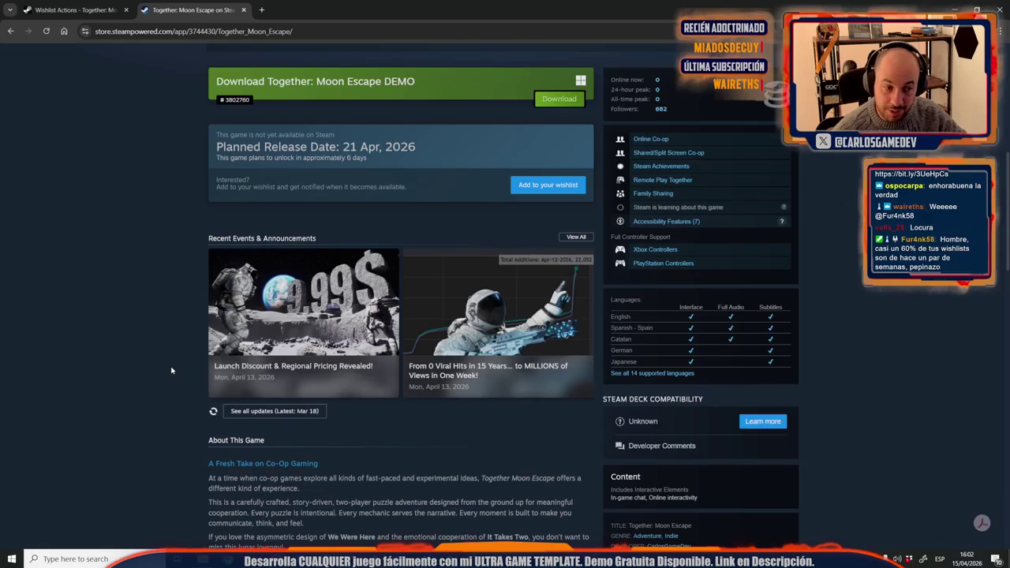
mouse_move(303, 320)
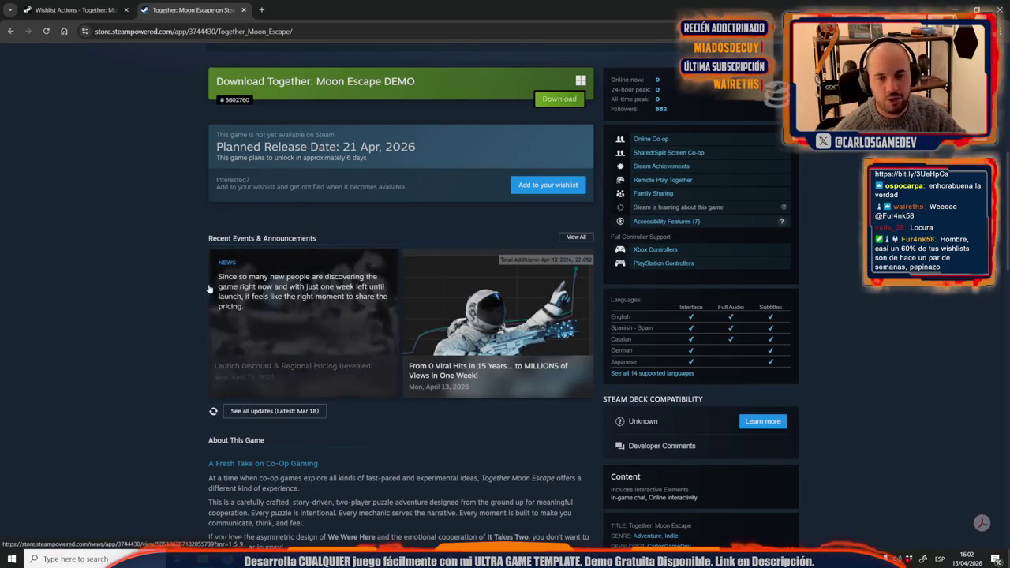
scroll(213, 323, "up", 5)
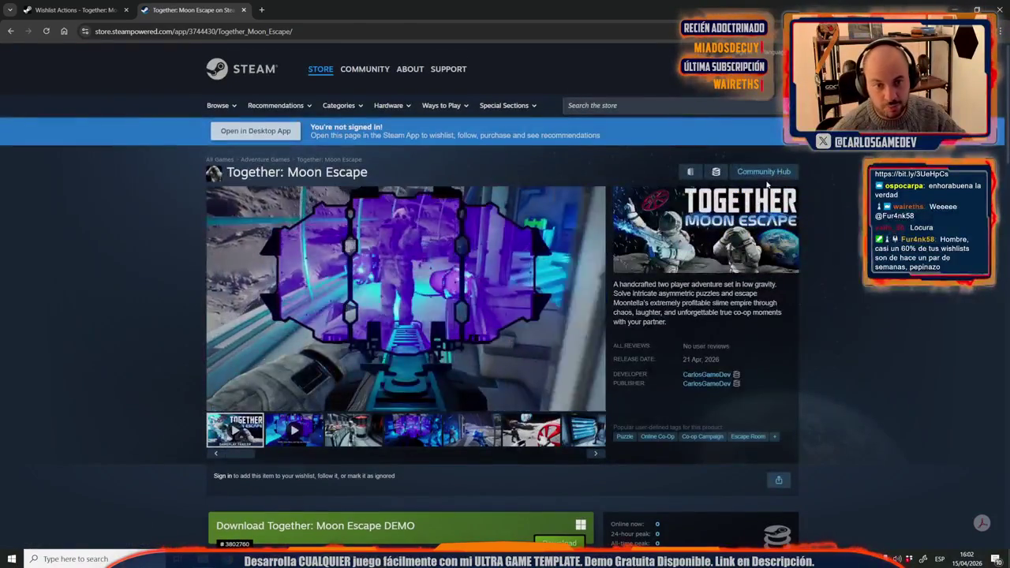
left_click(764, 173)
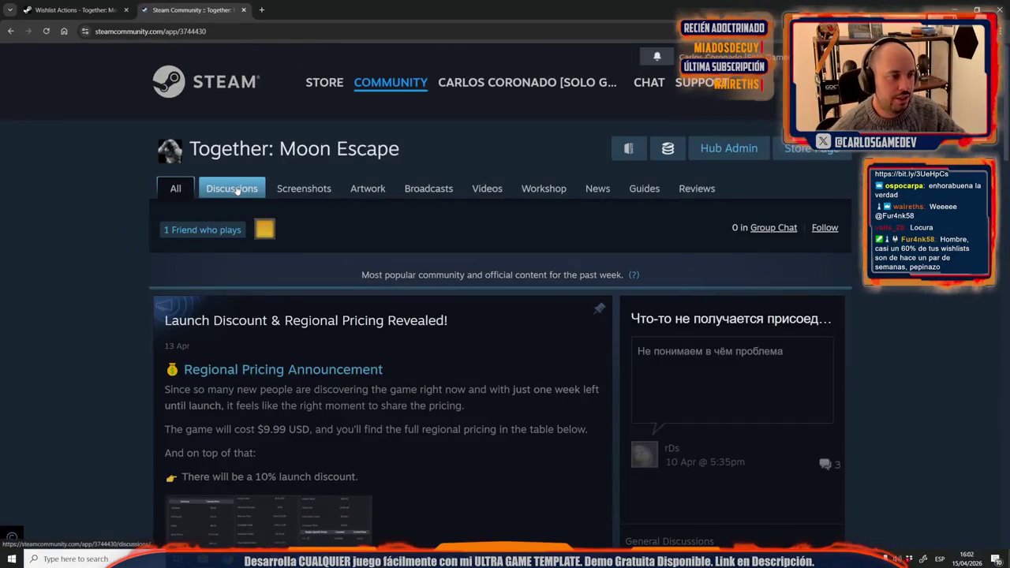
left_click(235, 190)
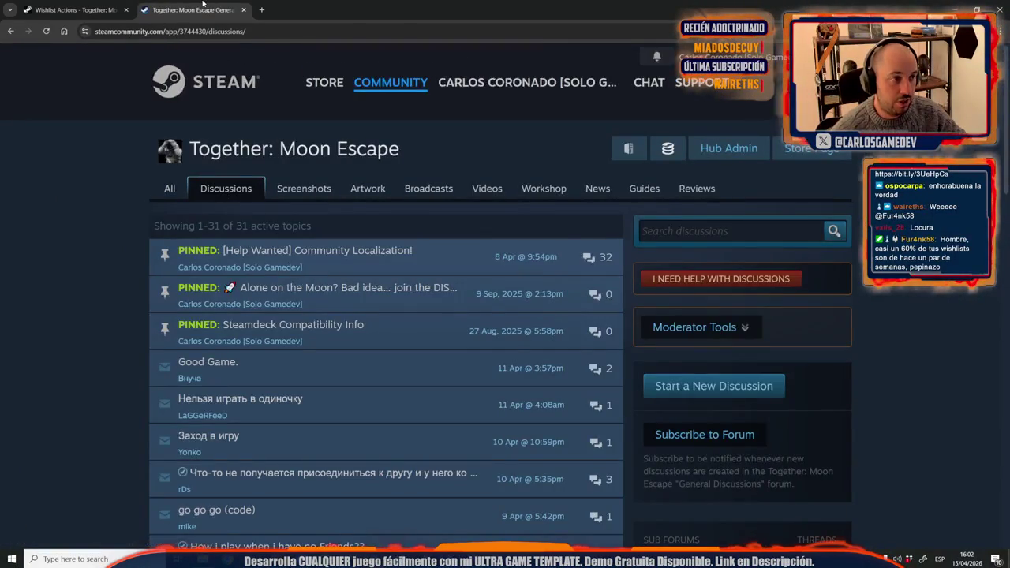
middle_click(203, 4)
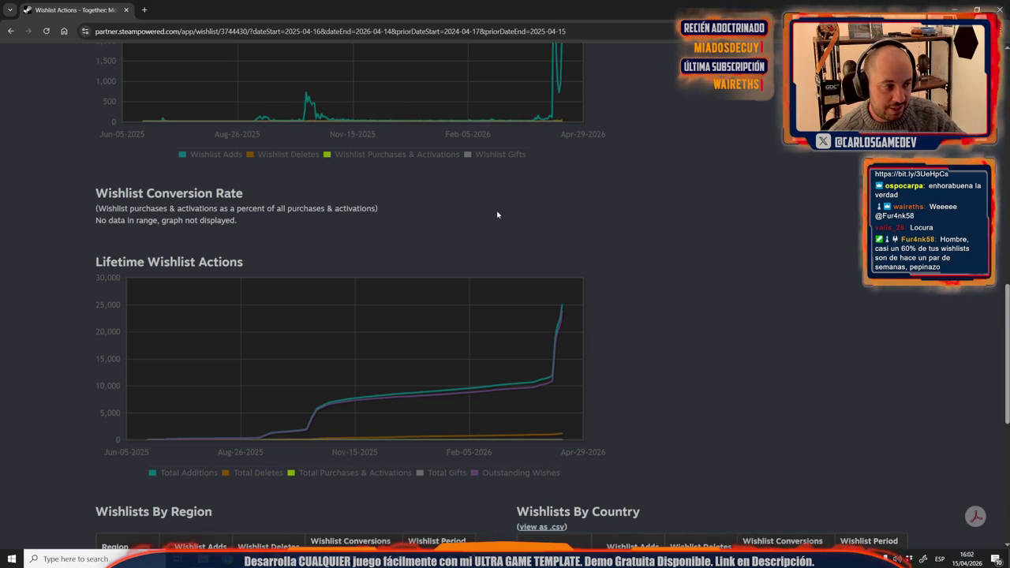
mouse_move(561, 303)
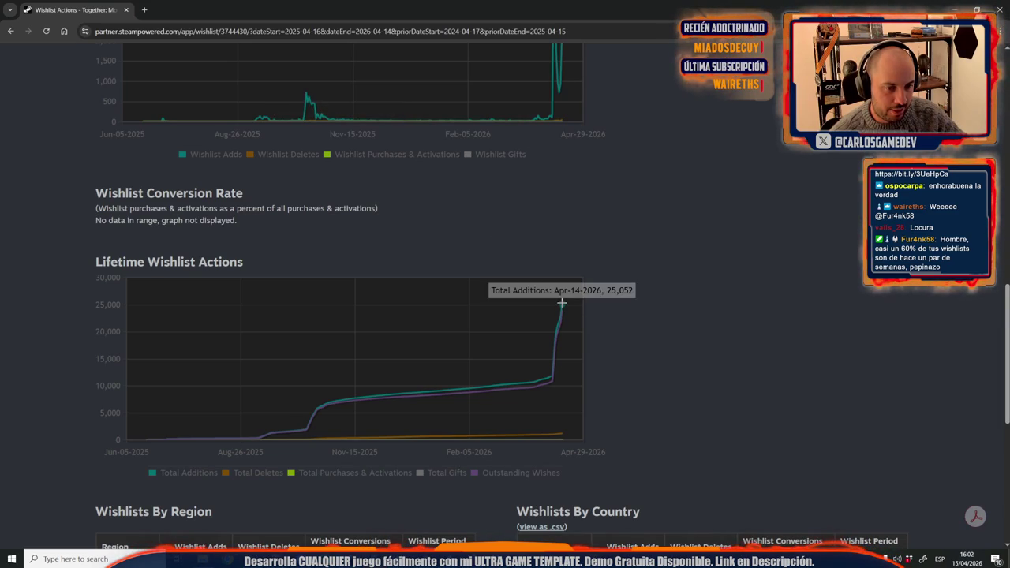
scroll(561, 303, "up", 2)
scroll(563, 304, "down", 1)
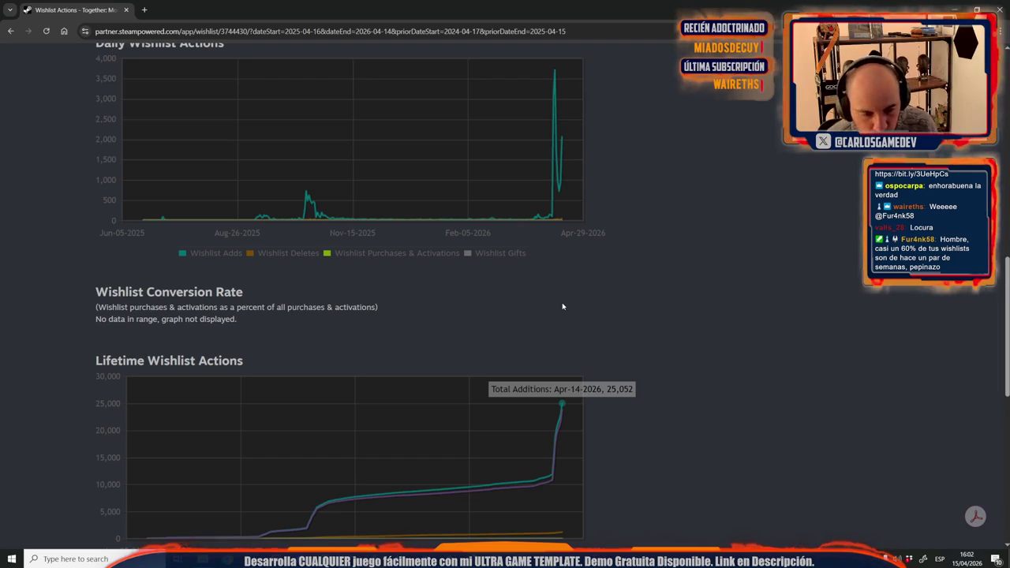
scroll(597, 241, "down", 5)
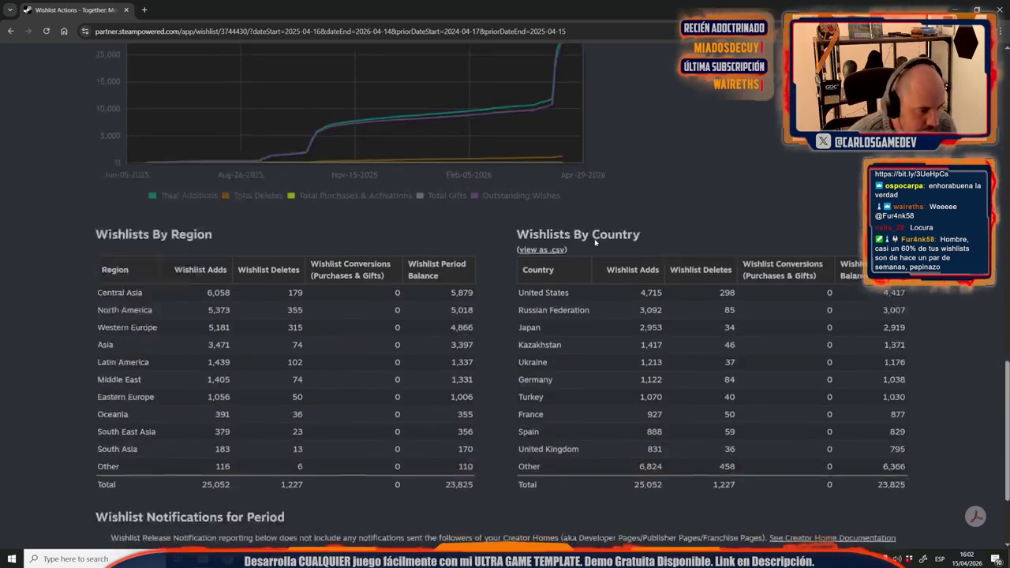
triple_click(569, 273)
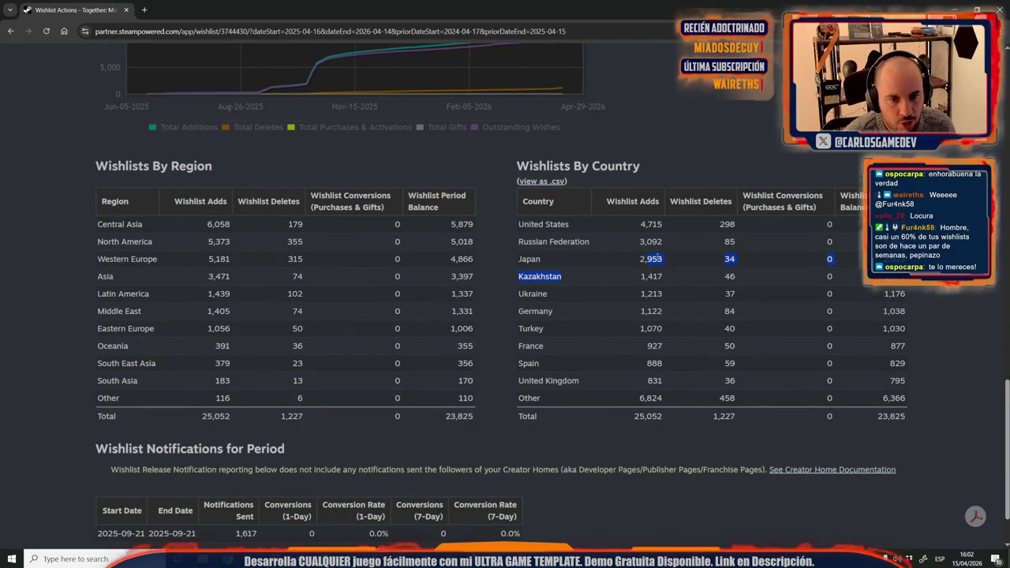
left_click(569, 270)
left_click_drag(658, 258, 665, 257)
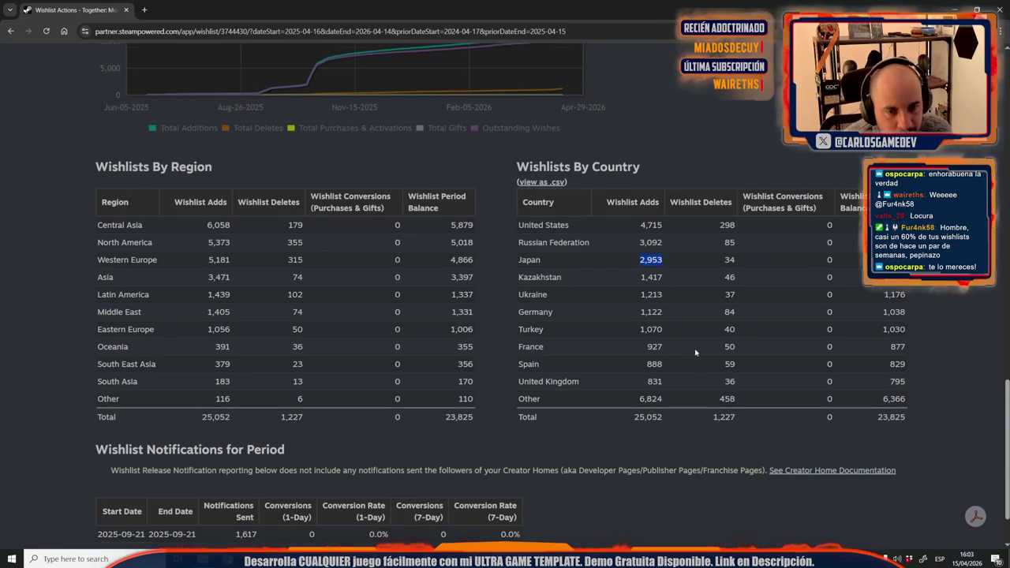
scroll(695, 353, "up", 1)
scroll(695, 353, "up", 2)
scroll(696, 353, "up", 1)
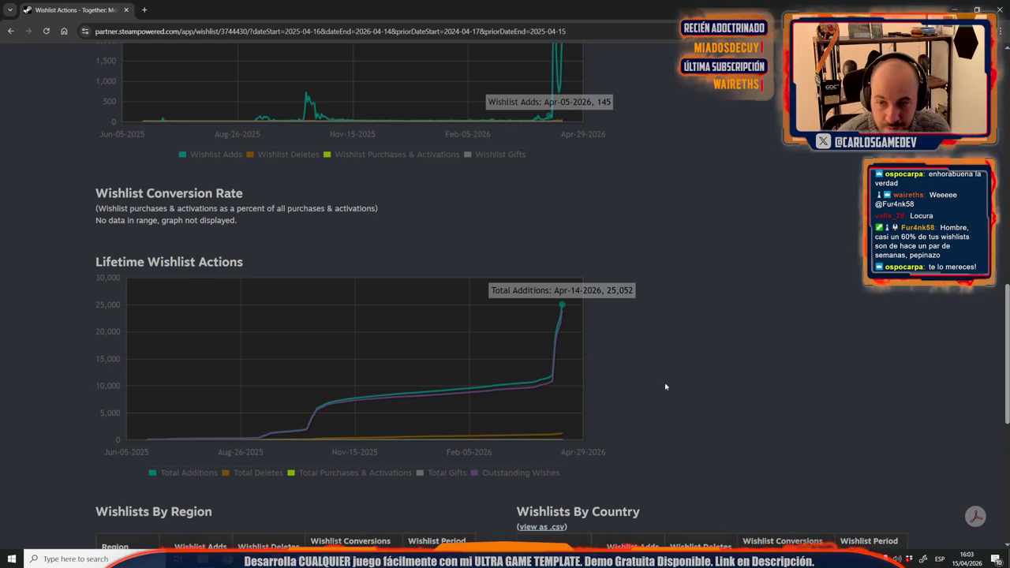
Step: Review the wishlist charts once more, then bring header_steam.jpg in Photoshop back to front
scroll(656, 332, "up", 1)
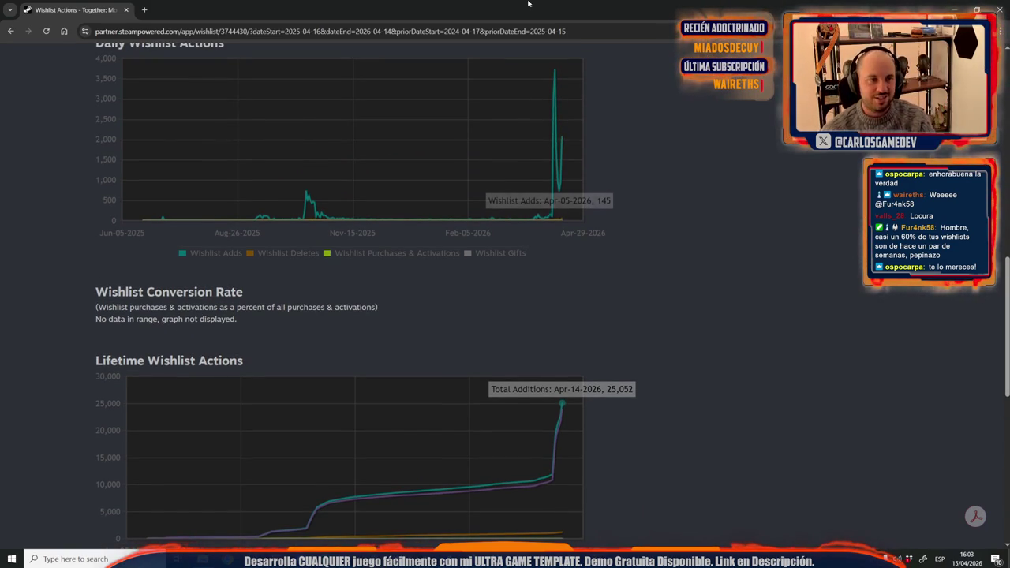
scroll(340, 190, "up", 2)
scroll(364, 229, "up", 3)
scroll(364, 229, "down", 1)
scroll(364, 228, "down", 1)
scroll(364, 229, "down", 1)
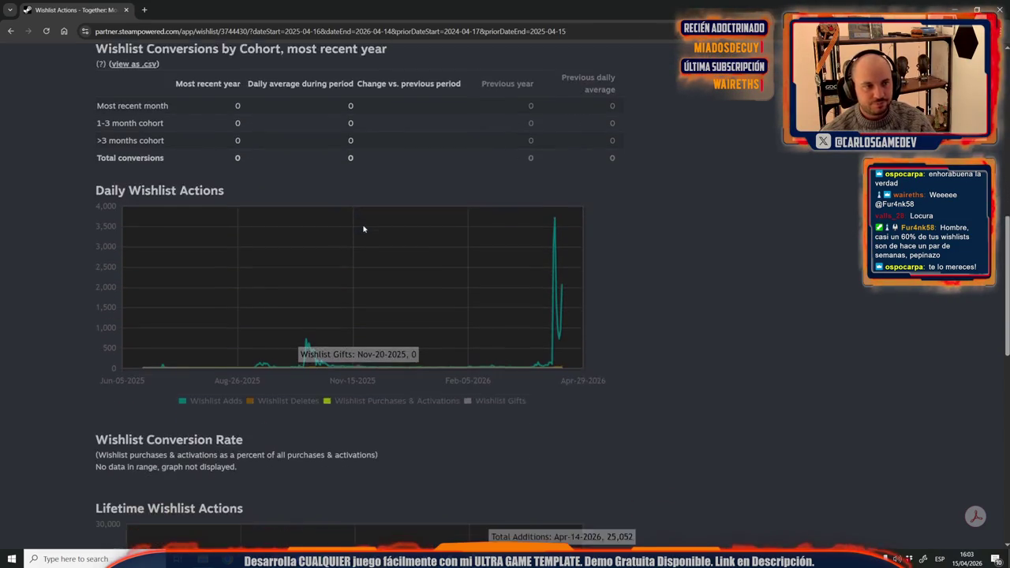
scroll(364, 229, "down", 1)
scroll(364, 229, "down", 1)
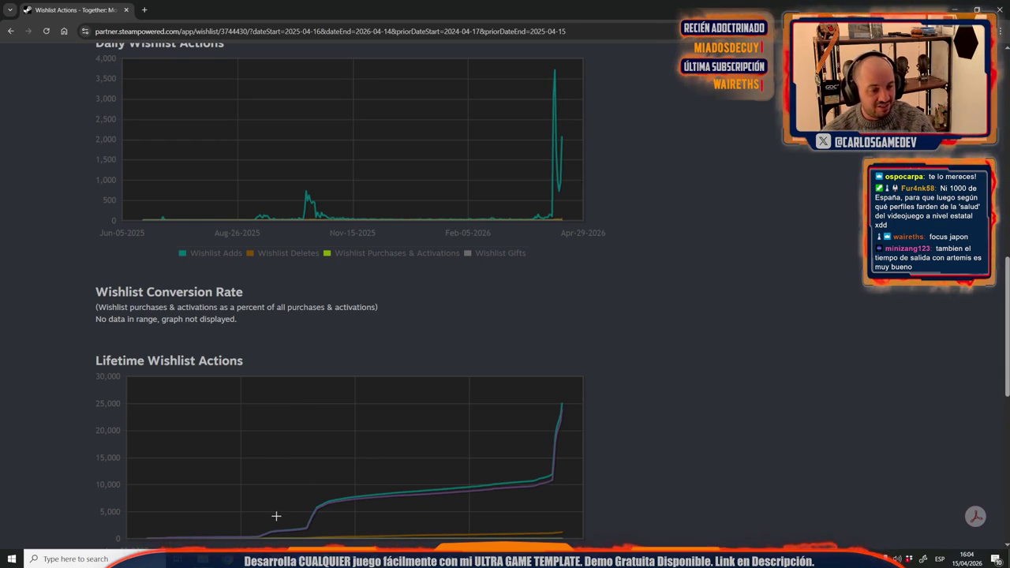
mouse_move(228, 559)
left_click(255, 527)
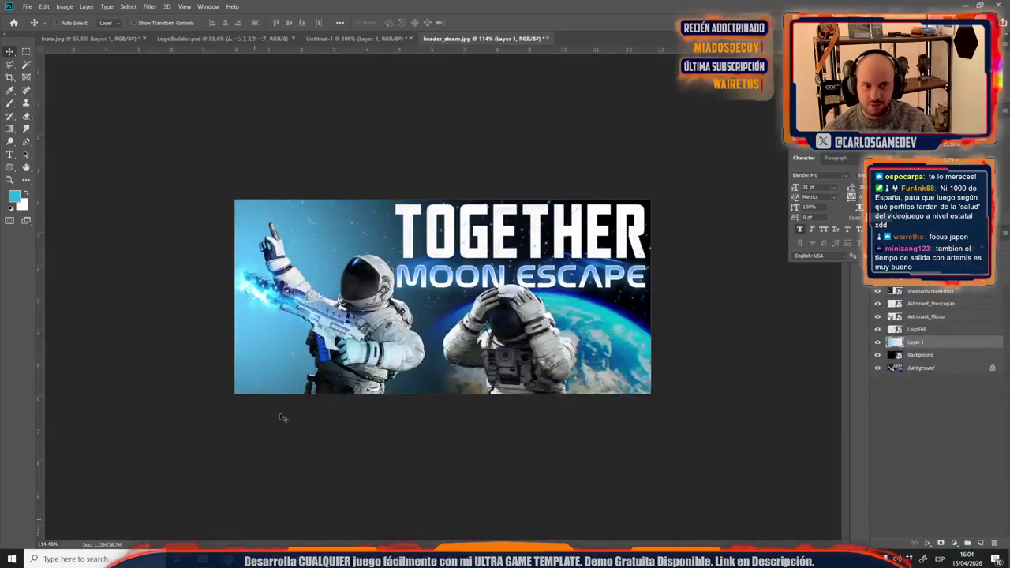
Step: Compare the header with Layer 1 and the Background layer hidden, then switch to the KeyArt folder
scroll(188, 188, "up", 3)
scroll(188, 188, "up", 3)
scroll(188, 188, "down", 3)
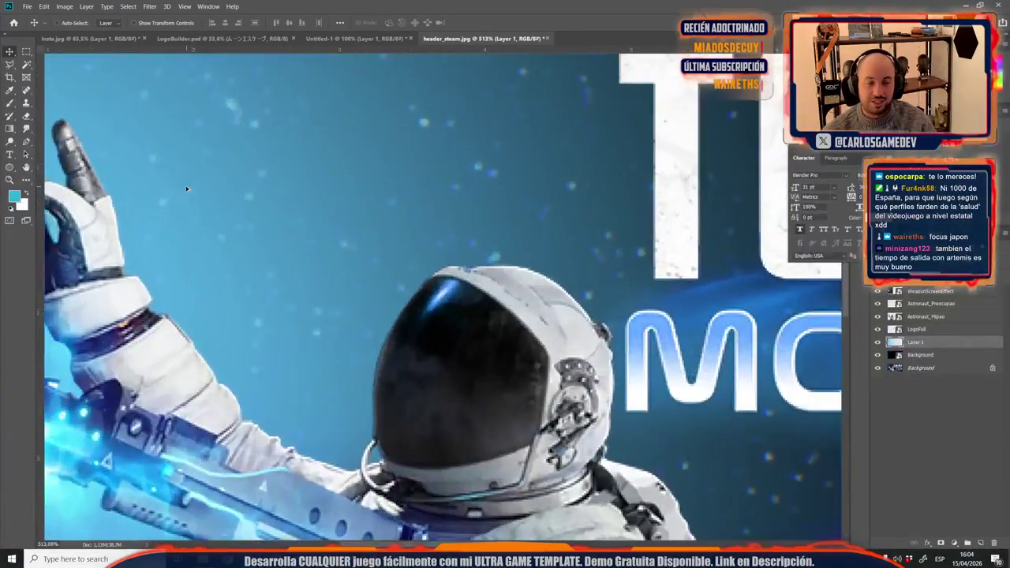
scroll(188, 188, "down", 3)
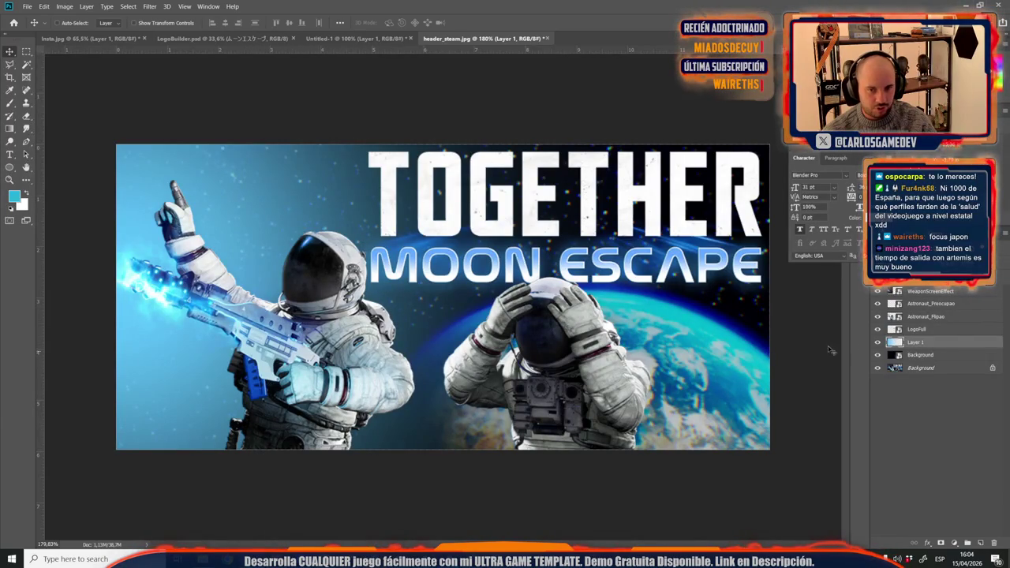
left_click(877, 342)
left_click(877, 342)
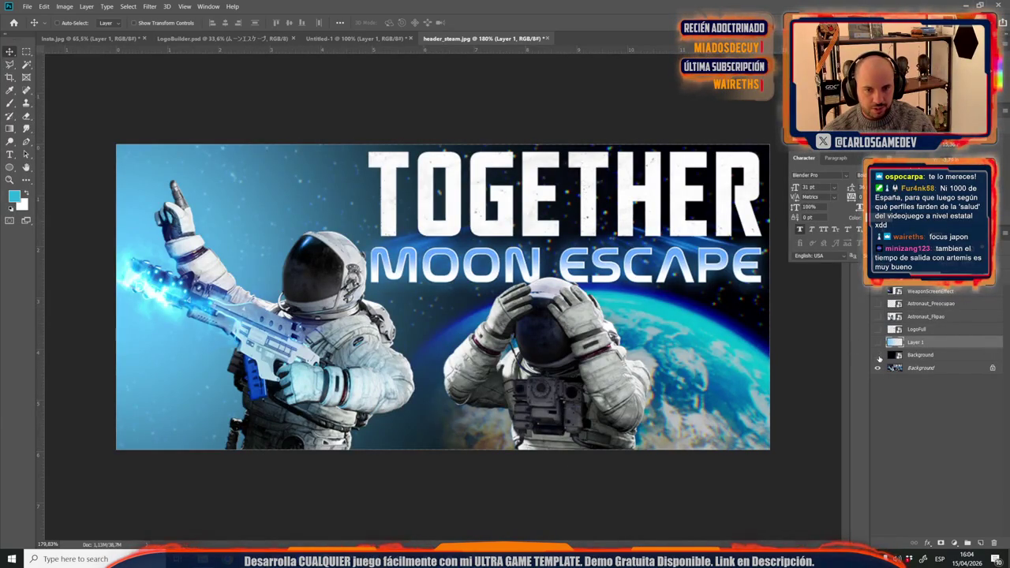
left_click(877, 356)
left_click(877, 355)
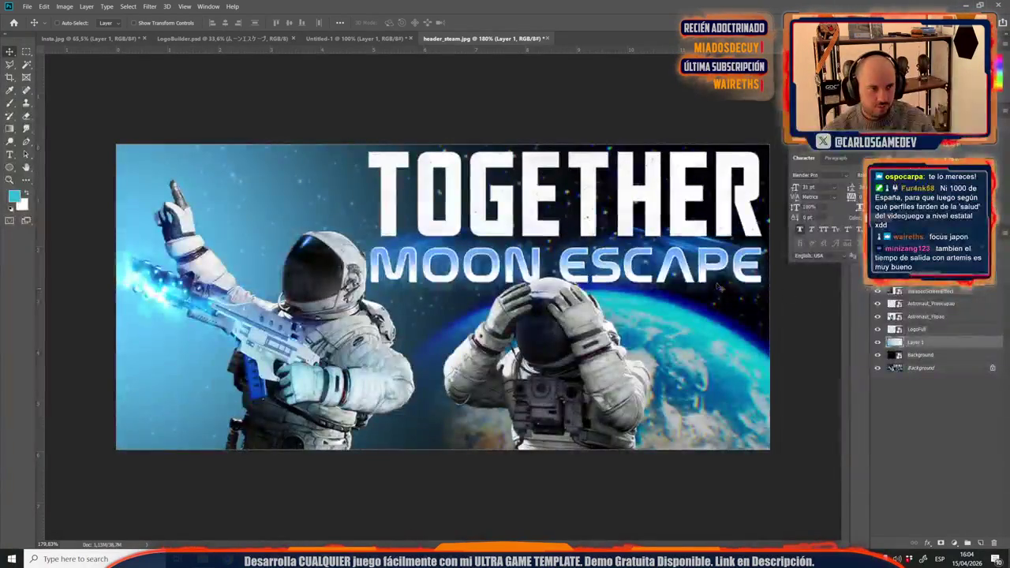
key("alt+Tab")
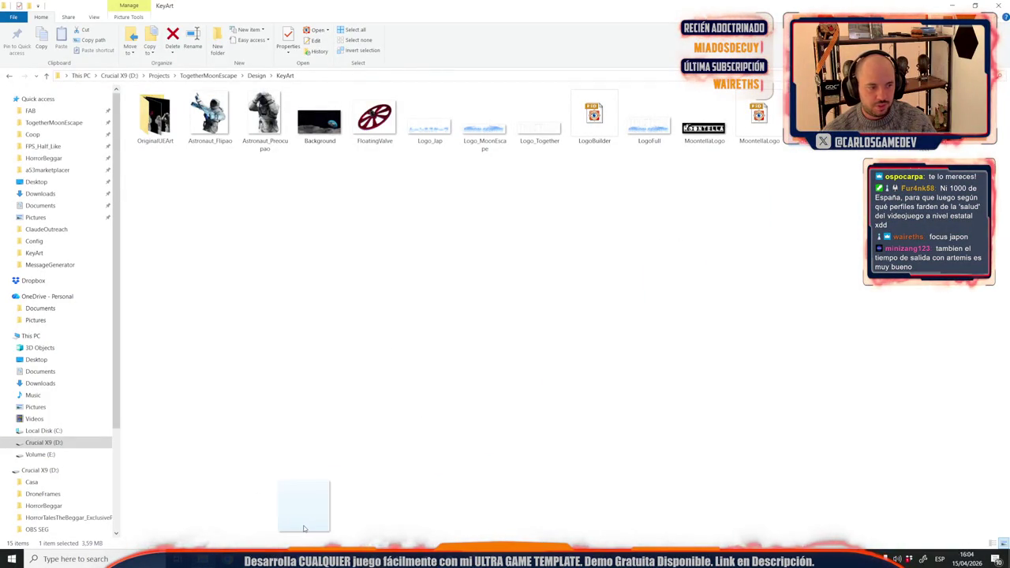
Step: Place the ScreenSparks image onto the header, nudged slightly lower
left_click(254, 559)
left_click_drag(393, 269, 385, 271)
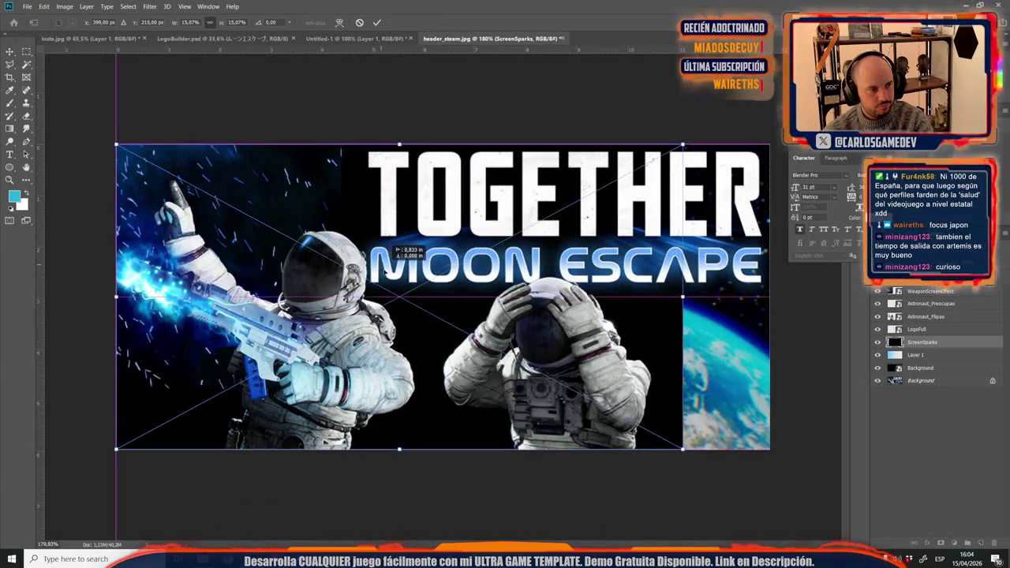
mouse_move(385, 271)
left_mouse_down()
mouse_move(387, 288)
mouse_move(386, 274)
left_mouse_up()
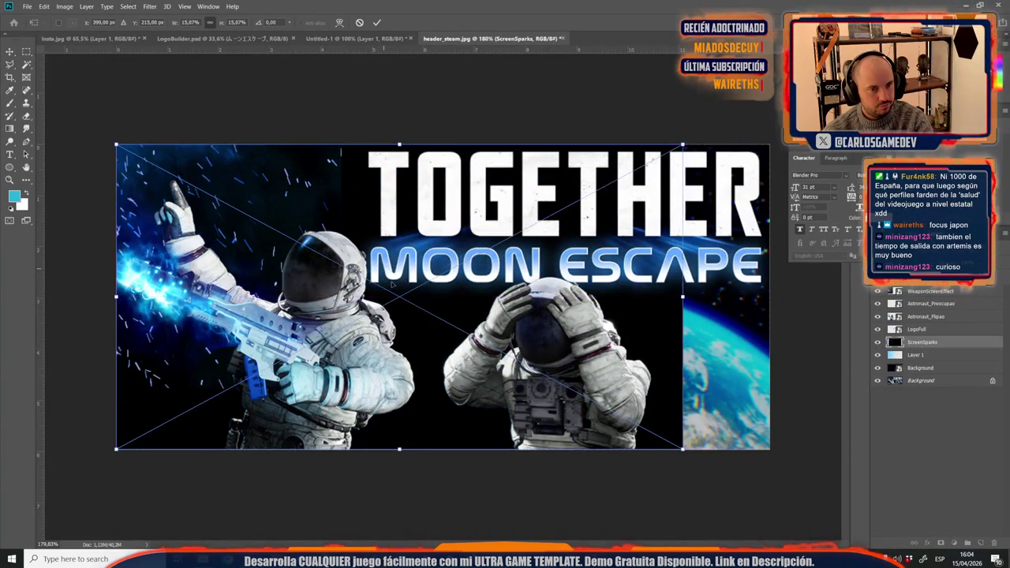
key("Return")
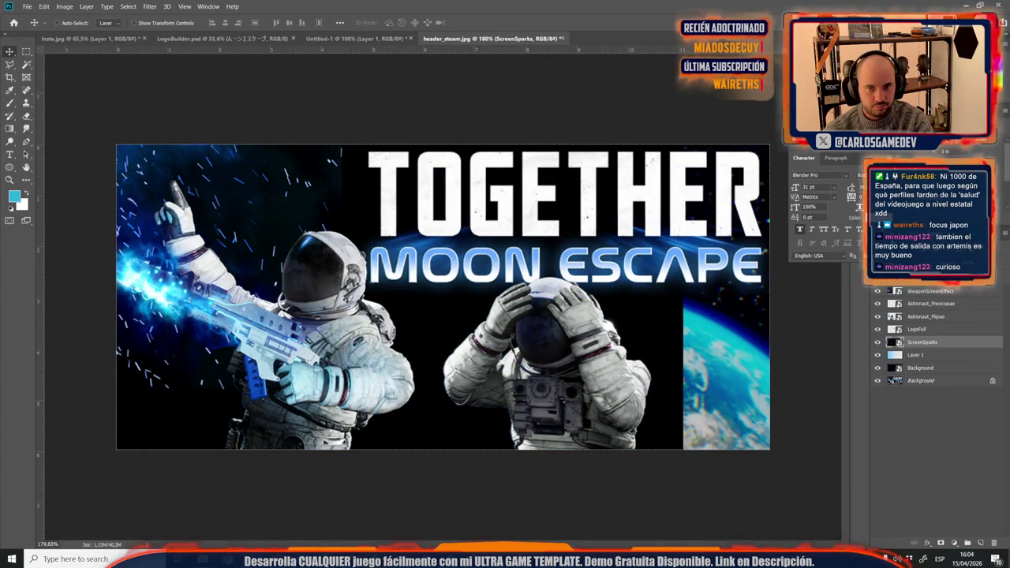
Step: Set ScreenSparks to Screen blend mode and add an empty Layer 2 above it
left_click(892, 273)
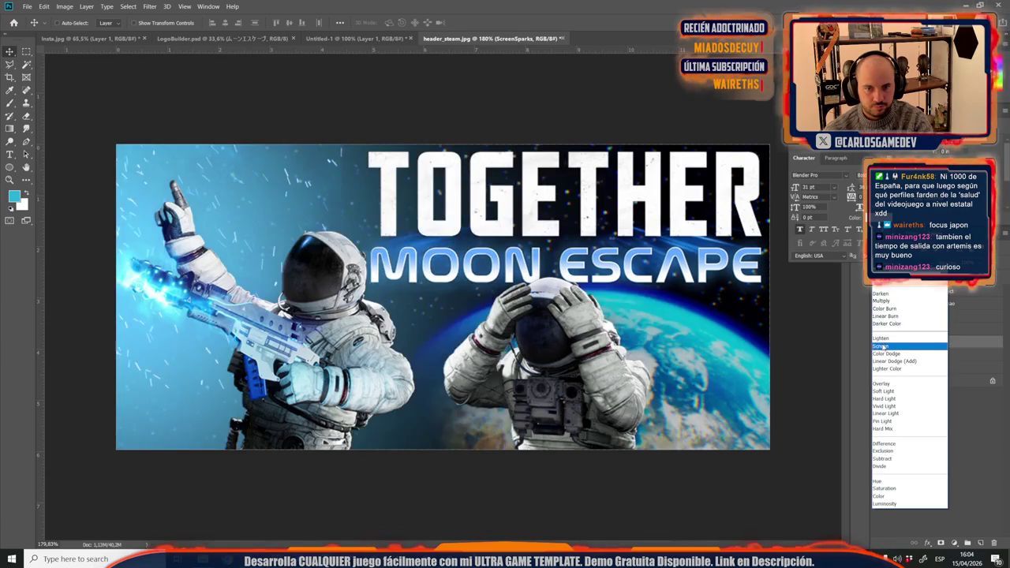
left_click(873, 345)
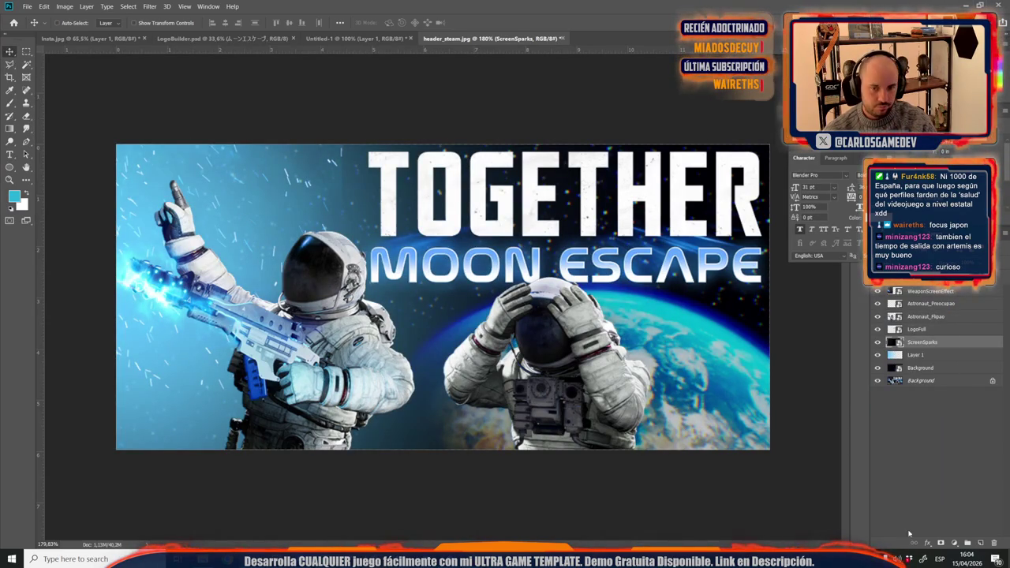
left_click(982, 543)
key("b")
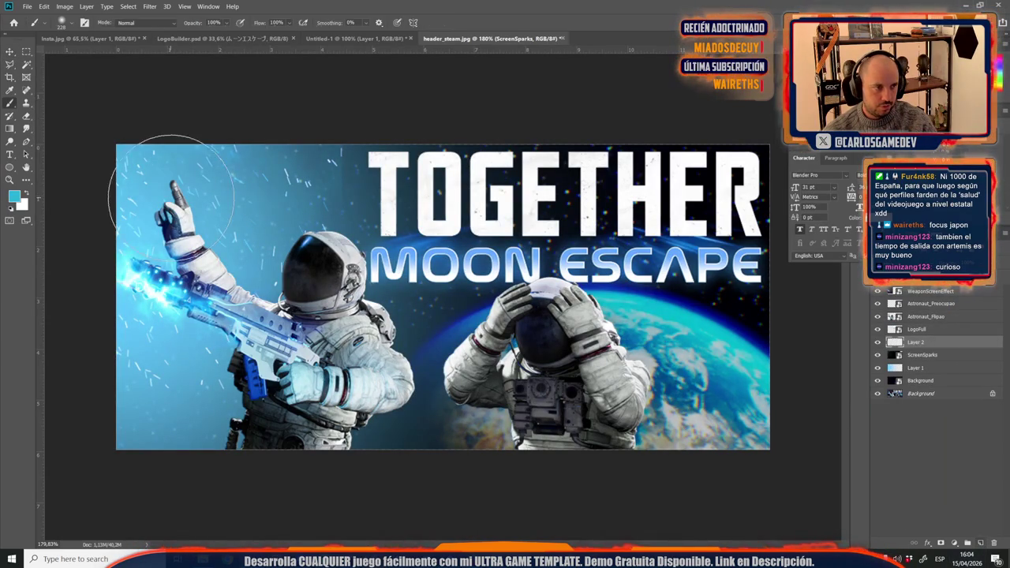
Step: Load the Astronaut_Flipao outline as a selection and add an empty Layer 3 above it
left_click(925, 318)
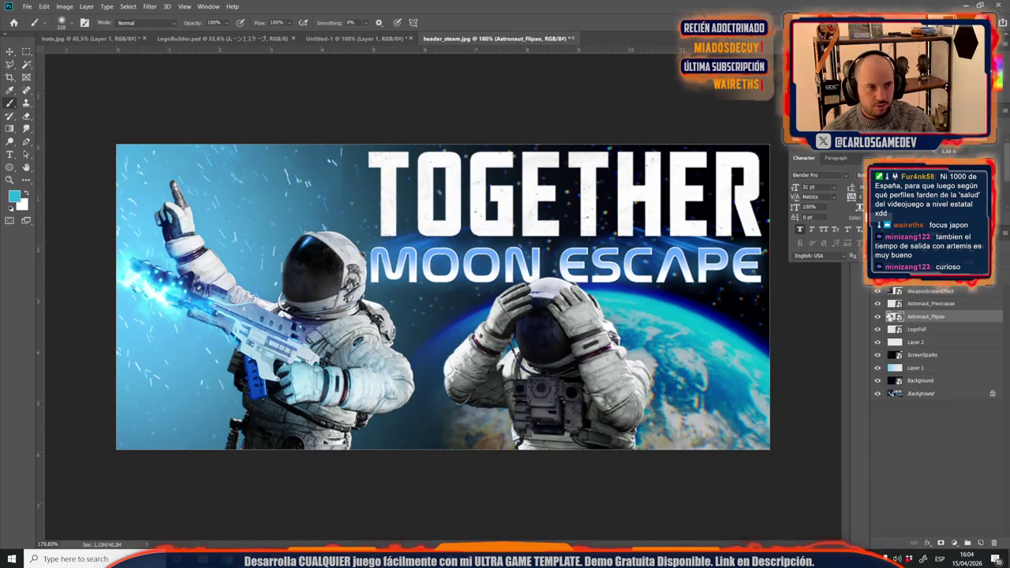
left_click(892, 317, "ctrl")
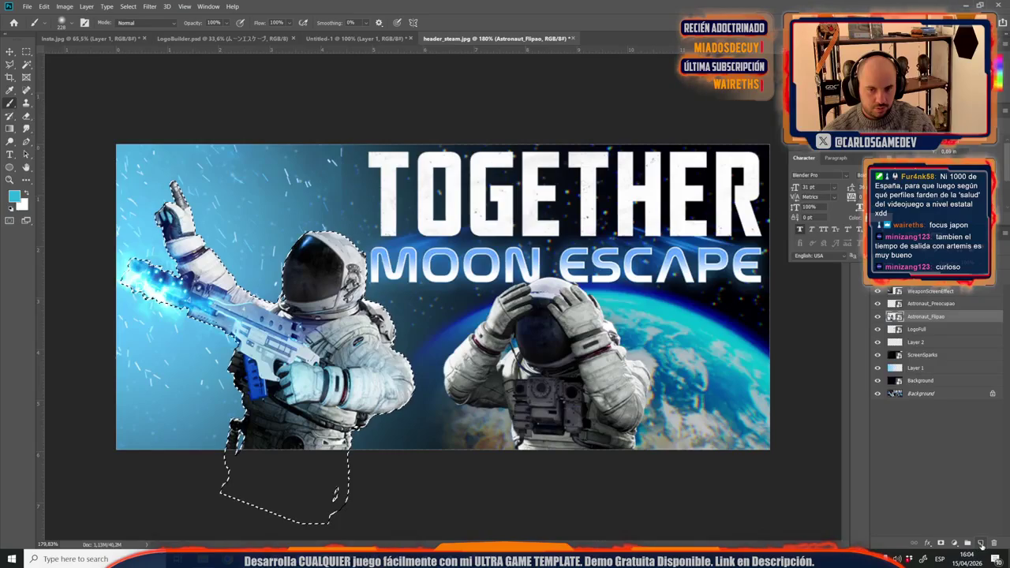
left_click(982, 545)
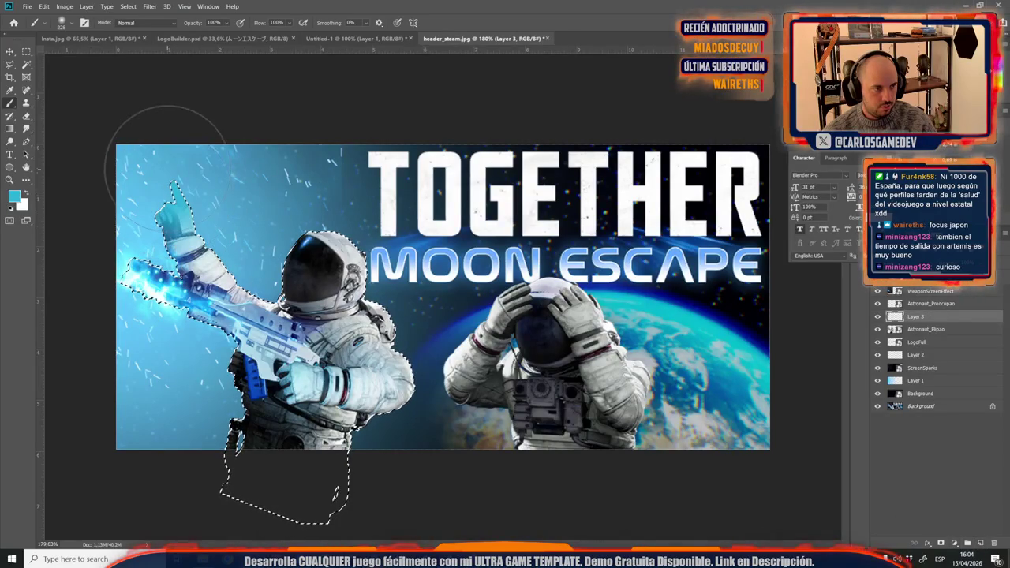
key("ctrl+z")
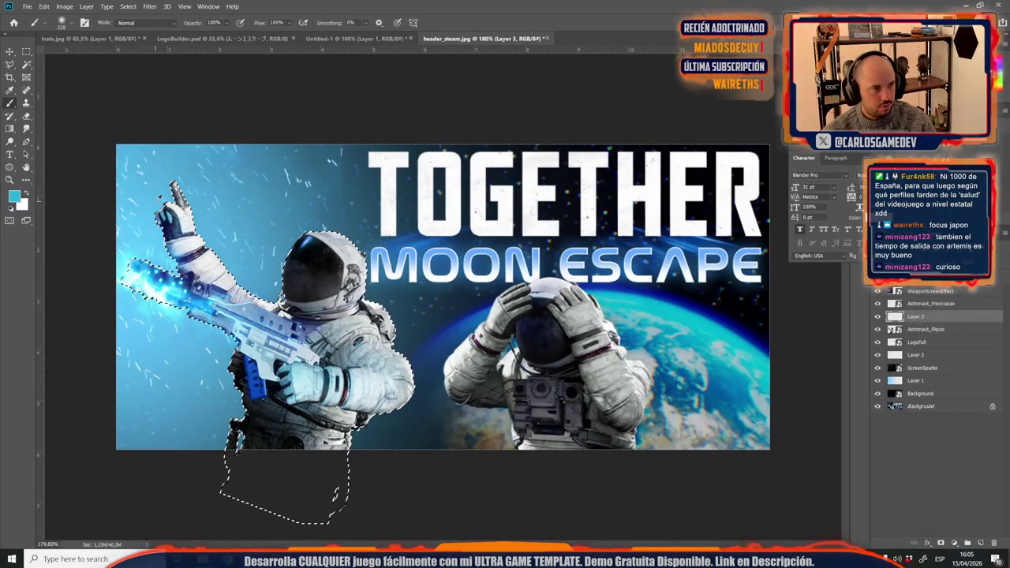
Step: Paint a trial cyan glow on the raised arm with a 432 px brush, then undo it
right_click(233, 255)
left_click_drag(325, 275, 336, 275)
key("Return")
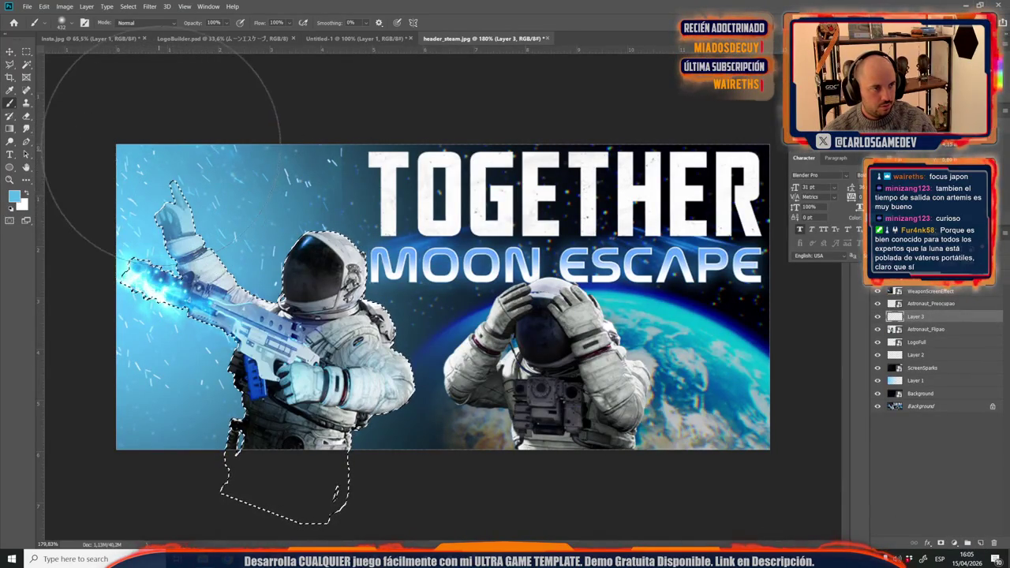
left_click_drag(162, 205, 252, 261)
key("ctrl+d")
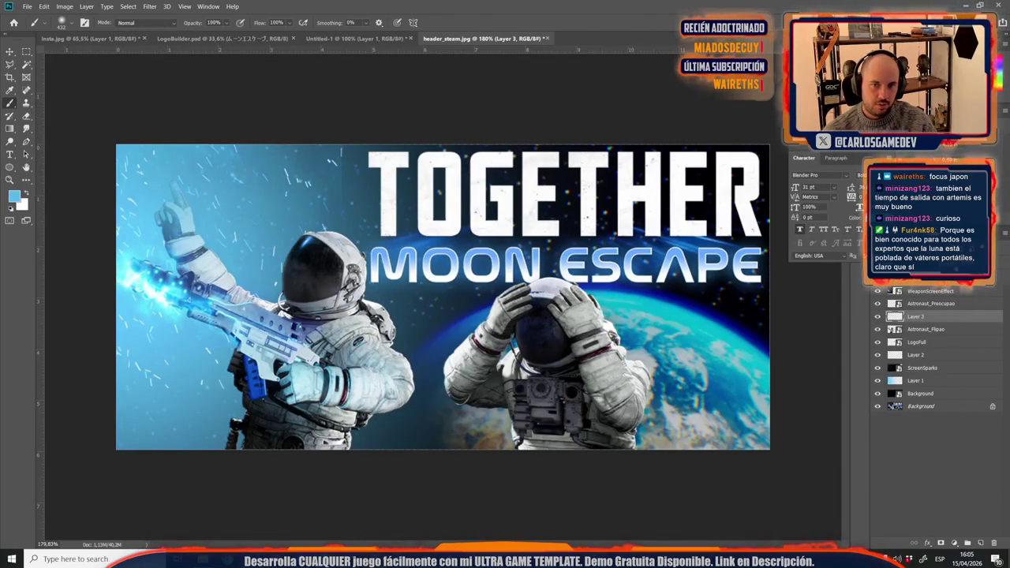
key("ctrl+z")
key("ctrl+z")
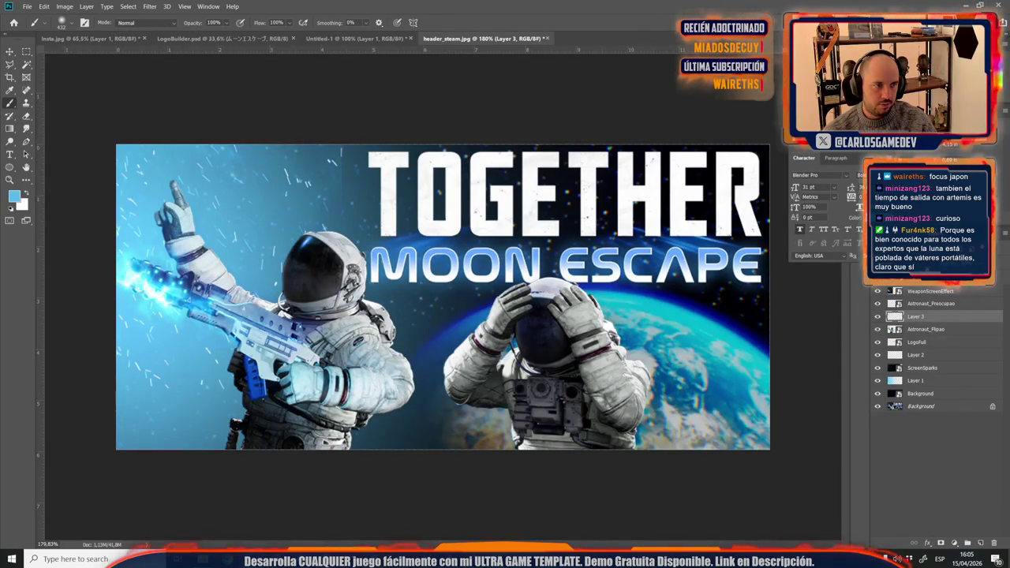
key("ctrl+z")
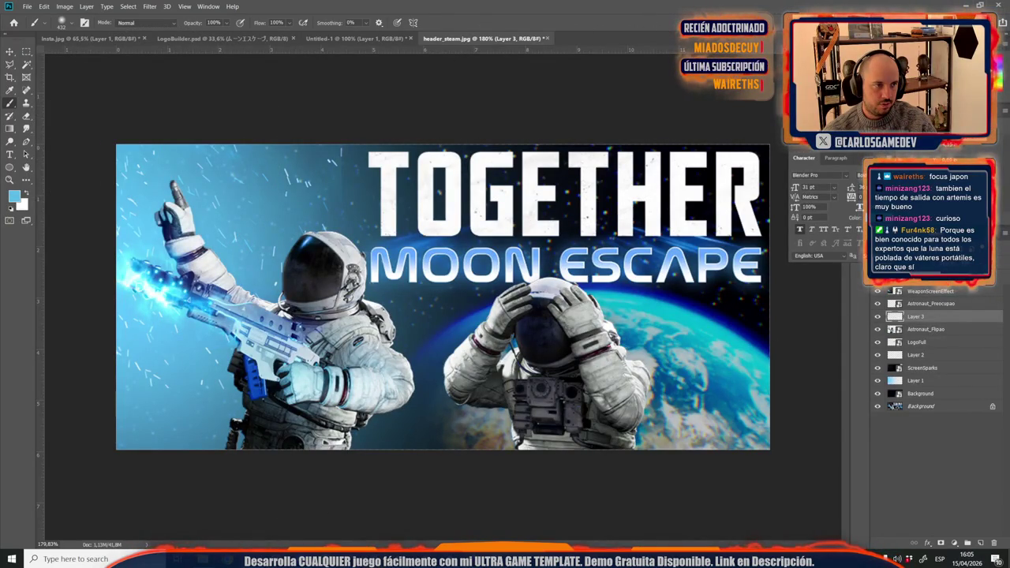
key("ctrl+z")
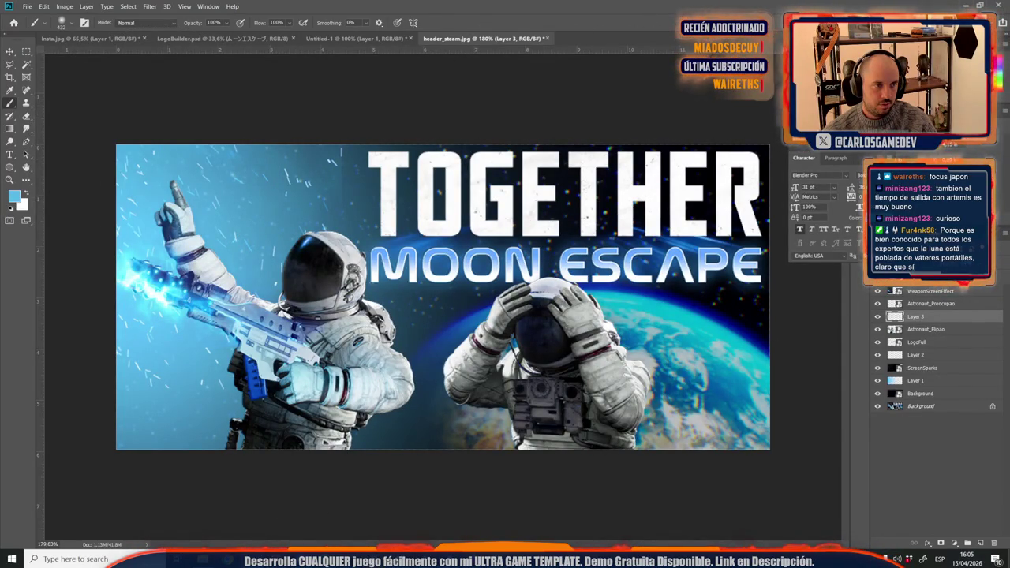
right_click(936, 335)
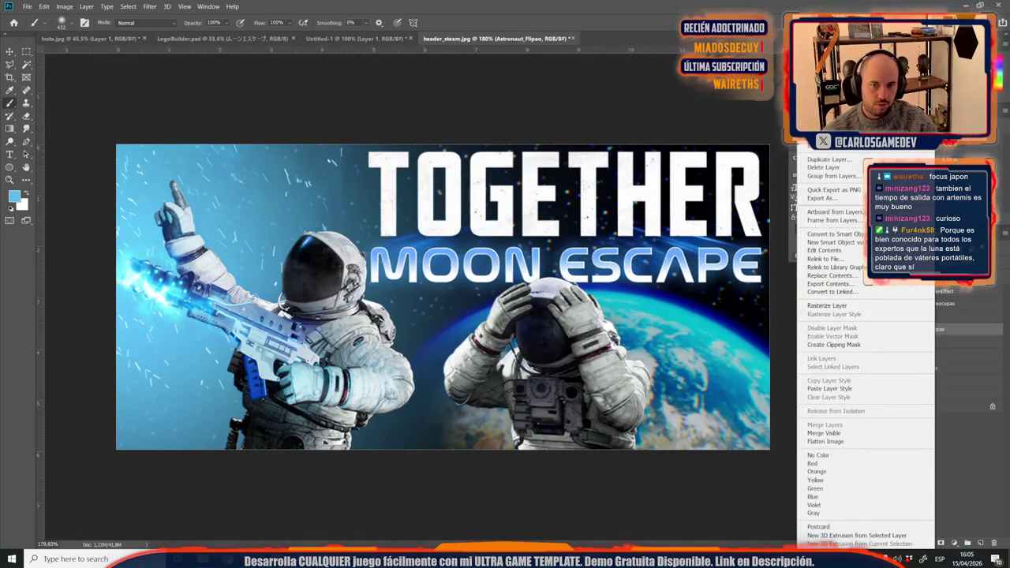
Step: Dismiss the Astronaut_Flipao layer menu without applying anything
left_click(724, 4)
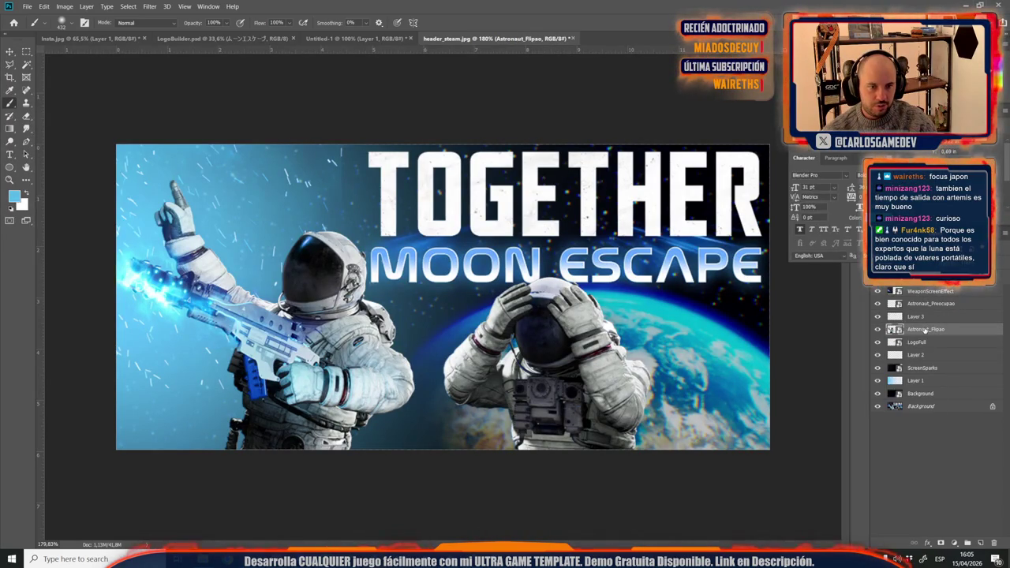
right_click(926, 332)
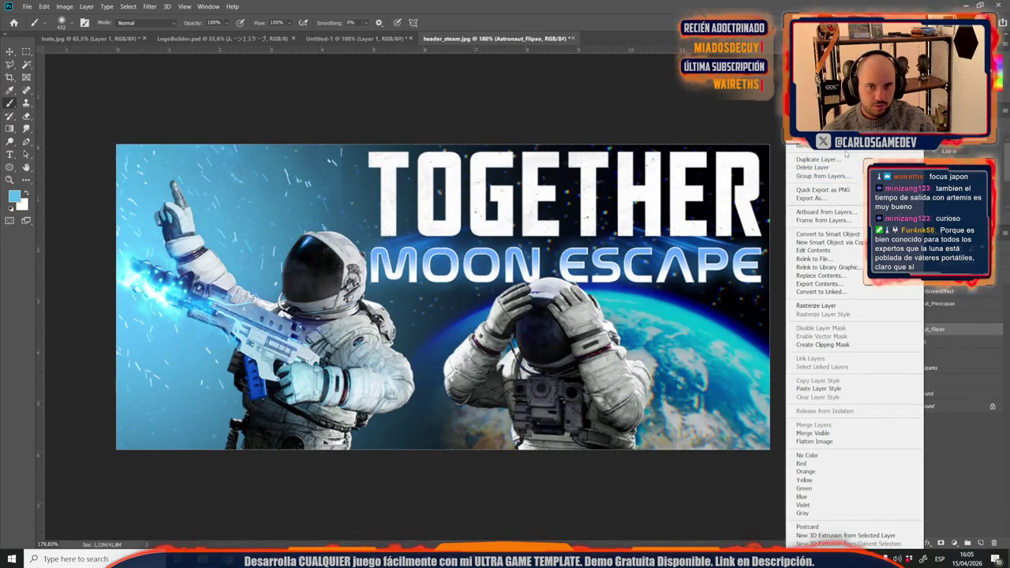
key("Escape")
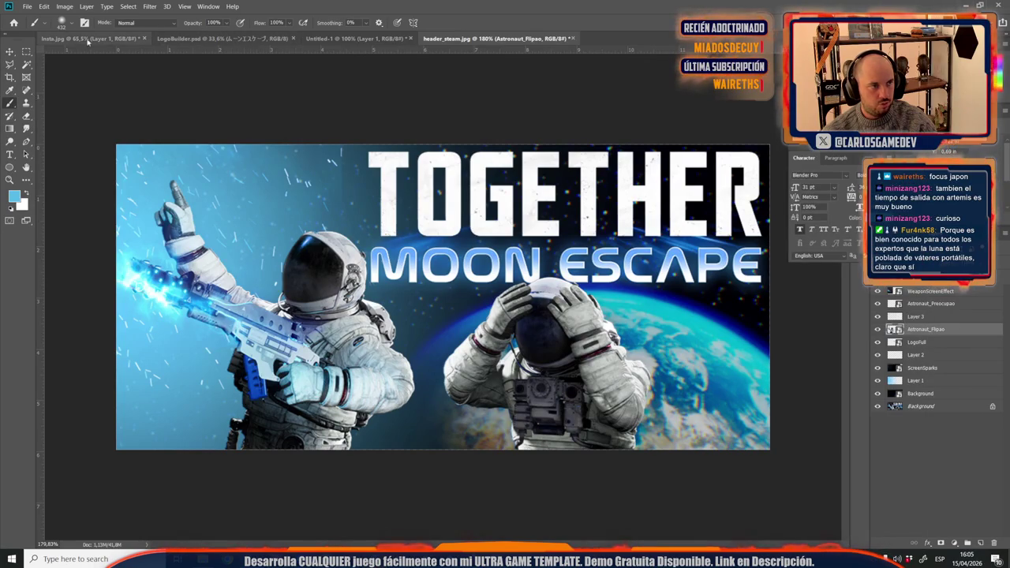
Step: Check LogoBuilder.psd, then open Blending Options for Astronaut_Flipao in header_steam.jpg
left_click(224, 38)
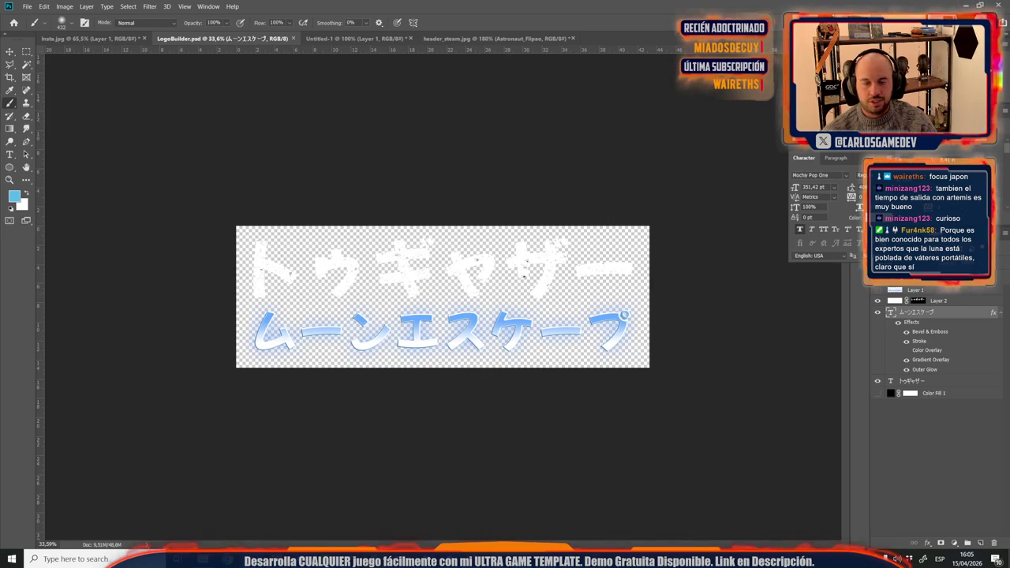
left_click(475, 41)
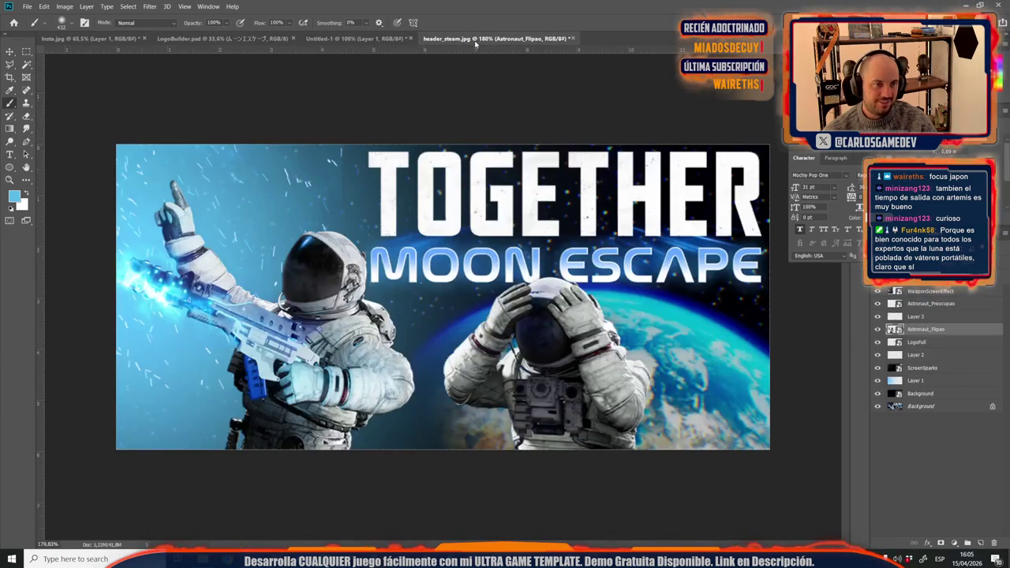
right_click(937, 332)
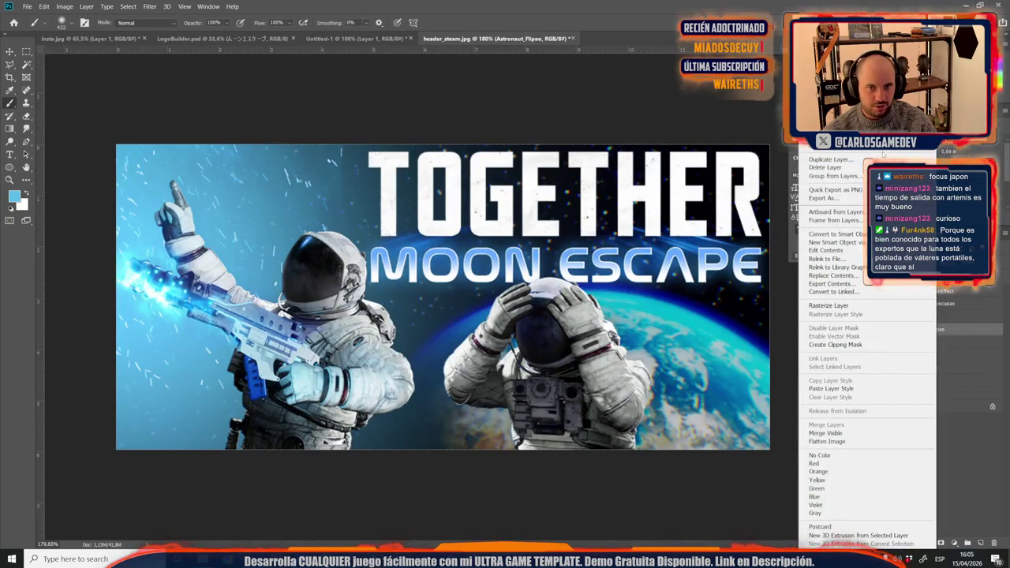
left_click(880, 152)
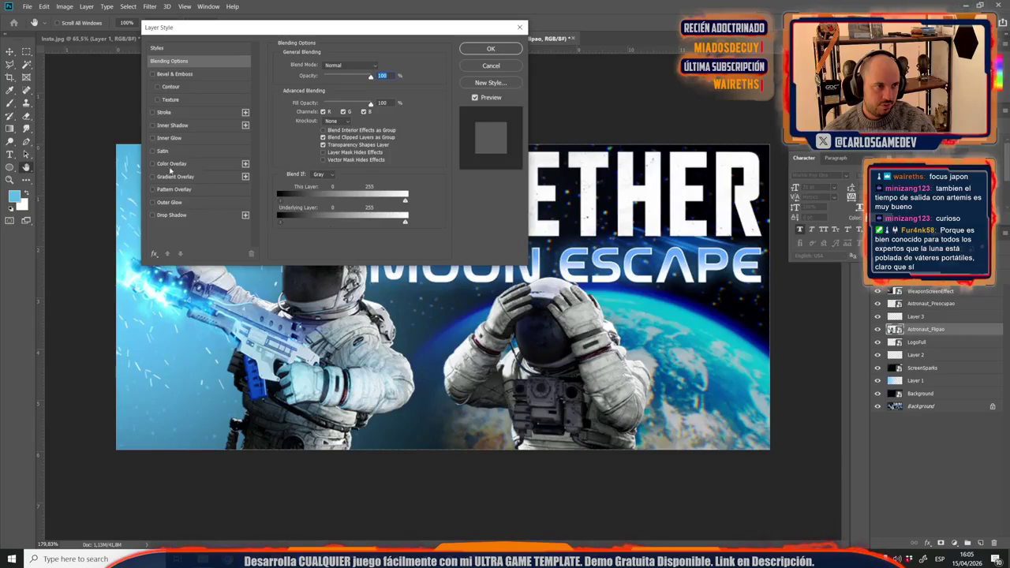
Step: Try a blue Stroke outline on Astronaut_Flipao, then remove it
left_click(153, 113)
left_click(221, 112)
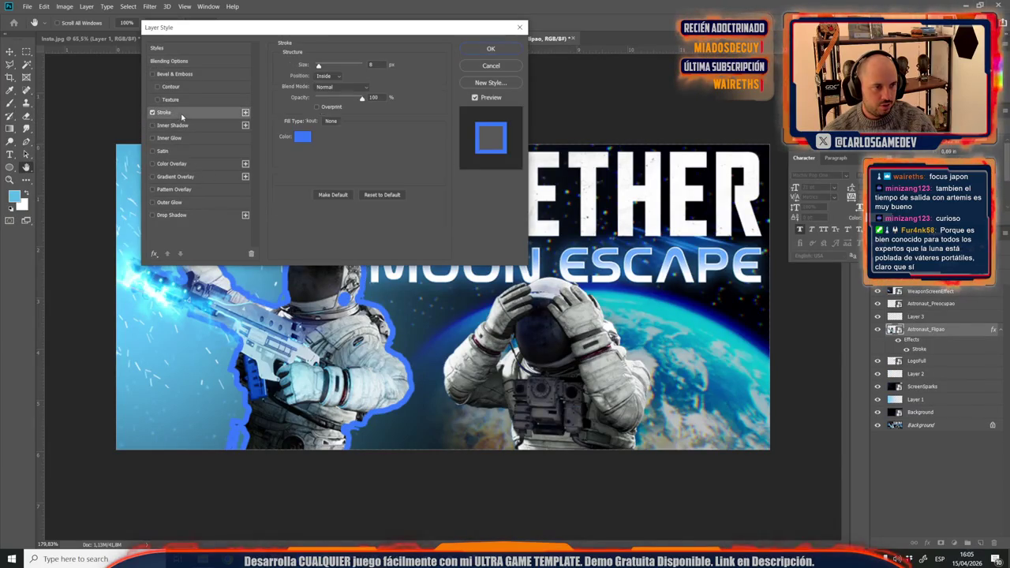
left_click(153, 113)
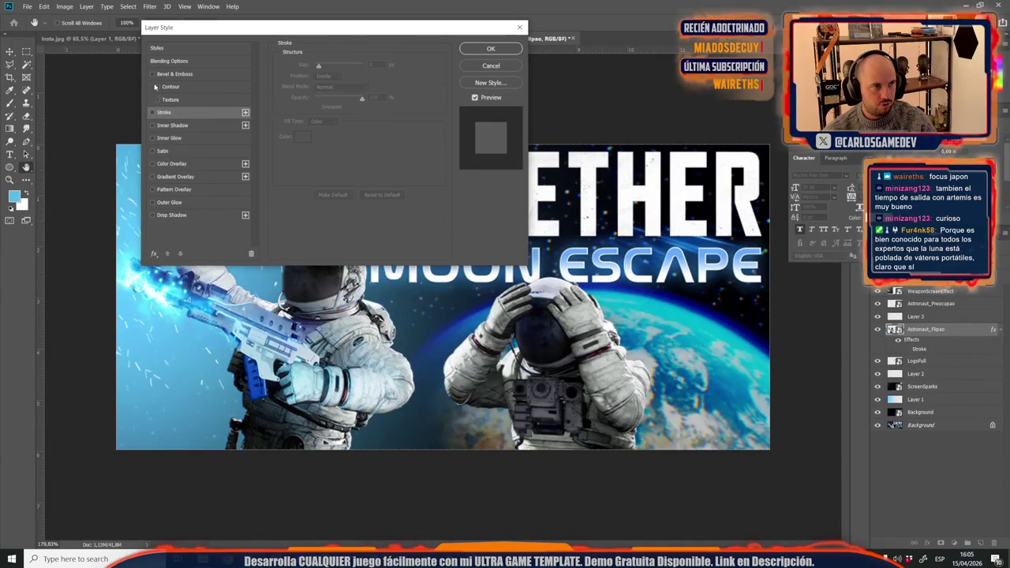
Step: Apply Bevel & Emboss with a blue Linear Dodge highlight at 74% opacity and reduced size
left_click(153, 75)
left_click(178, 74)
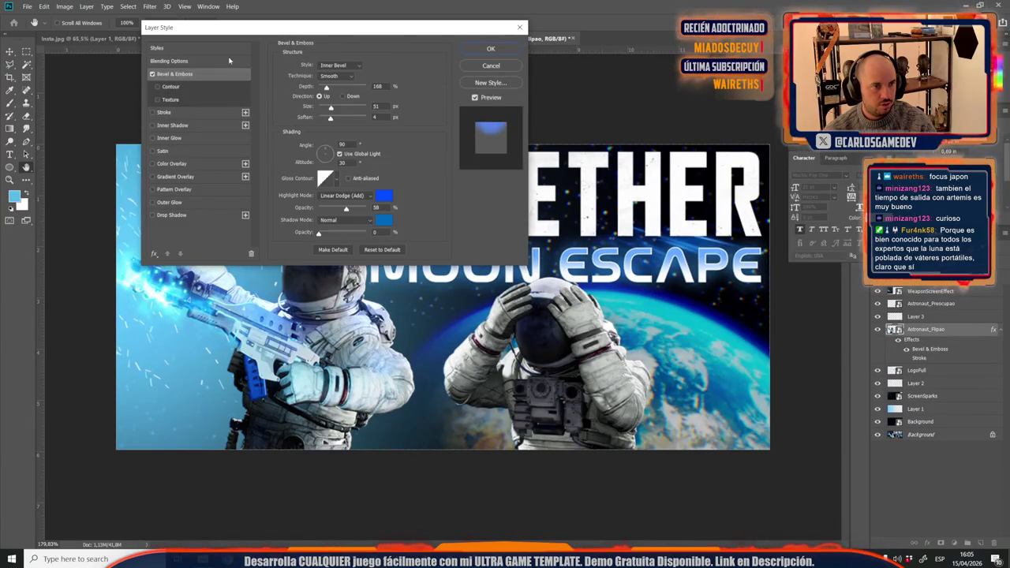
left_click_drag(334, 41, 621, 77)
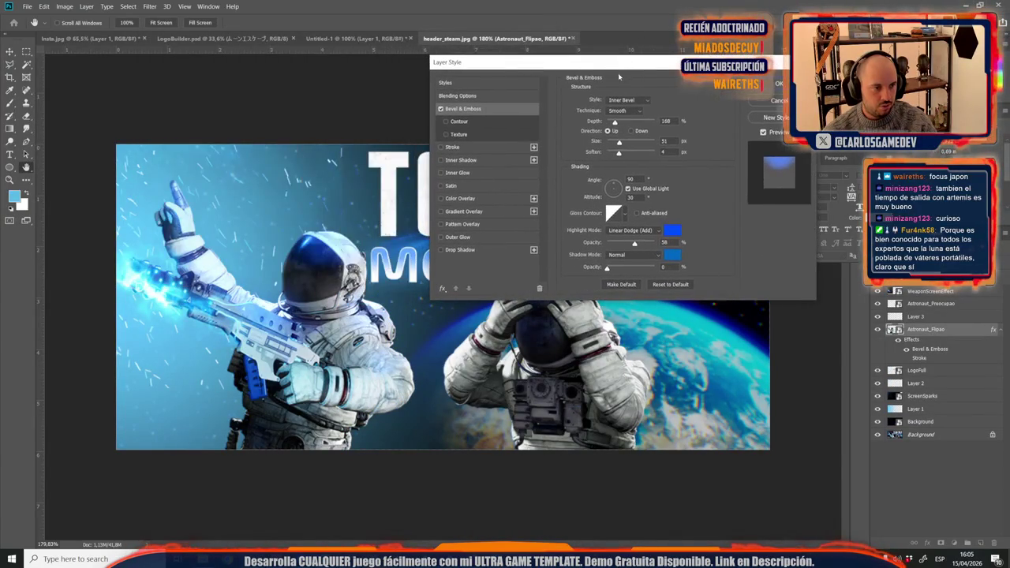
left_click_drag(634, 246, 734, 249)
left_click_drag(643, 248, 643, 243)
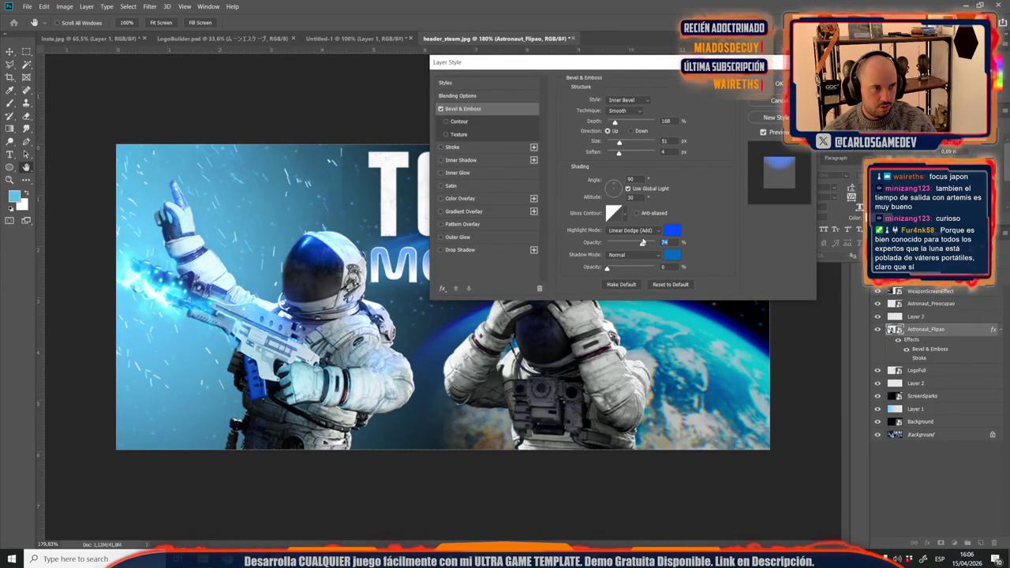
mouse_move(619, 142)
left_mouse_down()
mouse_move(602, 150)
mouse_move(618, 151)
left_mouse_up()
key("Return")
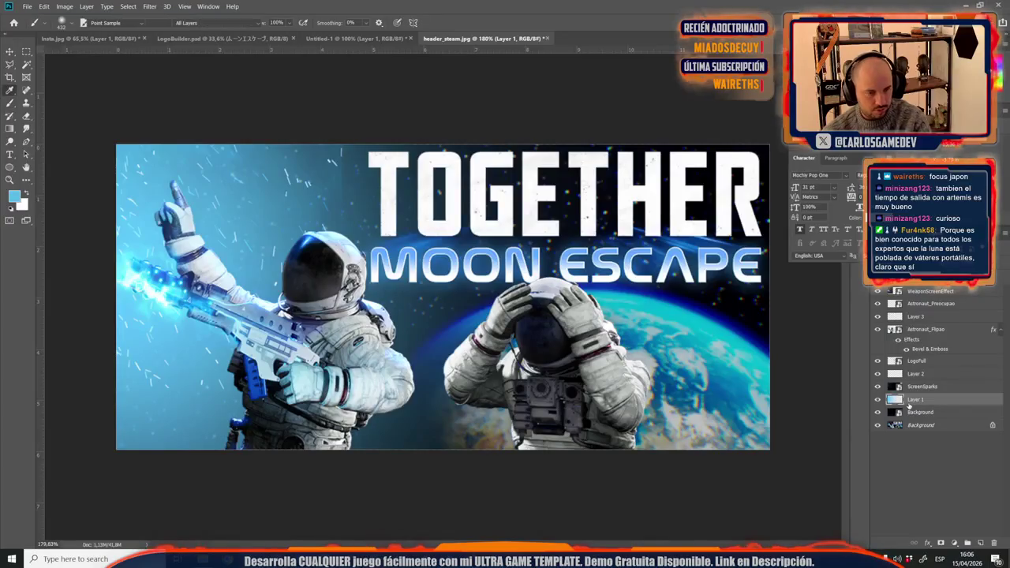
Step: Give Layer 1 a Hue/Saturation adjustment of Hue +6 and Saturation +100
left_click(916, 399)
key("ctrl+u")
left_click_drag(597, 125, 599, 127)
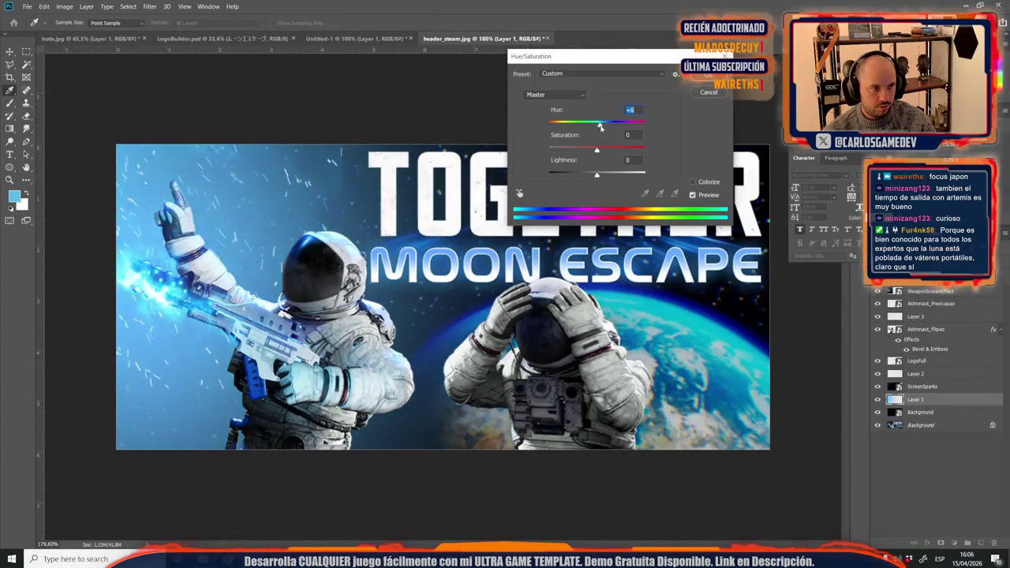
left_click_drag(597, 147, 718, 153)
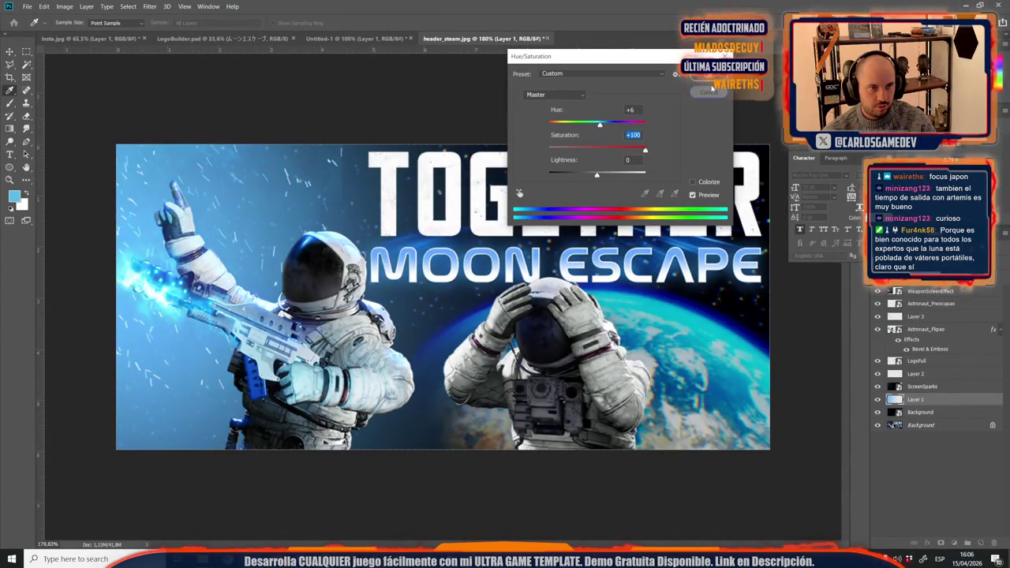
key("Return")
key("b")
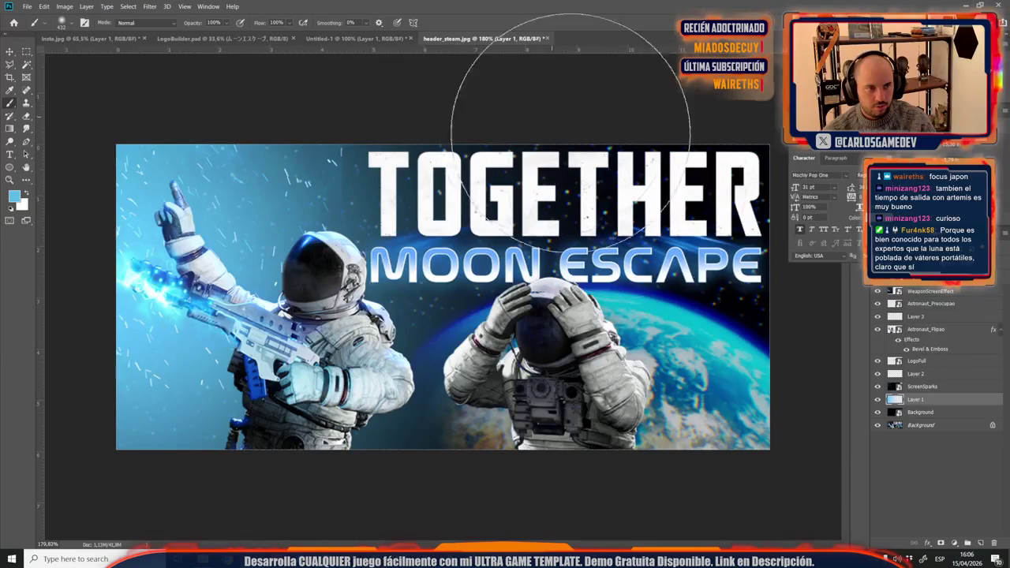
Step: Add a layer mask to ScreenSparks and paint out the upper-left sparks in black
left_click(878, 388)
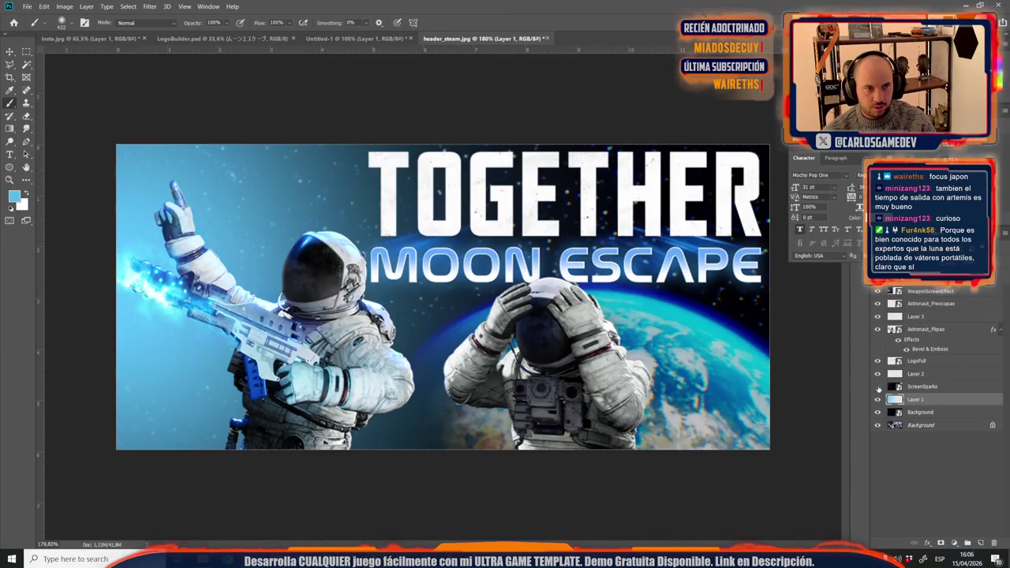
left_click(920, 386)
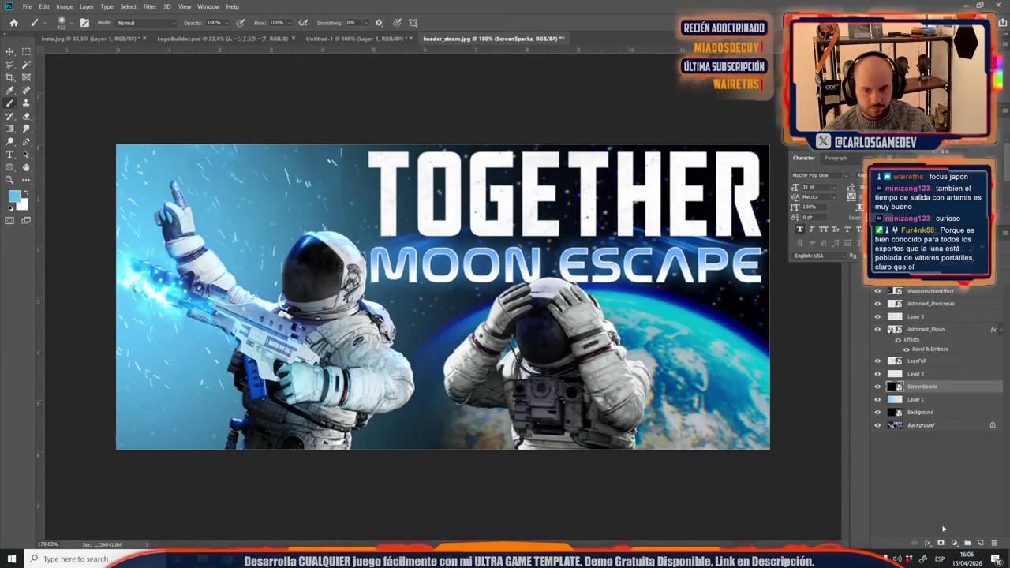
left_click(941, 545)
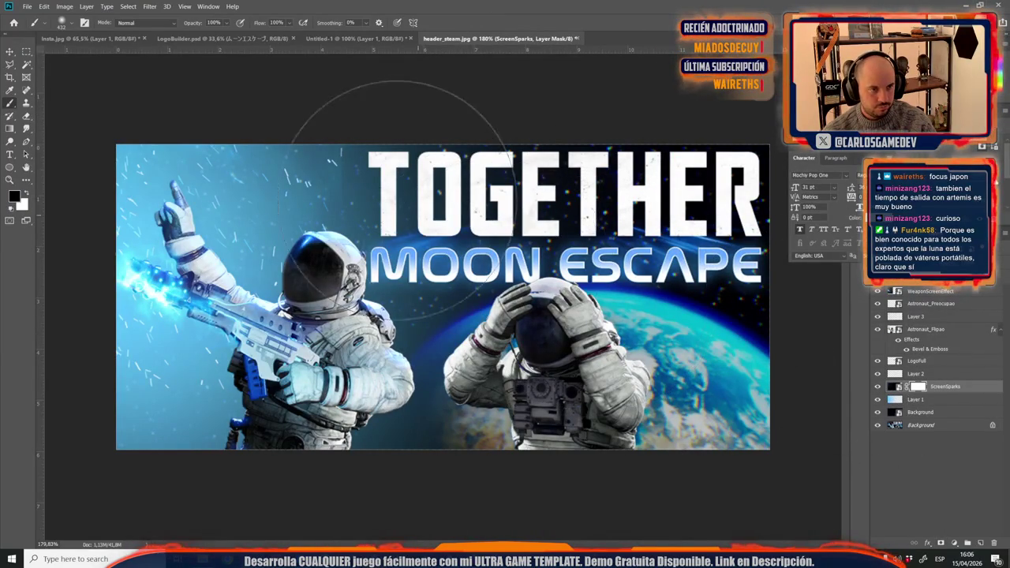
left_click_drag(79, 221, 193, 173)
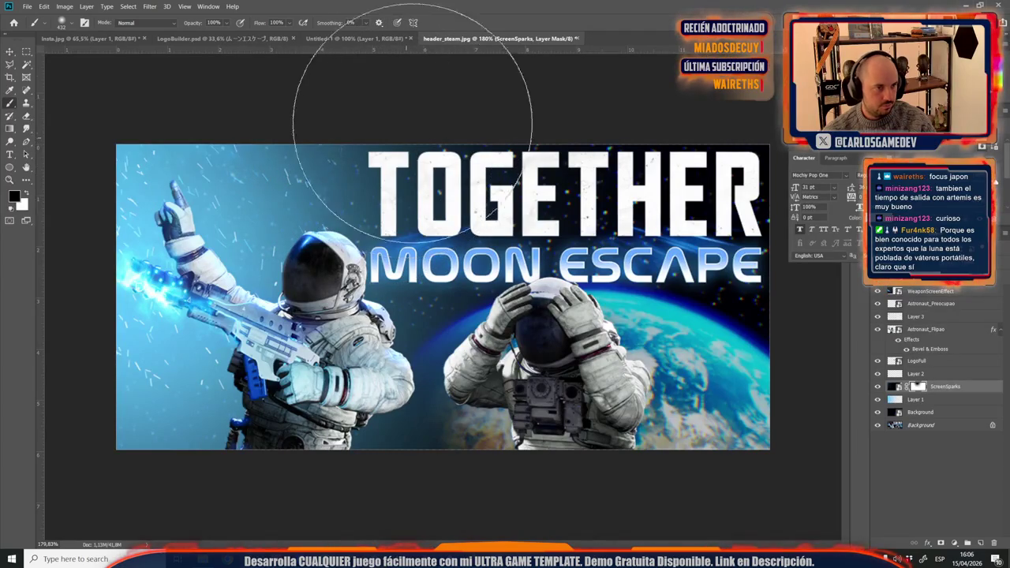
scroll(437, 134, "down", 5)
scroll(422, 203, "up", 3)
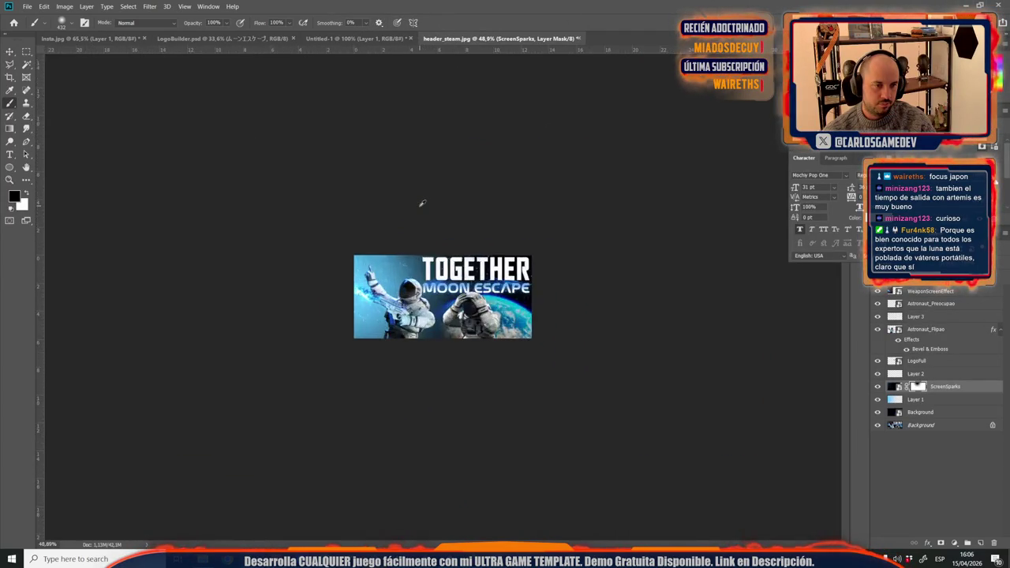
scroll(361, 234, "up", 3)
scroll(361, 235, "up", 2)
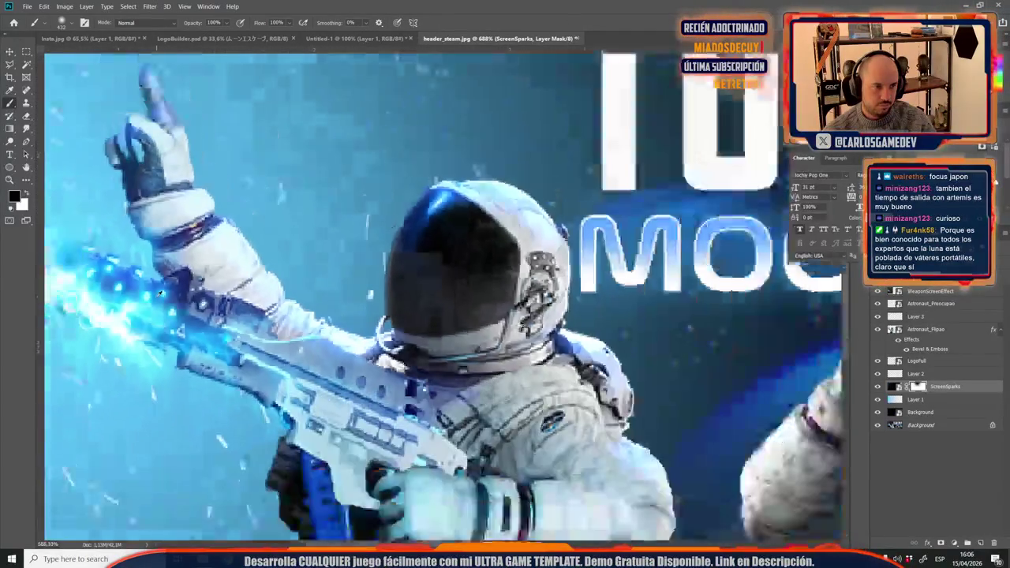
scroll(361, 234, "down", 2)
right_click(935, 330)
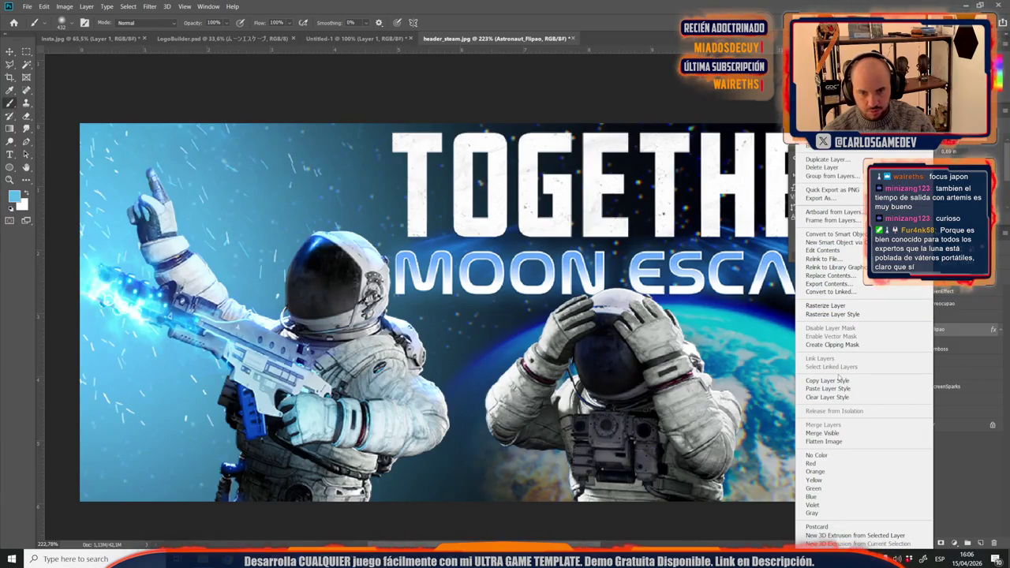
Step: Copy the Astronaut_Flipao layer style and paste it onto Astronaut_Preocupao
left_click(837, 380)
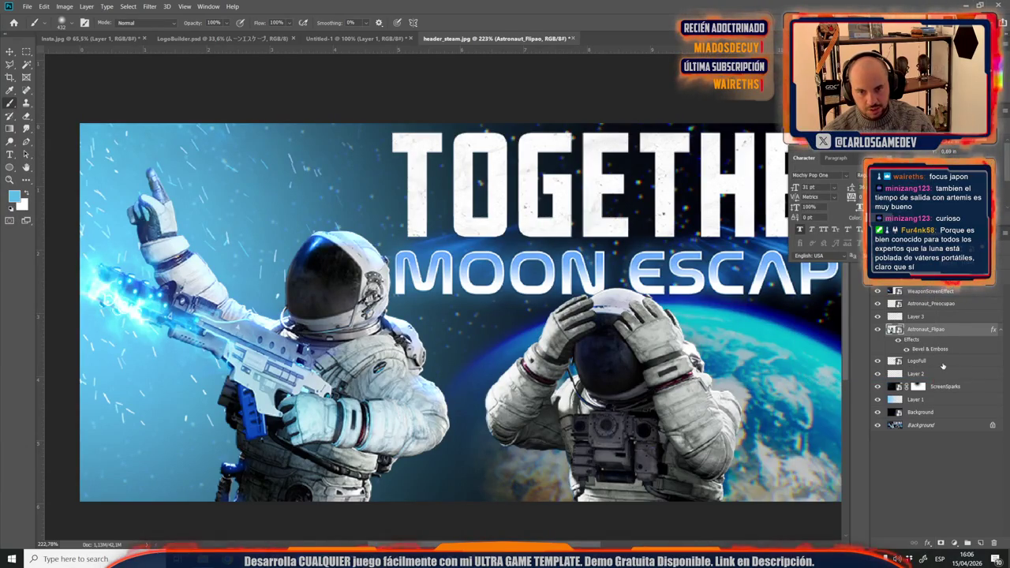
right_click(948, 307)
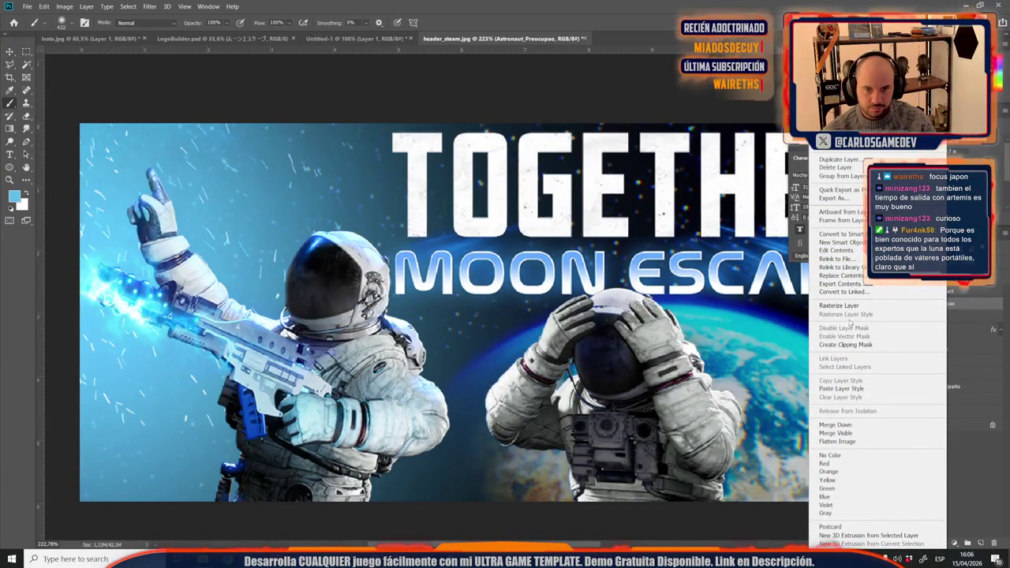
left_click(841, 389)
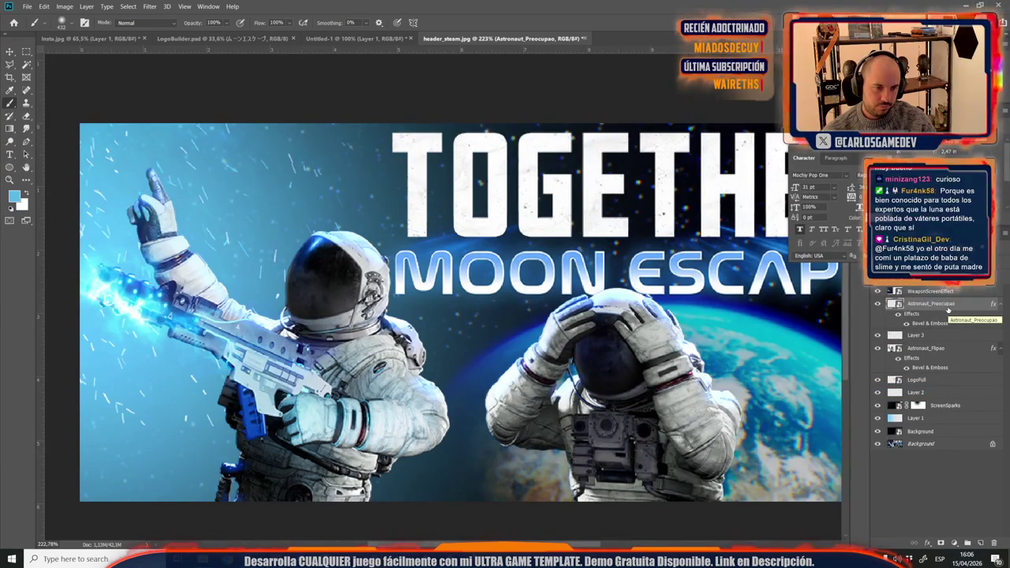
Step: Set Astronaut_Preocupao's Bevel & Emboss lighting angle to 145 and apply it
right_click(949, 310)
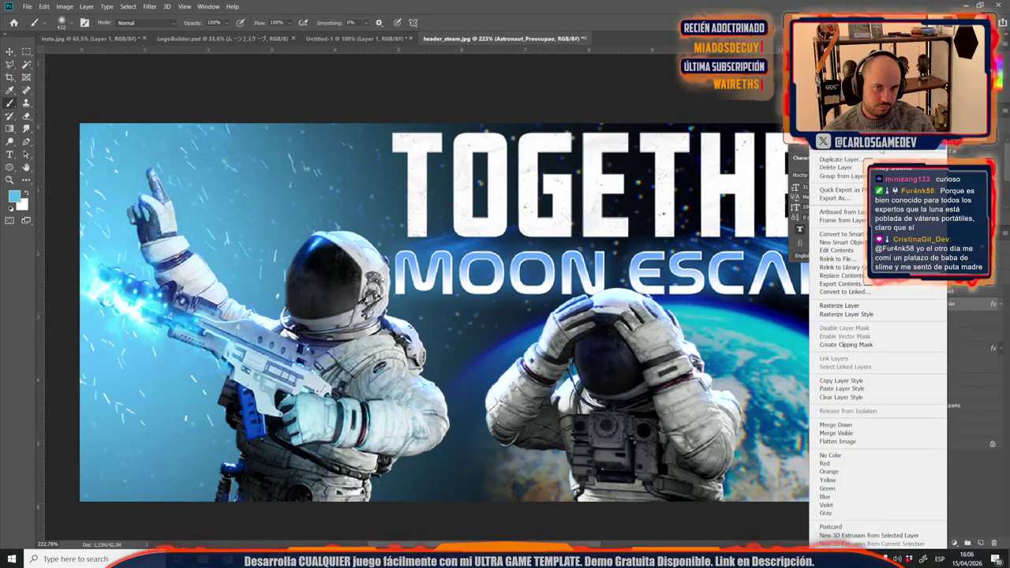
left_click(840, 150)
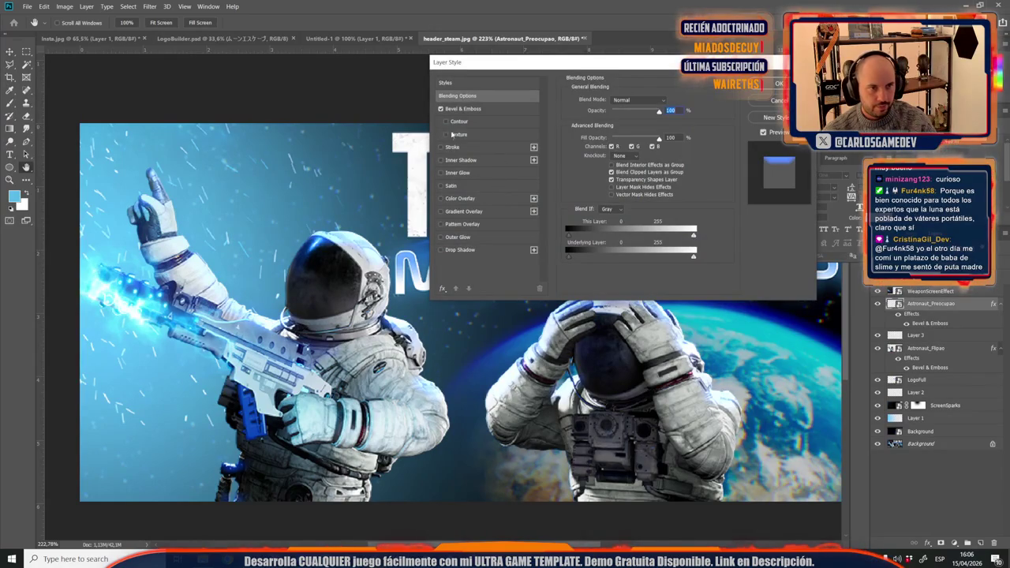
left_click(489, 109)
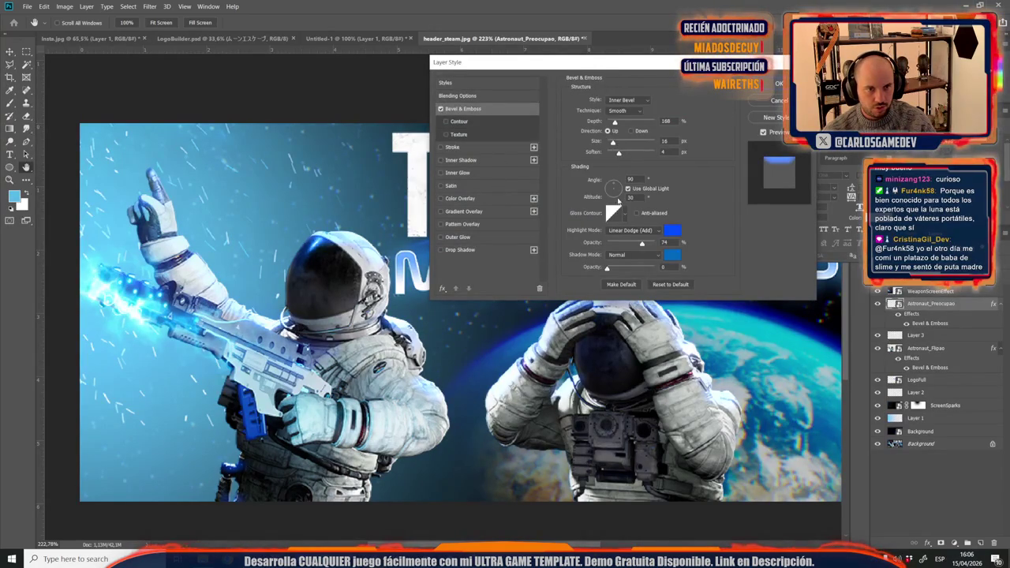
left_click(609, 187)
left_click_drag(610, 187, 608, 188)
left_click_drag(631, 61, 292, 40)
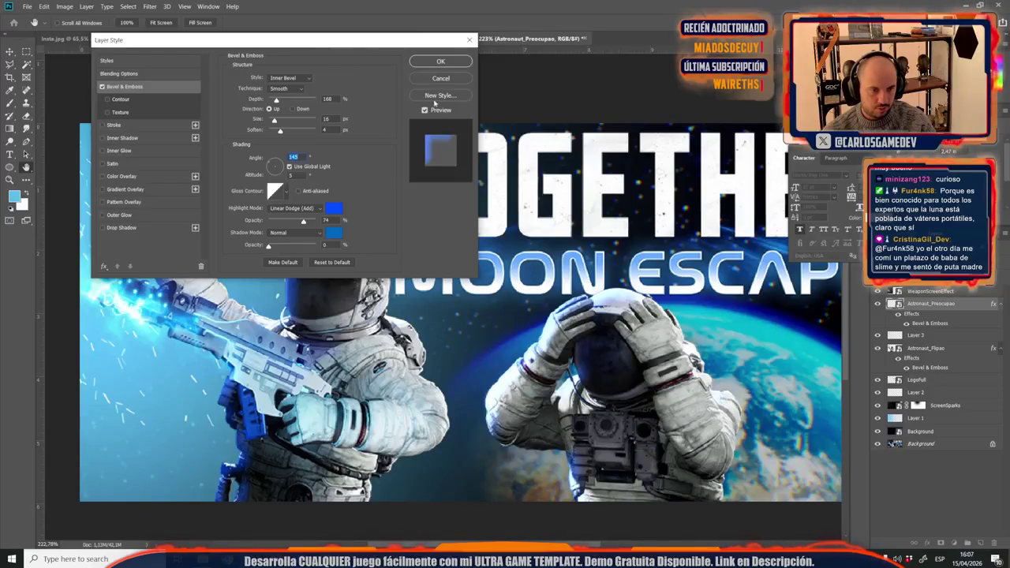
left_click(439, 61)
Step: Toggle Astronaut_Preocupao's effects on and off to compare the bevel
scroll(442, 297, "down", 5)
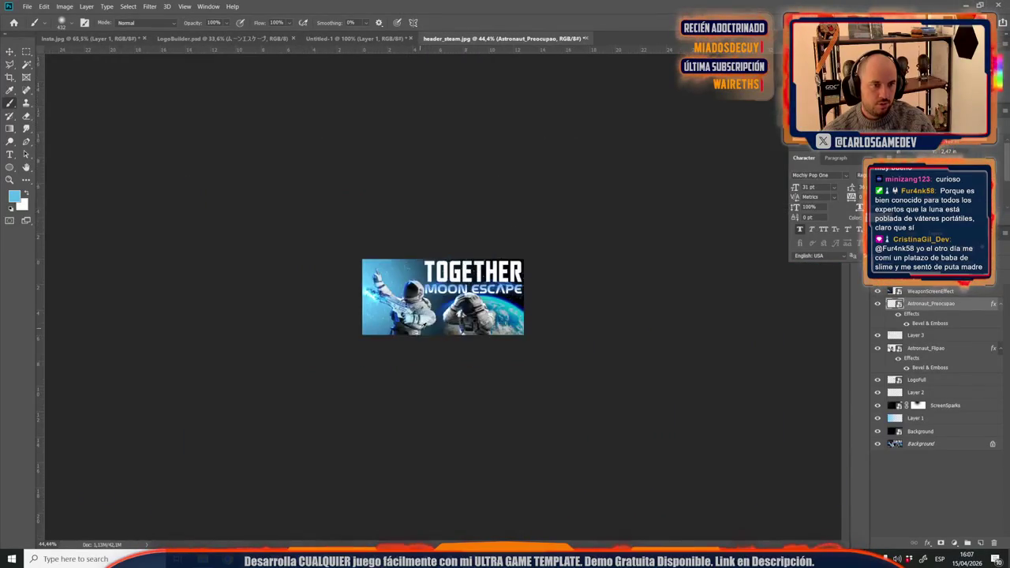
scroll(442, 300, "up", 1)
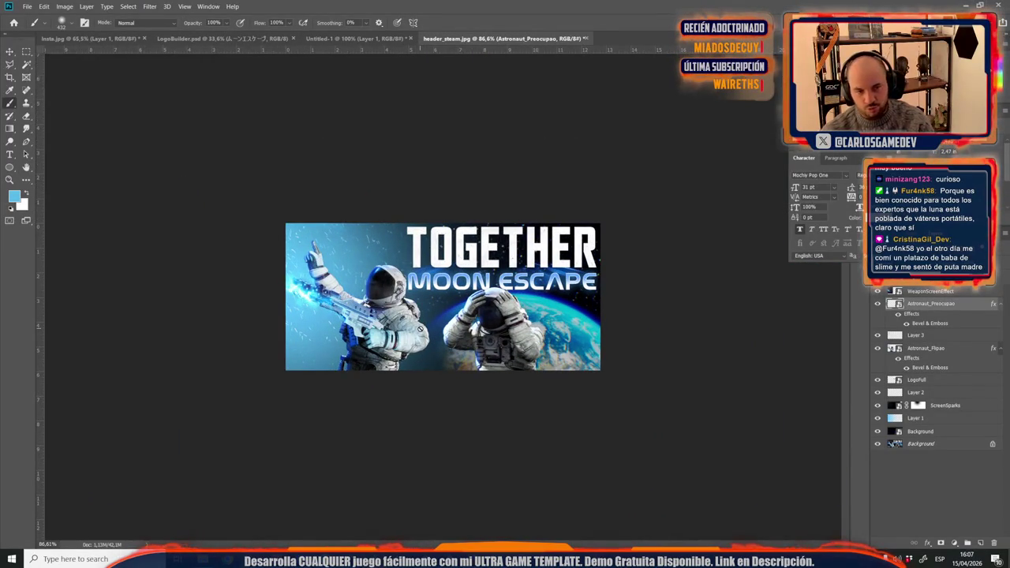
left_click(897, 315)
left_click(898, 315)
left_click(897, 315)
left_click(897, 315)
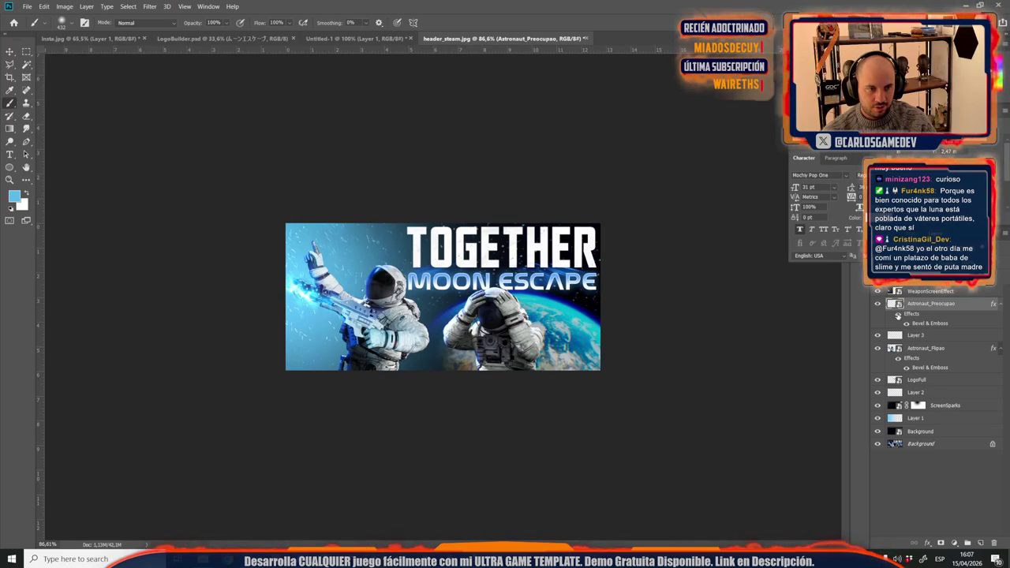
left_click(897, 315)
left_click(897, 315)
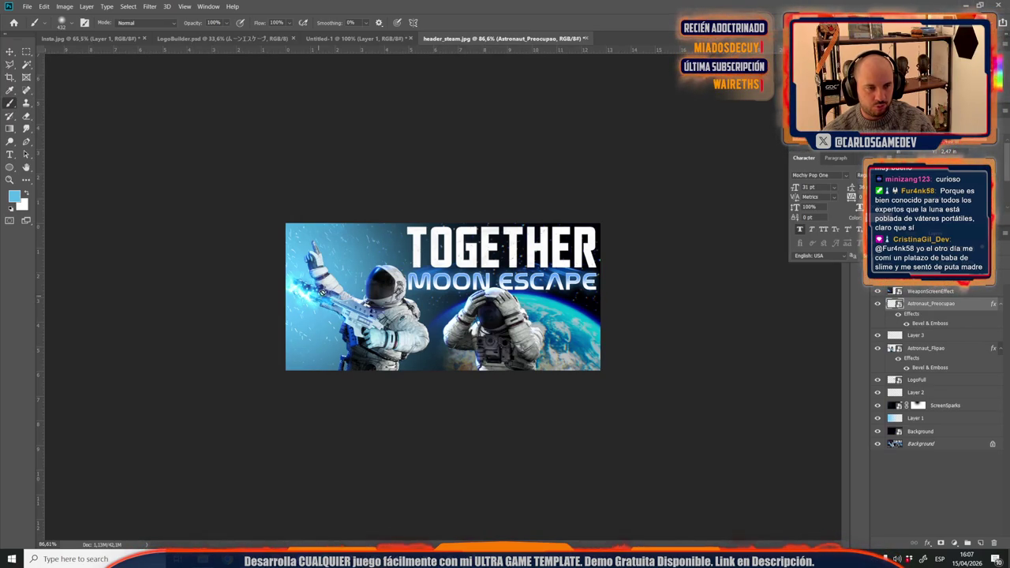
scroll(431, 297, "up", 3)
scroll(432, 297, "up", 3)
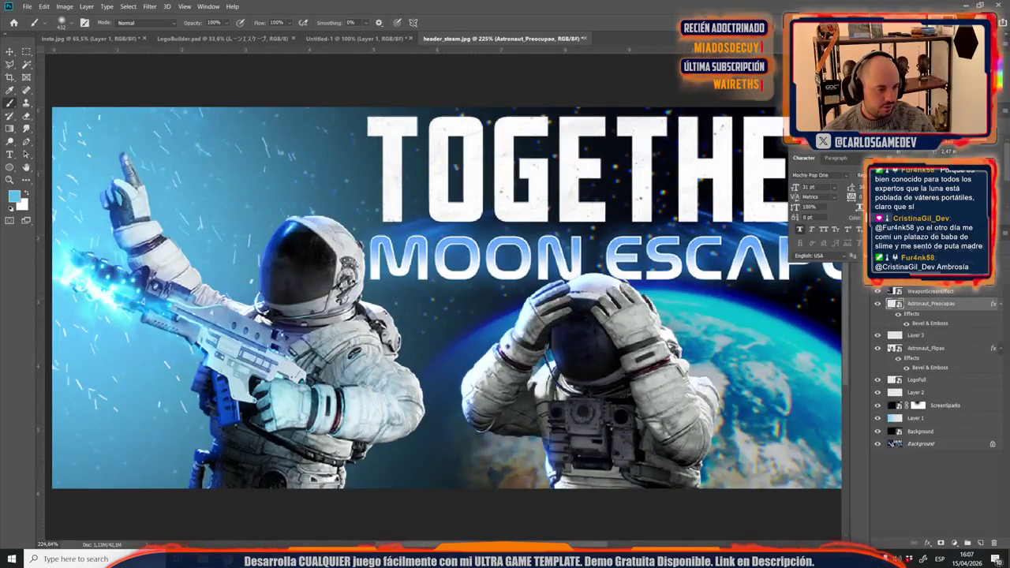
key("alt+Tab")
Step: Place the FloatingValve image from Explorer onto the header banner
left_click_drag(374, 119, 266, 536)
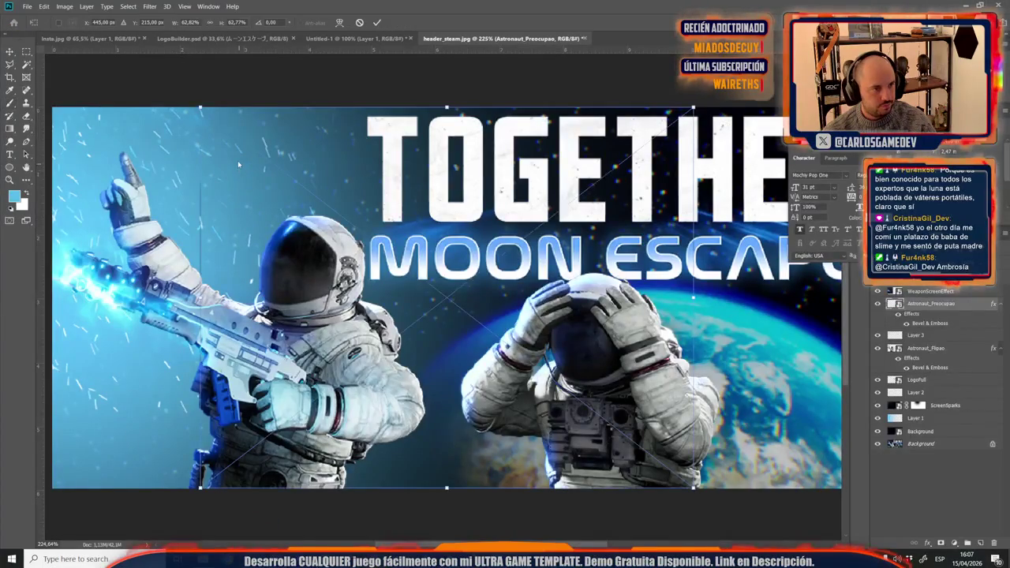
left_click_drag(266, 537, 331, 191)
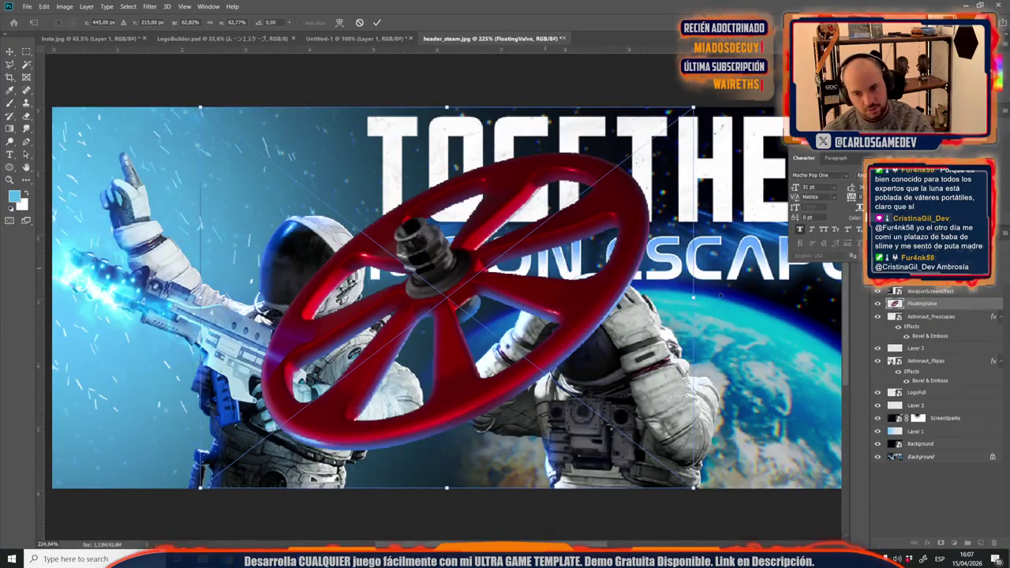
key("Return")
key("b")
Step: Toggle layer visibility to check the valve alone, then select the FloatingValve layer
left_click_drag(881, 331, 885, 444)
left_click(878, 456, "alt")
left_click(920, 457)
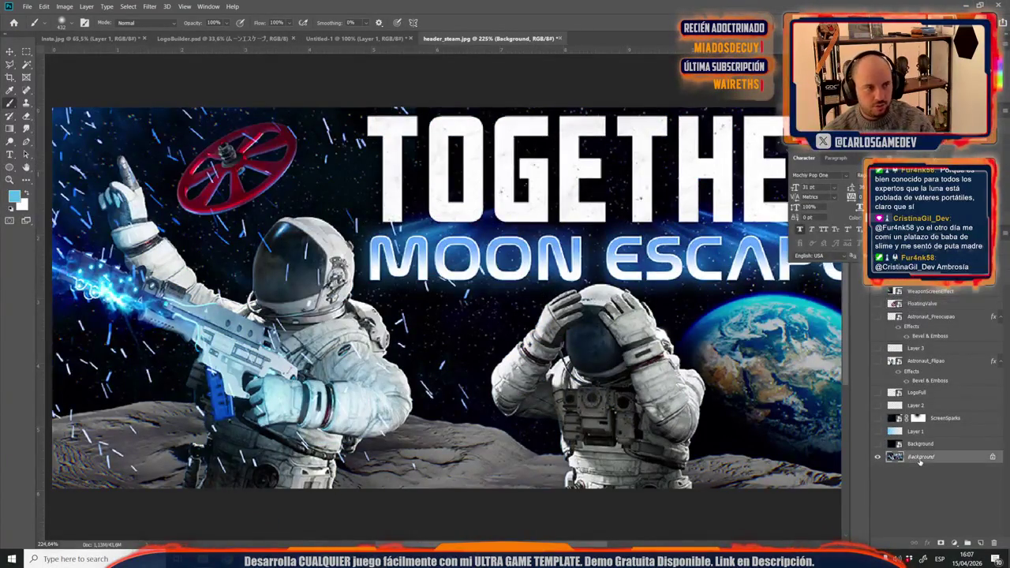
left_click(878, 304)
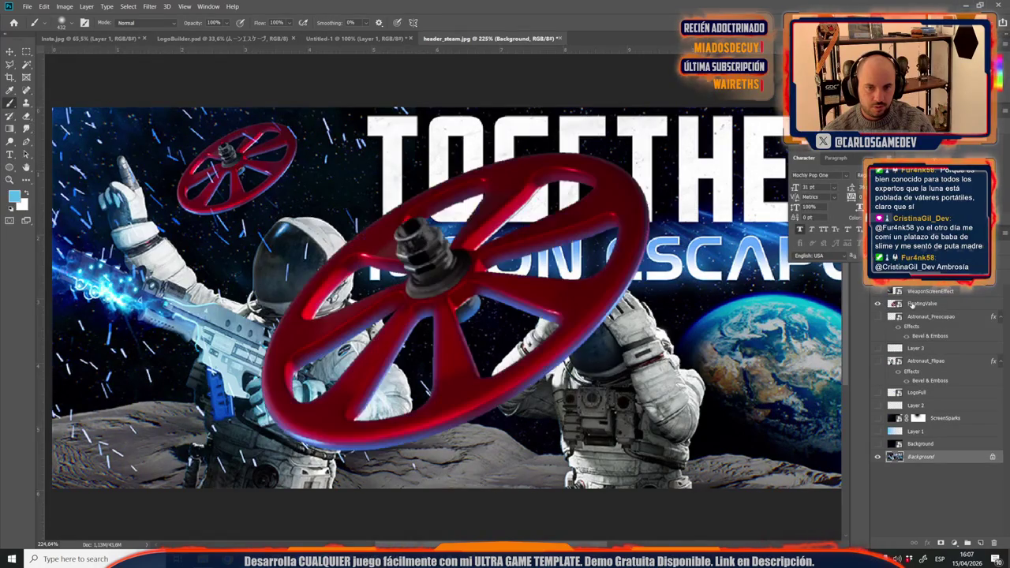
left_click(920, 303)
Step: Scale the valve to about 21% and position it above the left astronaut's raised hand
key("ctrl+t")
left_click_drag(482, 296, 268, 194)
scroll(390, 296, "down", 2)
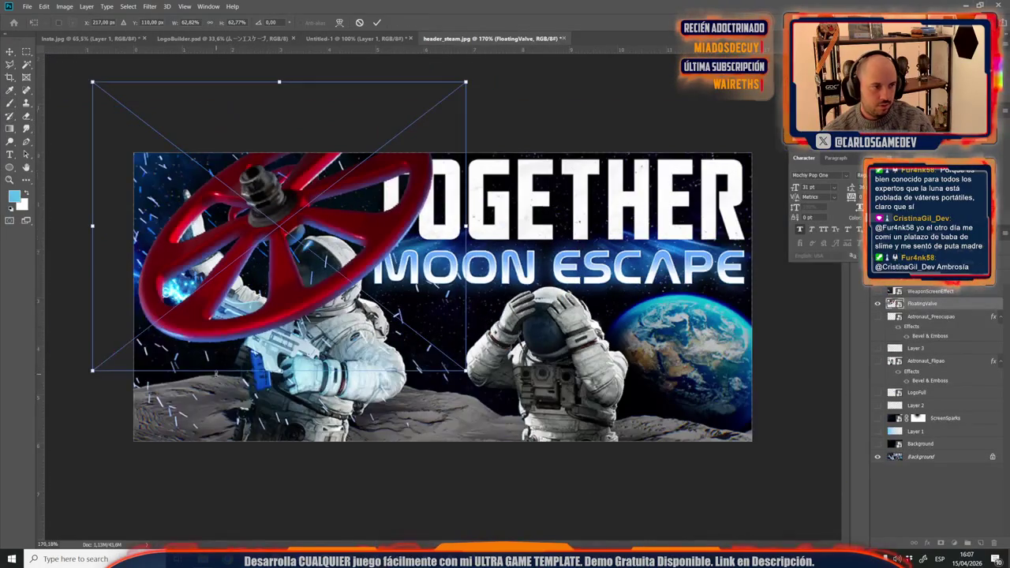
left_click_drag(465, 368, 219, 173)
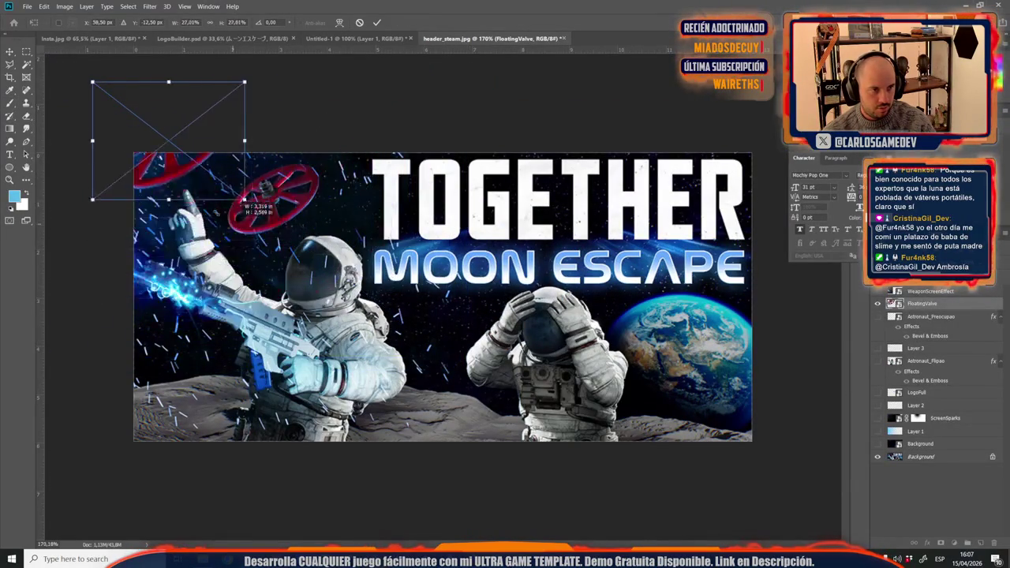
mouse_move(157, 130)
left_mouse_down()
mouse_move(291, 225)
mouse_move(280, 207)
left_mouse_up()
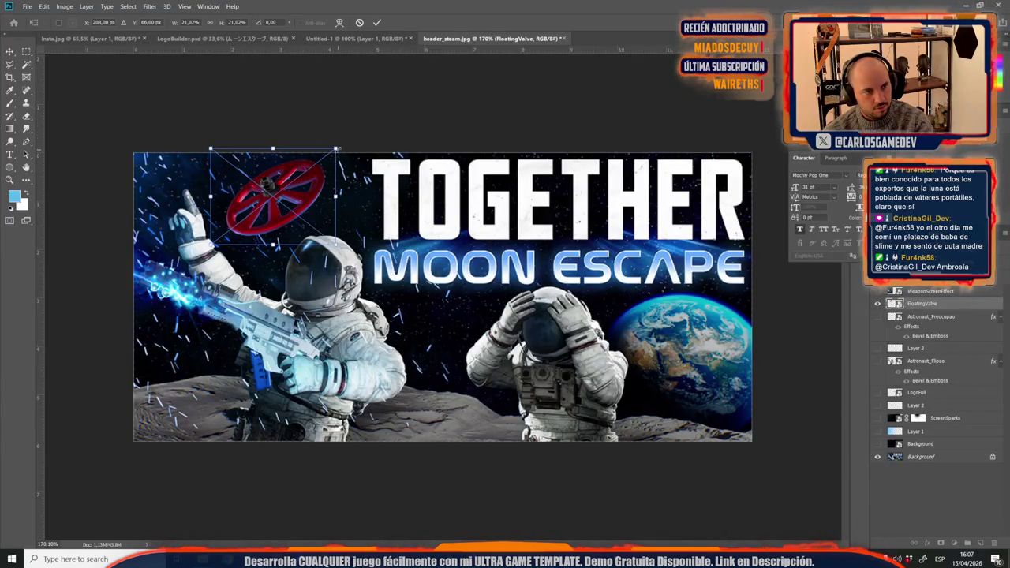
key("Return")
key("b")
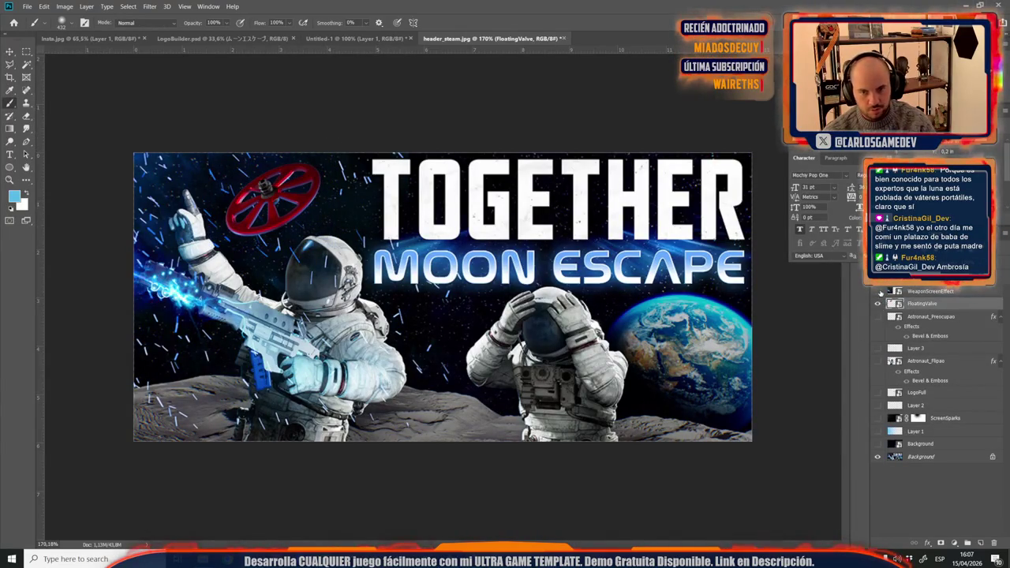
Step: Re-show the WeaponScreenEffect, Astronaut_Preocupao and blue-sky layers, and toggle Layer 1 to compare
left_click_drag(881, 293, 881, 317)
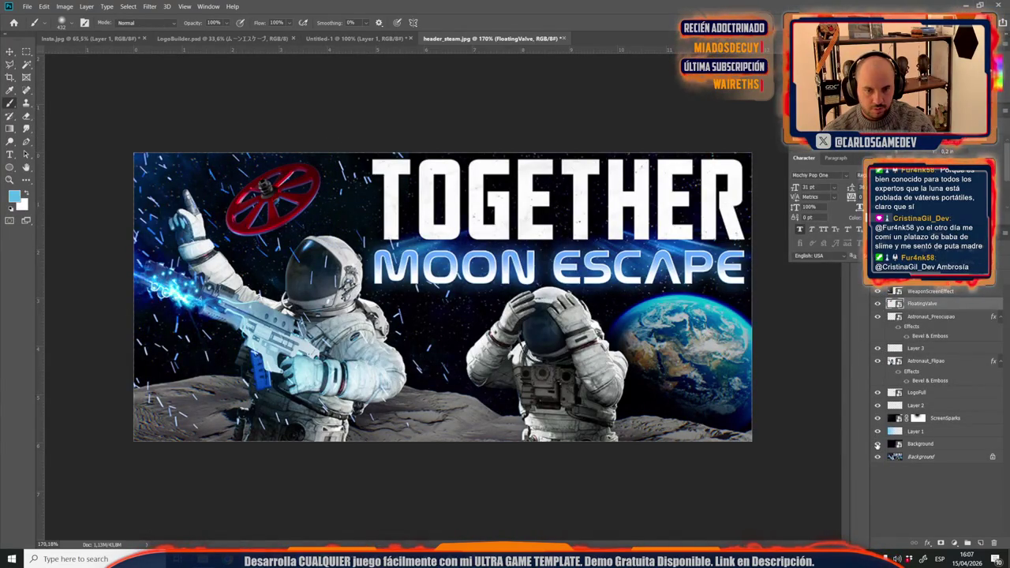
left_click(877, 445)
scroll(422, 363, "down", 3)
scroll(423, 364, "down", 5)
scroll(423, 363, "up", 3)
scroll(422, 363, "up", 3)
scroll(315, 305, "up", 3)
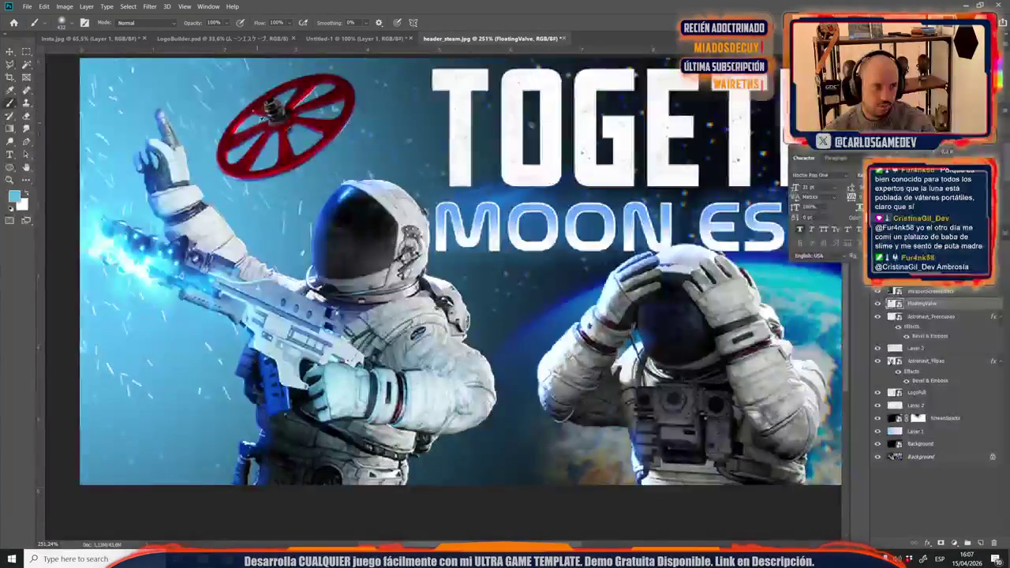
scroll(351, 344, "down", 3)
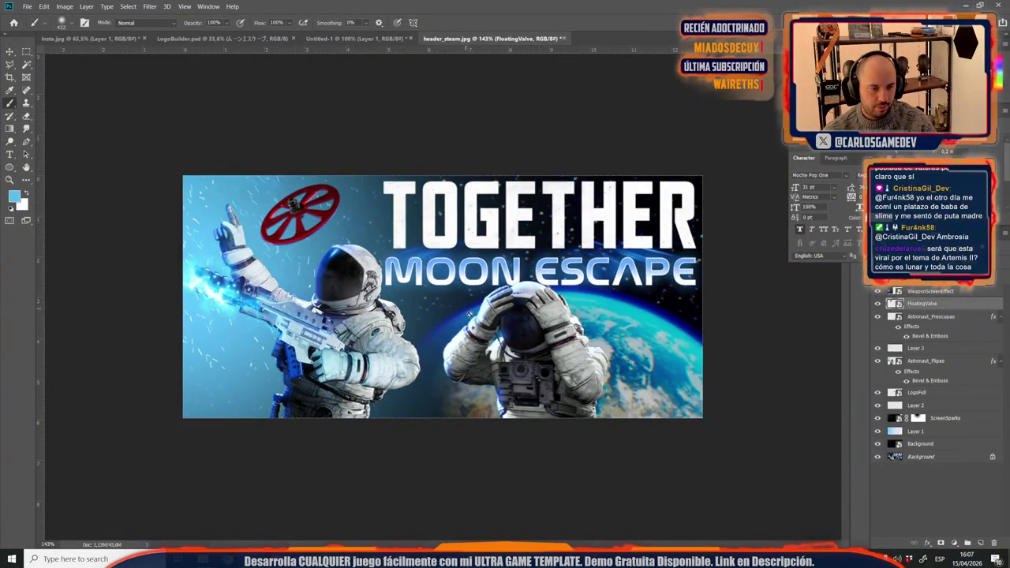
left_click(877, 431)
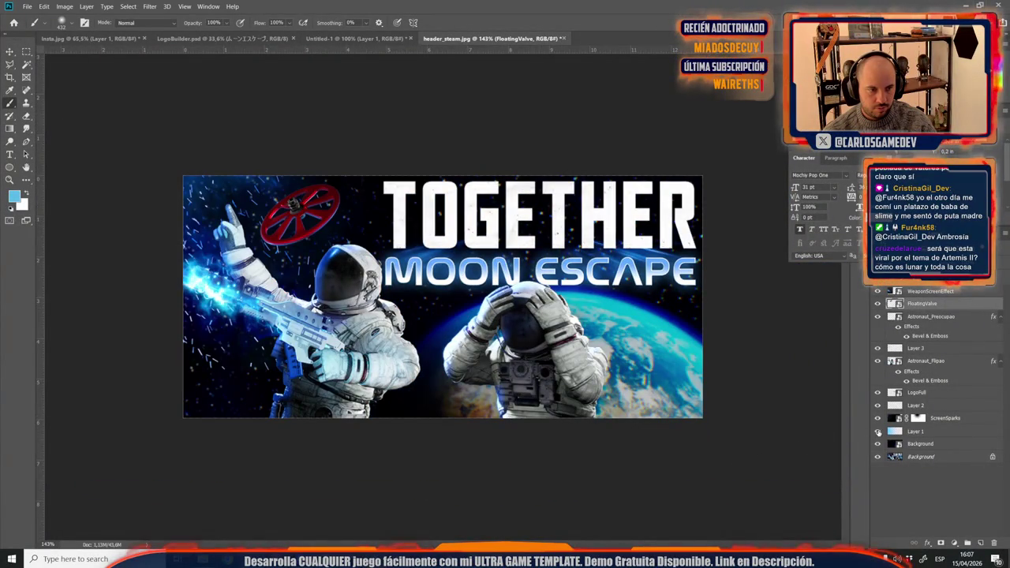
left_click(877, 431)
left_click(930, 432)
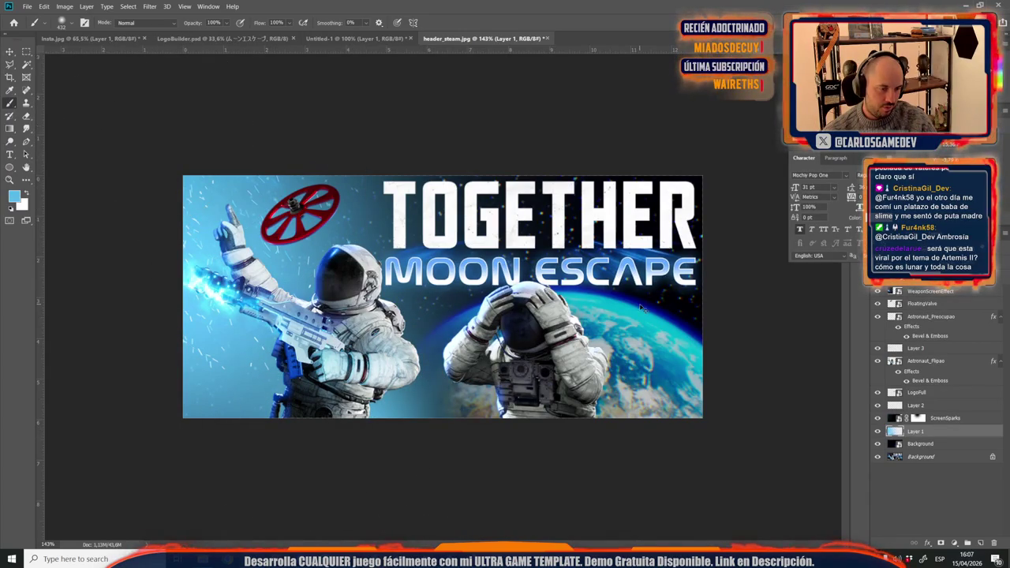
Step: Switch to the eraser and enlarge the brush to 480 px
key("e")
right_click(445, 412)
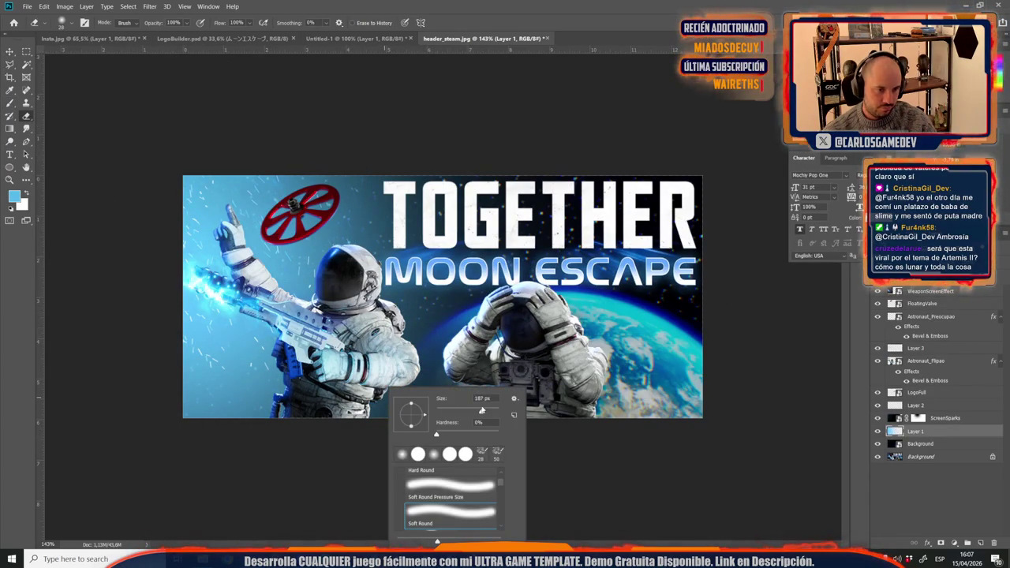
left_click_drag(481, 412, 492, 412)
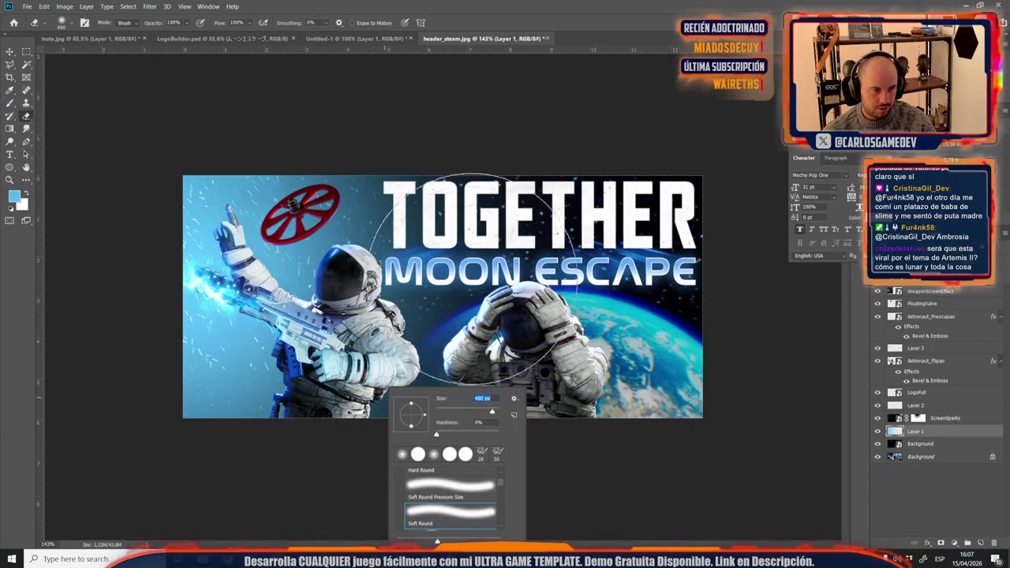
key("Return")
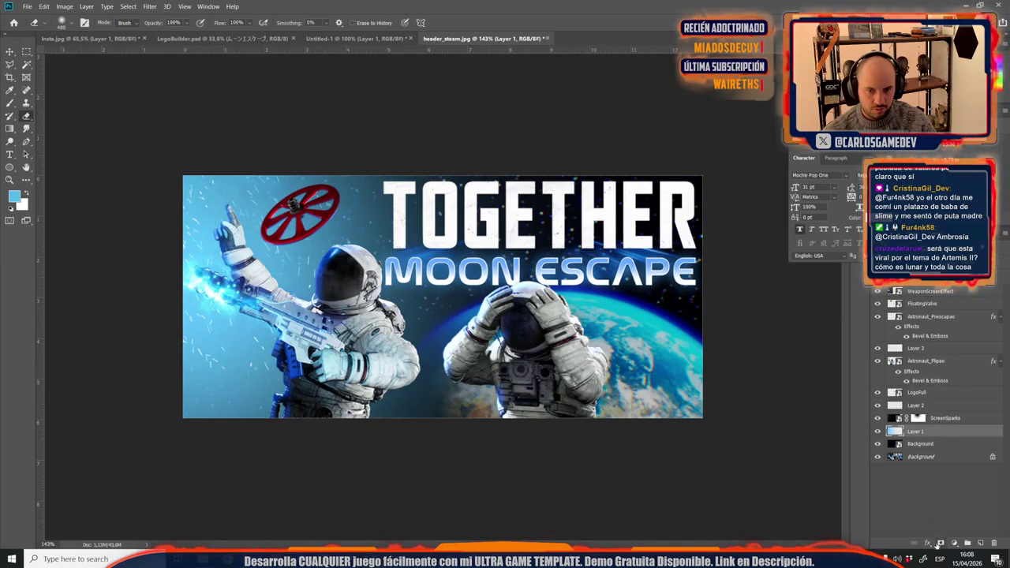
Step: Add a mask to Layer 1 and paint it at 14% opacity to reveal Earth beside the right astronaut
left_click(942, 544)
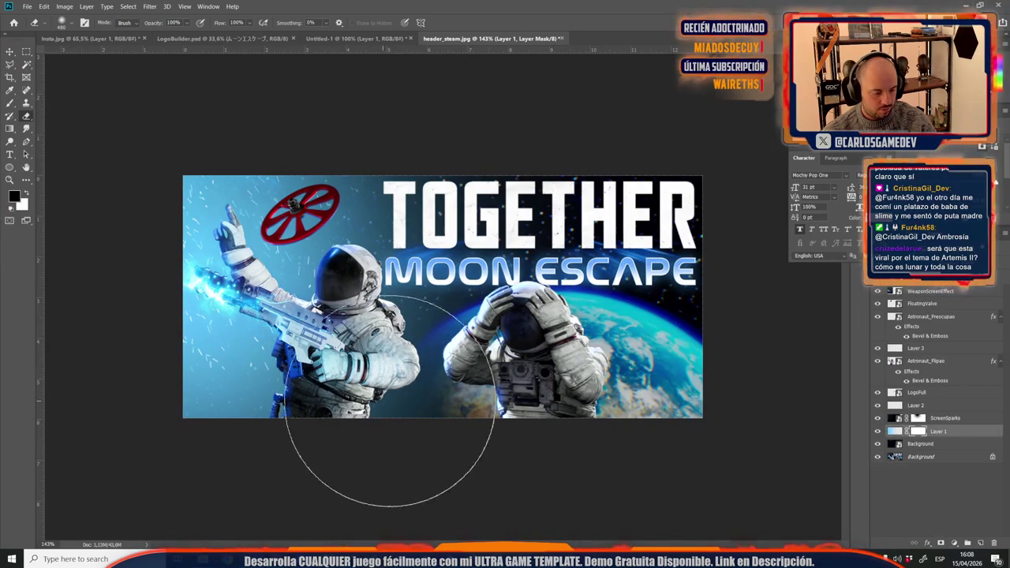
key("b")
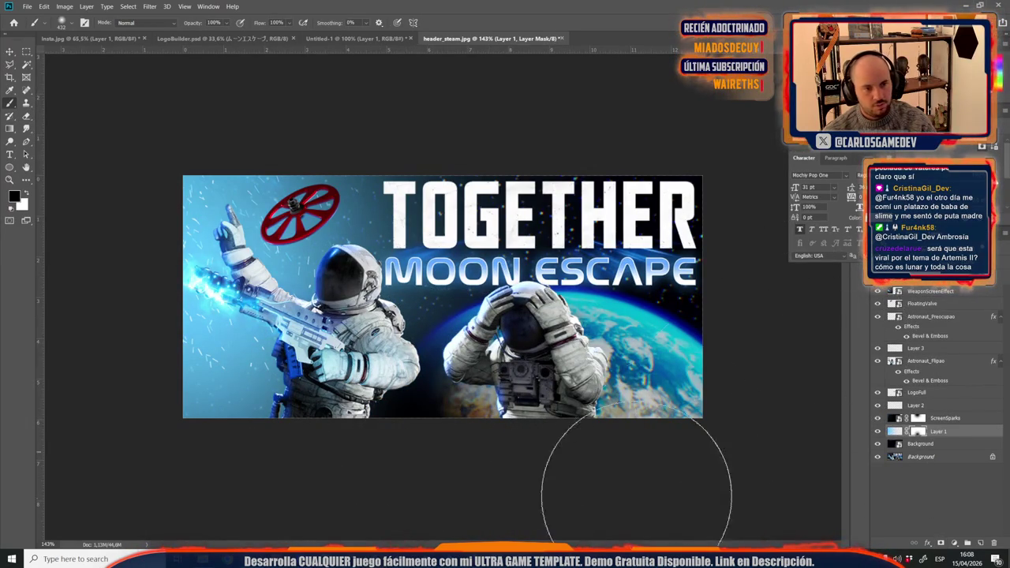
left_click_drag(203, 23, 161, 27)
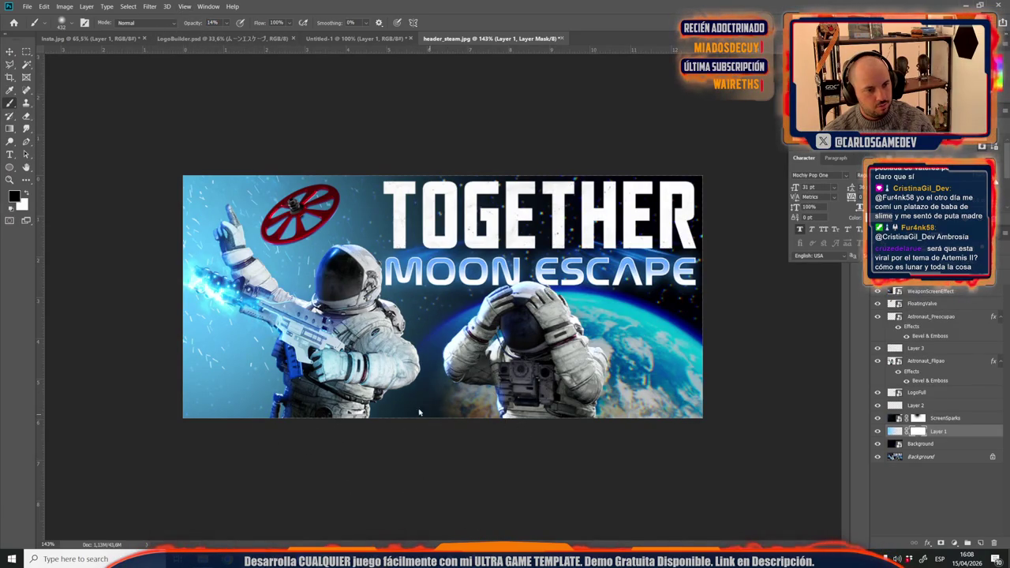
left_click_drag(420, 380, 565, 304)
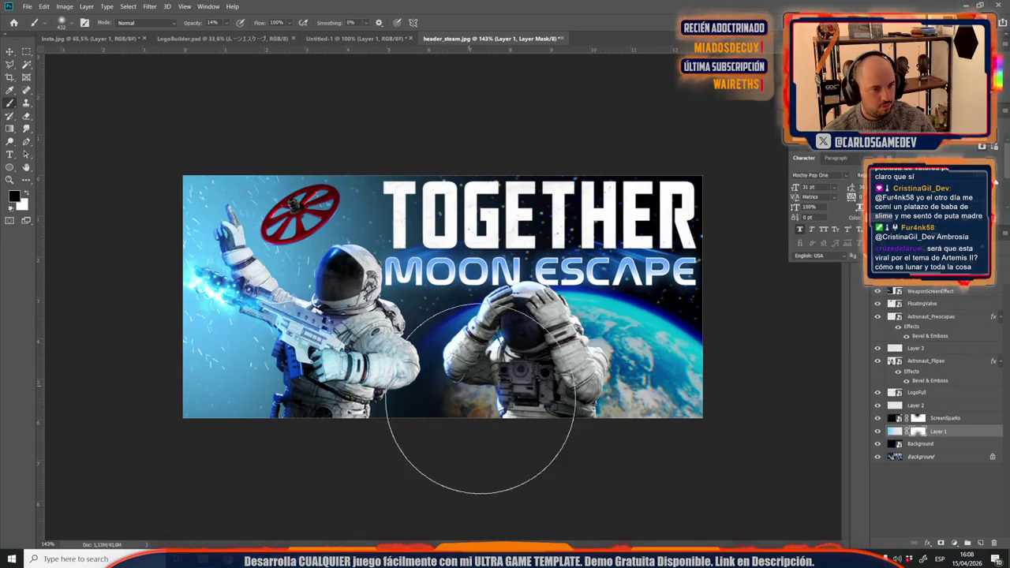
scroll(565, 304, "down", 3)
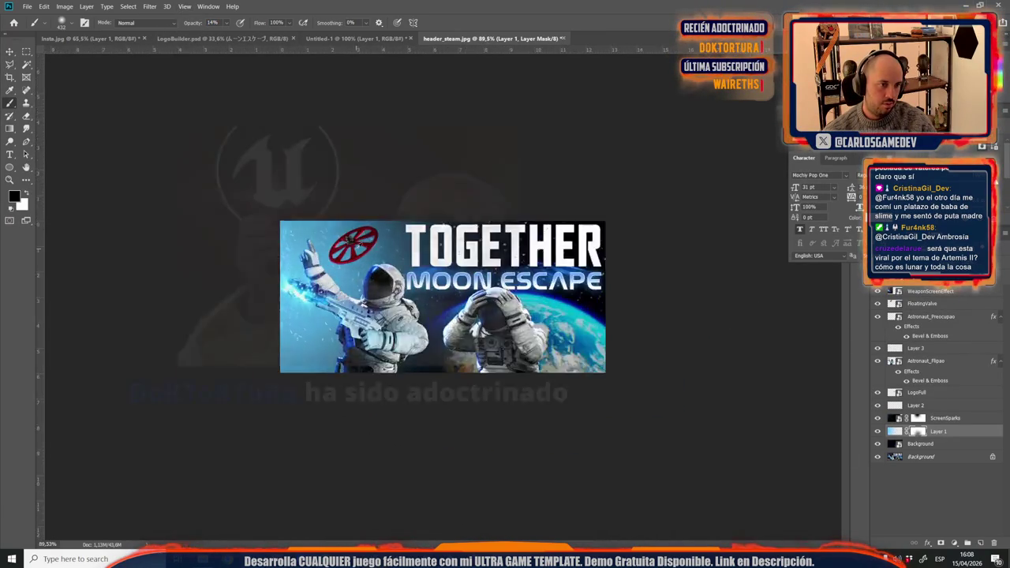
scroll(411, 301, "up", 5)
scroll(440, 297, "up", 2)
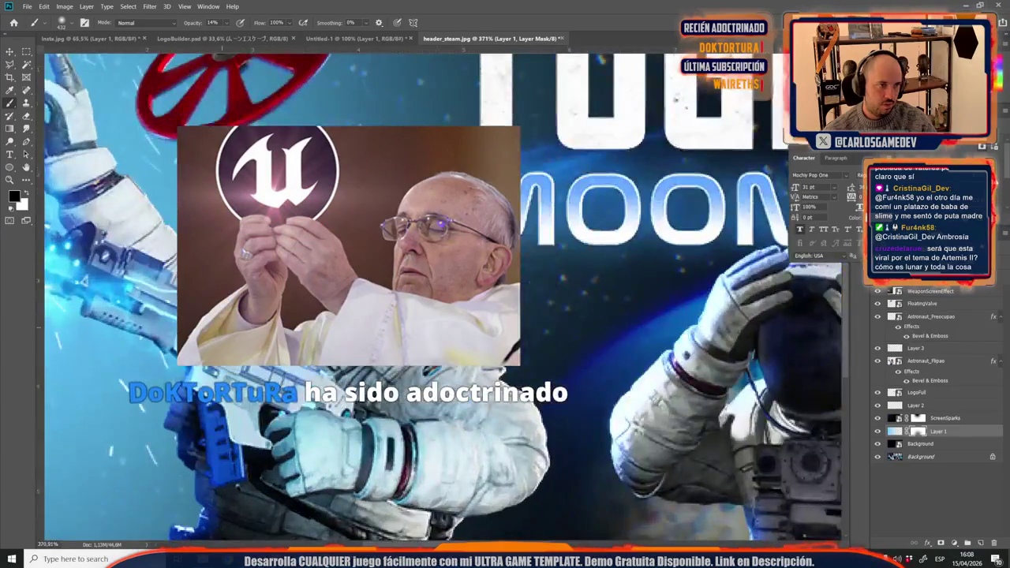
scroll(439, 296, "down", 5)
scroll(440, 297, "up", 3)
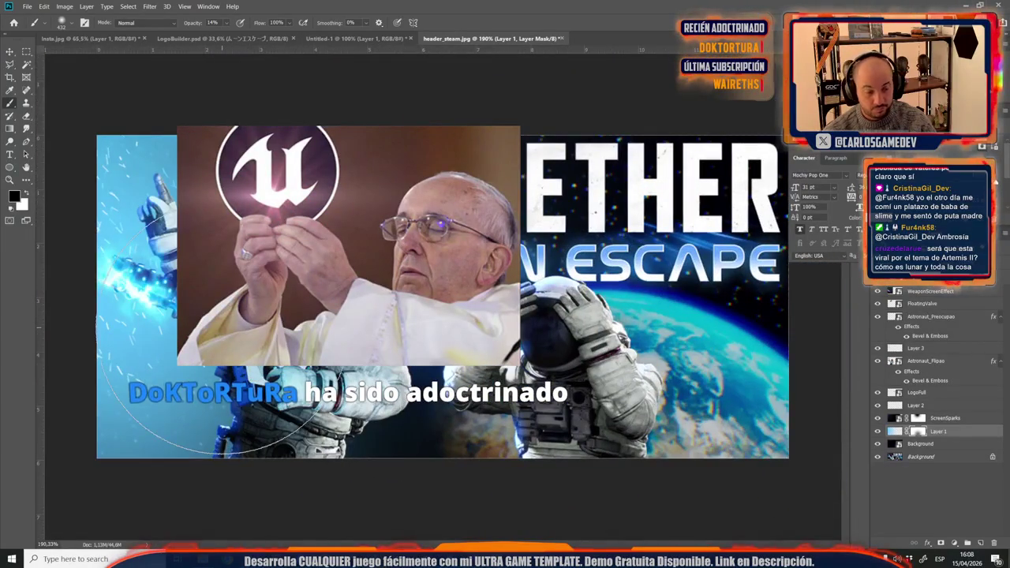
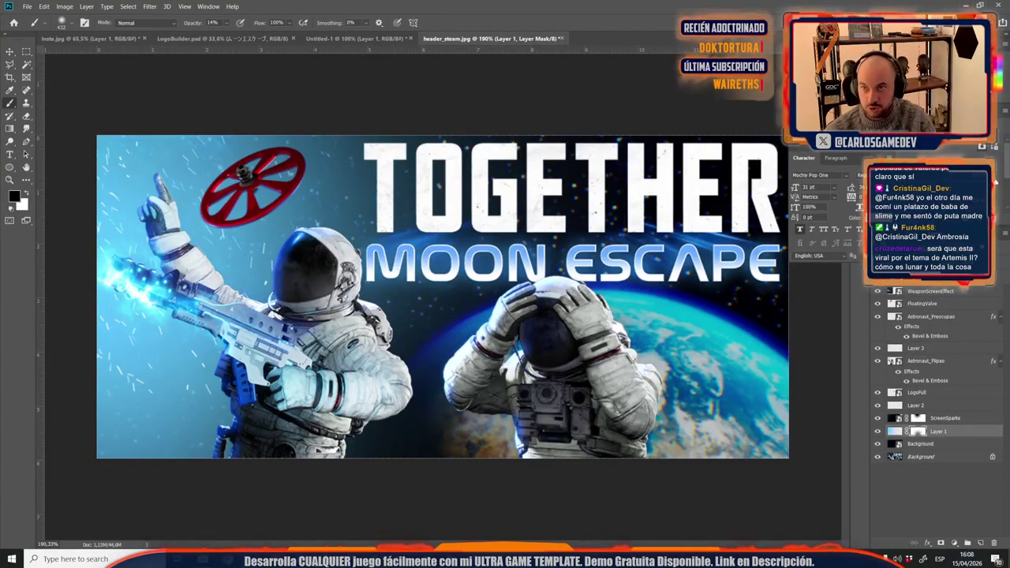
Step: Shift Layer 1's image hue slightly right with Hue/Saturation (Ctrl+U)
scroll(347, 213, "down", 2)
scroll(331, 229, "down", 5)
scroll(321, 237, "up", 4)
scroll(319, 221, "up", 2)
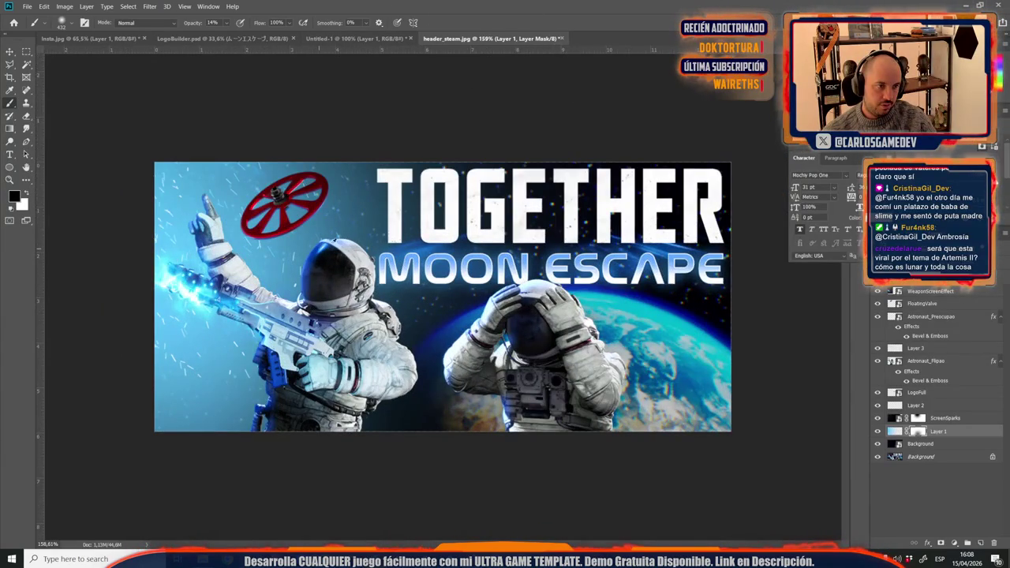
left_click(895, 431)
key("ctrl+u")
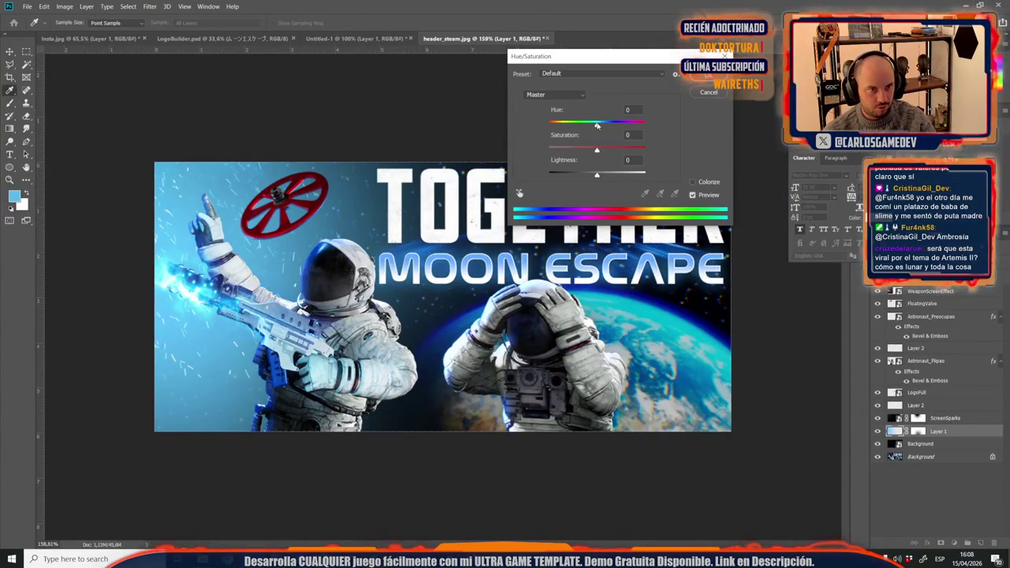
mouse_move(598, 126)
left_mouse_down()
mouse_move(611, 127)
mouse_move(599, 127)
left_mouse_up()
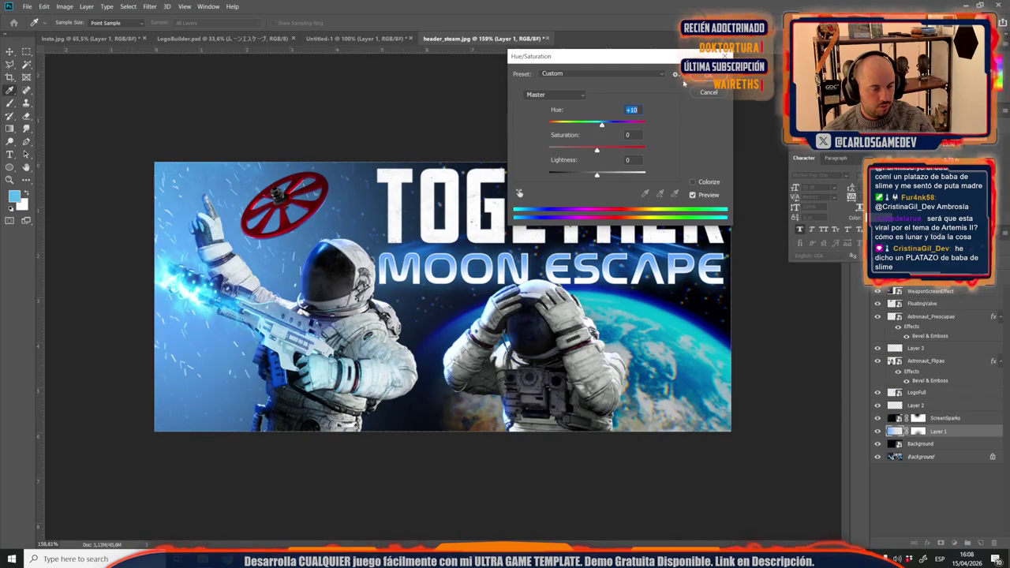
key("Return")
Step: Switch to the Brush tool and view the banner at actual 100% size
key("b")
scroll(415, 302, "down", 2)
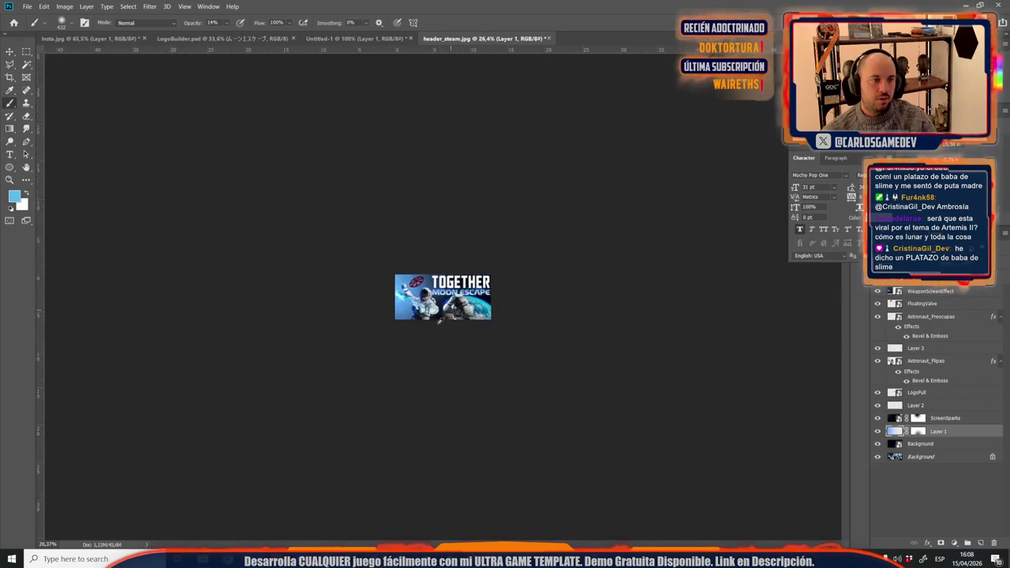
scroll(414, 303, "up", 5)
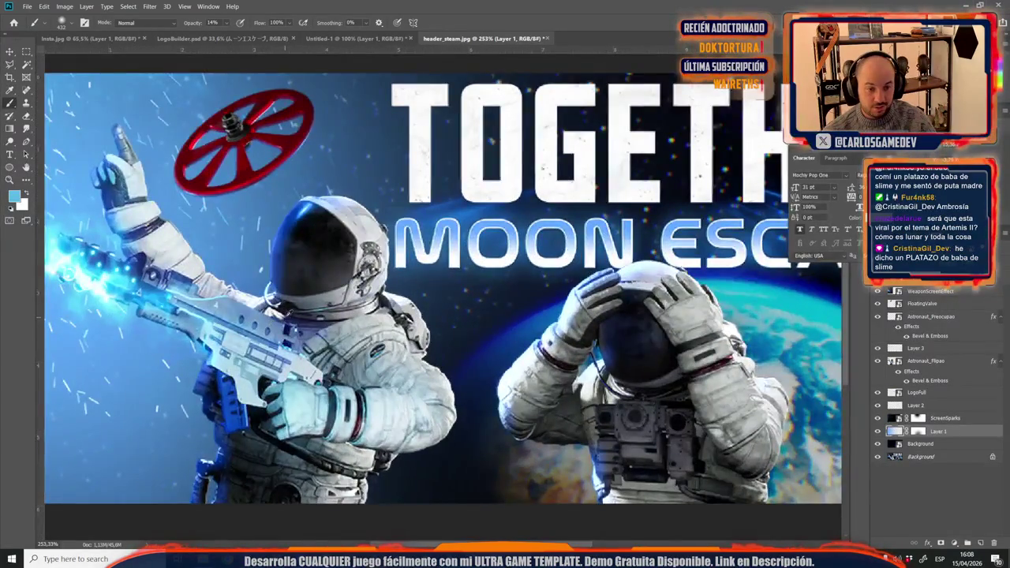
scroll(442, 300, "down", 2)
scroll(442, 300, "up", 1)
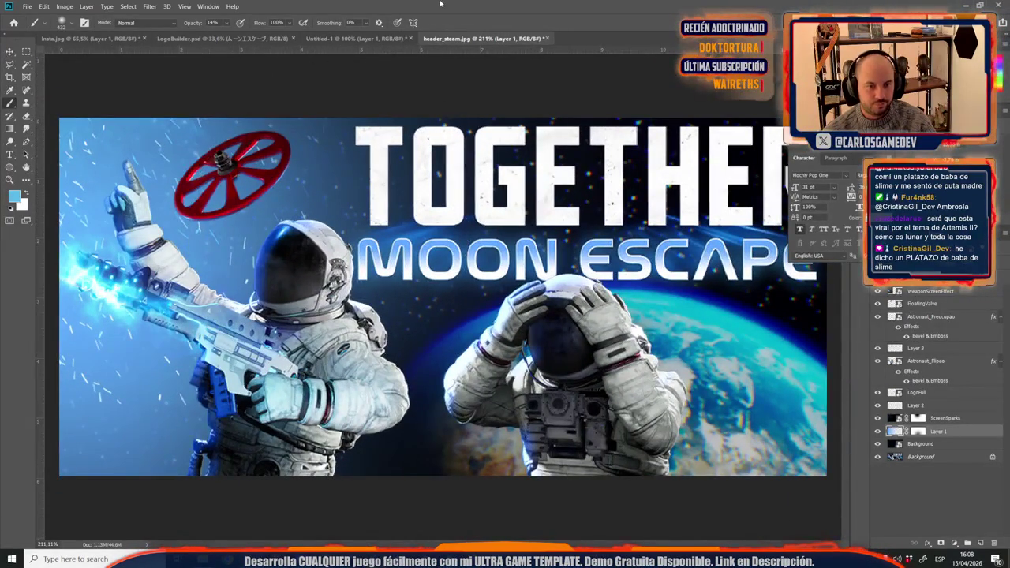
scroll(442, 300, "down", 1)
key("ctrl+1")
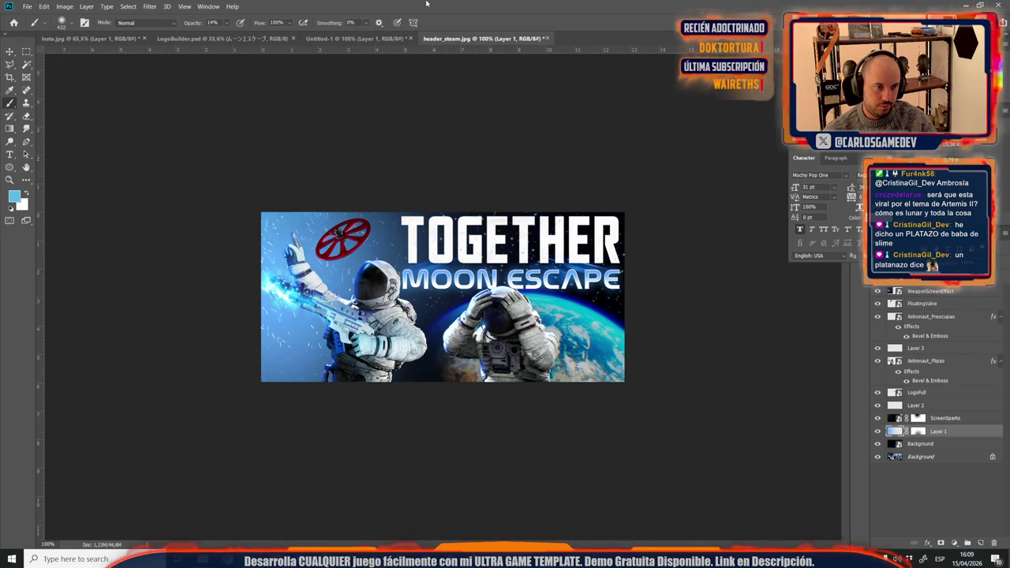
Step: In File Explorer, browse to Design › Videos and open ReleaseDateTrailer.psd
left_click(203, 559)
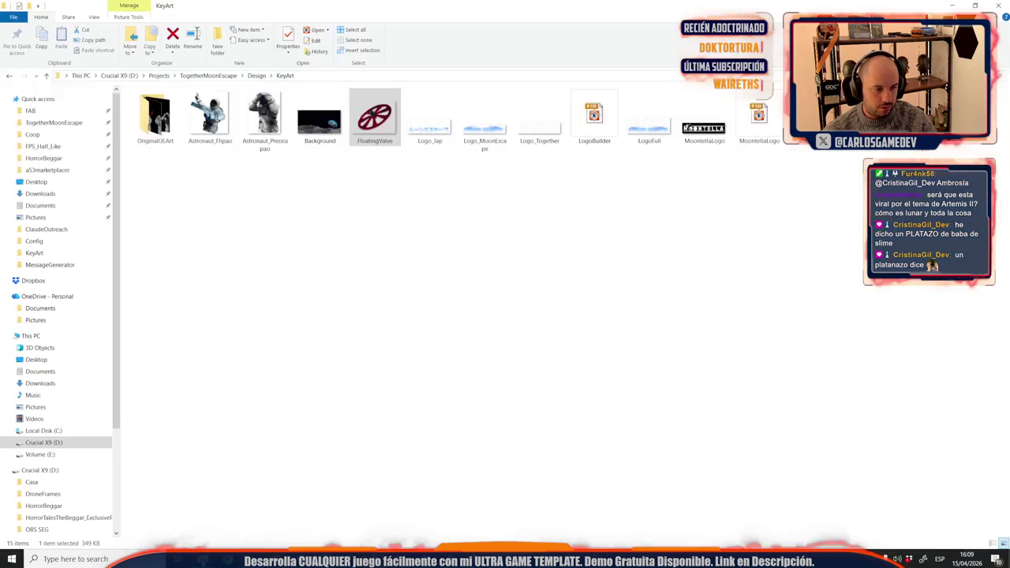
left_click(254, 75)
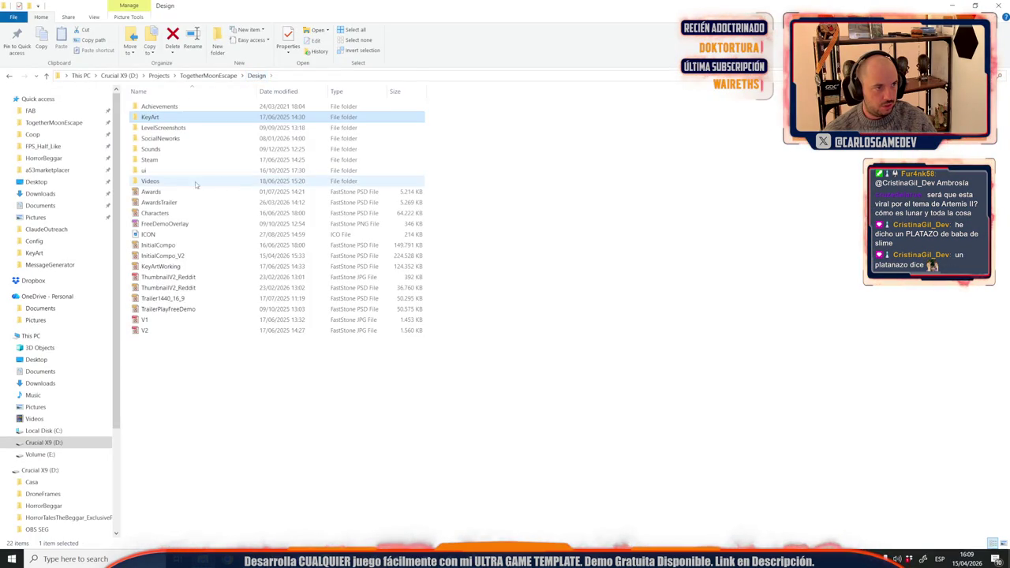
double_click(169, 182)
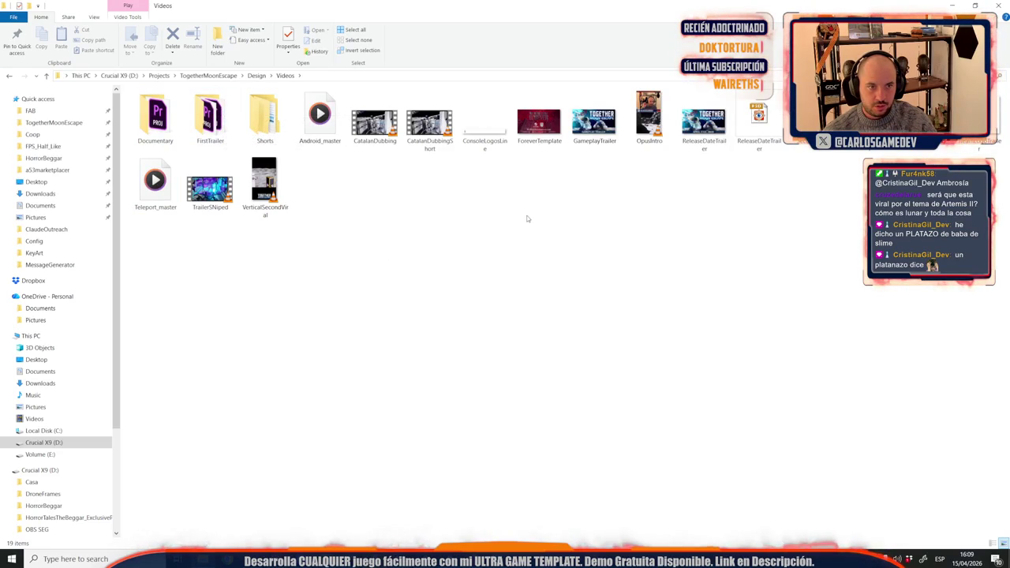
left_click(763, 134)
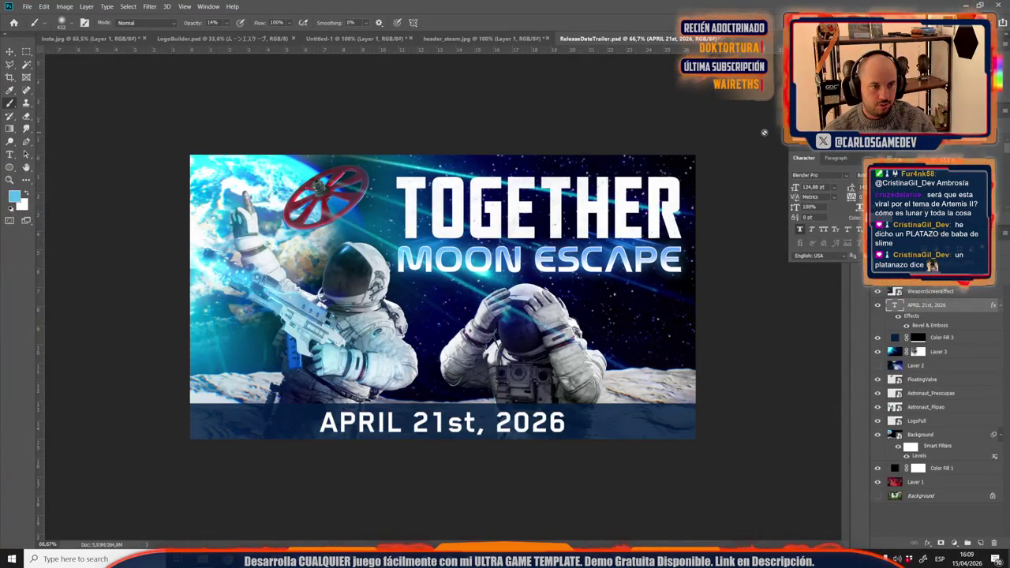
Step: Copy the trailer's Layer 3 into header_steam as Layer 4, move it to the stack top, and position it
left_click(938, 352)
left_click_drag(958, 357, 461, 274)
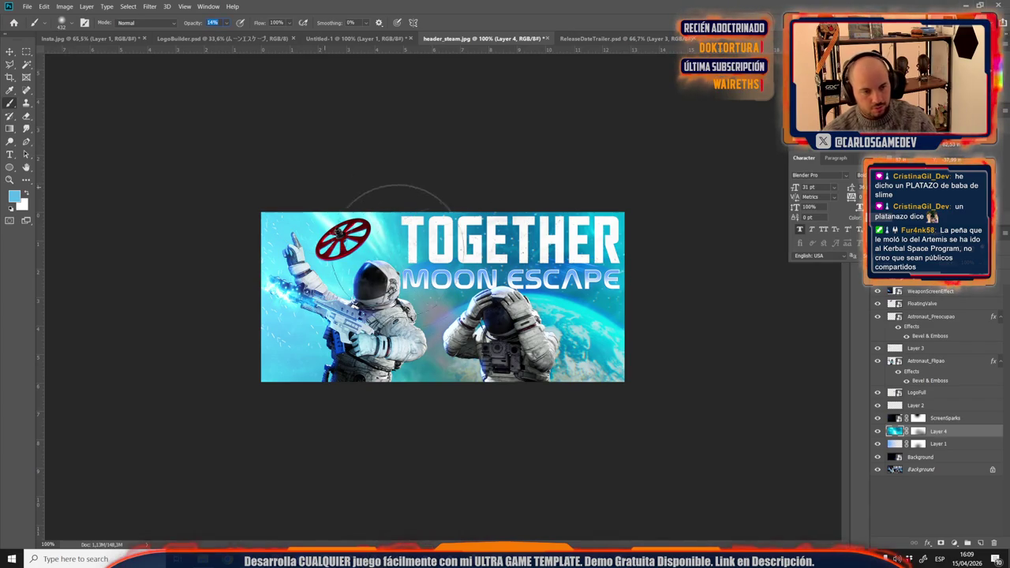
left_click(11, 51)
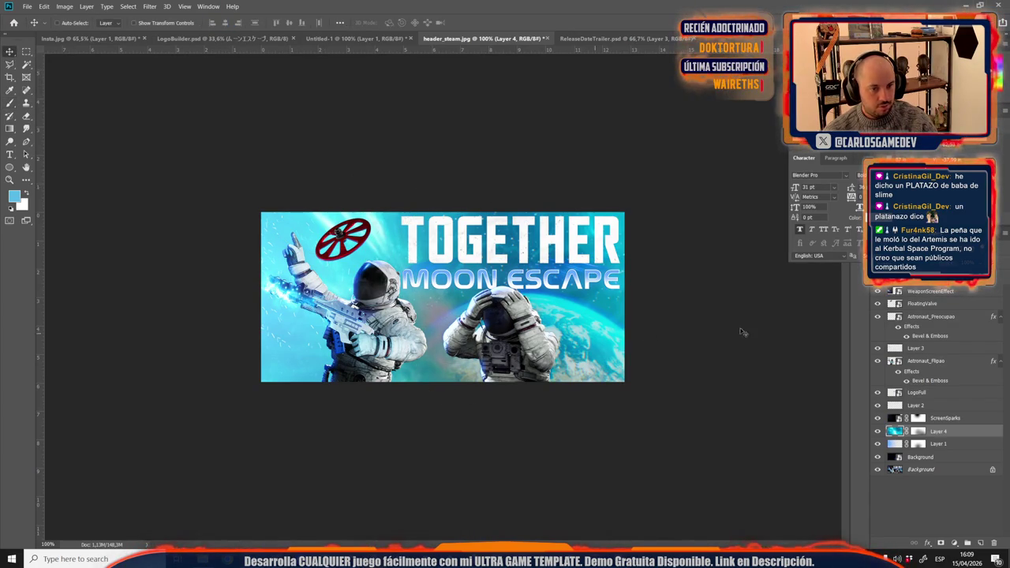
left_click_drag(961, 433, 940, 294)
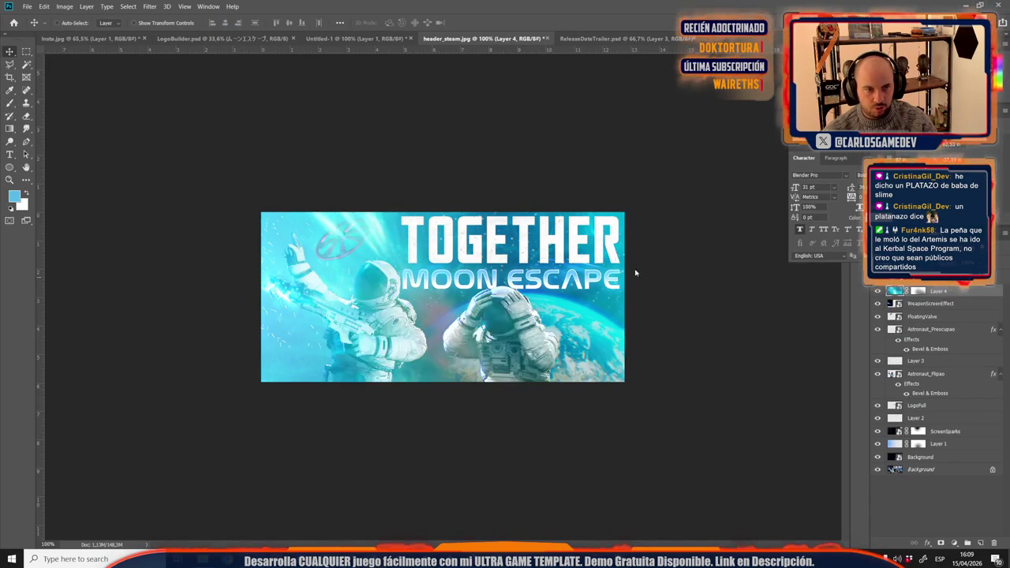
mouse_move(316, 49)
left_mouse_down()
mouse_move(68, 134)
mouse_move(116, 61)
left_mouse_up()
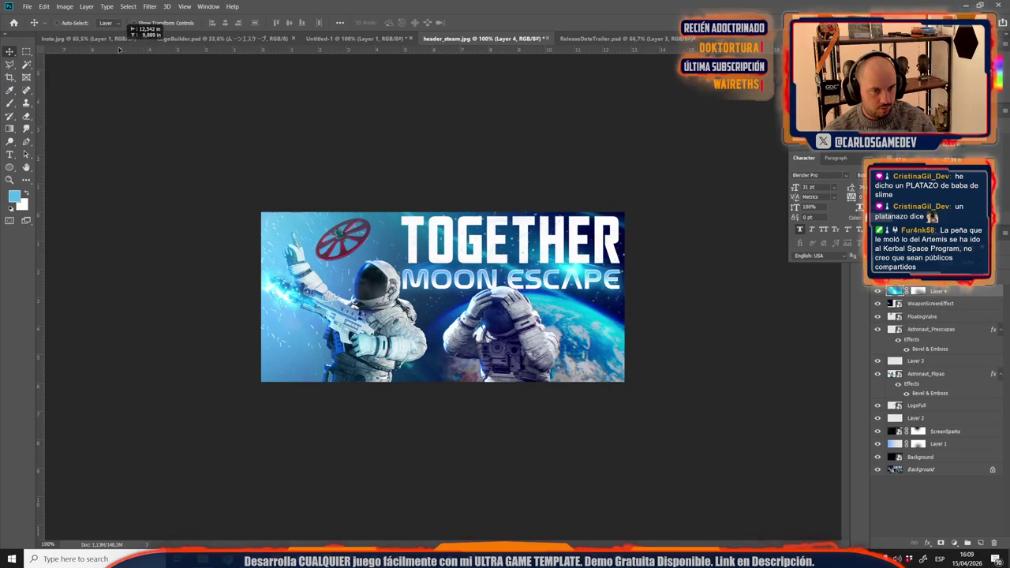
mouse_move(116, 62)
left_mouse_down()
mouse_move(79, 161)
mouse_move(53, 143)
mouse_move(207, 230)
mouse_move(166, 322)
mouse_move(67, 234)
mouse_move(82, 192)
mouse_move(118, 228)
mouse_move(113, 211)
mouse_move(103, 220)
mouse_move(123, 167)
mouse_move(117, 122)
mouse_move(150, 49)
left_mouse_up()
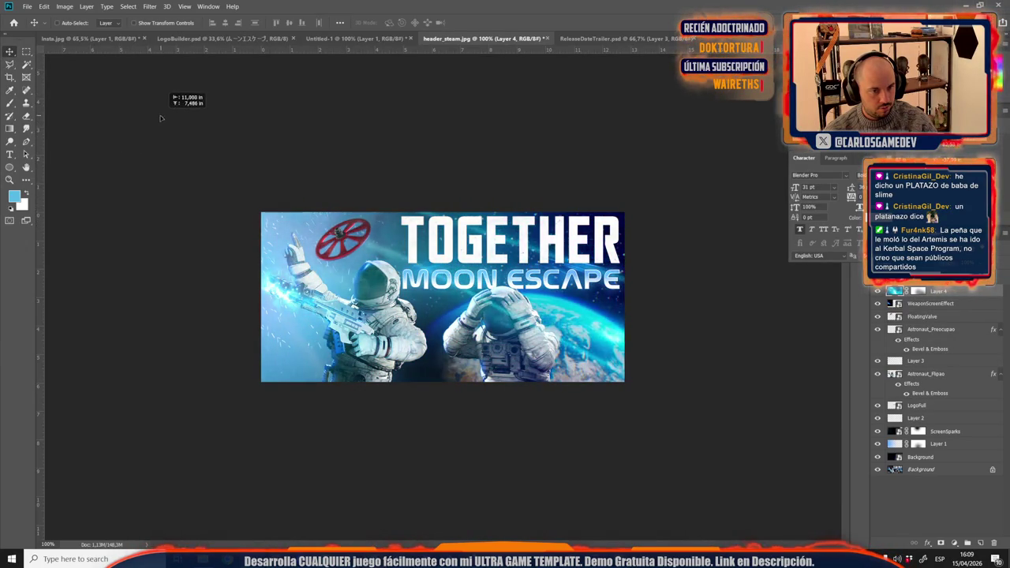
mouse_move(156, 111)
left_mouse_down()
mouse_move(119, 115)
mouse_move(150, 131)
left_mouse_up()
Step: Scale the Layer 4 overlay to about 70% and reposition it on the banner
key("ctrl+t")
key("ctrl+minus")
key("ctrl+minus")
key("ctrl+minus")
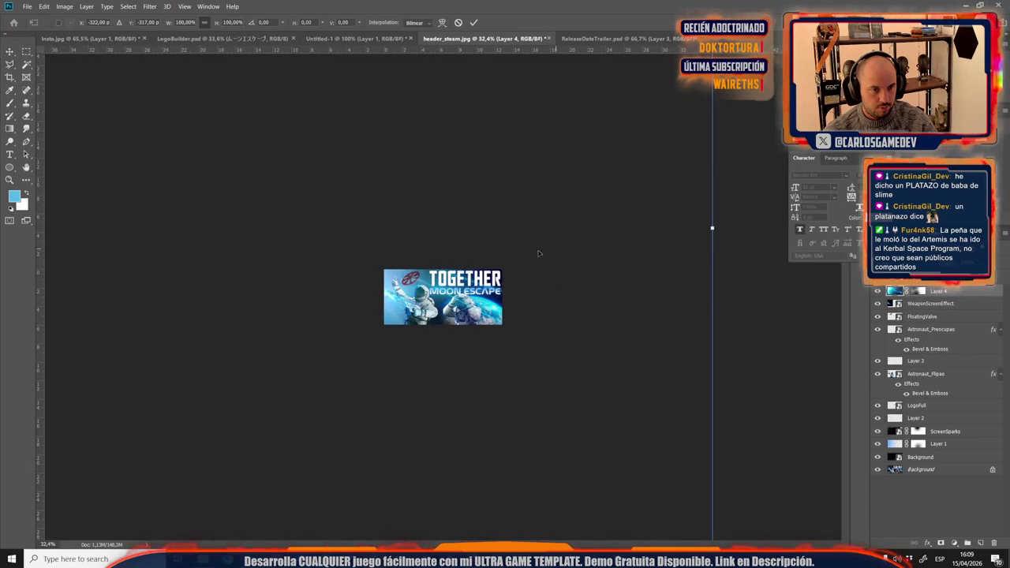
left_click_drag(709, 229, 495, 229)
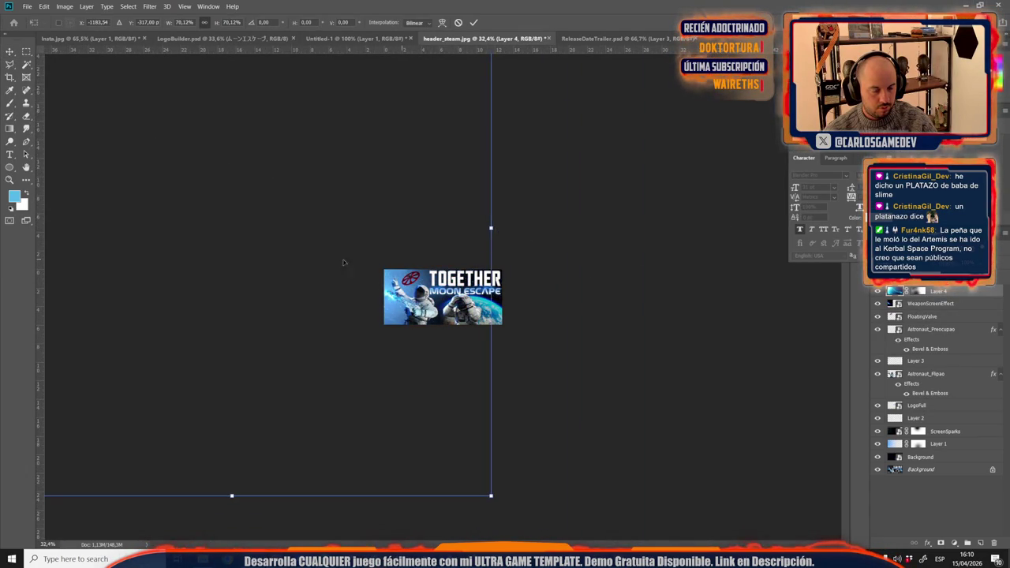
left_click_drag(361, 238, 500, 260)
key("ctrl+plus")
key("ctrl+plus")
key("ctrl+plus")
key("ctrl+plus")
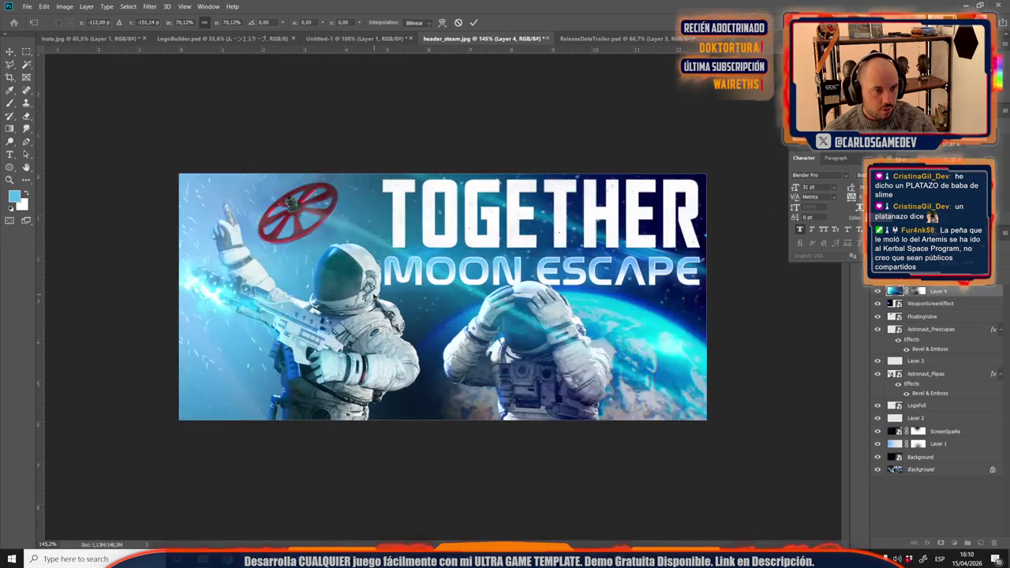
left_click_drag(378, 257, 366, 242)
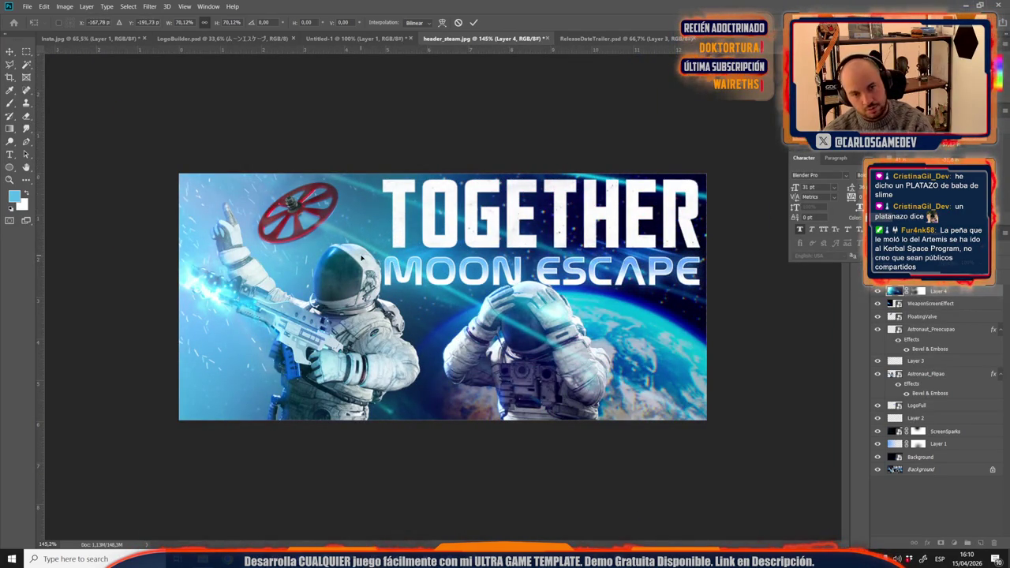
key("Return")
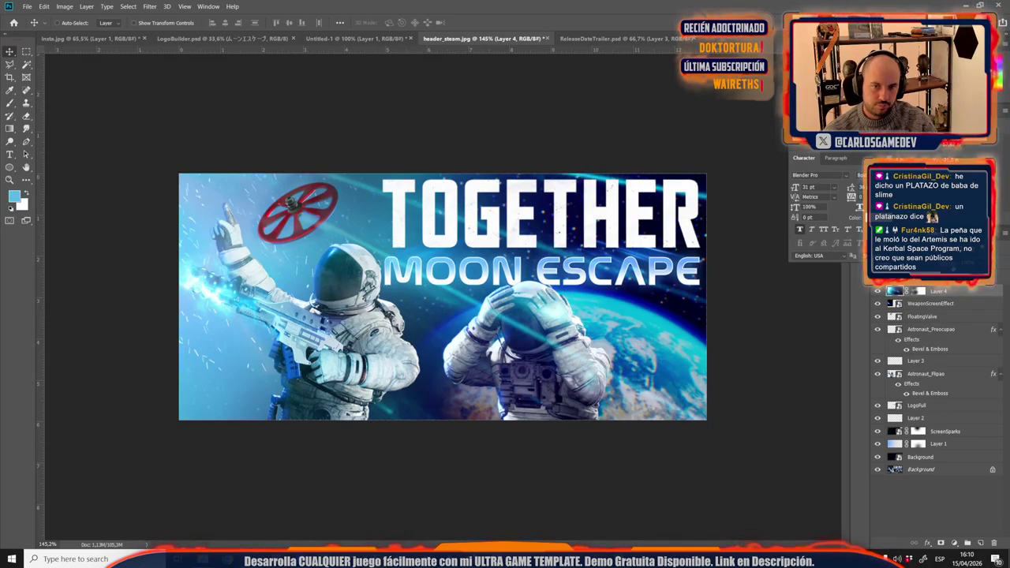
key("ctrl+z")
key("ctrl+z")
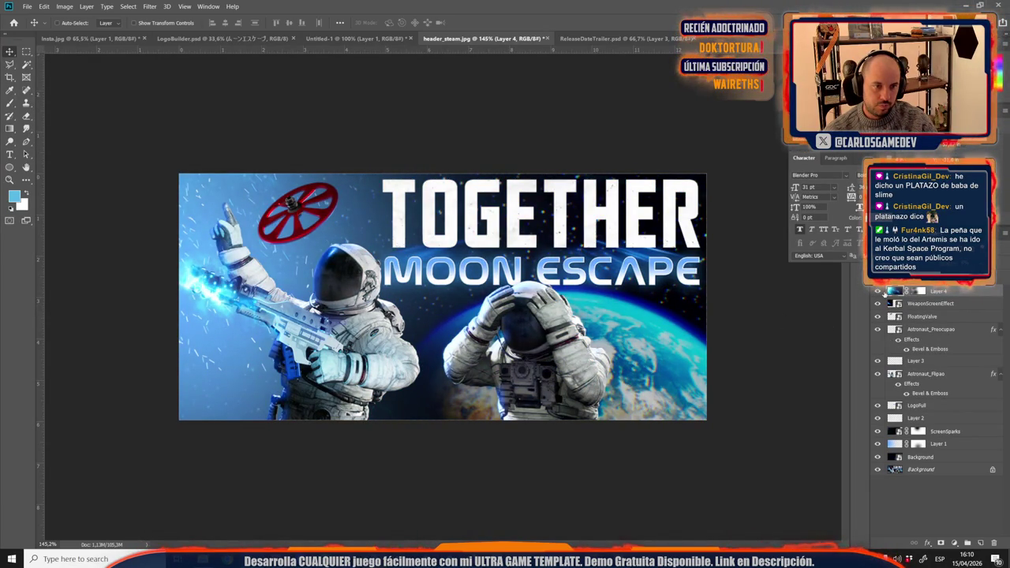
key("ctrl+z")
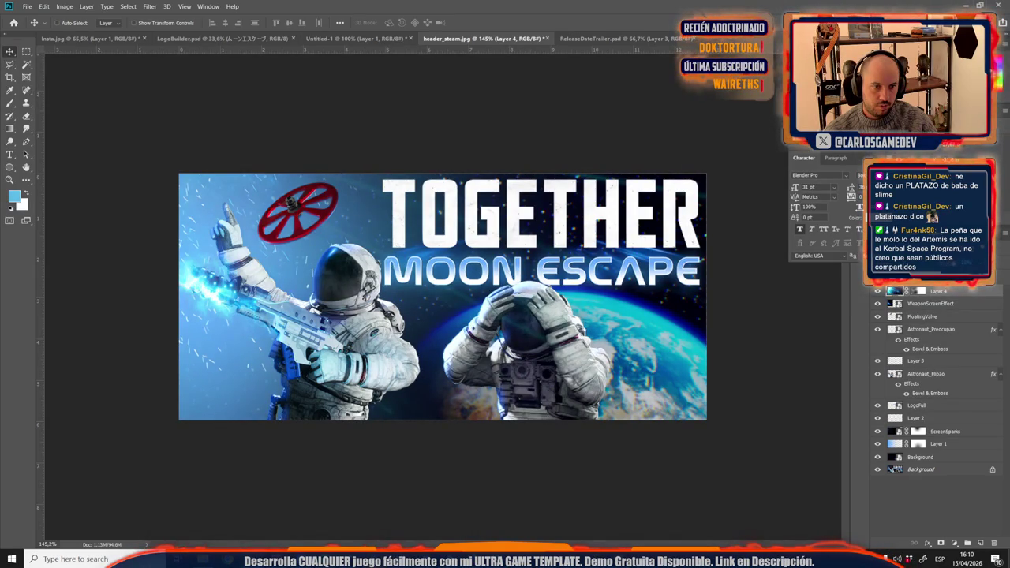
Step: Toggle Layer 4's visibility to compare, then delete the layer
scroll(320, 254, "down", 3)
scroll(319, 254, "up", 1)
scroll(320, 254, "up", 2)
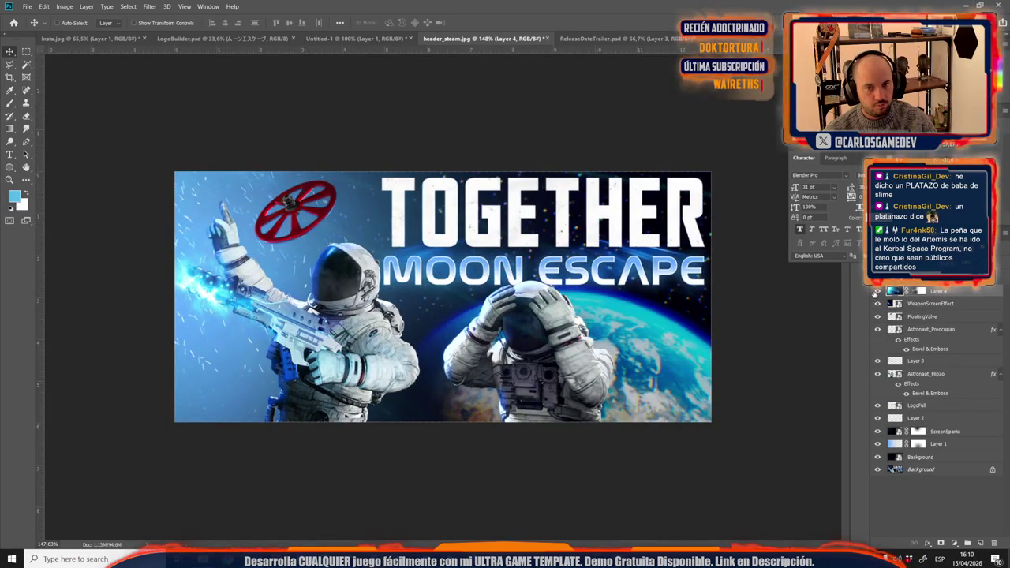
left_click(876, 292)
left_click(877, 292)
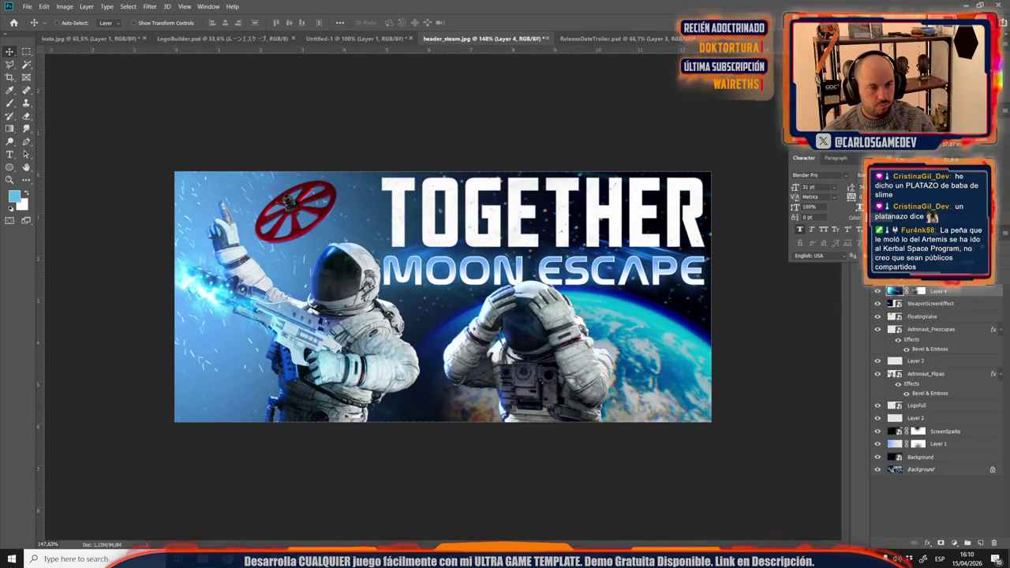
left_click(876, 292)
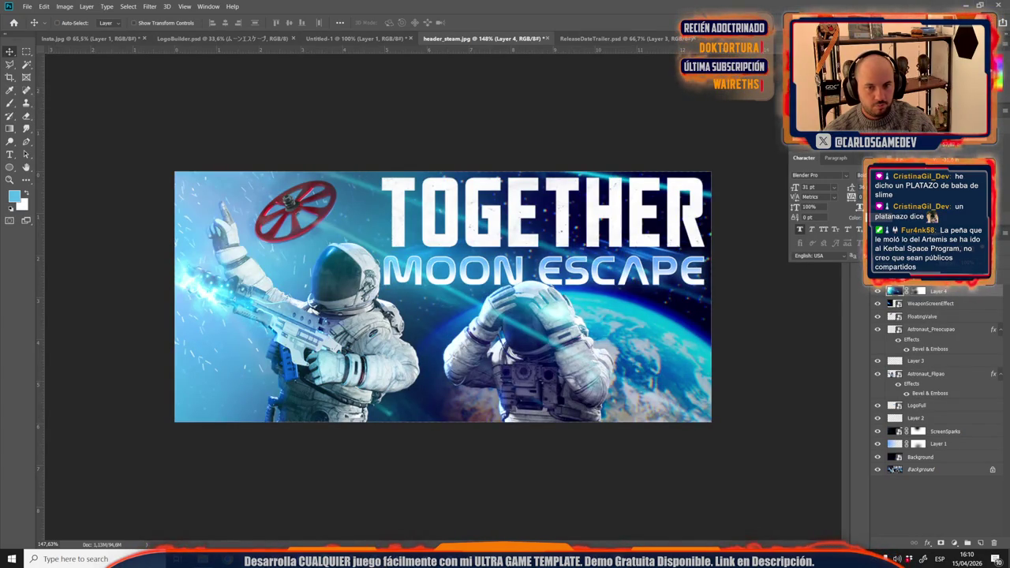
left_click(876, 292)
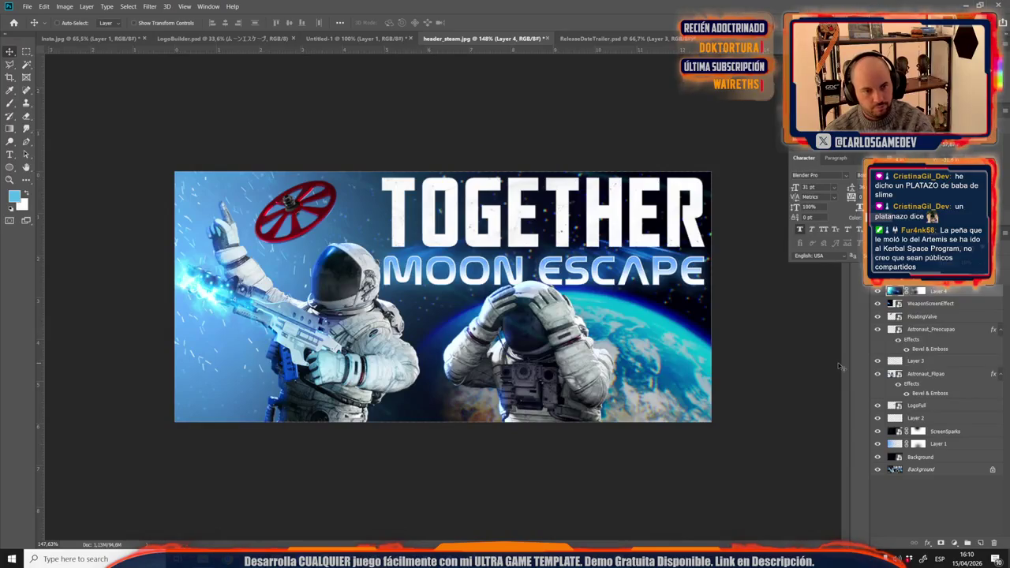
key("Delete")
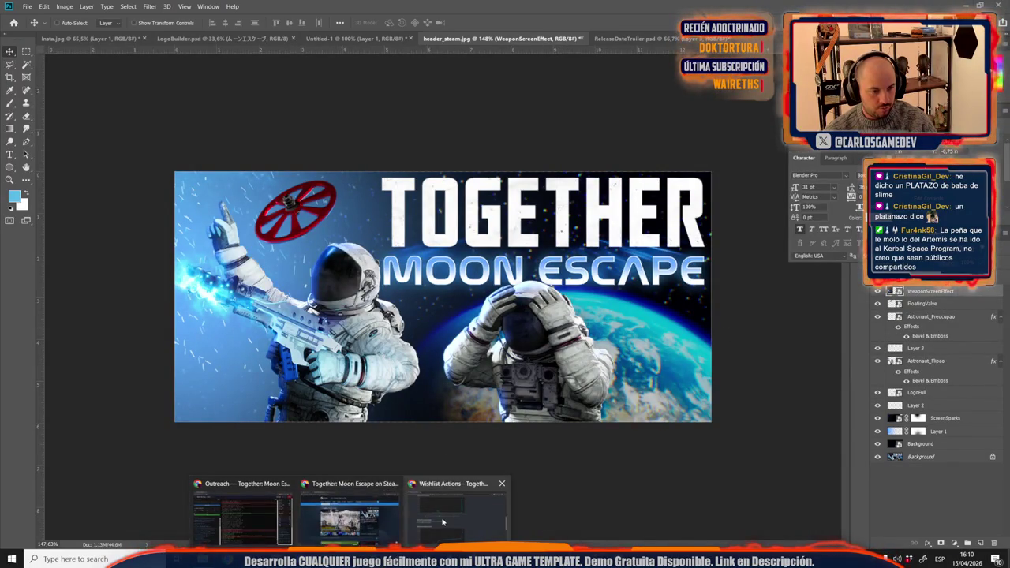
Step: Search Google for 'floating energy' and show the image results
mouse_move(348, 559)
left_click(465, 517)
left_click(289, 30)
type("flo")
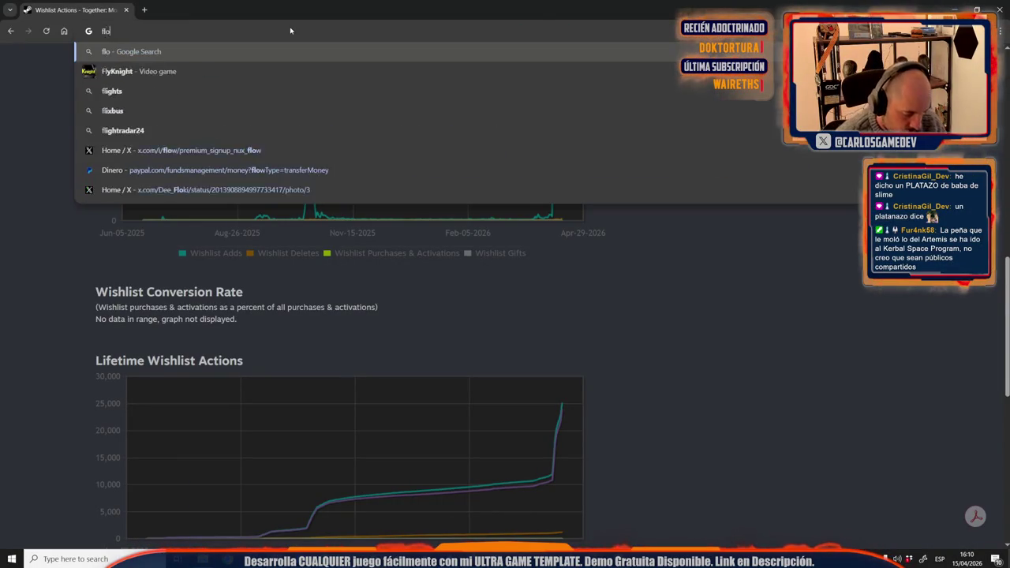
type("ating energy")
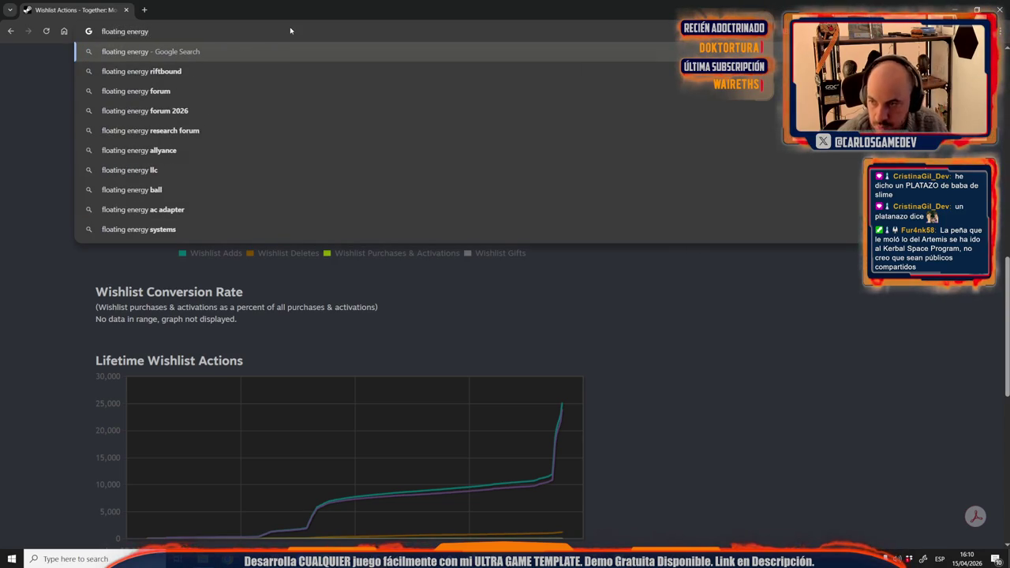
key("Return")
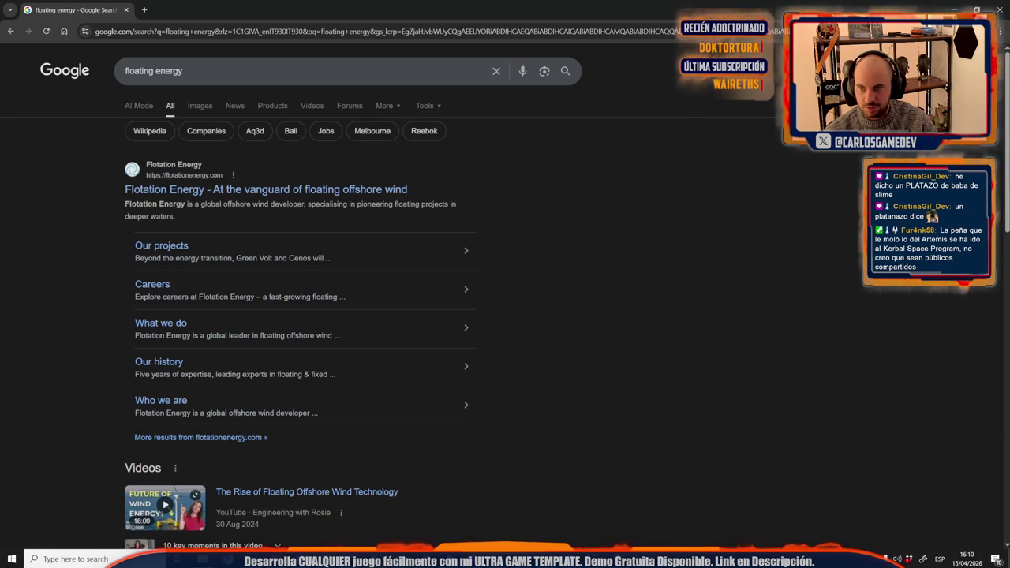
left_click(200, 105)
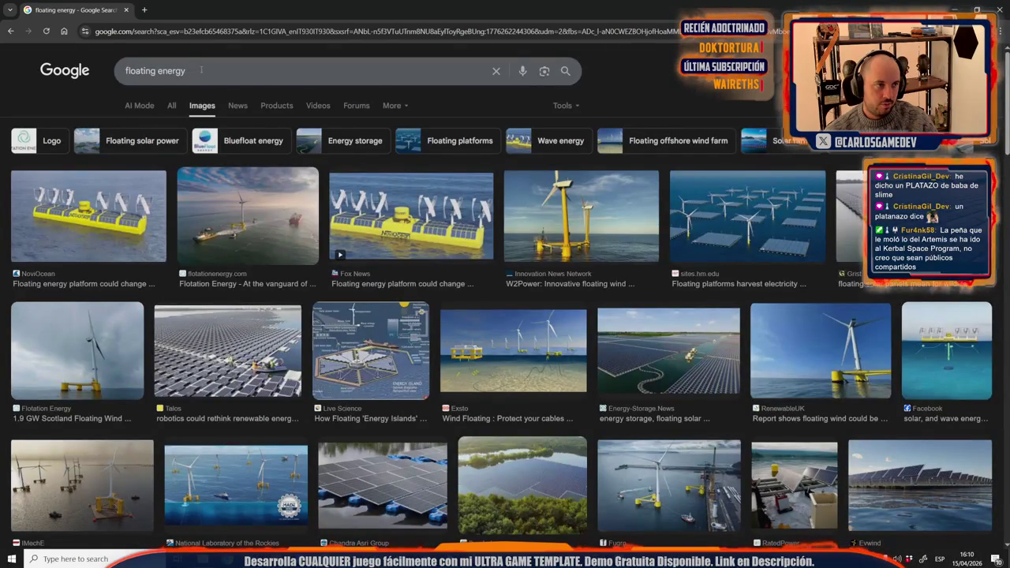
Step: Refine the search to 'floating energy wallpaper' and copy the blue energy sphere image
left_click(332, 70)
scroll(381, 281, "down", 4)
type("wallpaper")
key("Return")
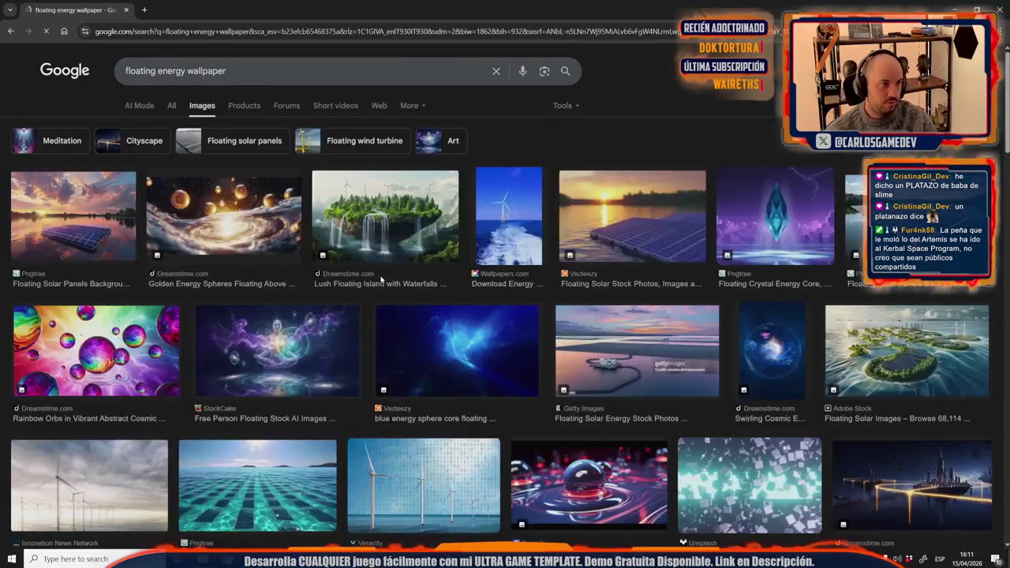
left_click(458, 352)
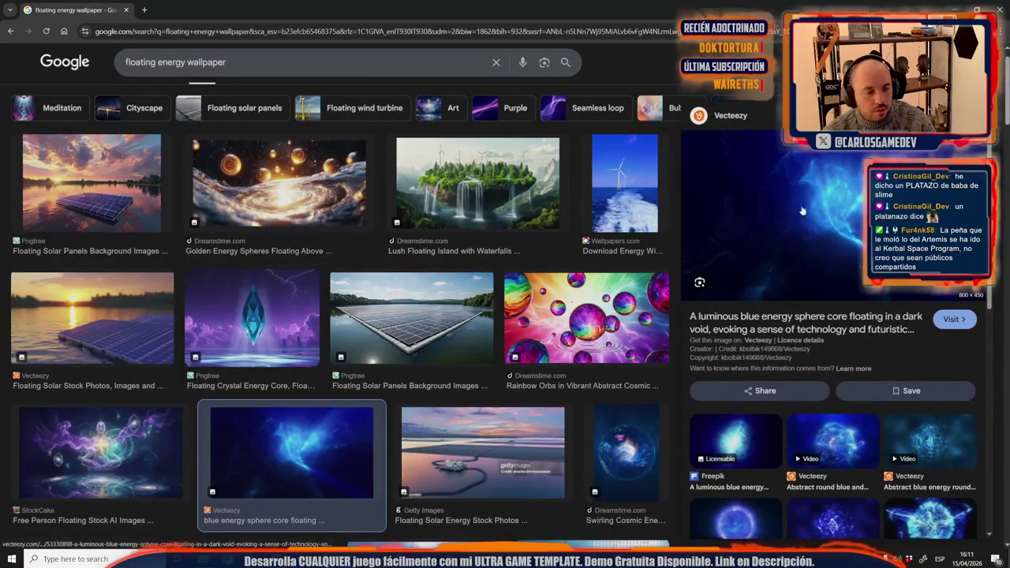
scroll(851, 203, "down", 5)
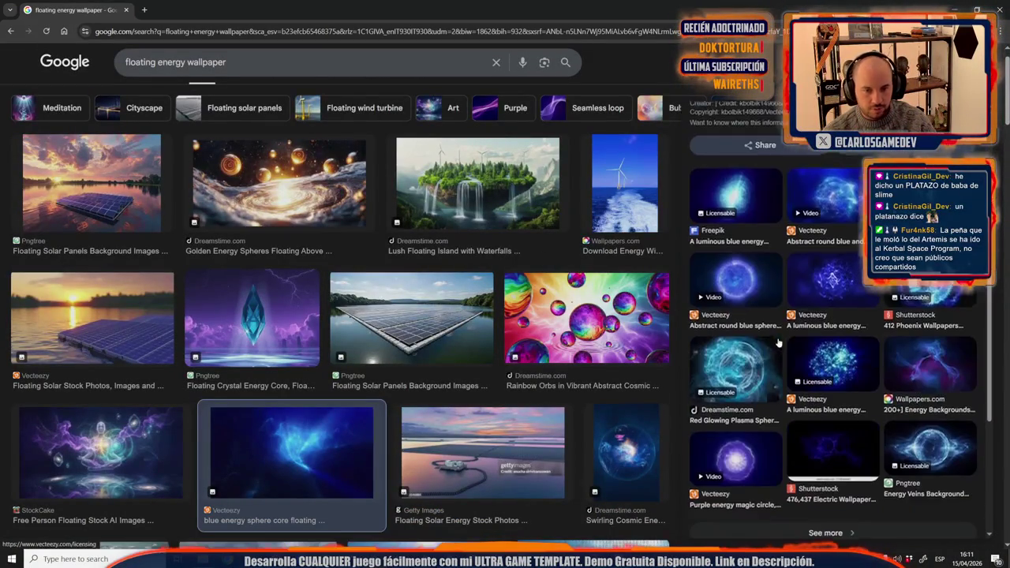
scroll(849, 201, "up", 5)
right_click(845, 200)
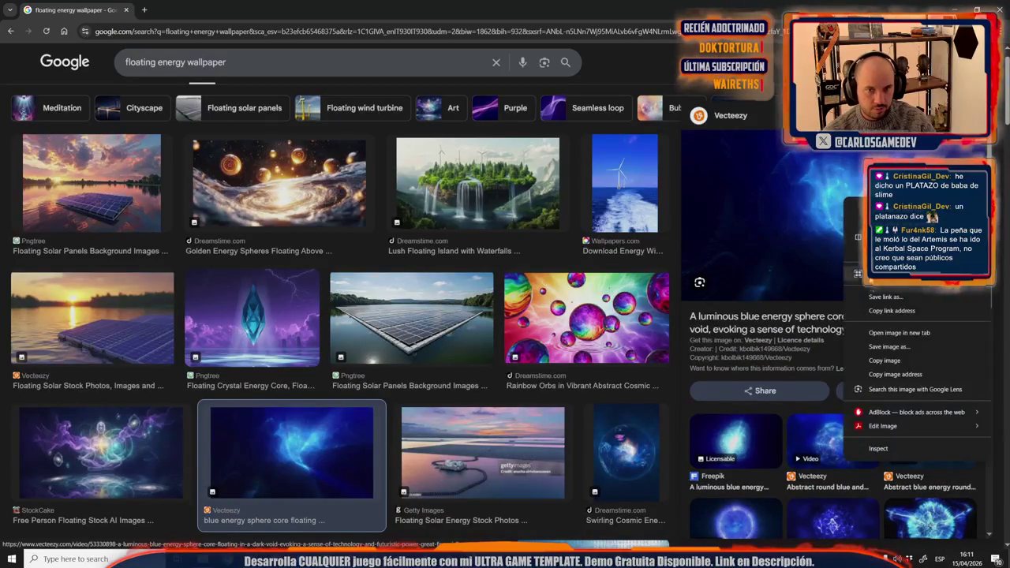
left_click(884, 360)
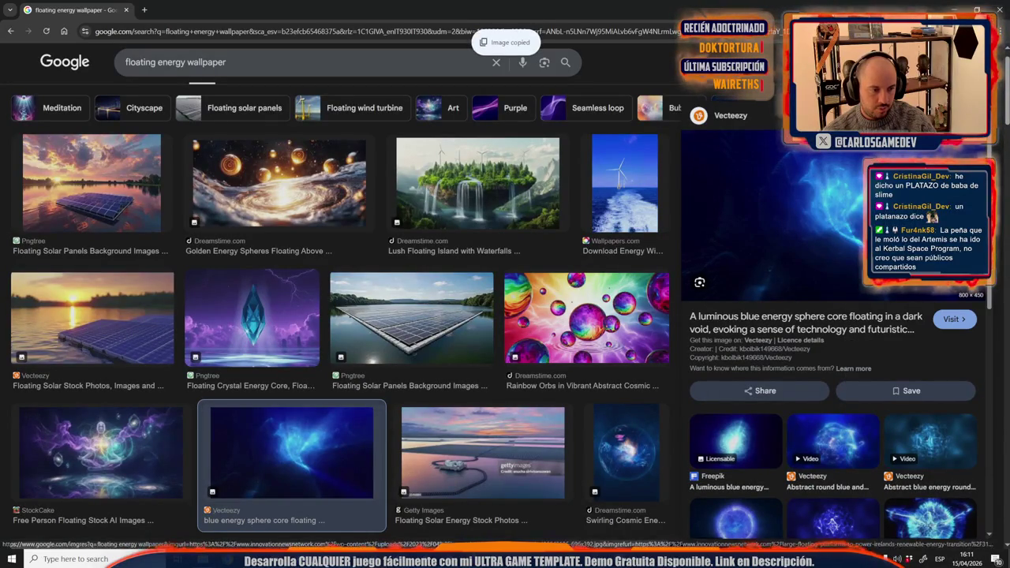
Step: Paste the image into header_steam as a new layer over the banner's left side
key("alt+Tab")
key("ctrl+v")
key("ctrl+t")
mouse_move(373, 328)
left_mouse_down()
mouse_move(345, 275)
mouse_move(286, 252)
left_mouse_up()
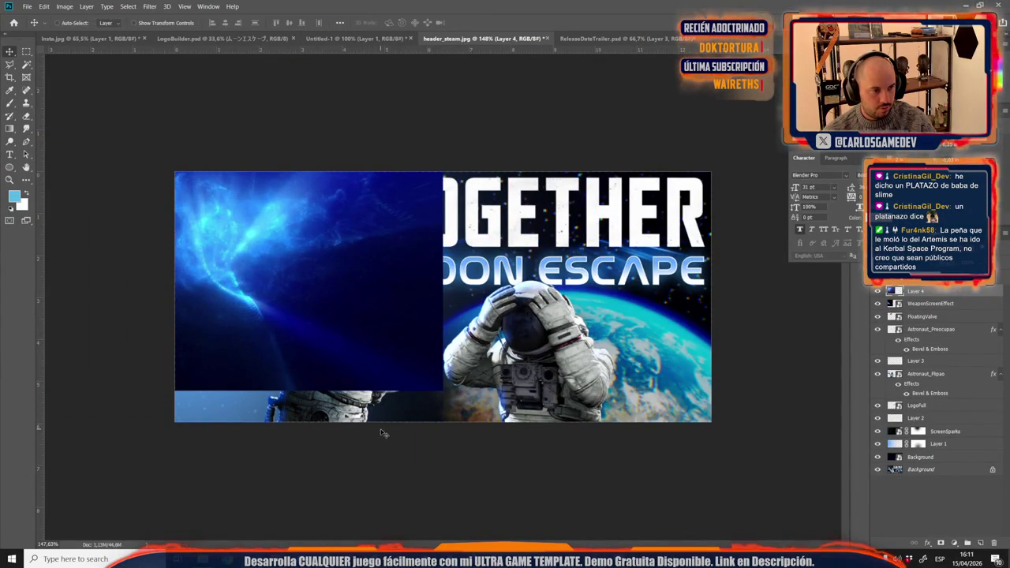
Step: Rotate the blue image about -84° and position it on the banner
left_click_drag(505, 521, 559, 8)
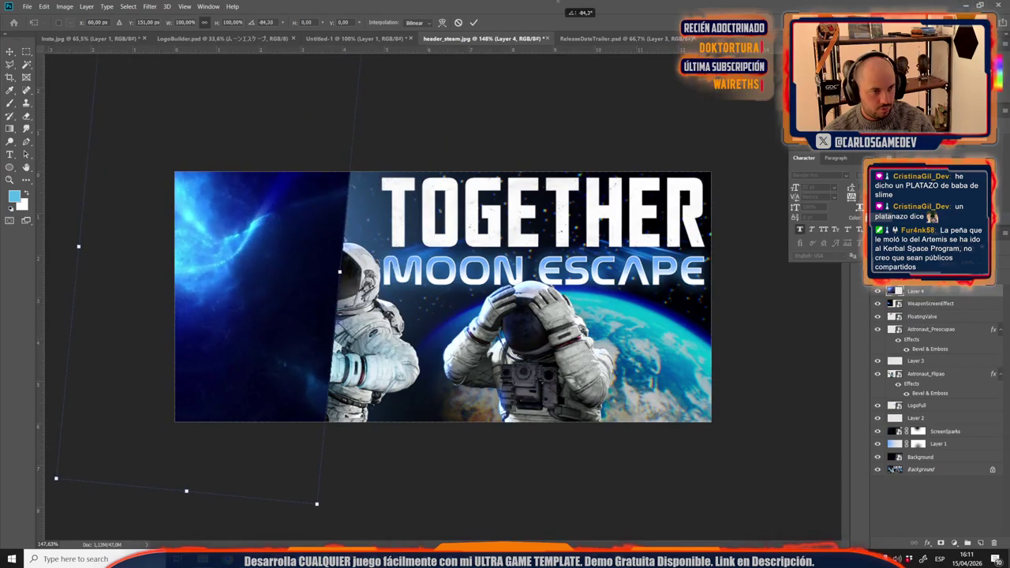
mouse_move(237, 241)
left_mouse_down()
mouse_move(335, 280)
mouse_move(462, 282)
mouse_move(329, 284)
left_mouse_up()
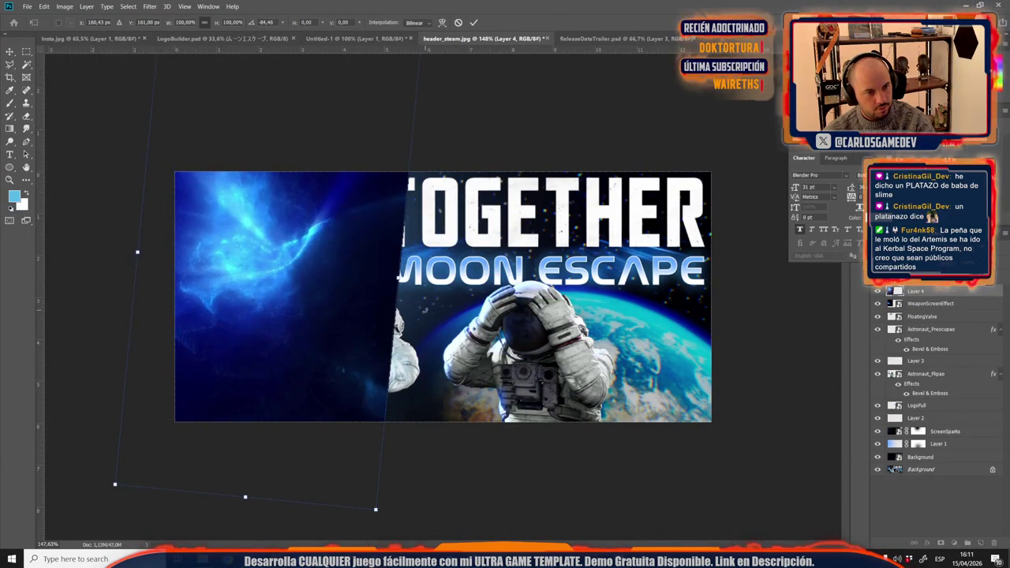
mouse_move(376, 377)
left_mouse_down()
mouse_move(229, 235)
mouse_move(249, 259)
left_mouse_up()
key("Return")
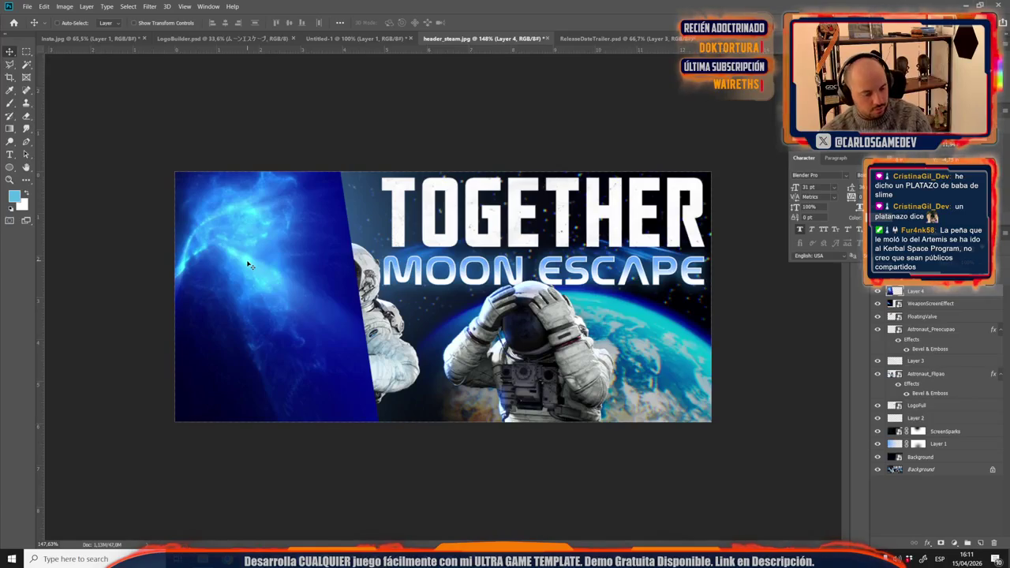
Step: Darken the layer with Levels input black 99, change its blend mode, then delete it
key("ctrl+l")
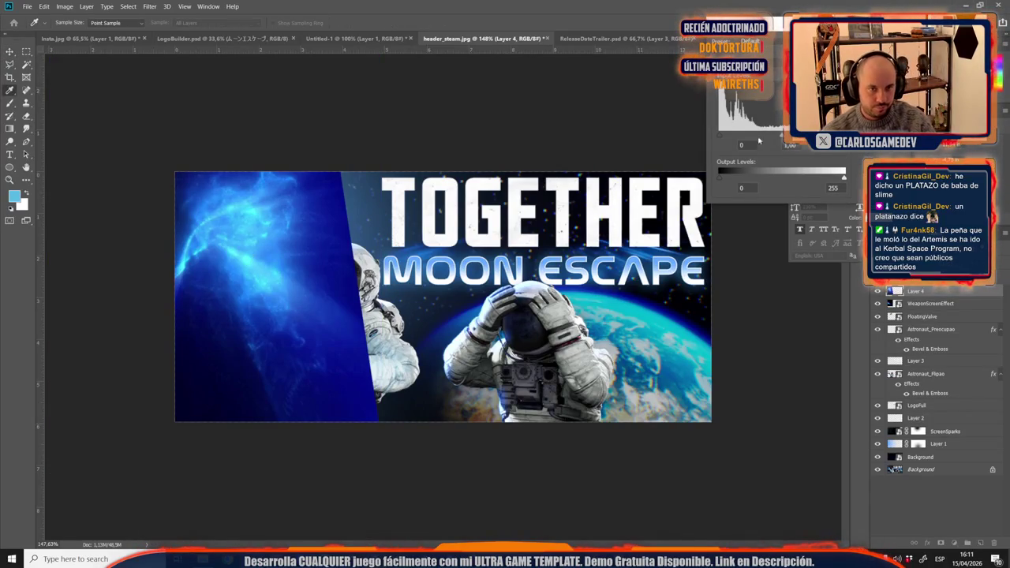
left_click_drag(722, 137, 769, 142)
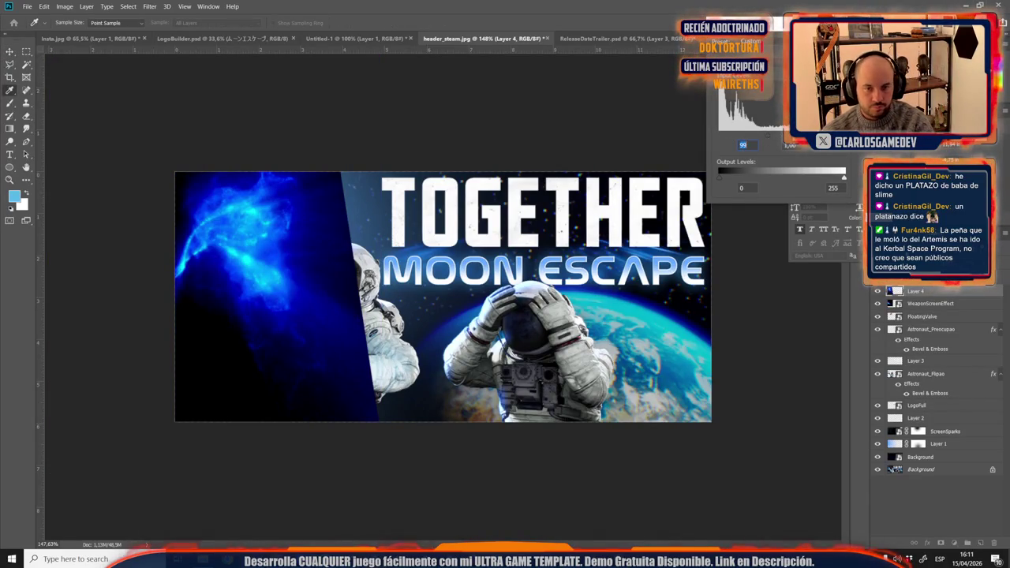
key("Return")
left_click(900, 273)
left_click(886, 348)
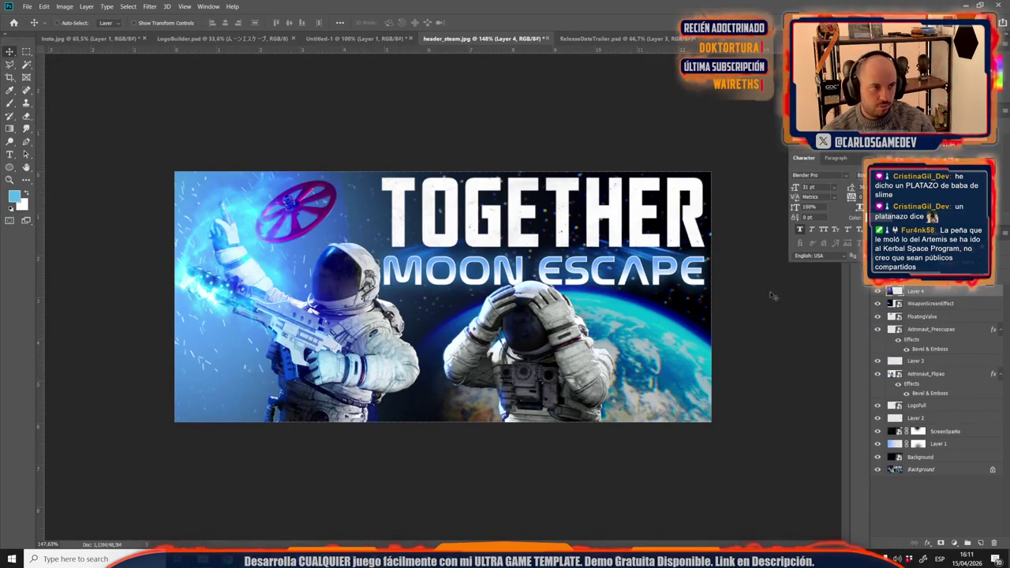
left_click_drag(222, 266, 184, 319)
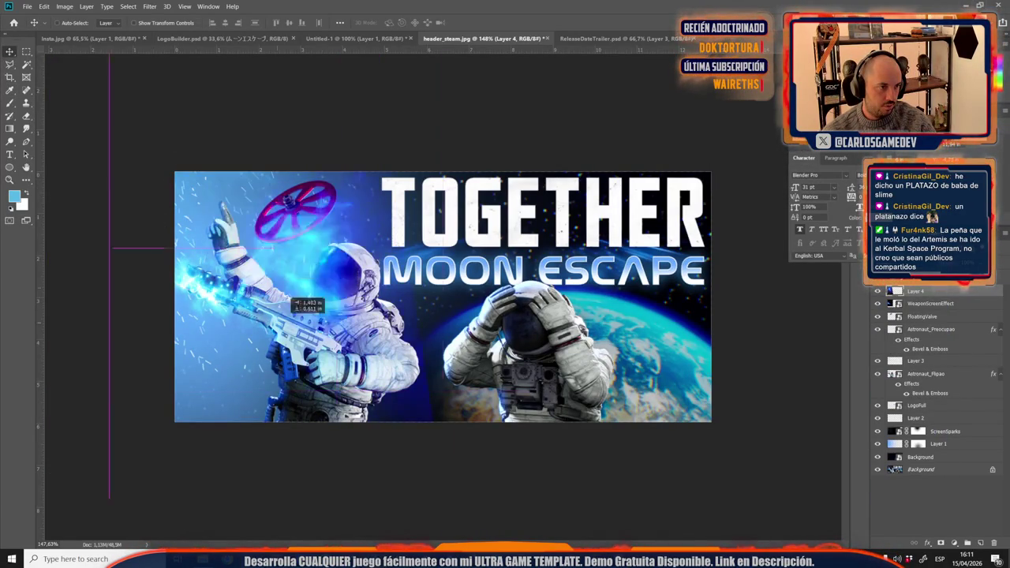
key("Delete")
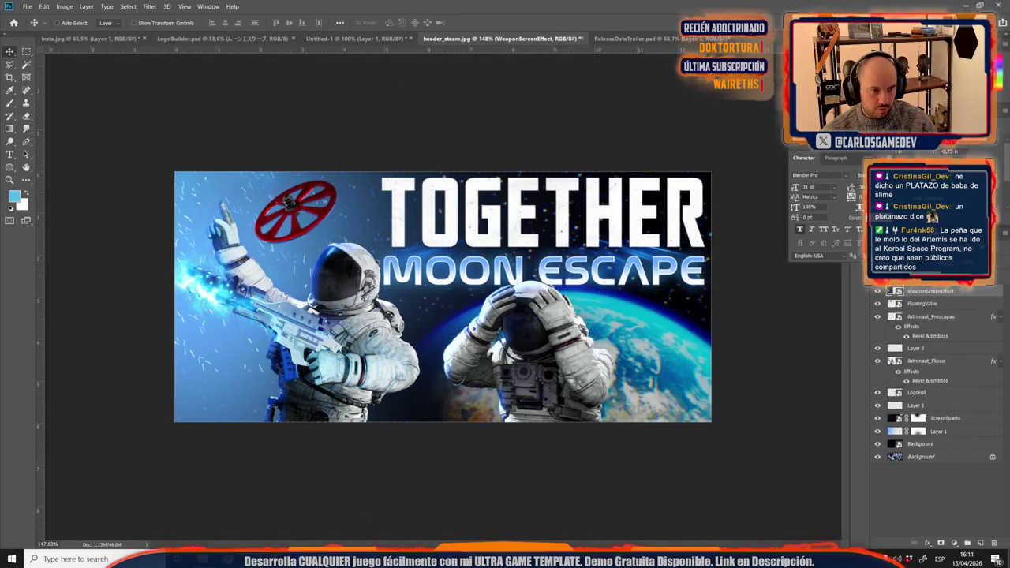
Step: Back in the image results, enlarge the luminous blue energy sphere preview
left_click(466, 517)
scroll(500, 370, "down", 2)
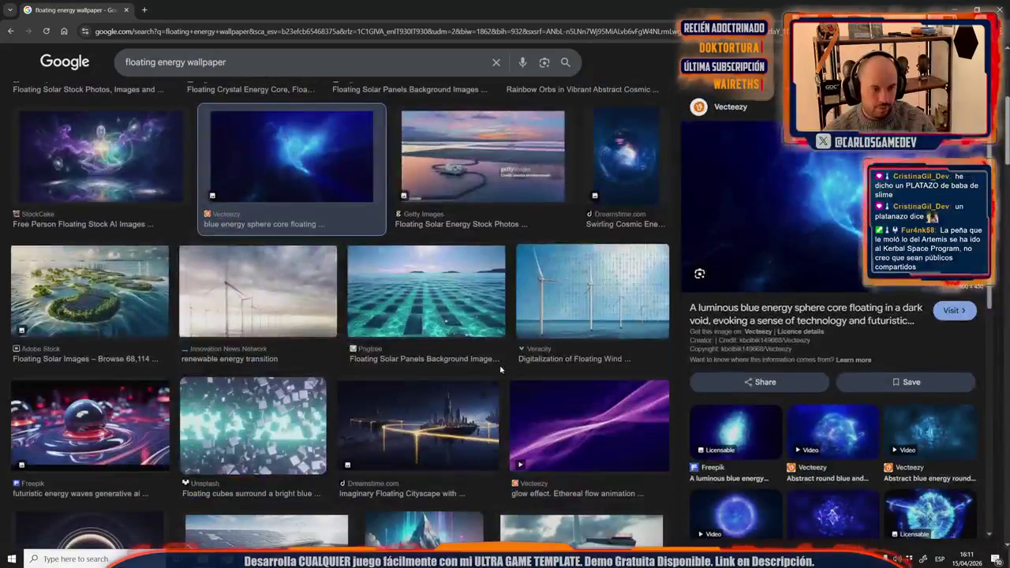
scroll(558, 392, "down", 4)
scroll(558, 392, "down", 4)
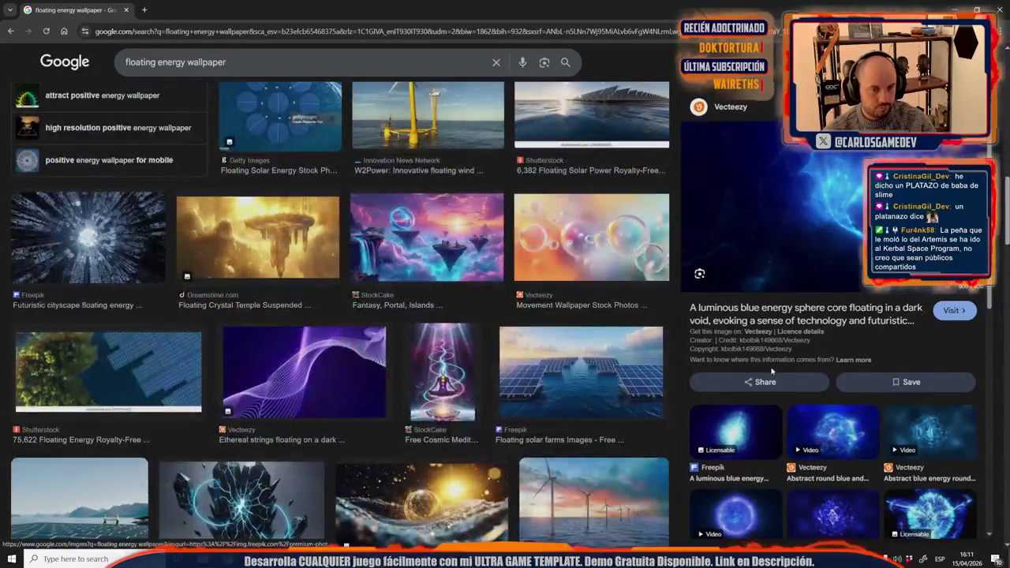
scroll(811, 389, "down", 4)
left_click(792, 270)
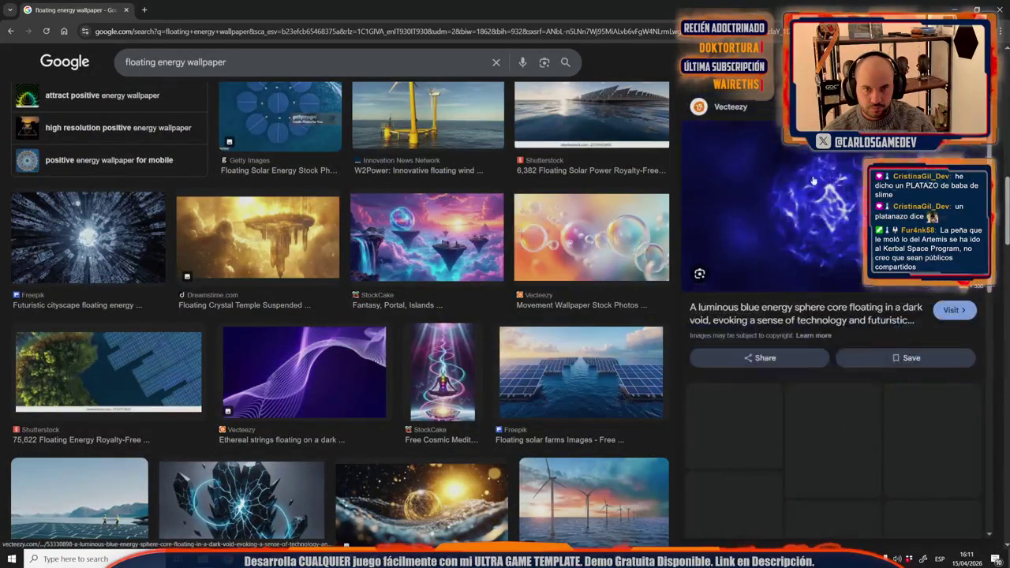
scroll(837, 436, "down", 4)
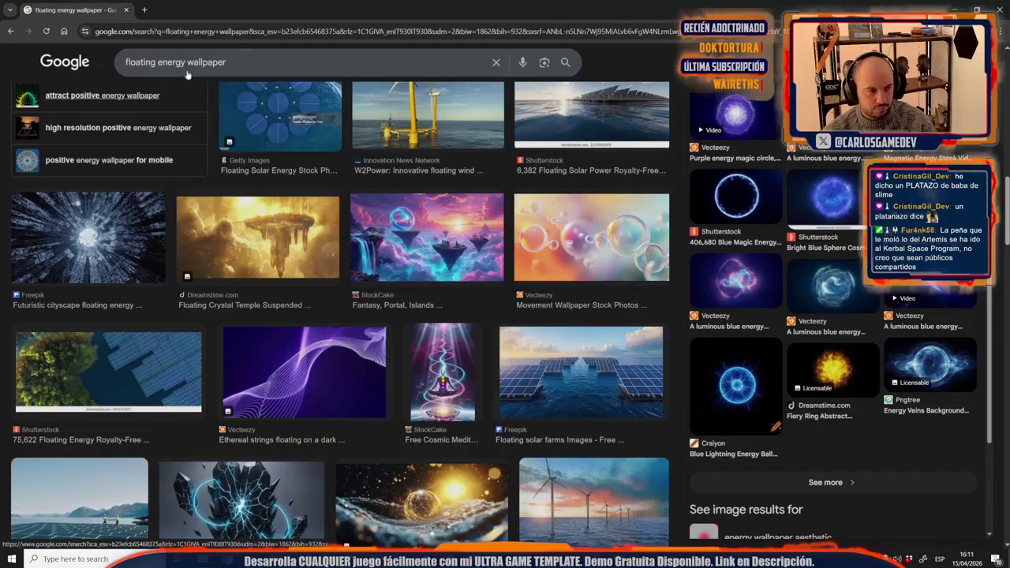
scroll(342, 357, "down", 5)
scroll(342, 357, "down", 4)
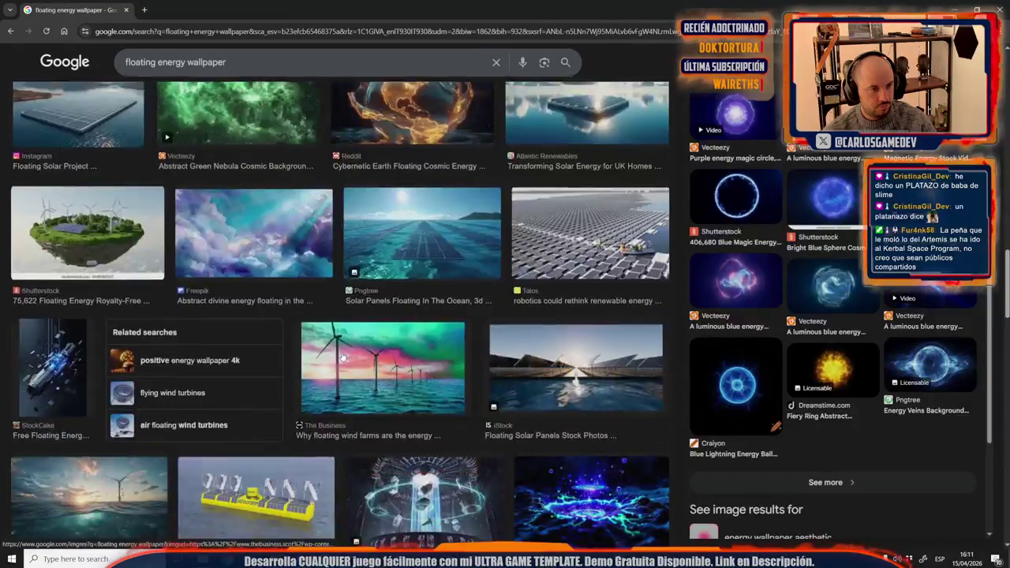
scroll(342, 357, "up", 1)
Step: Change the search to 'energy wallpaper' and browse the image results
left_click_drag(156, 61, 50, 63)
key("BackSpace")
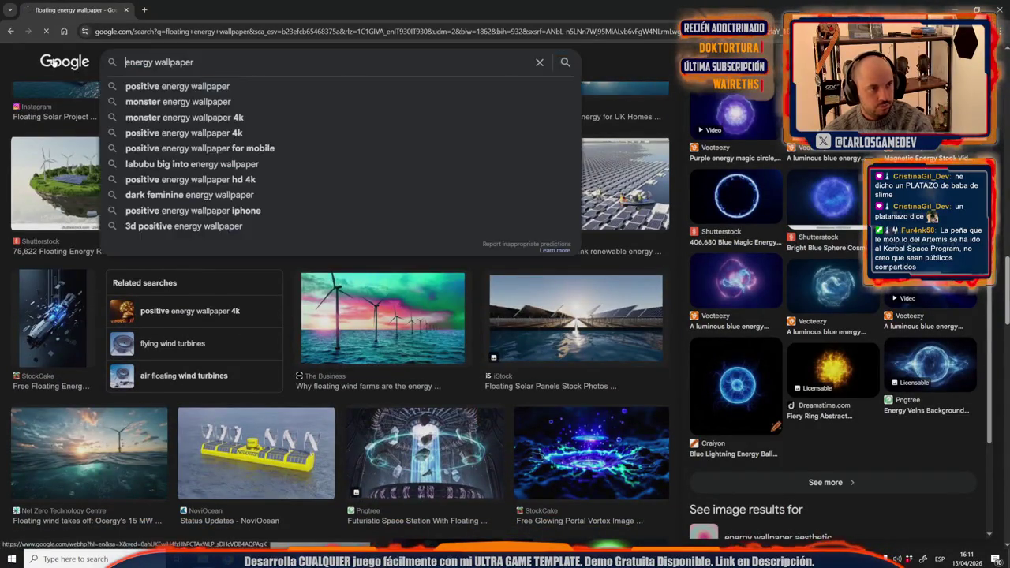
key("Return")
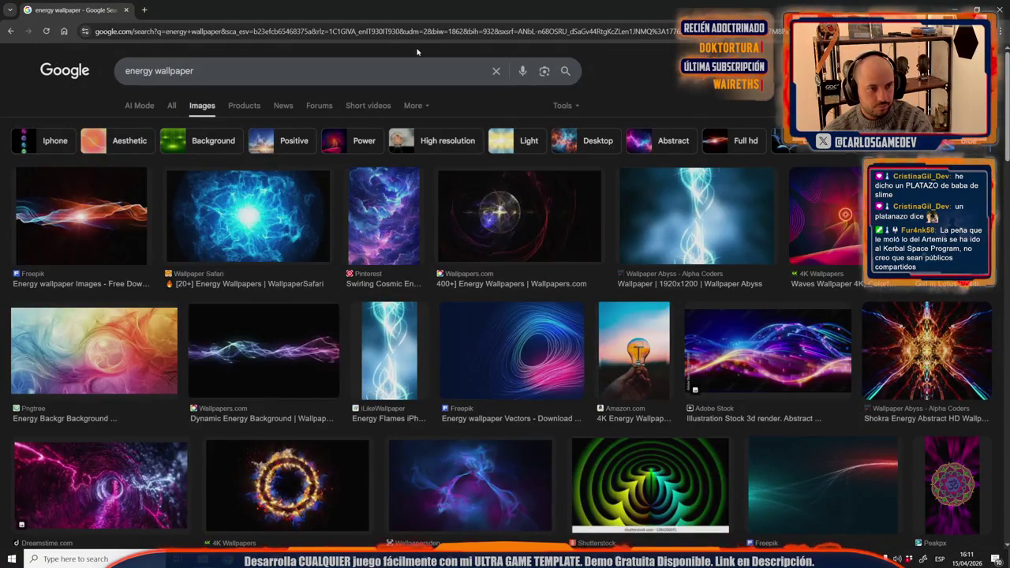
scroll(446, 205, "down", 3)
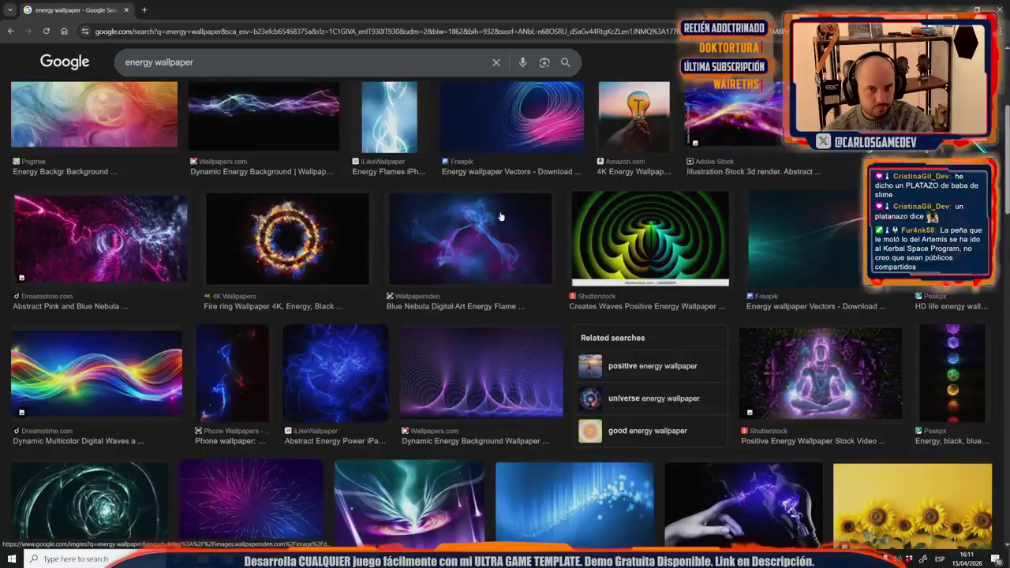
scroll(471, 253, "down", 4)
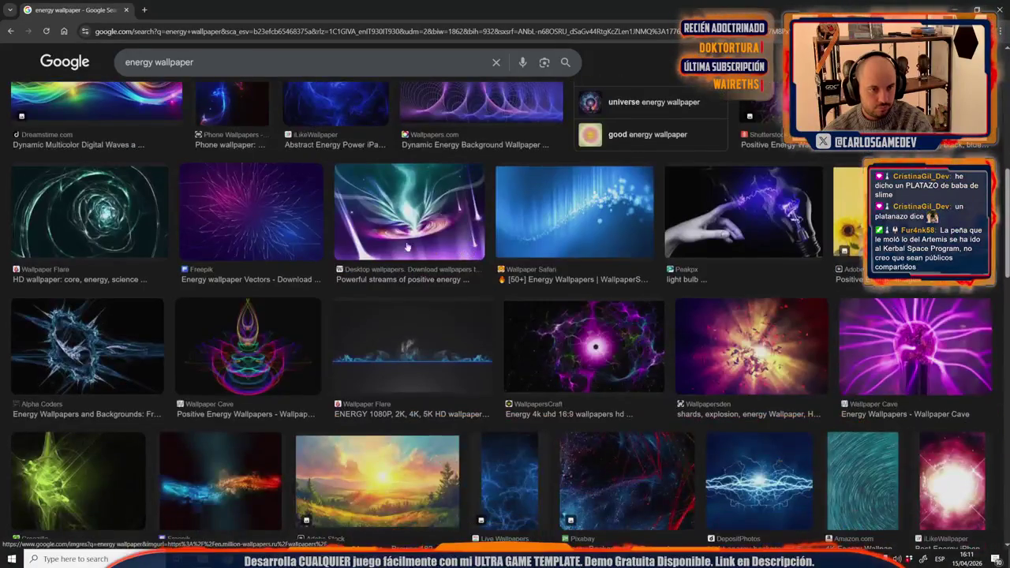
scroll(287, 240, "down", 3)
scroll(287, 240, "down", 3)
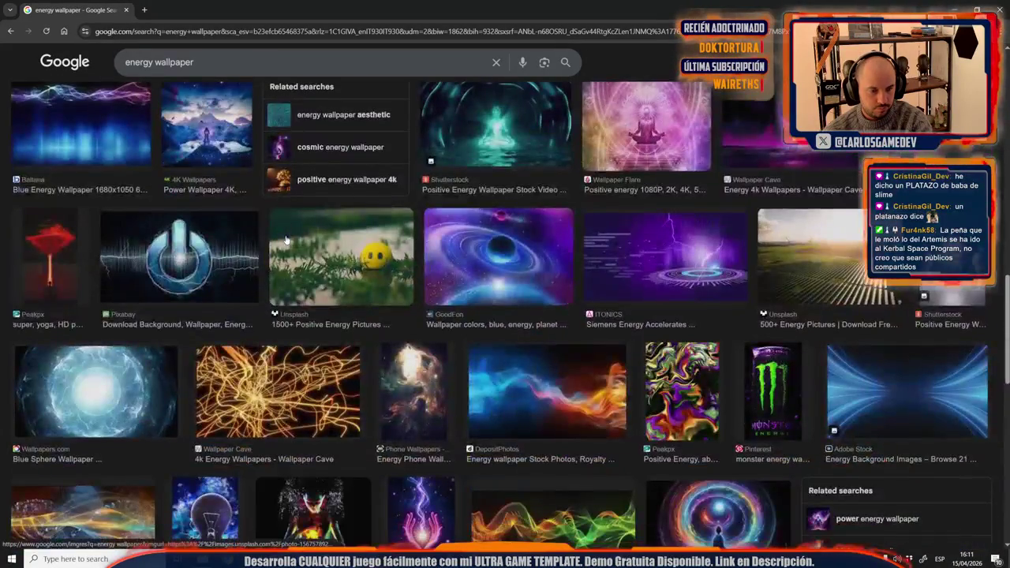
scroll(433, 379, "down", 3)
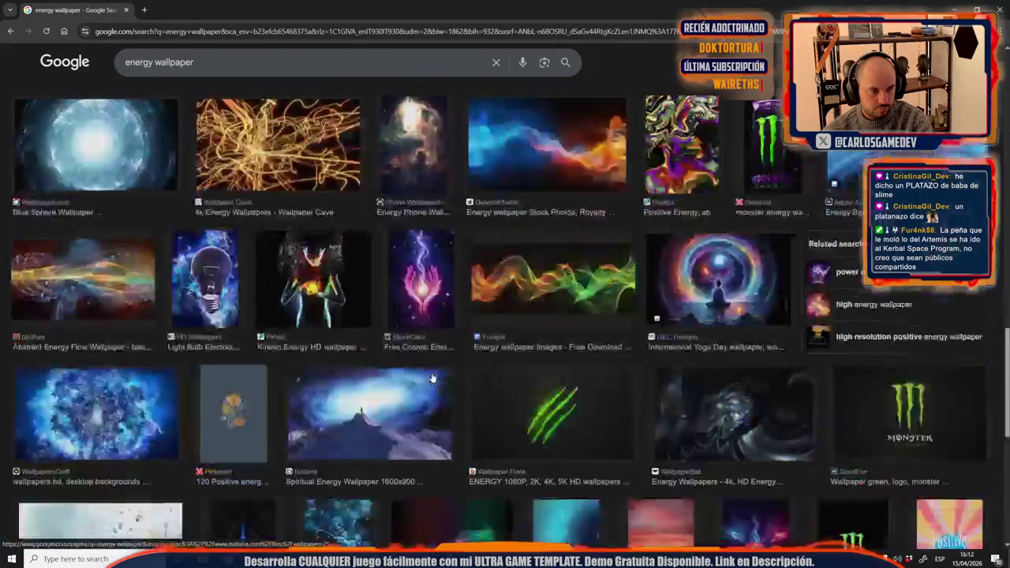
scroll(433, 379, "down", 4)
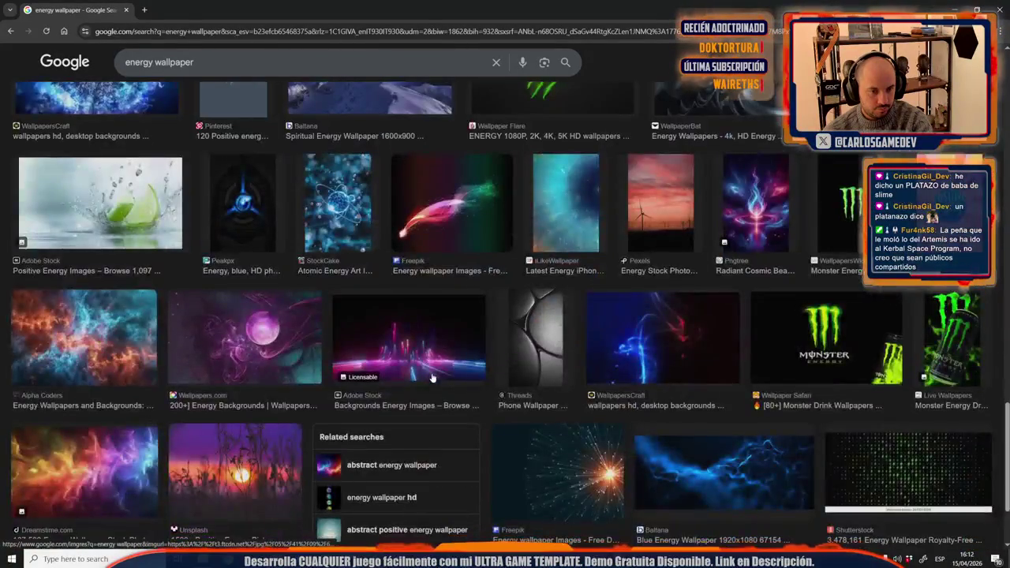
scroll(433, 379, "up", 4)
Step: Copy the dark WallpaperBat energy wallpaper image
left_click(784, 319)
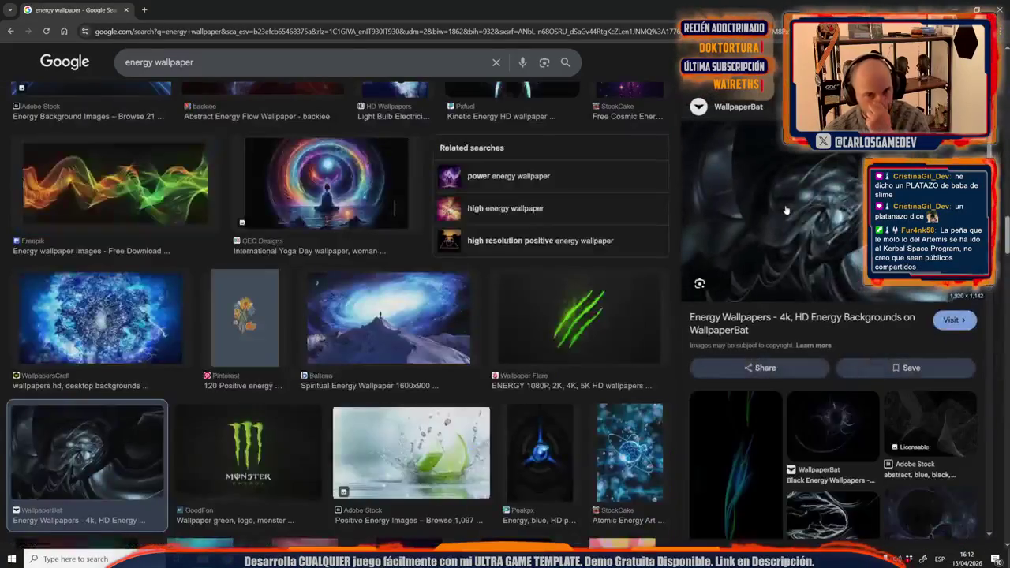
right_click(786, 209)
left_click(821, 362)
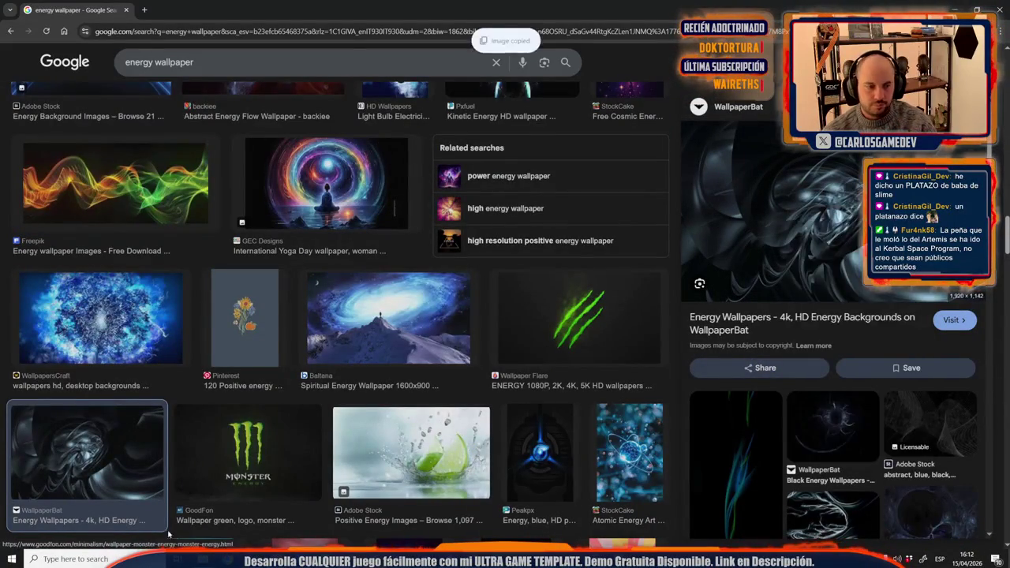
key("alt+Tab")
key("ctrl+v")
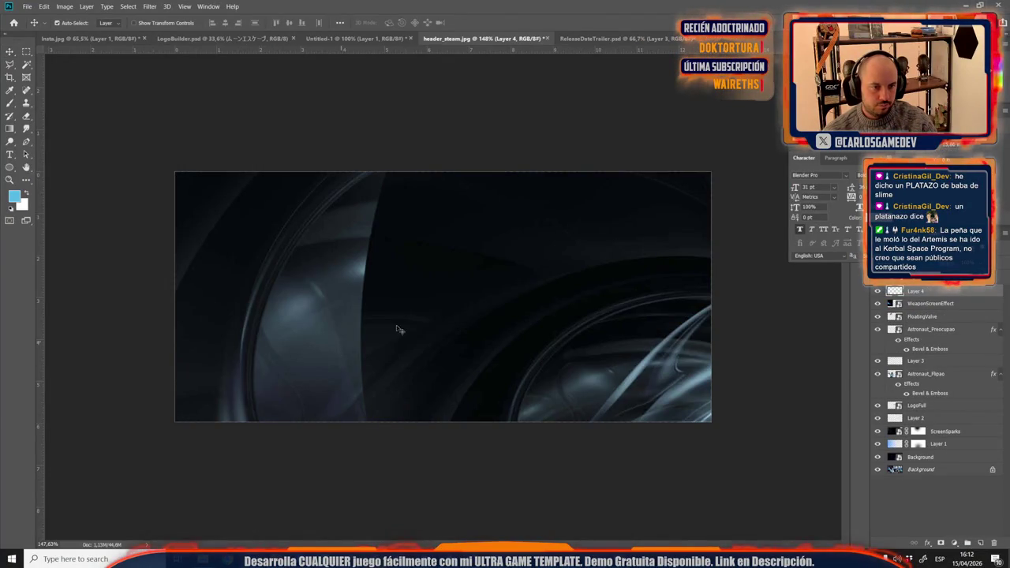
key("ctrl+t")
scroll(474, 363, "down", 5)
left_click_drag(716, 470, 563, 379)
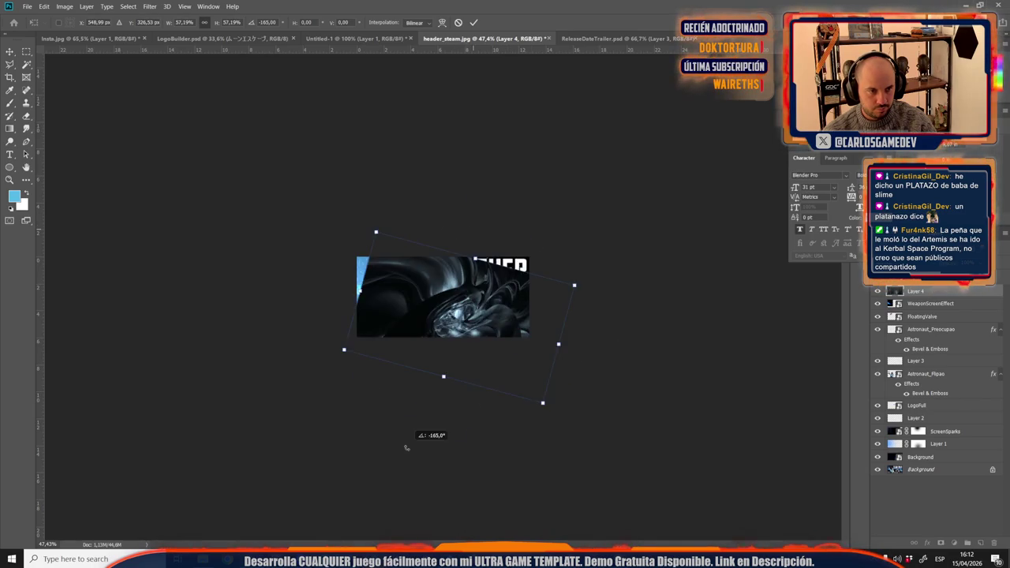
left_click_drag(462, 221, 363, 316)
mouse_move(471, 316)
left_mouse_down()
mouse_move(360, 289)
mouse_move(368, 292)
left_mouse_up()
key("Return")
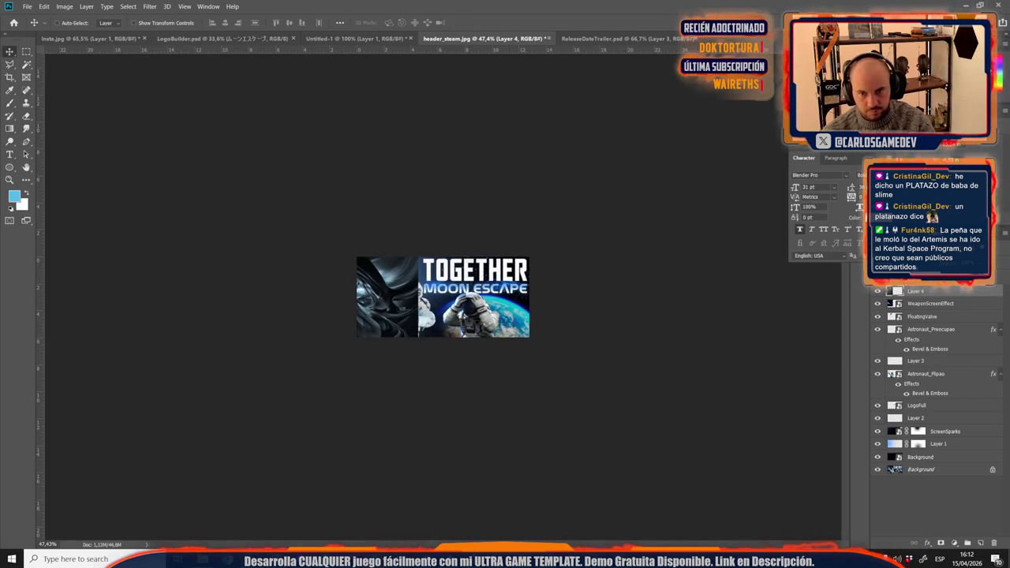
left_click(908, 270)
left_click(908, 351)
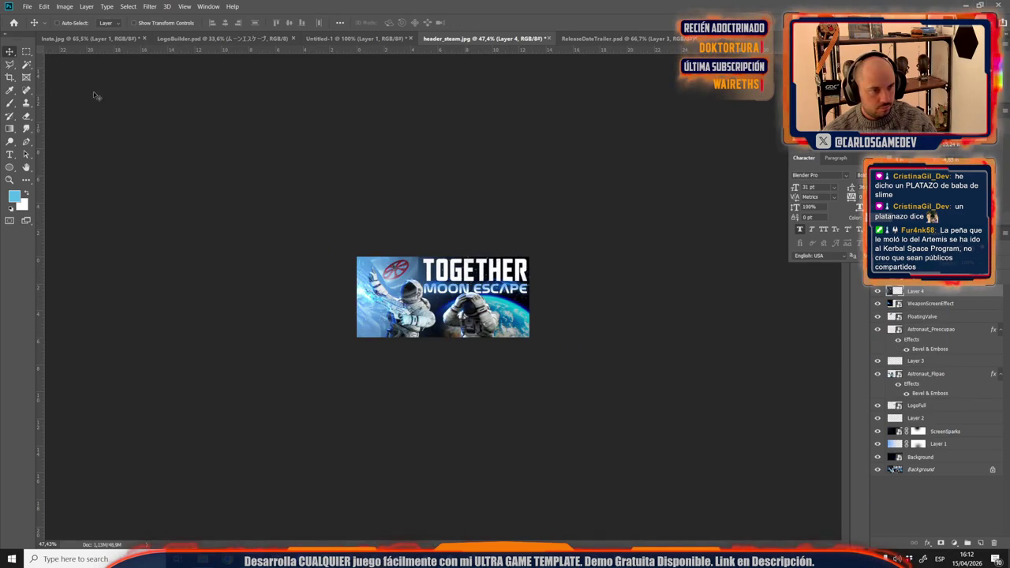
scroll(404, 319, "up", 5)
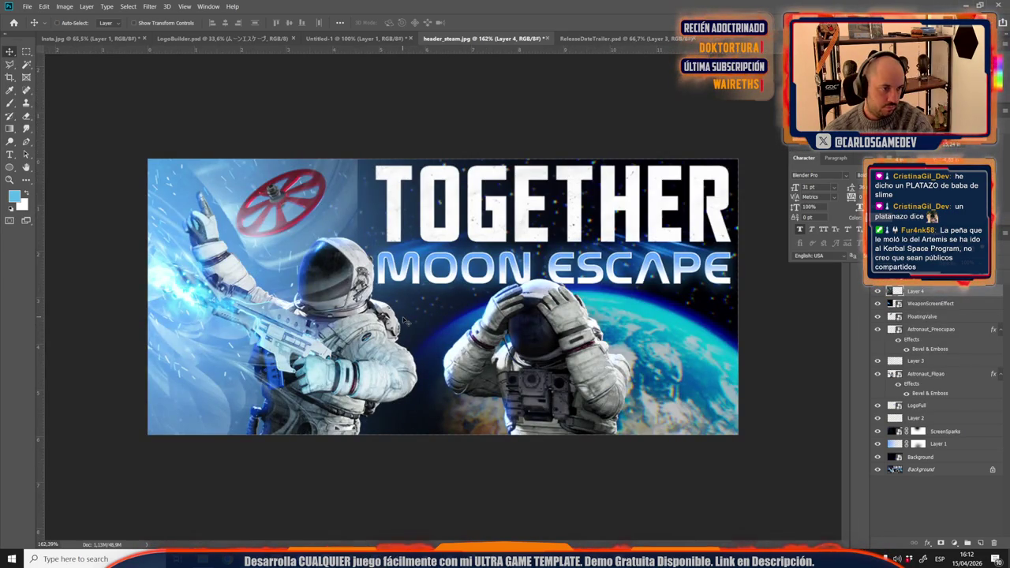
key("Delete")
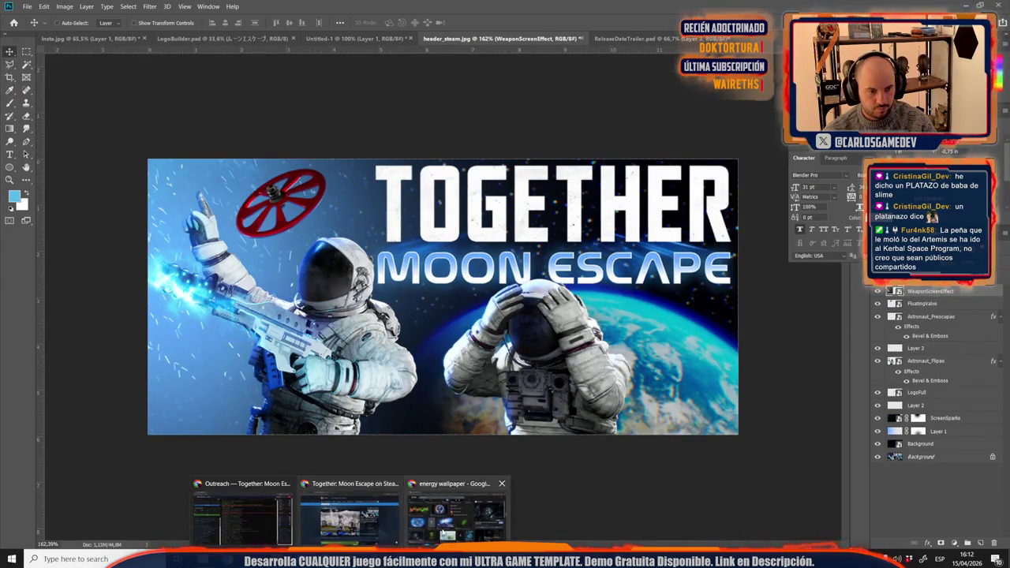
Step: Preview the DepositPhotos and Dreamstime fire images in the energy wallpaper results
mouse_move(227, 559)
left_click(458, 506)
scroll(409, 300, "up", 4)
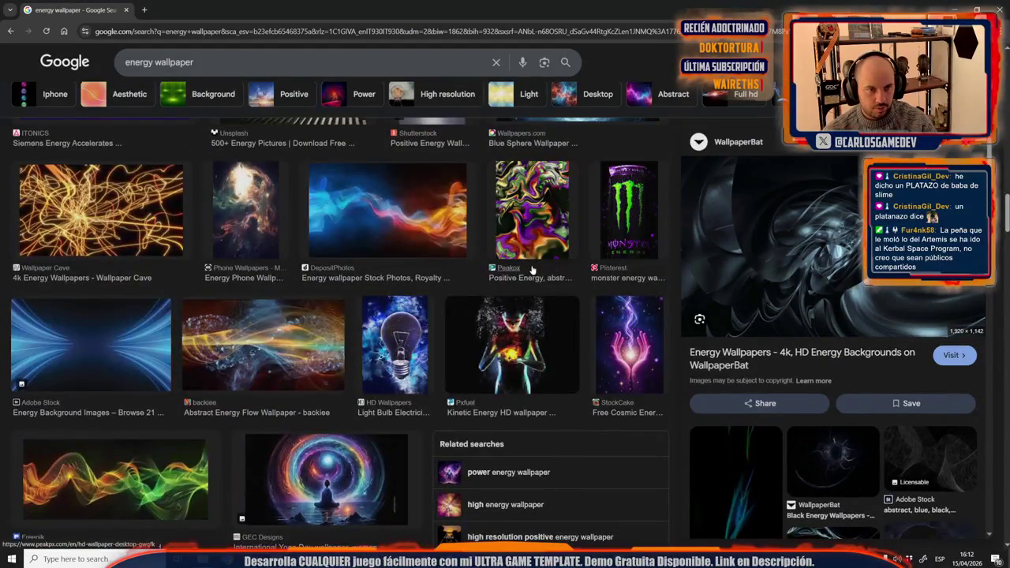
scroll(409, 300, "up", 2)
left_click(409, 300)
scroll(826, 305, "down", 3)
scroll(827, 305, "down", 1)
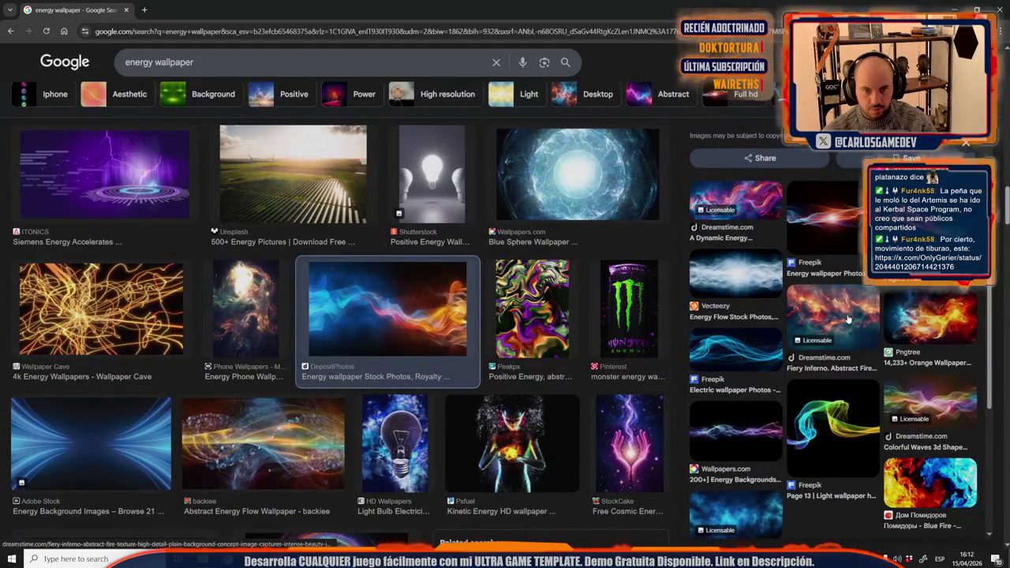
left_click(797, 304)
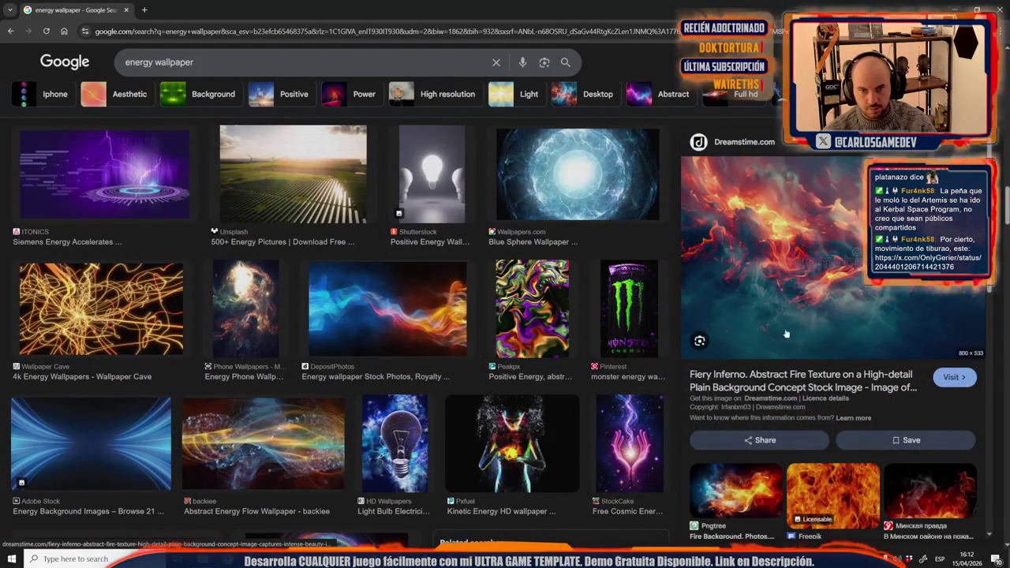
Step: Copy the Freepik 'Igniting' fire flame image
scroll(787, 286, "down", 4)
left_click(841, 163)
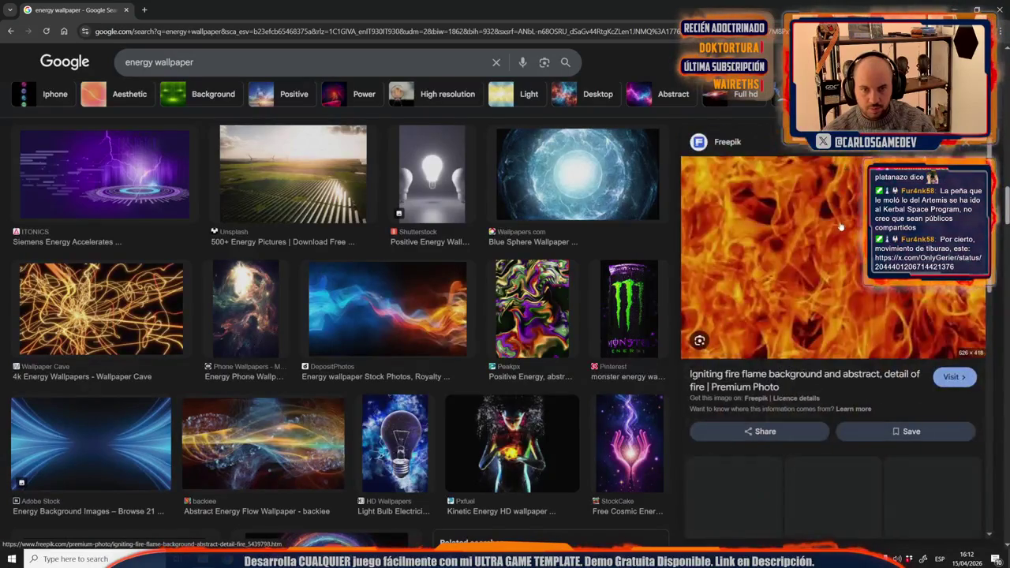
right_click(859, 261)
left_click(900, 417)
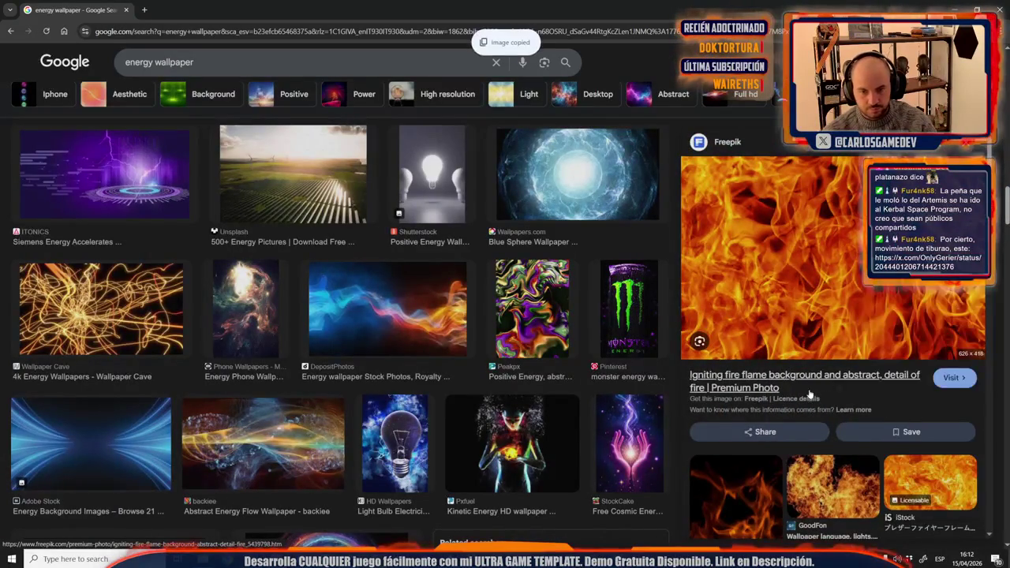
scroll(819, 393, "down", 5)
key("alt+Tab")
key("ctrl+v")
left_click_drag(447, 271, 278, 271)
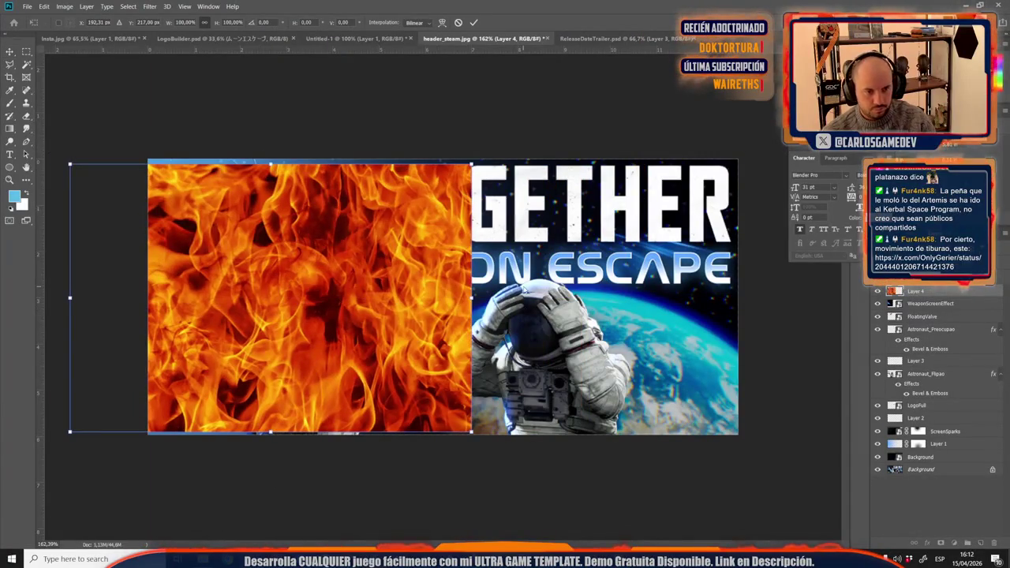
left_click_drag(513, 284, 452, 488)
key("ctrl+z")
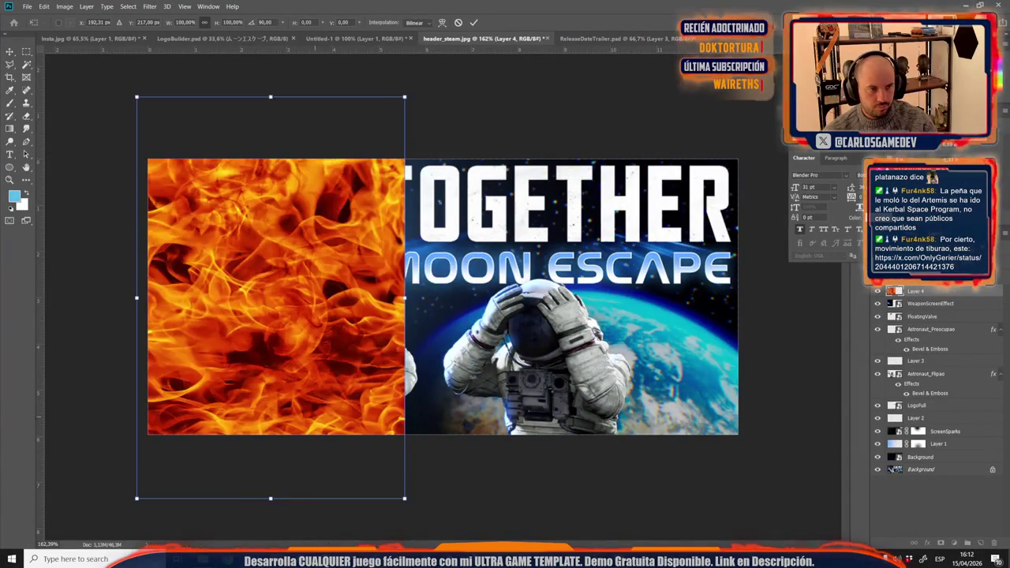
key("Return")
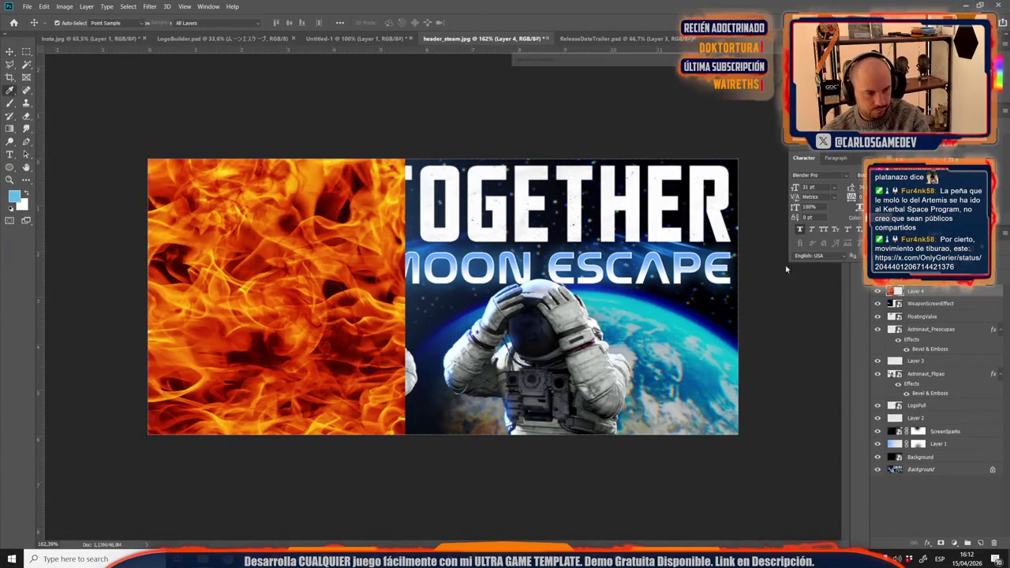
key("ctrl+u")
mouse_move(597, 123)
left_mouse_down()
mouse_move(656, 132)
mouse_move(632, 131)
mouse_move(642, 134)
left_mouse_up()
key("Return")
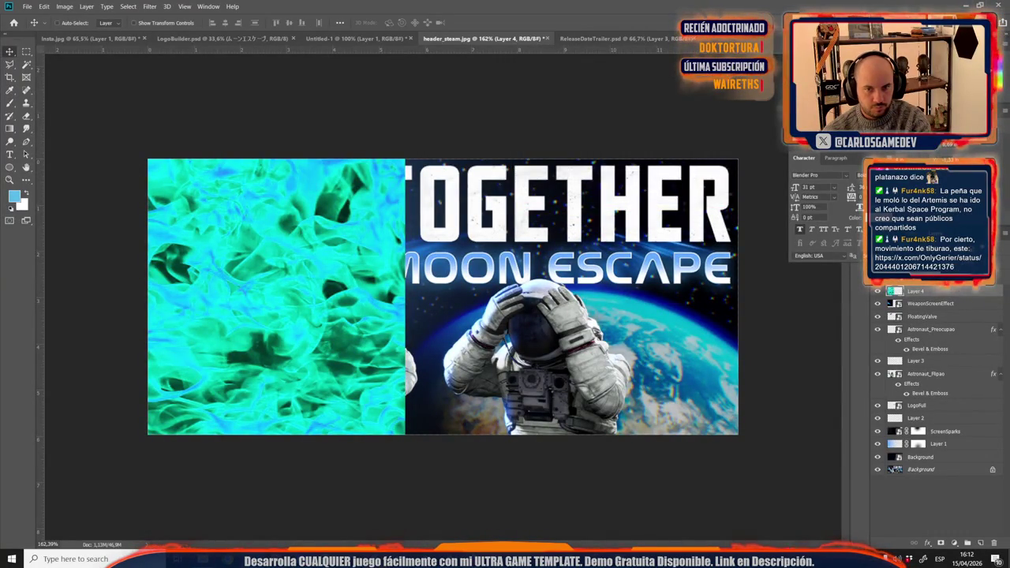
left_click(908, 271)
left_click(908, 347)
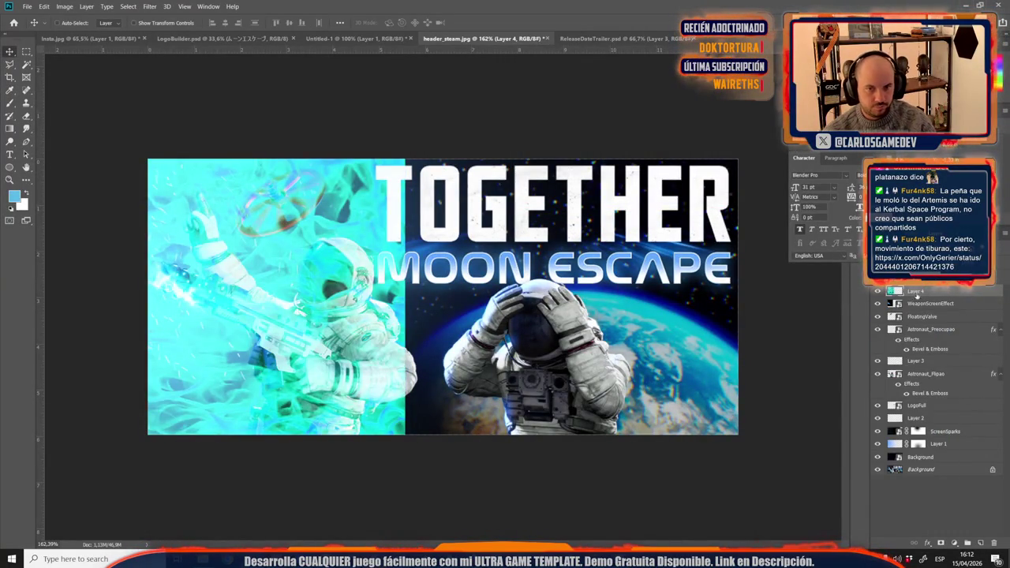
key("Down")
key("Down")
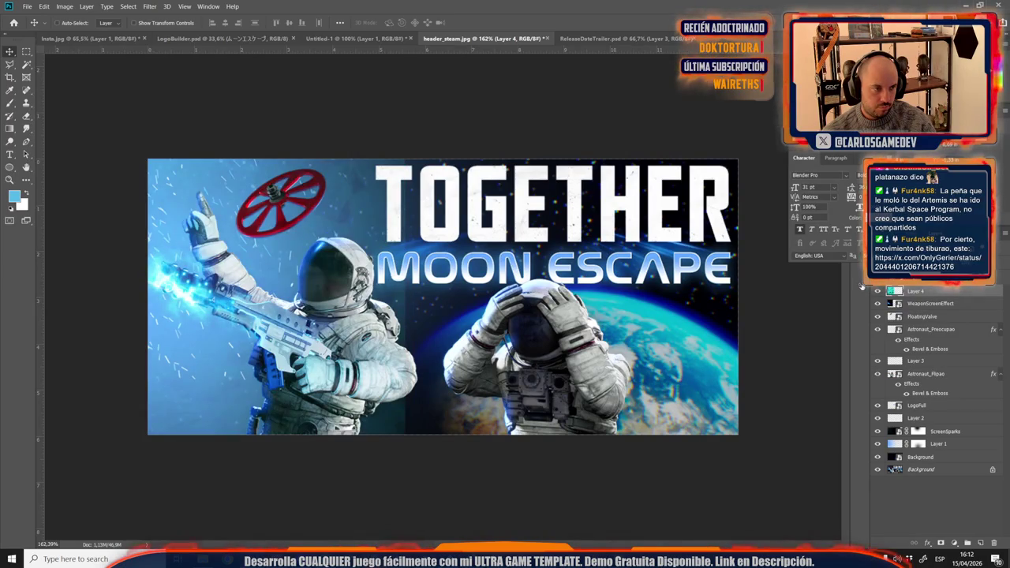
left_click(877, 291)
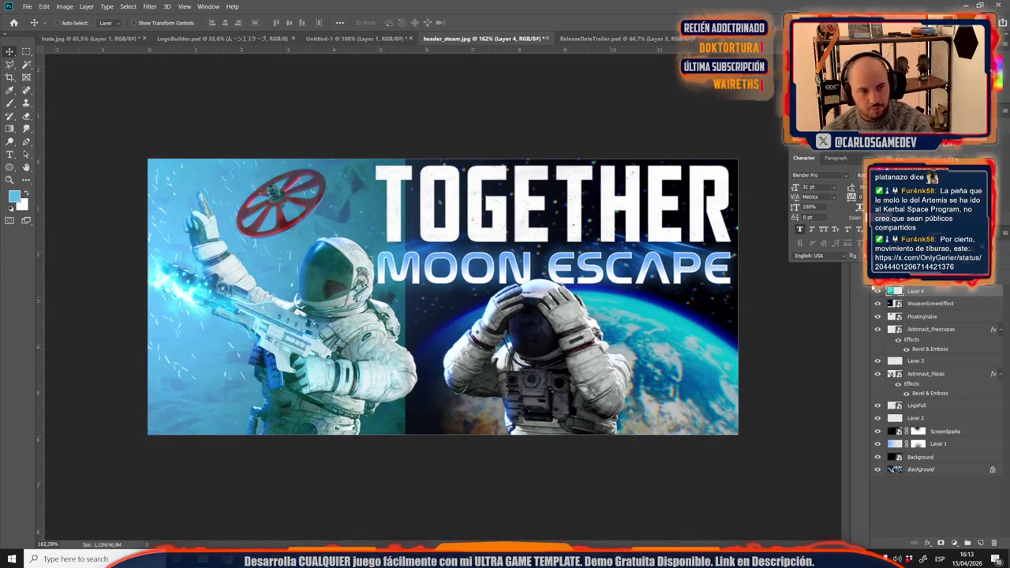
left_click(924, 316)
left_click(933, 291)
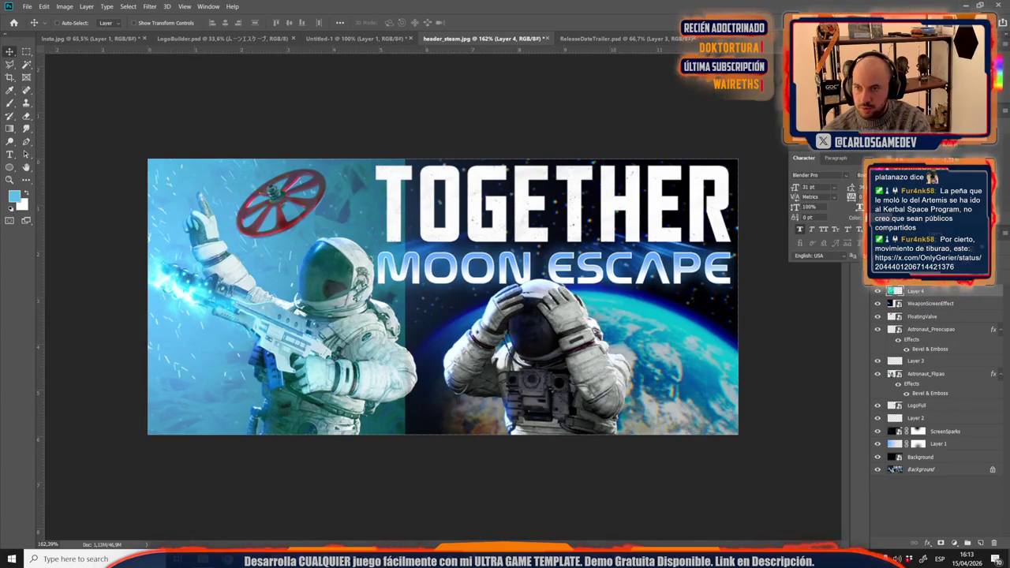
left_click(931, 329)
left_click(924, 292)
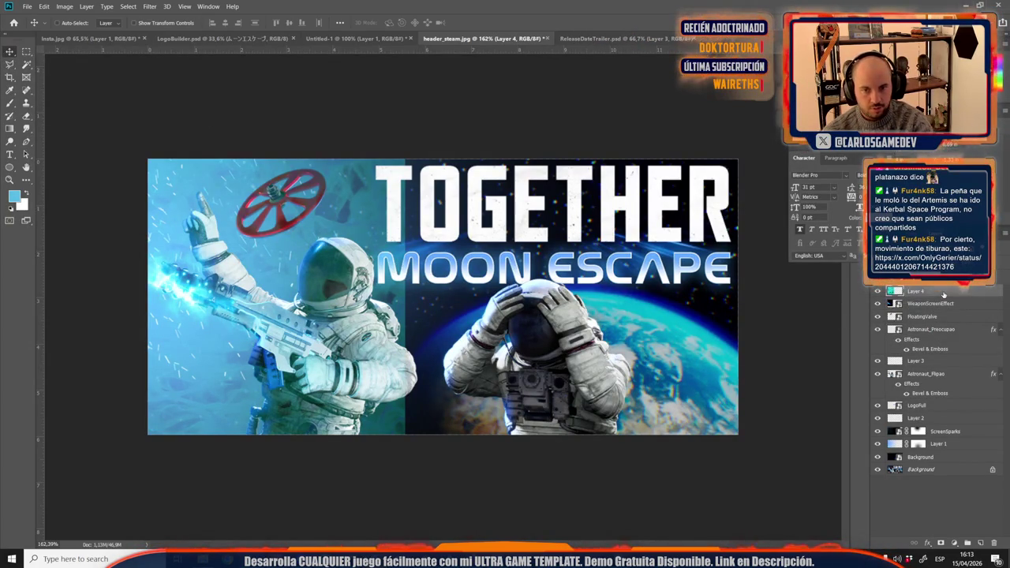
key("Delete")
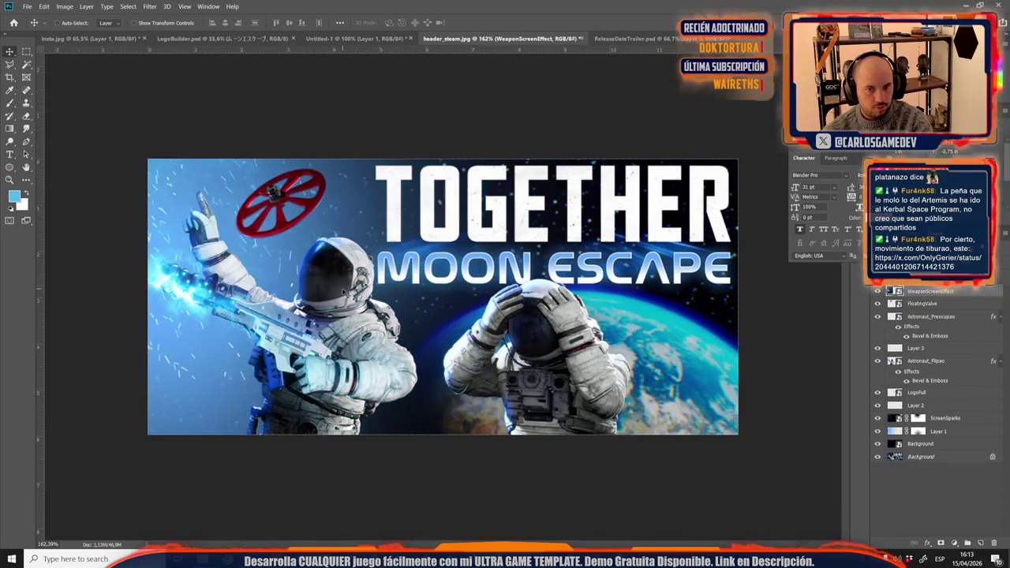
Step: Review the header, then open Save As with JPEG as the file format
key("ctrl+minus")
key("ctrl+minus")
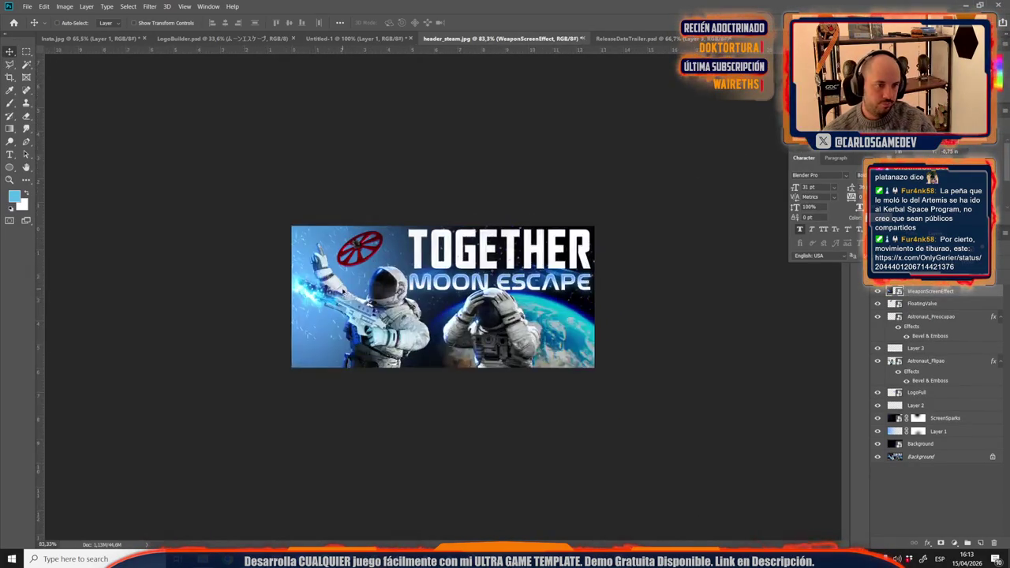
key("ctrl+plus")
key("ctrl+plus")
scroll(343, 292, "up", 2)
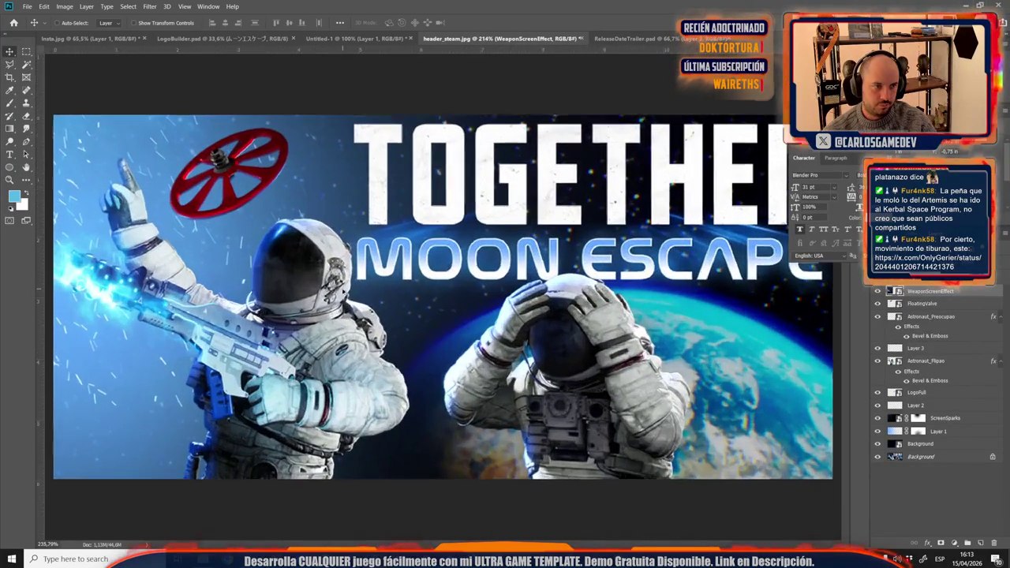
scroll(343, 292, "up", 2)
scroll(348, 293, "down", 3)
scroll(352, 296, "up", 1)
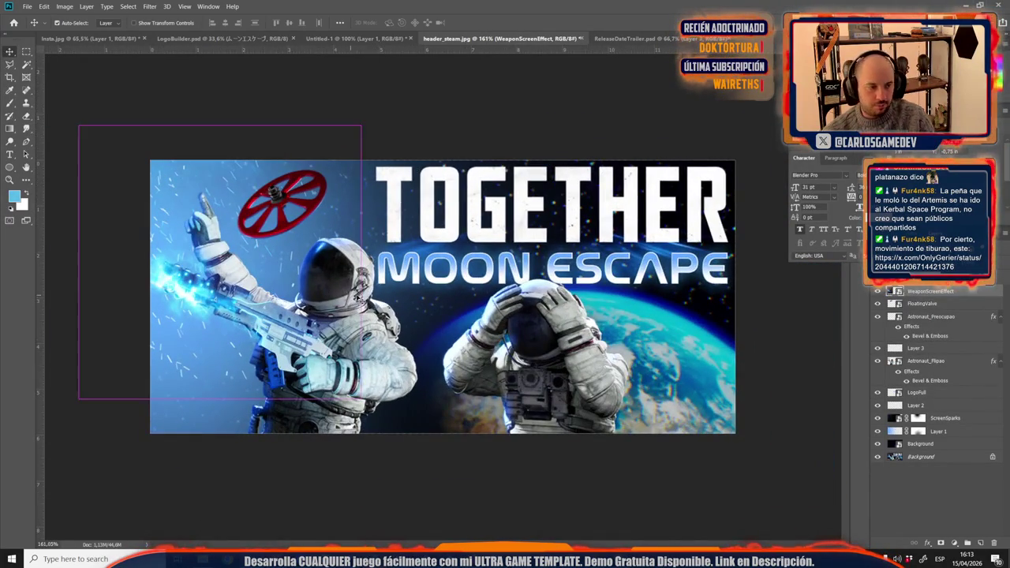
key("ctrl+shift+s")
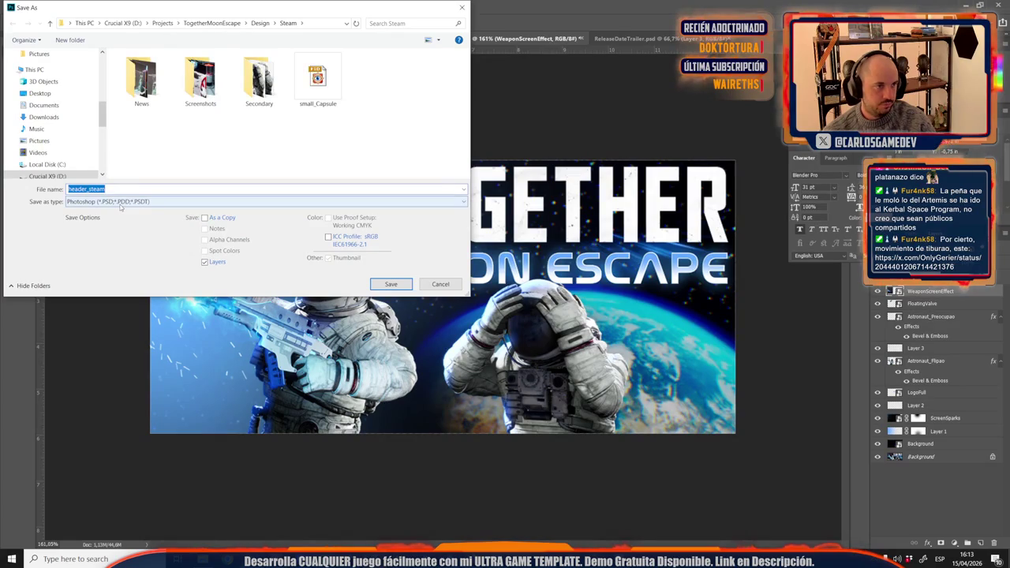
right_click(325, 131)
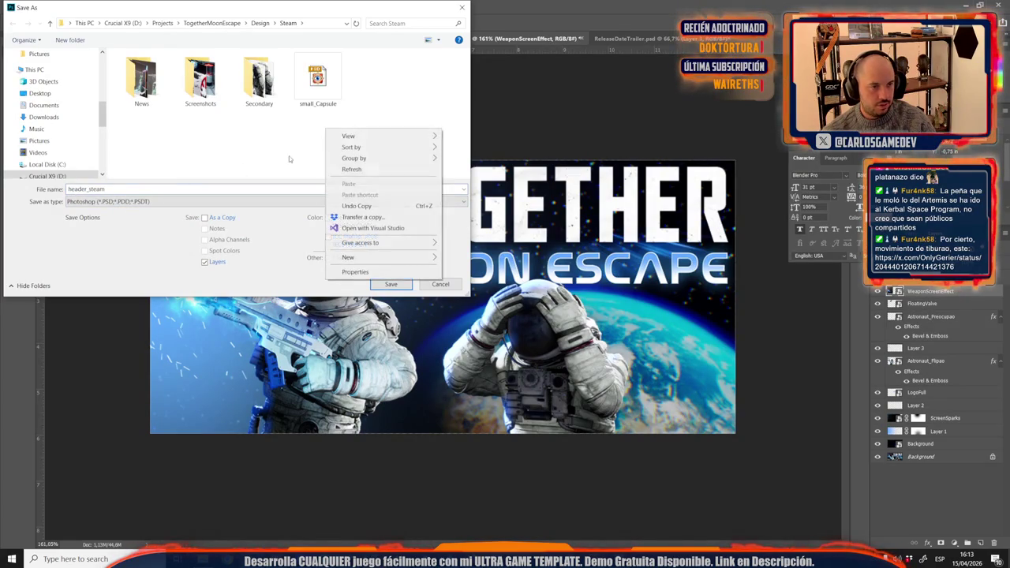
left_click(110, 201)
left_click(66, 346)
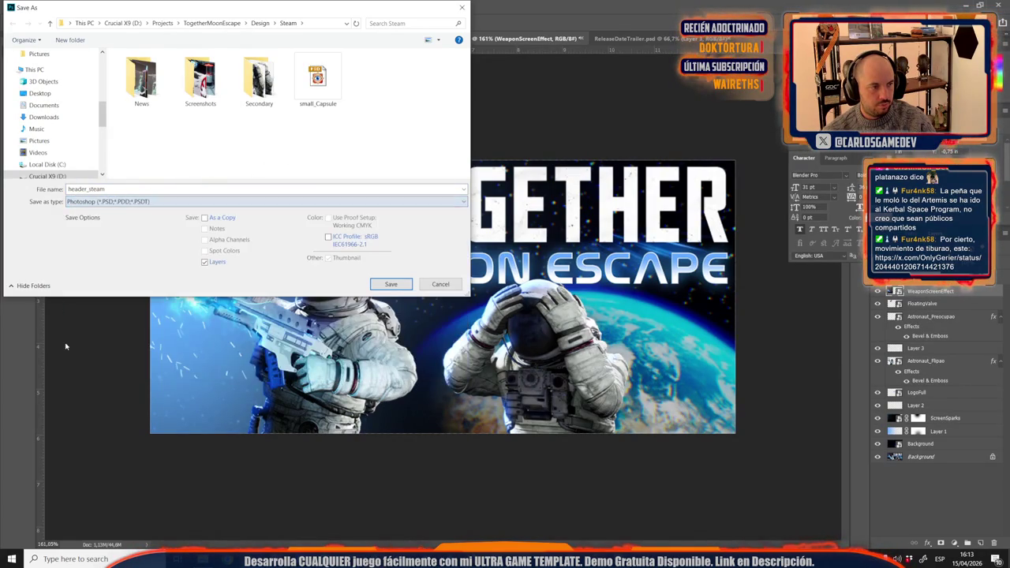
left_click(116, 203)
left_click(91, 349)
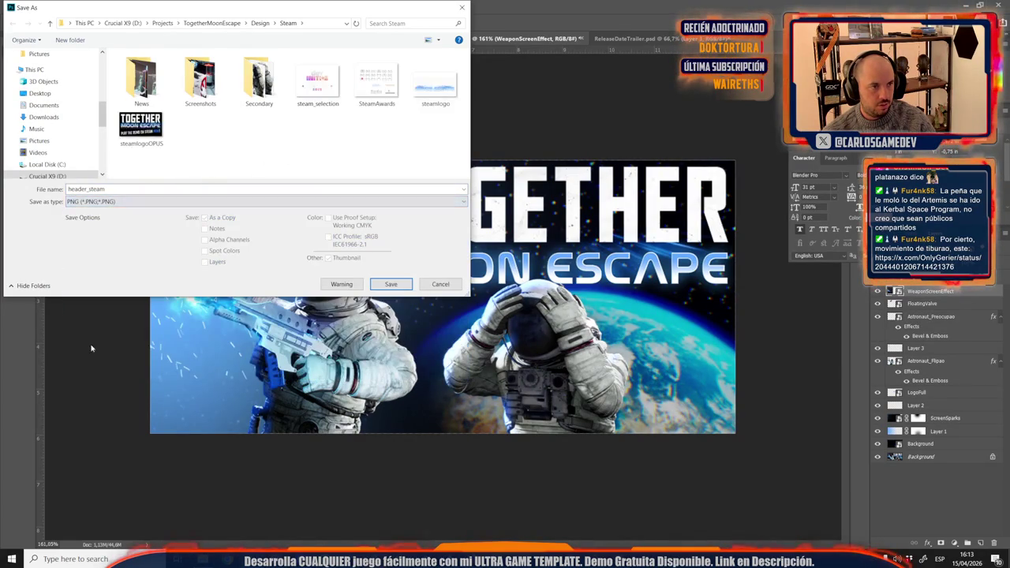
left_click(148, 202)
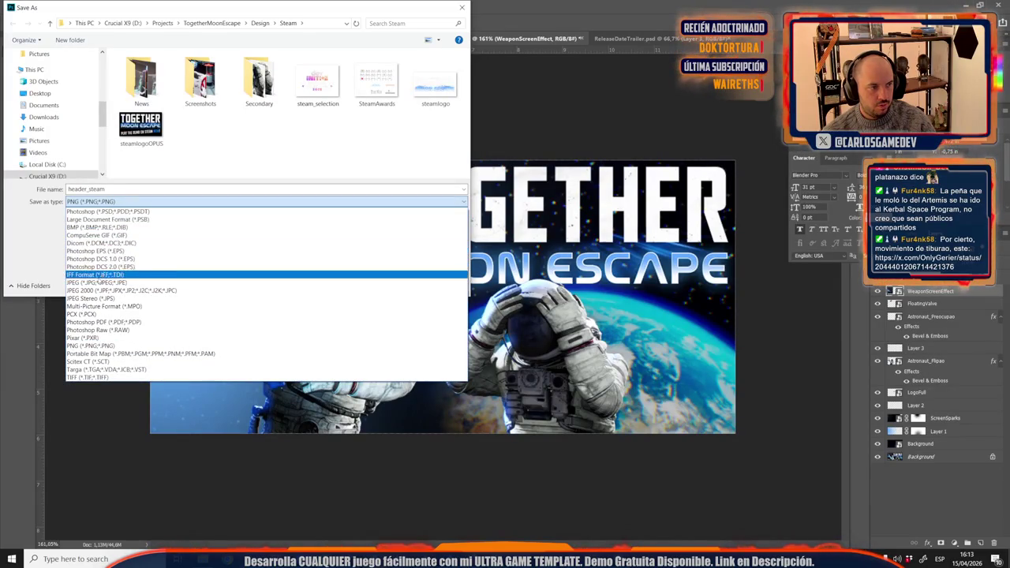
left_click(91, 282)
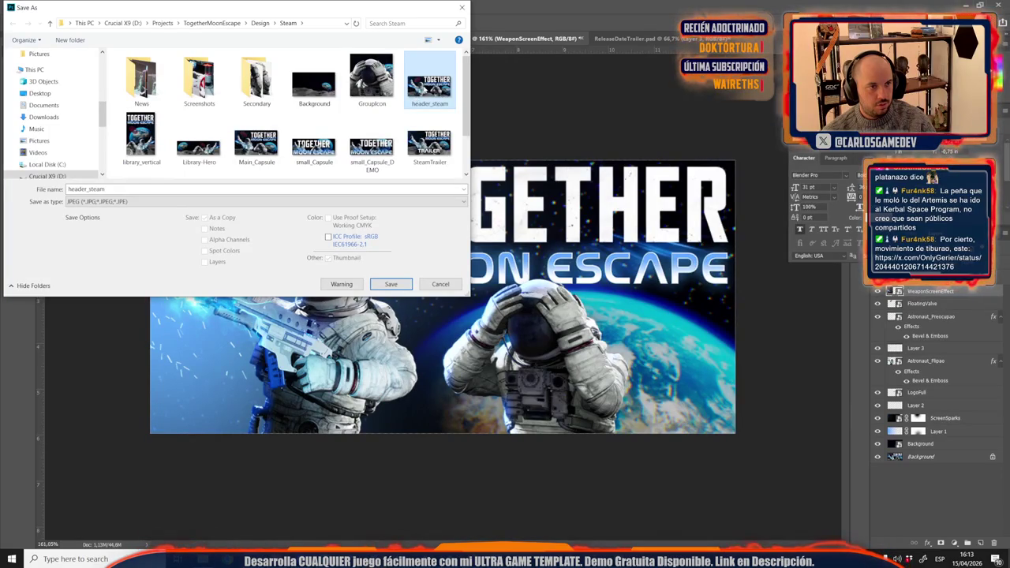
Step: Overwrite header_steam.jpg with default JPEG options, then save header_steam as a PSD
key("Return")
left_click(531, 282)
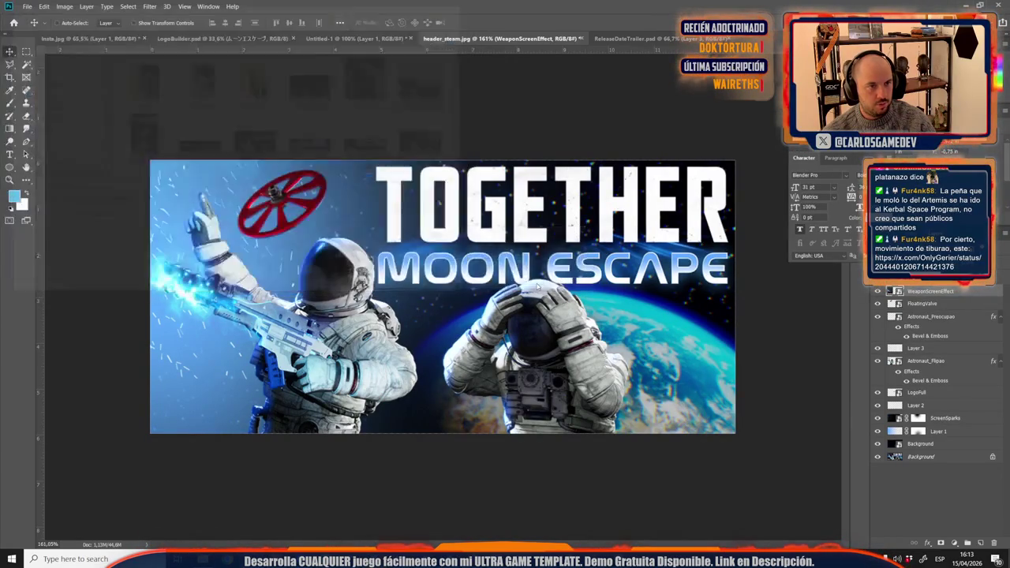
left_click(542, 140)
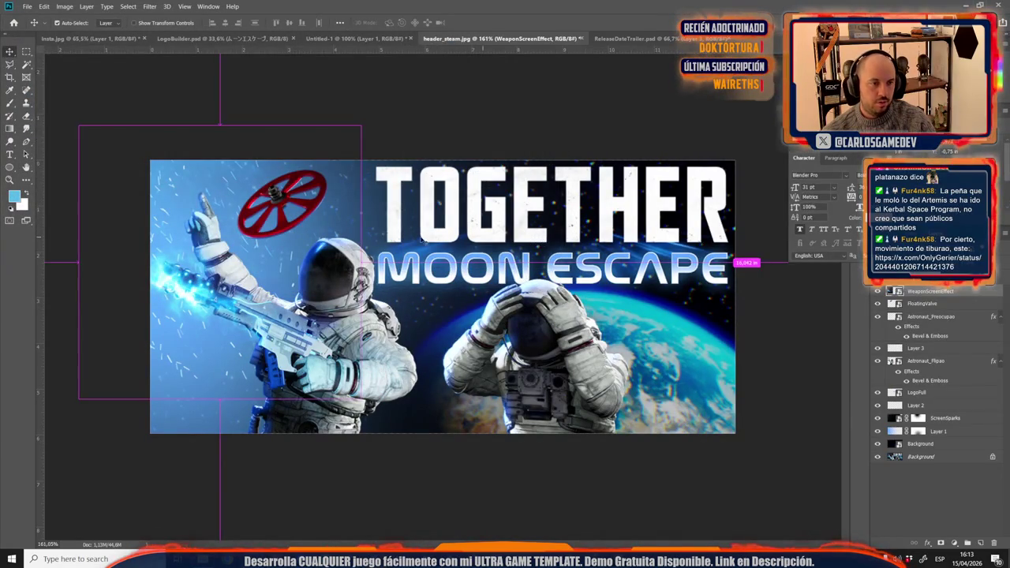
key("ctrl+shift+s")
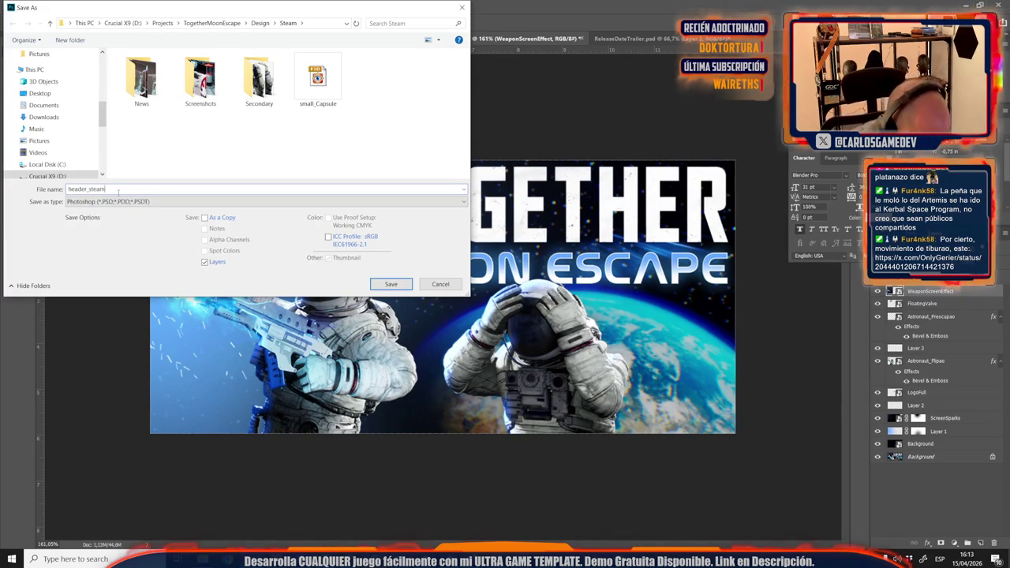
left_click(390, 284)
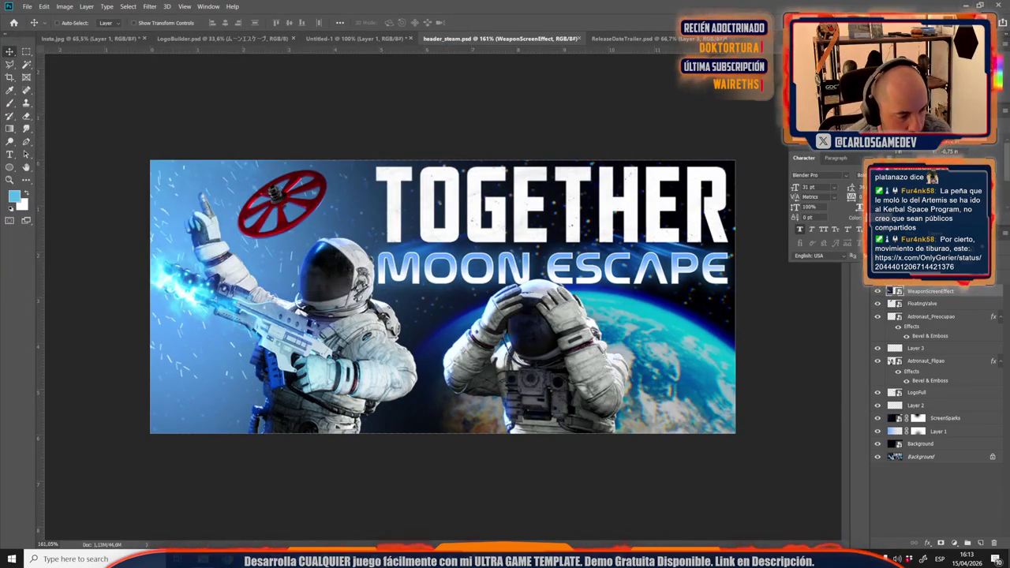
Step: Navigate File Explorer to the Design › Steam folder
mouse_move(203, 560)
left_click(203, 513)
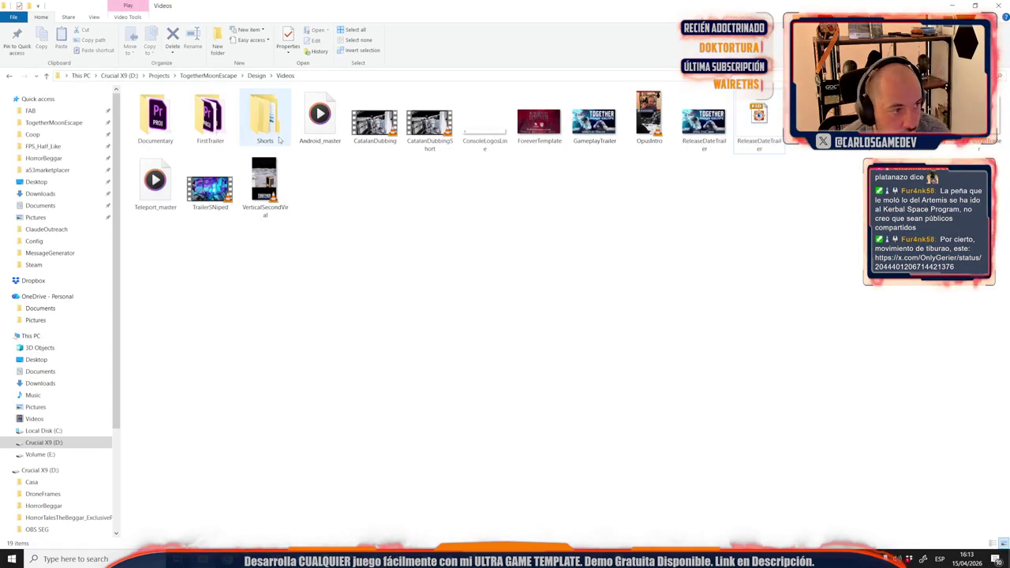
left_click(251, 77)
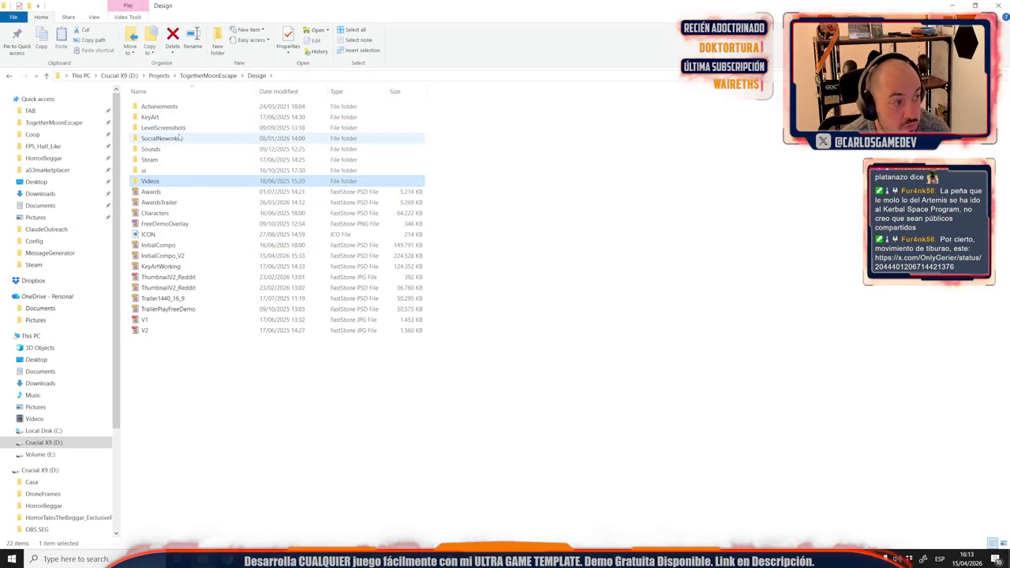
left_click(140, 149)
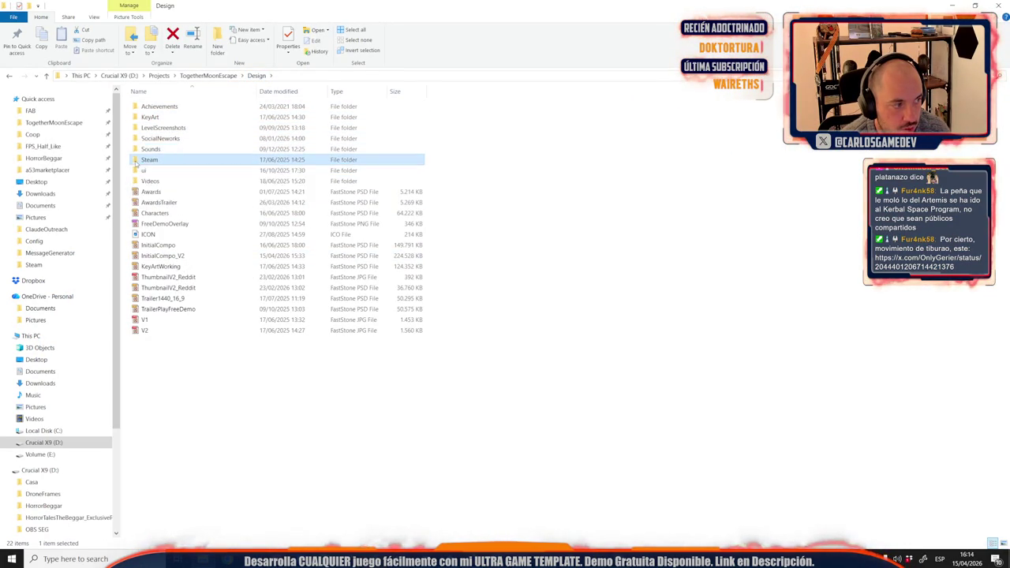
double_click(149, 159)
Step: Create a new folder named JAP inside Steam and open it
right_click(450, 256)
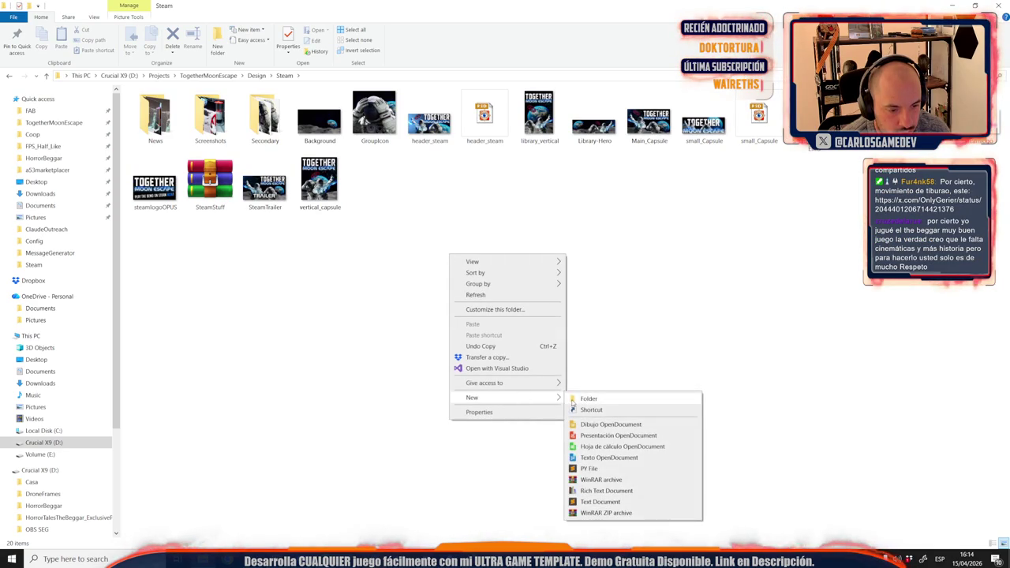
mouse_move(505, 397)
left_click(573, 401)
type("IAP")
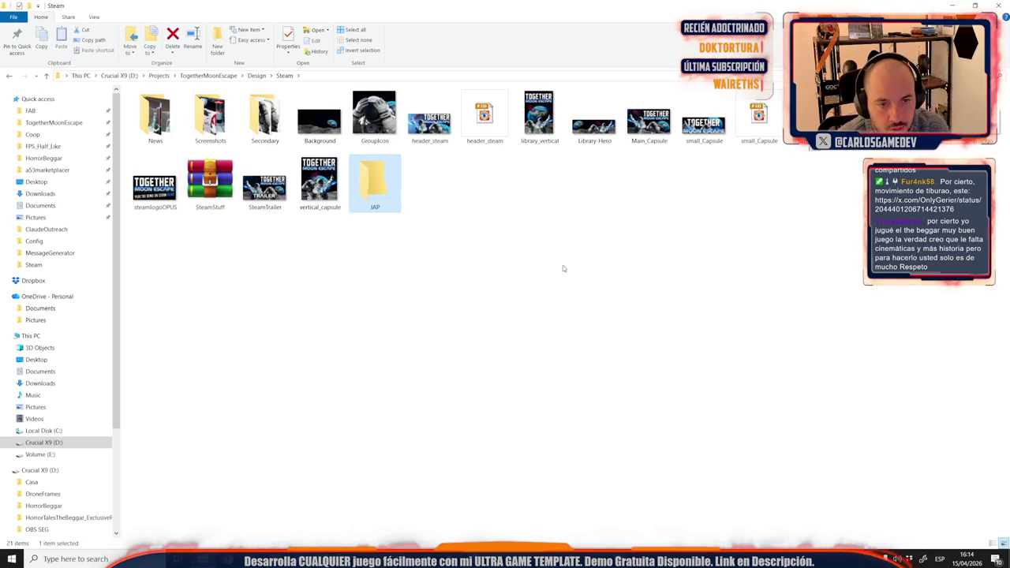
double_click(371, 180)
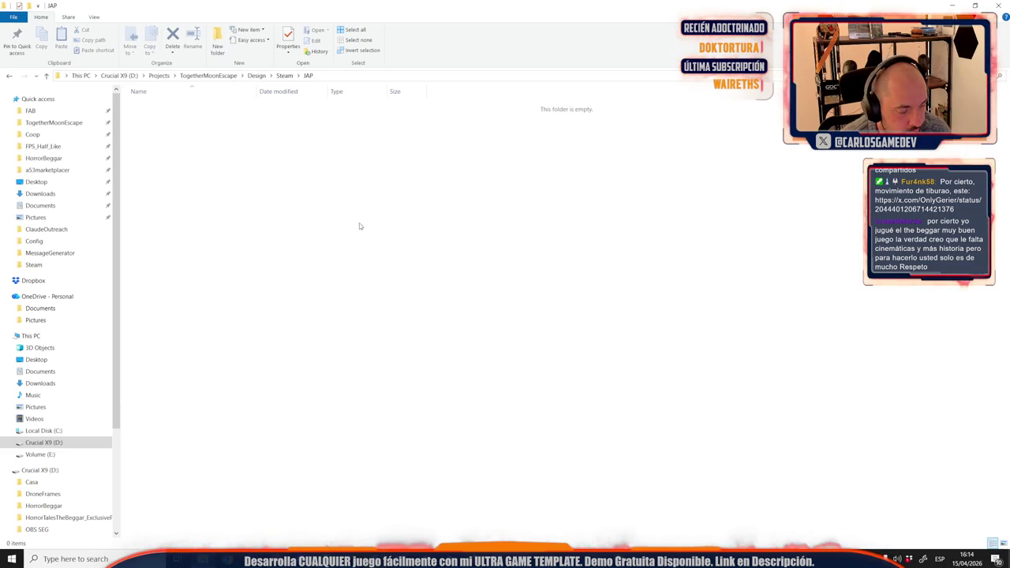
key("alt+Tab")
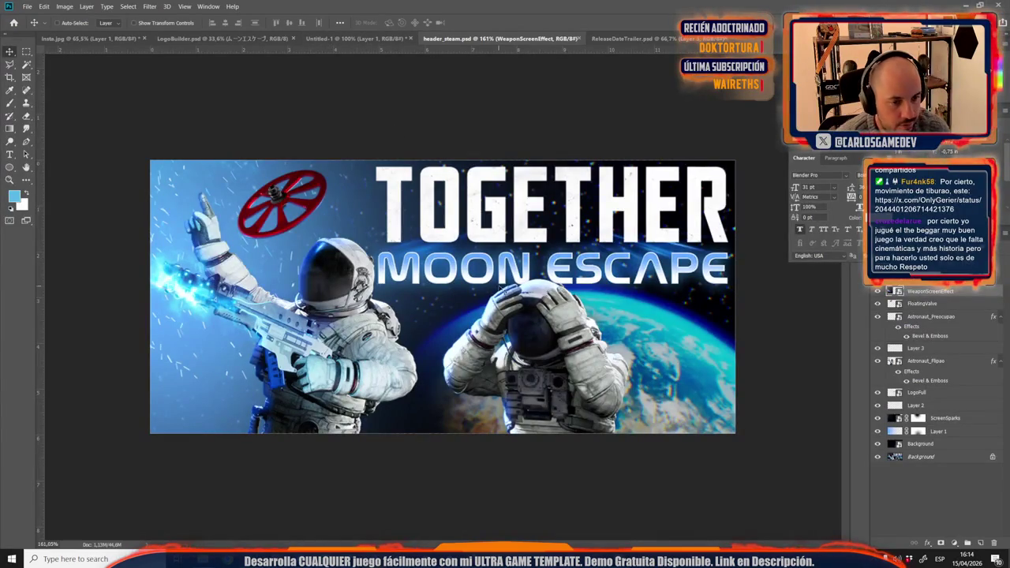
Step: Hide LogoFull and place Logo_Jap from KeyArt, below the Astronaut_Flipao layer
left_click(877, 394)
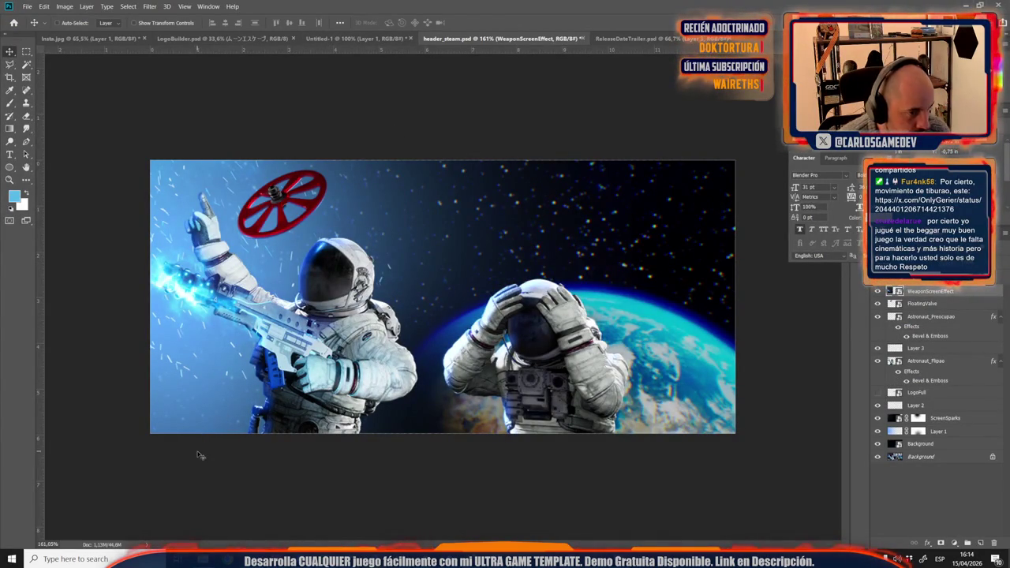
key("alt+Tab")
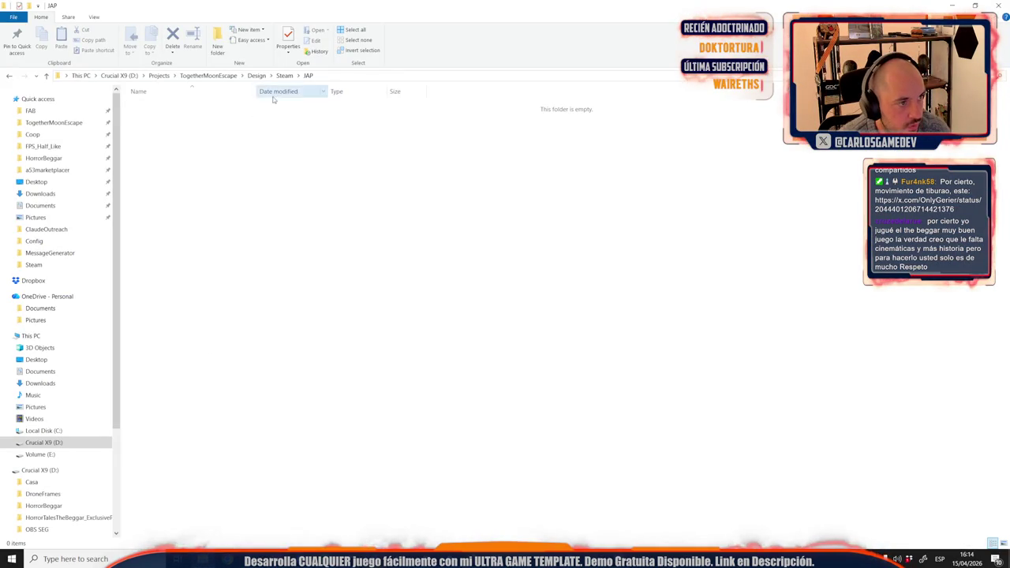
left_click(285, 75)
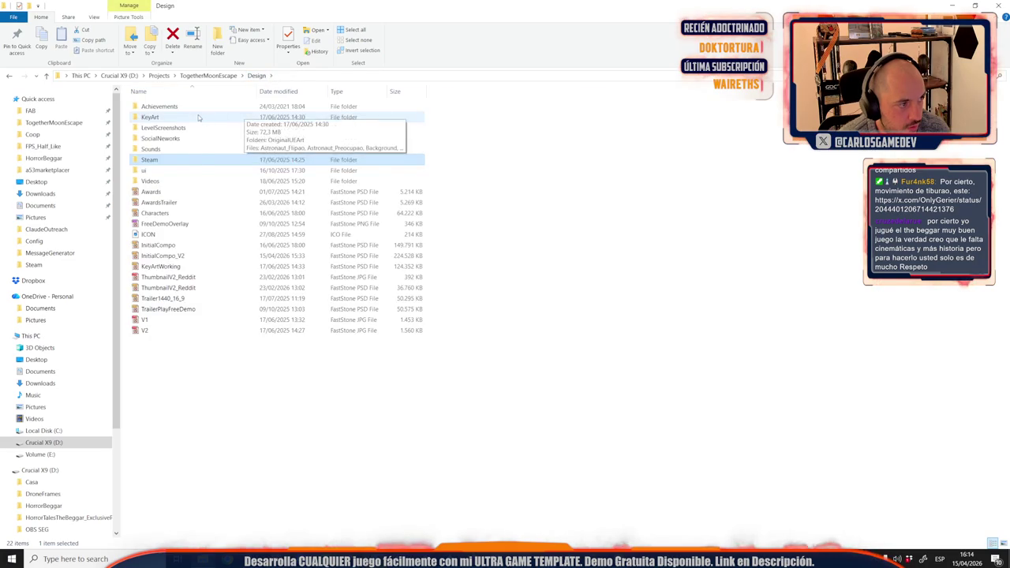
double_click(202, 117)
mouse_move(431, 118)
left_mouse_down()
mouse_move(249, 543)
mouse_move(524, 225)
mouse_move(524, 238)
left_mouse_up()
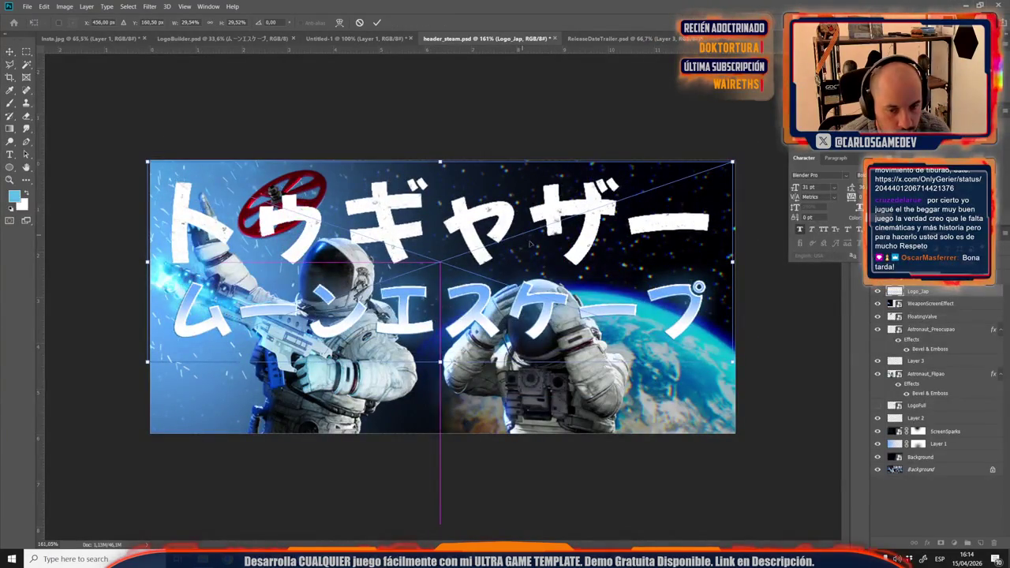
key("Return")
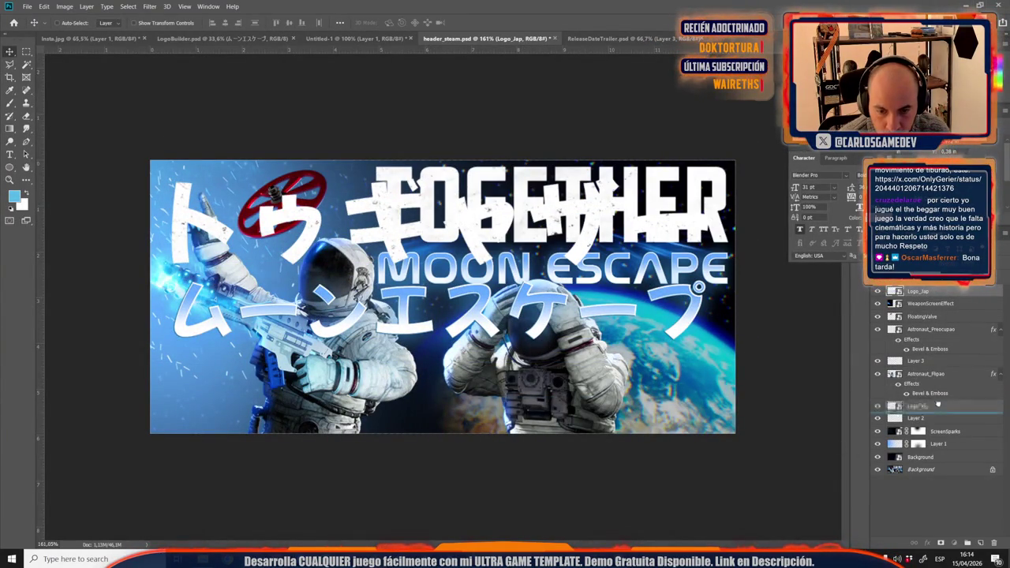
left_click_drag(918, 291, 915, 400)
Step: Scale Logo_Jap into the header's top-right corner, leaving the English logo hidden
key("ctrl+t")
left_click_drag(148, 364, 362, 288)
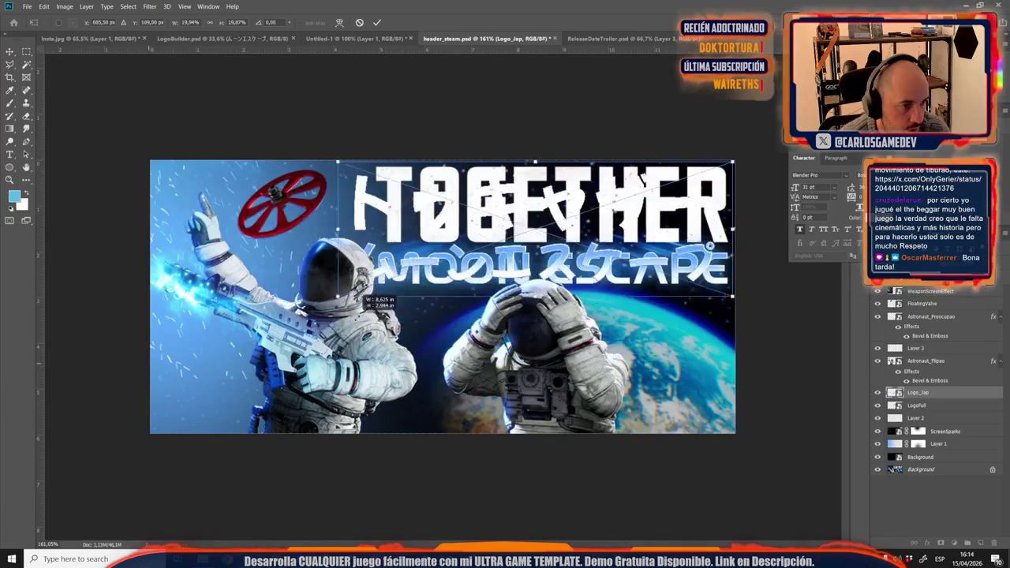
left_click_drag(735, 288, 740, 286)
left_click_drag(574, 229, 575, 227)
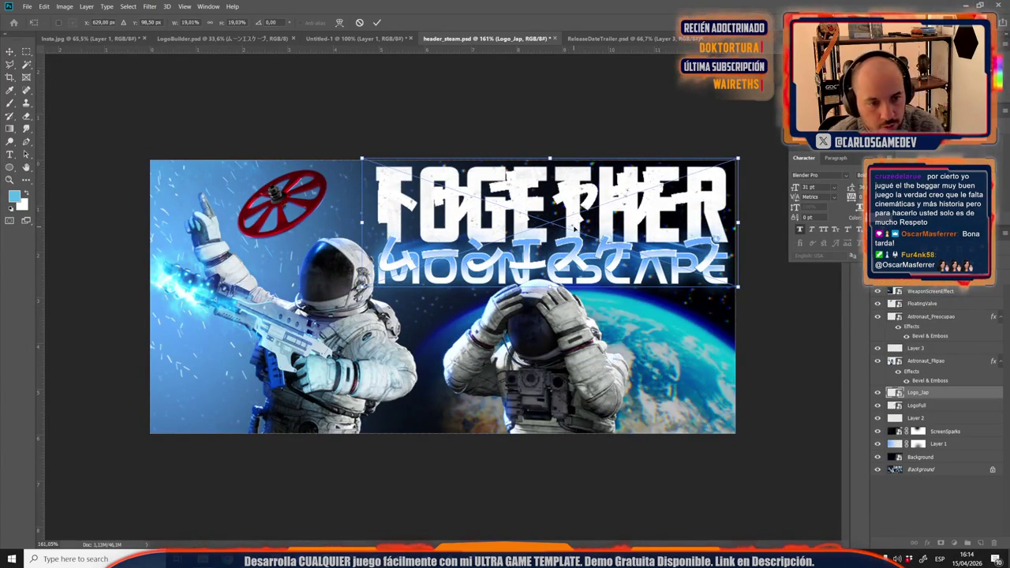
key("Return")
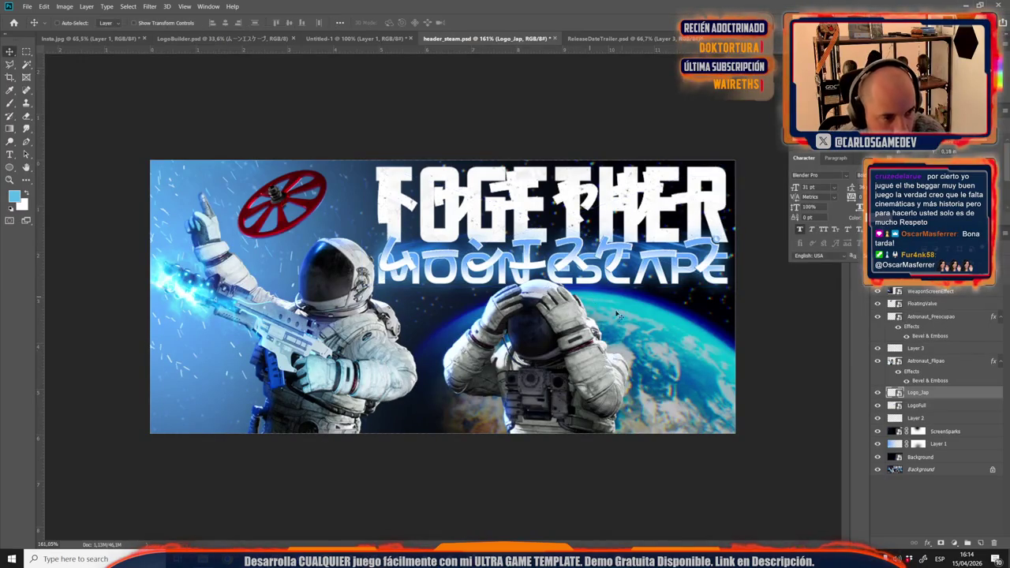
left_click(877, 407)
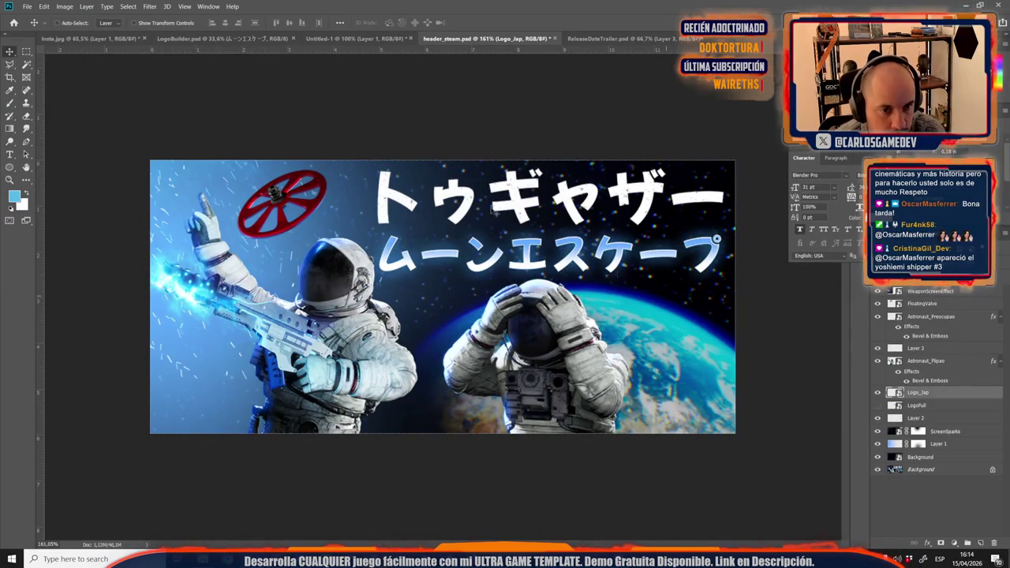
scroll(292, 303, "down", 2)
scroll(292, 303, "down", 7)
scroll(292, 303, "up", 7)
scroll(292, 302, "up", 1)
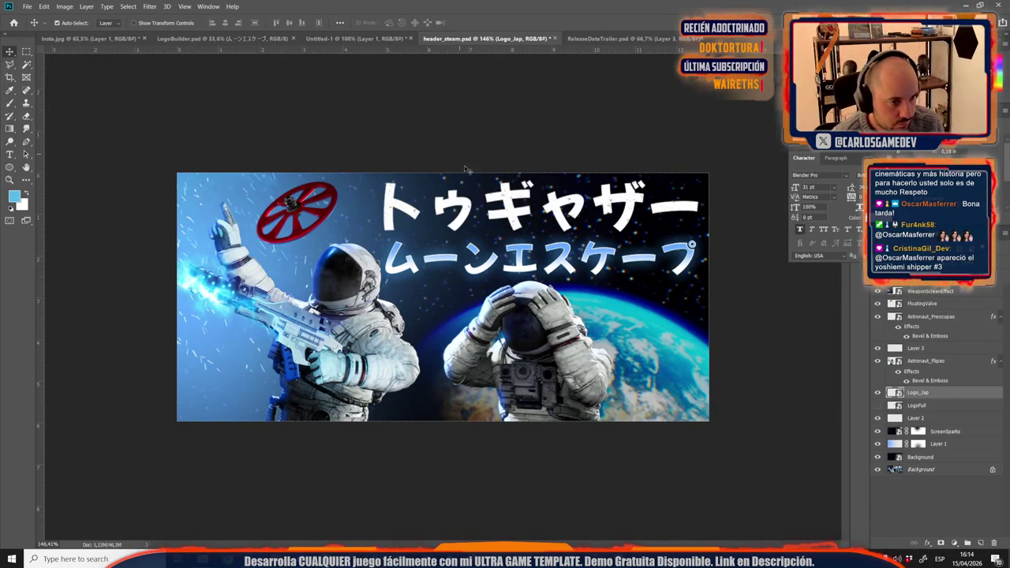
key("ctrl+shift+s")
Step: Save the Japanese header as a JPEG in the JAP folder
left_click(111, 201)
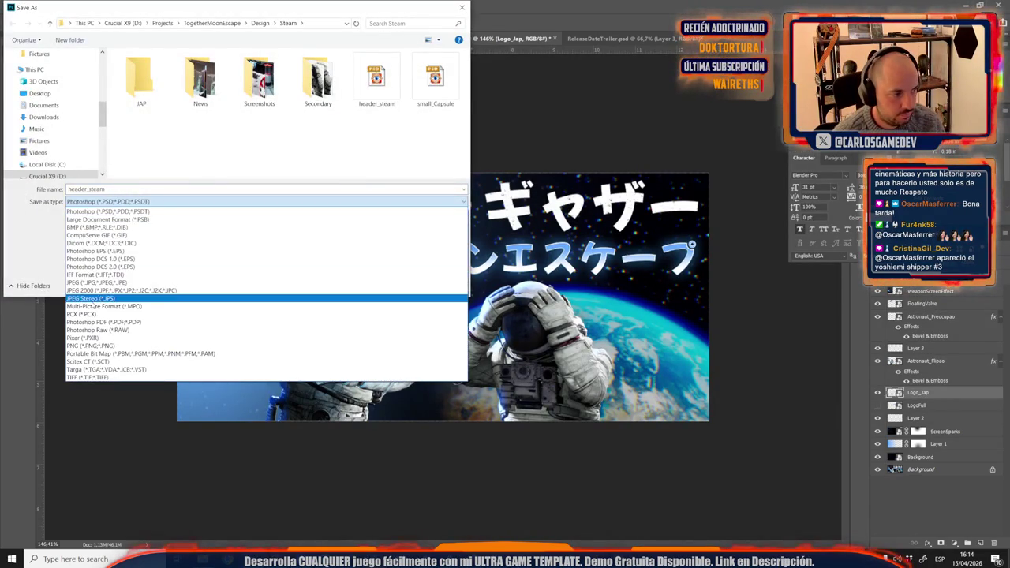
left_click(462, 7)
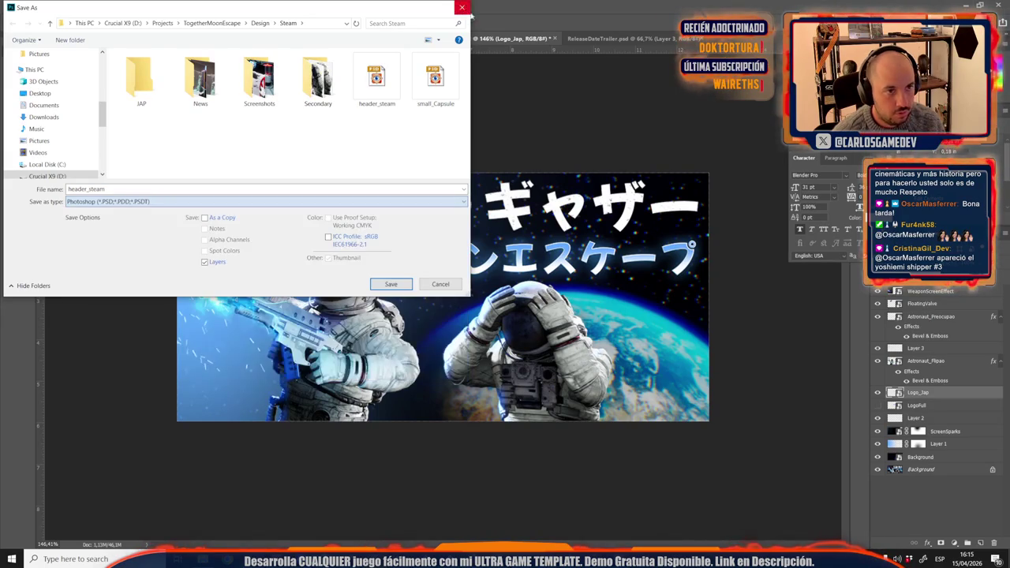
left_click(462, 7)
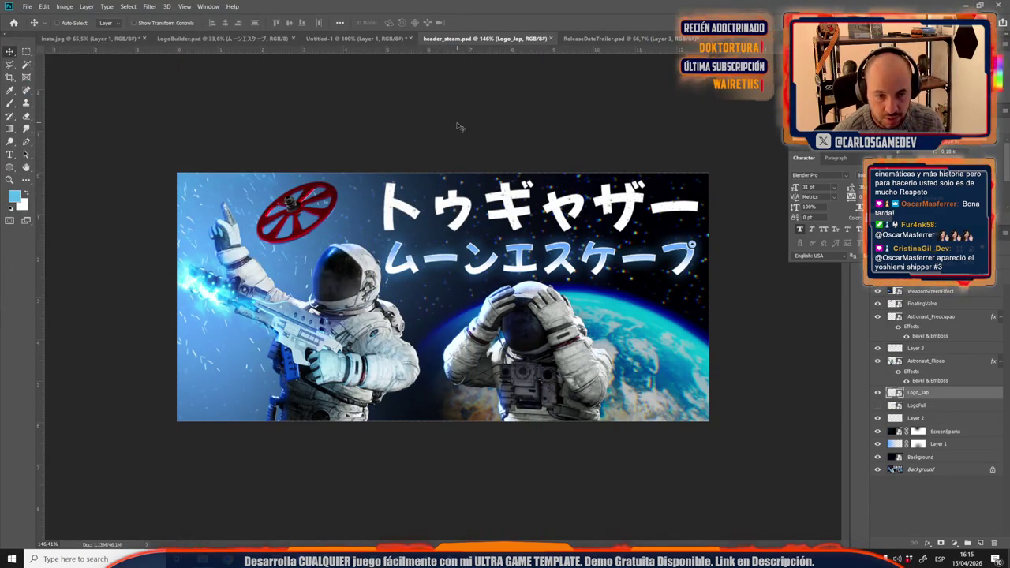
key("ctrl+shift+s")
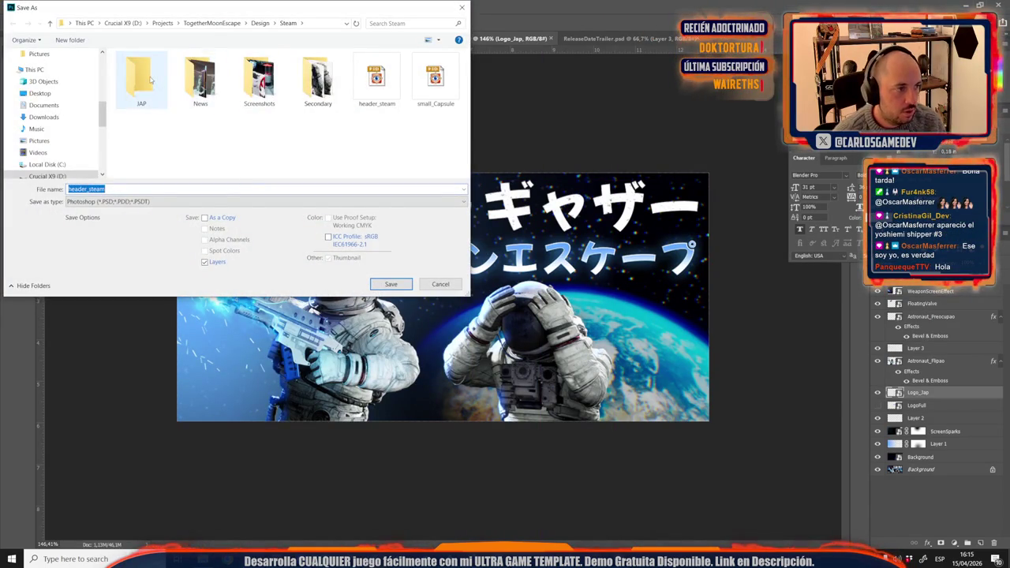
double_click(142, 79)
left_click(103, 201)
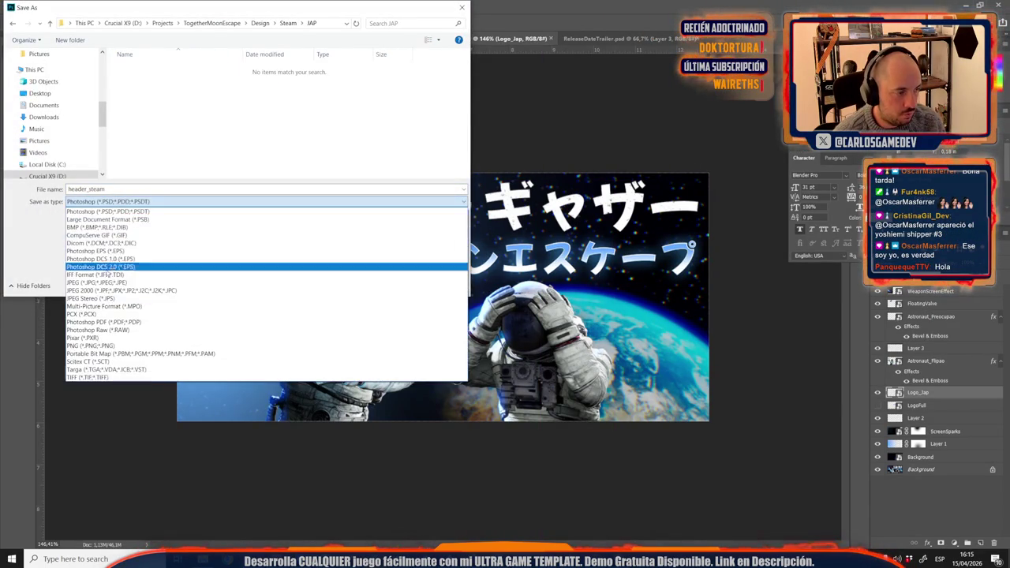
left_click(96, 282)
key("Return")
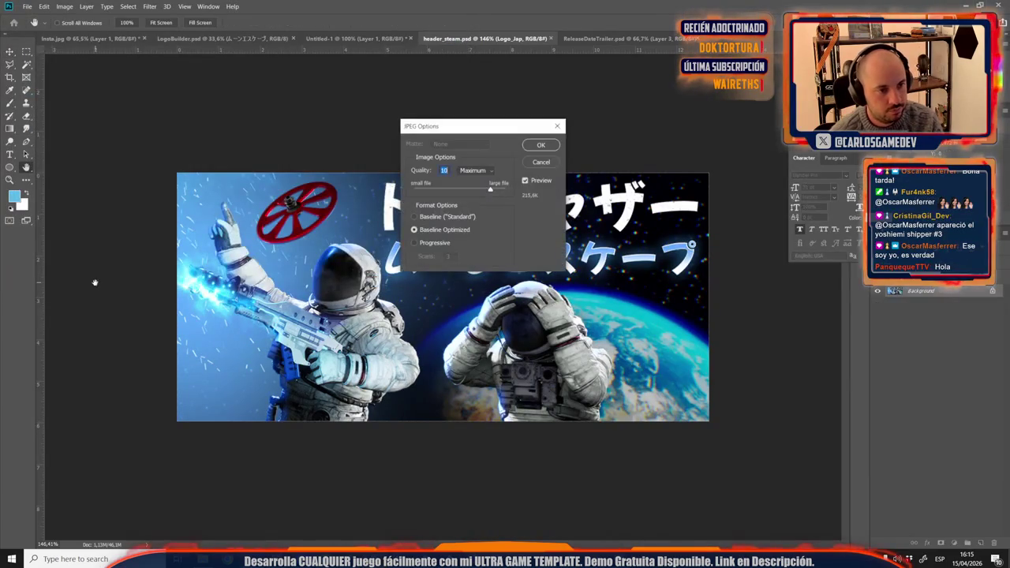
key("Return")
Step: Open Design › Steam in File Explorer and inspect JAP, library_vertical and small_Capsule
left_click(203, 559)
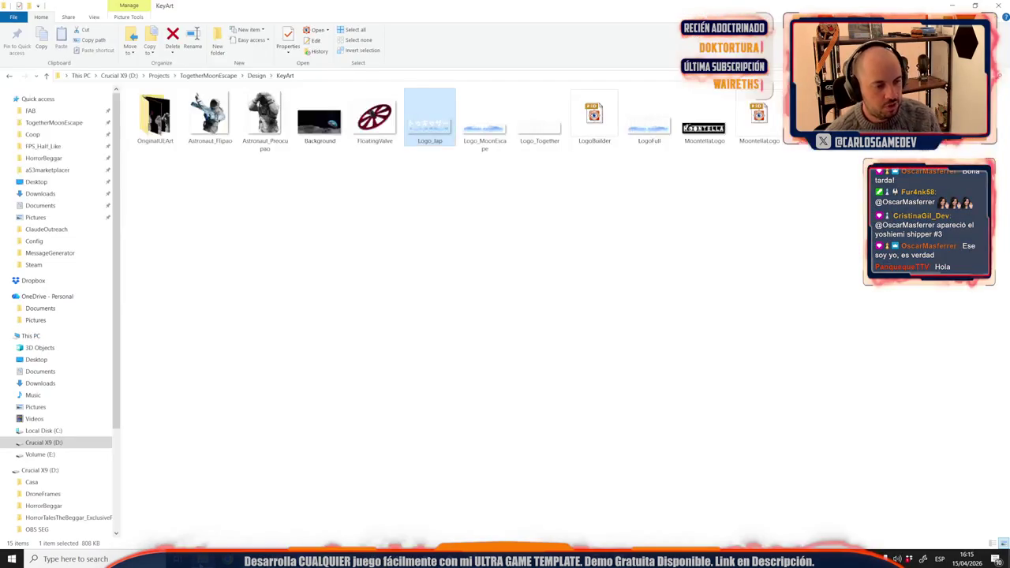
left_click(257, 75)
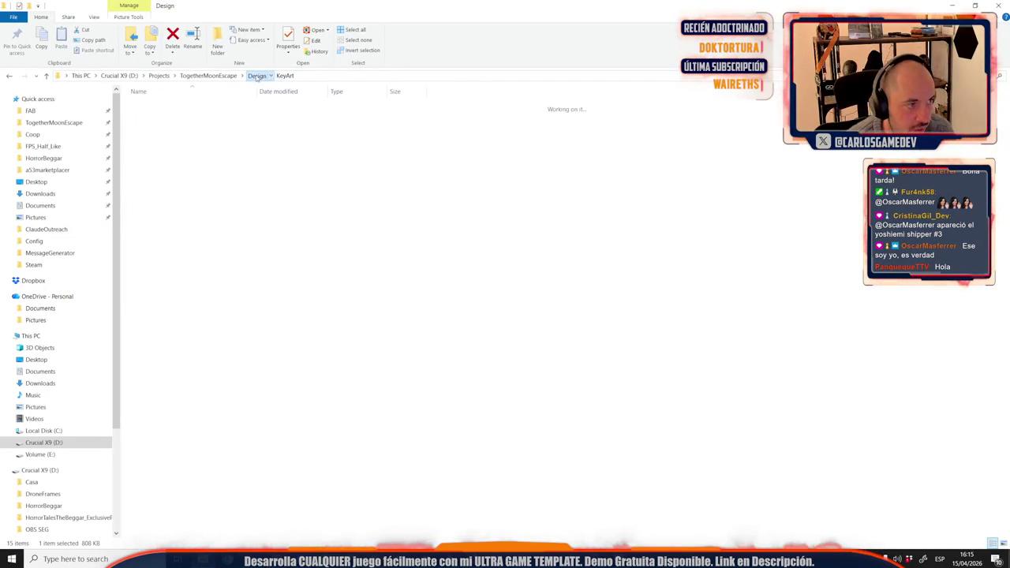
double_click(150, 155)
left_click(155, 117)
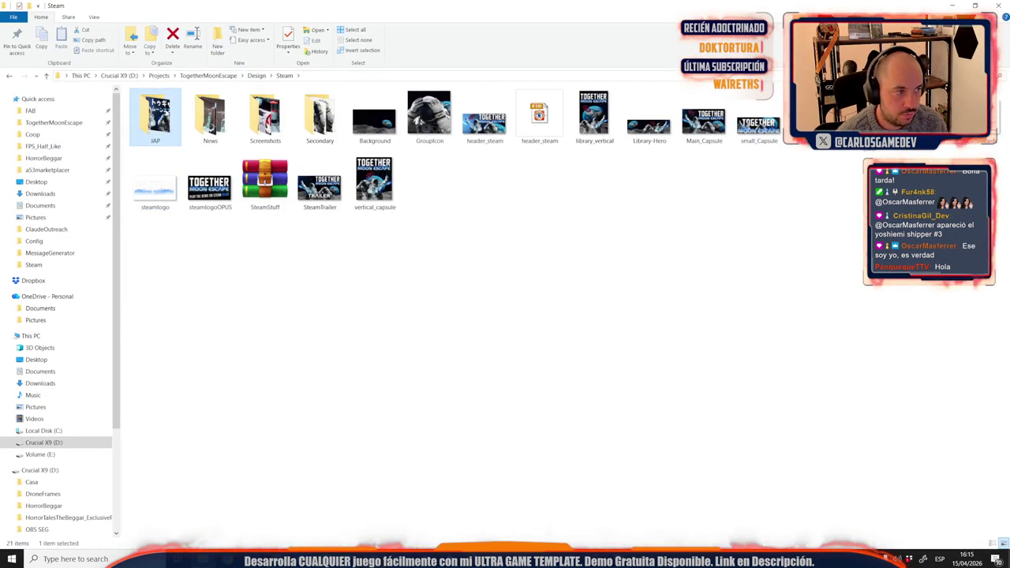
left_click(594, 117)
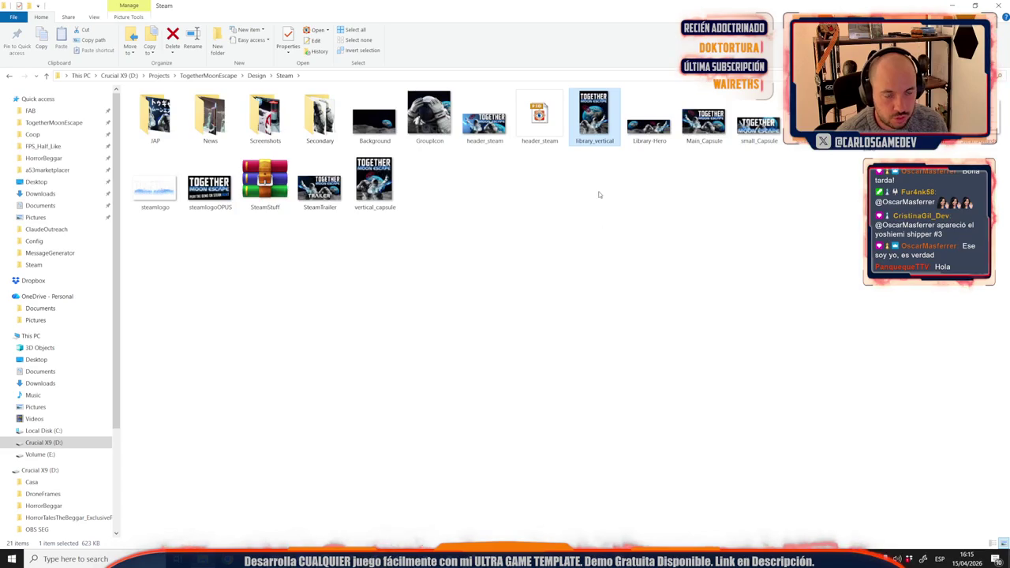
mouse_move(593, 118)
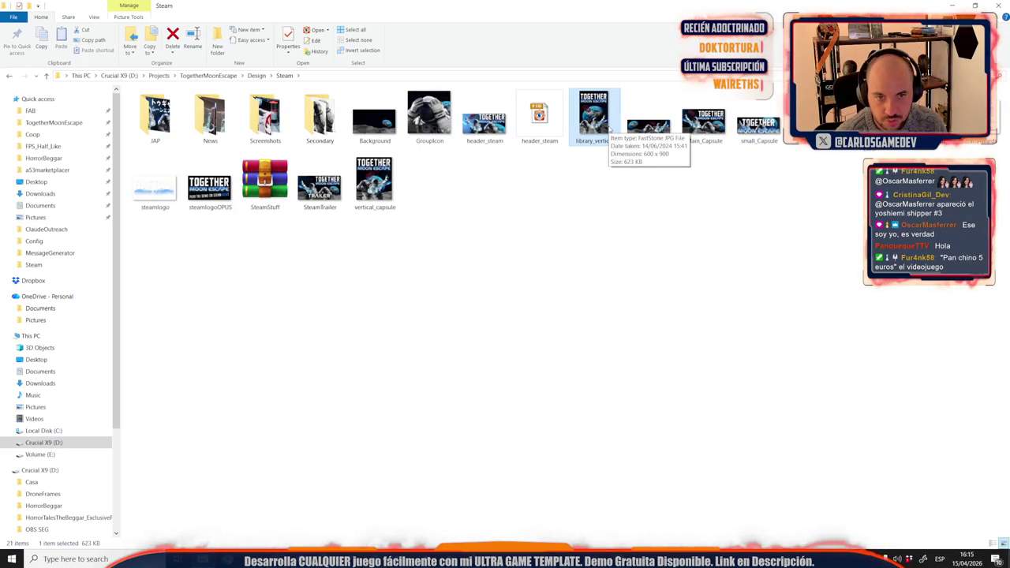
left_click(758, 122)
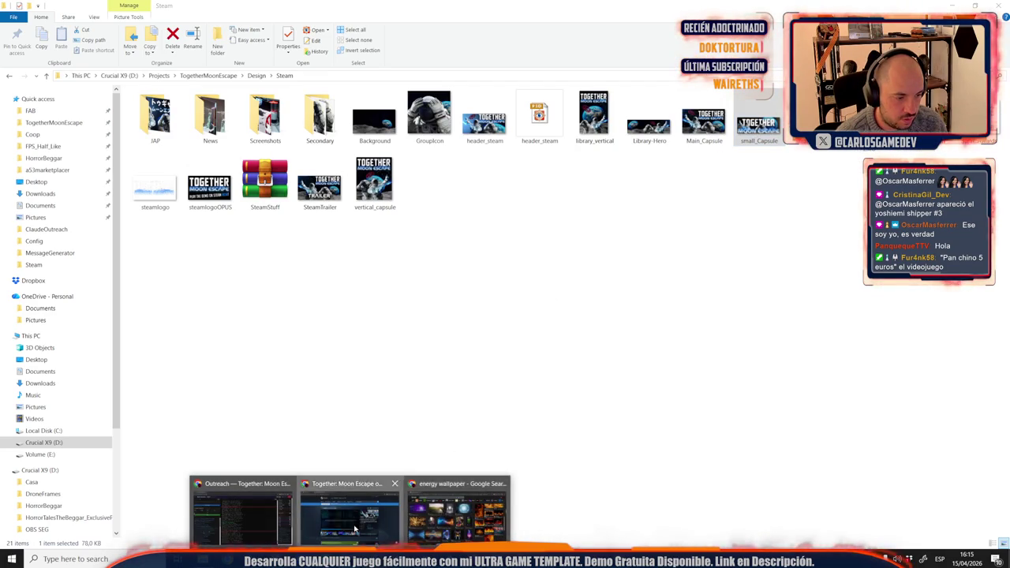
Step: Go to partner.steamgames.com and open the Together: Moon Escape store page editor
mouse_move(349, 559)
left_click(348, 514)
left_click(251, 31)
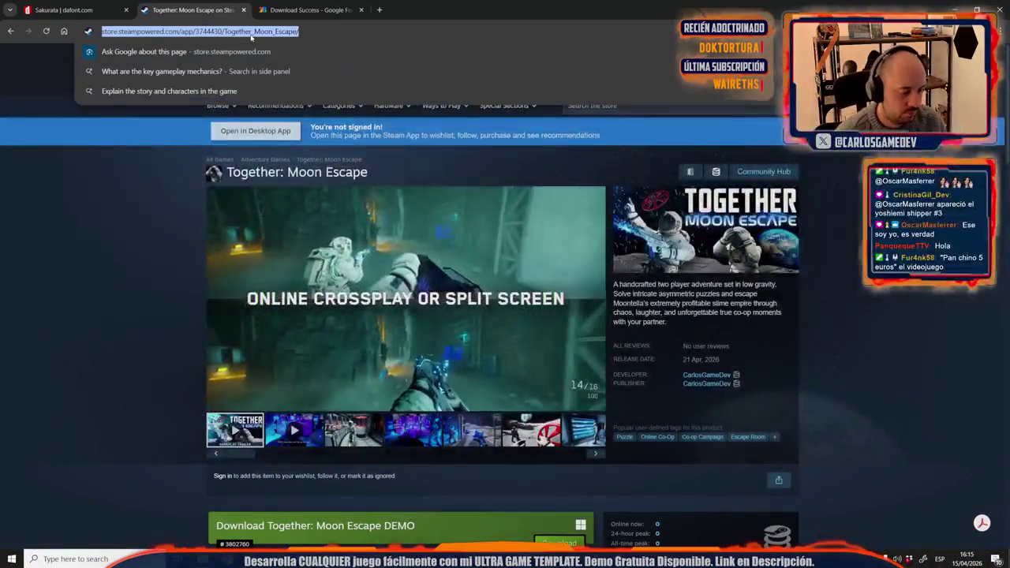
type("PAR")
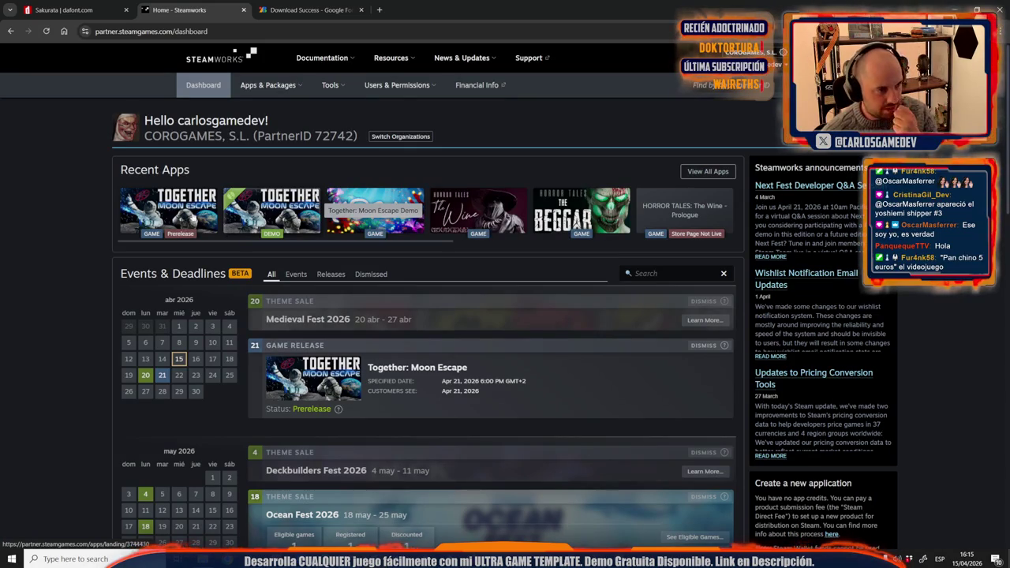
left_click(157, 204)
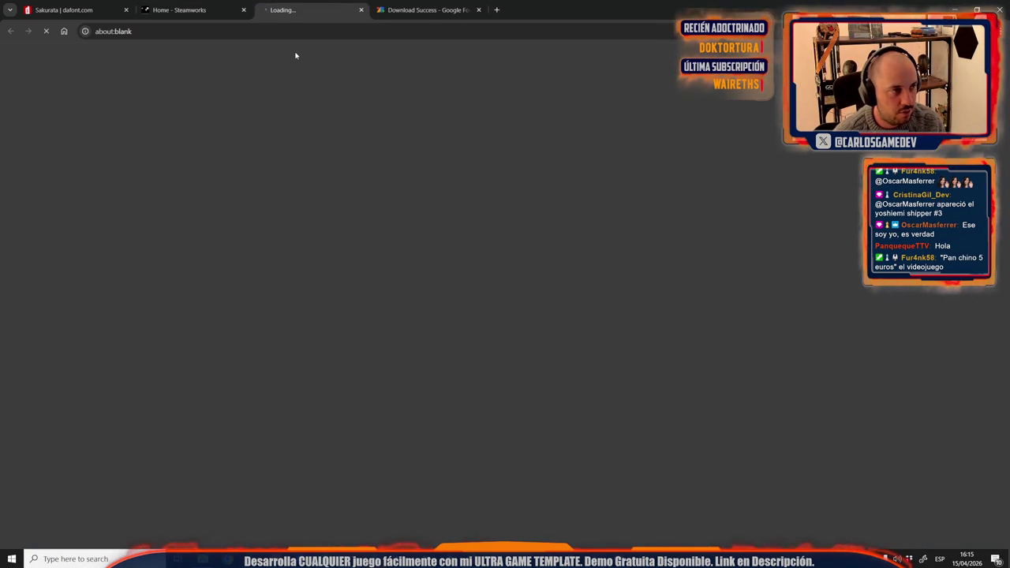
scroll(140, 303, "down", 1)
scroll(141, 305, "down", 2)
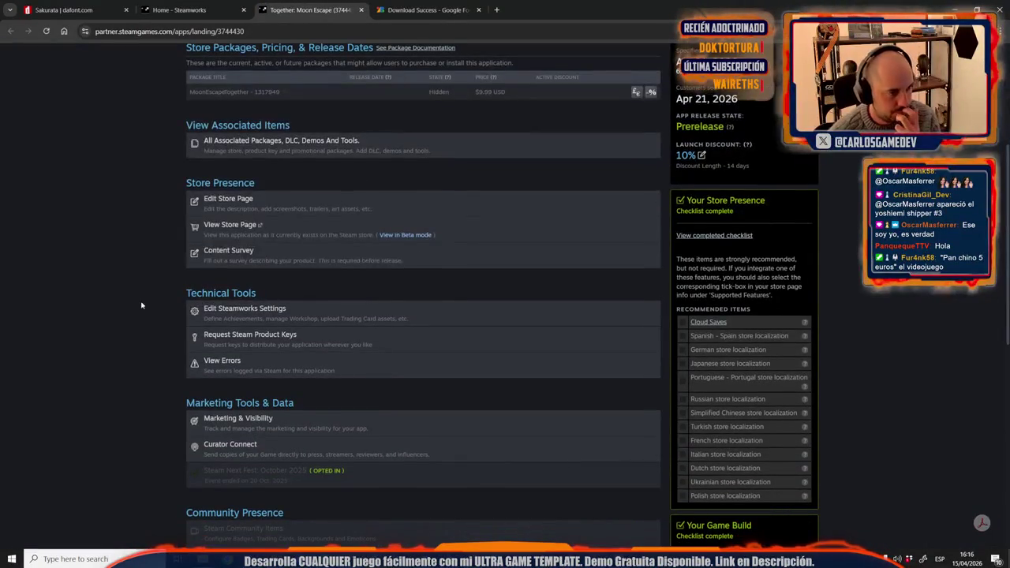
left_click(243, 205)
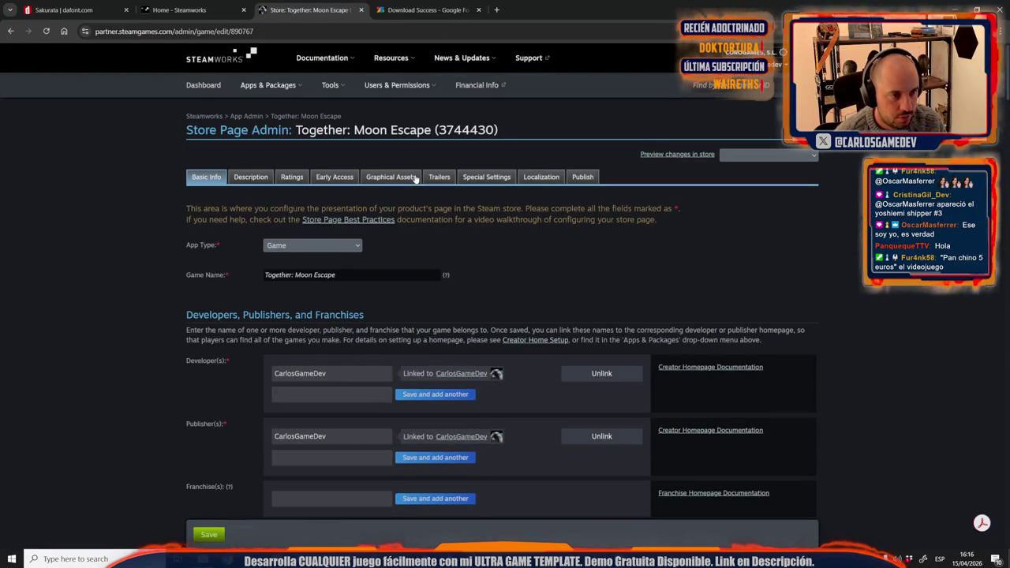
Step: Open Graphical Assets and select 'Update or View Base Store Assets'
left_click(416, 179)
scroll(334, 372, "down", 2)
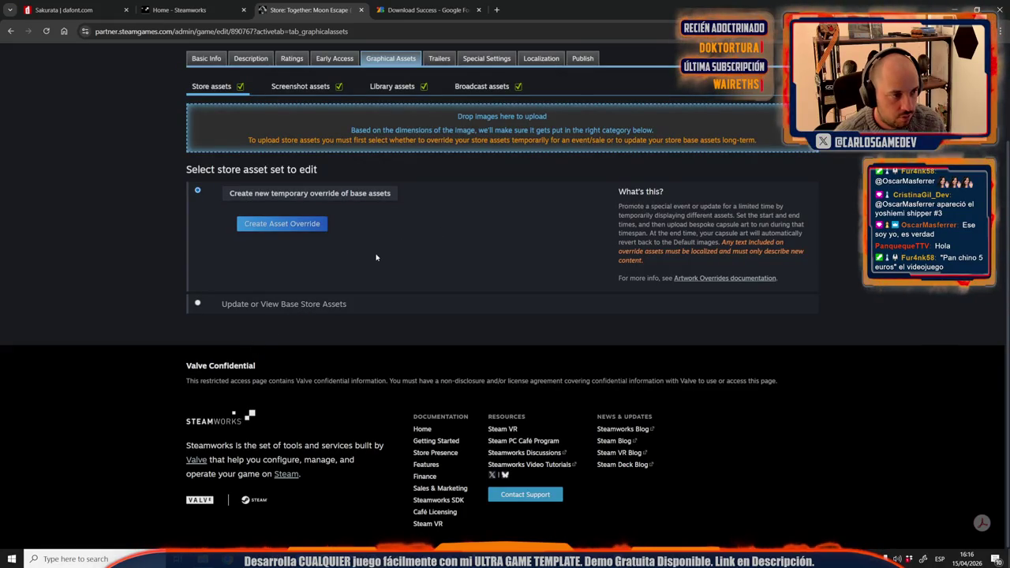
left_click(214, 309)
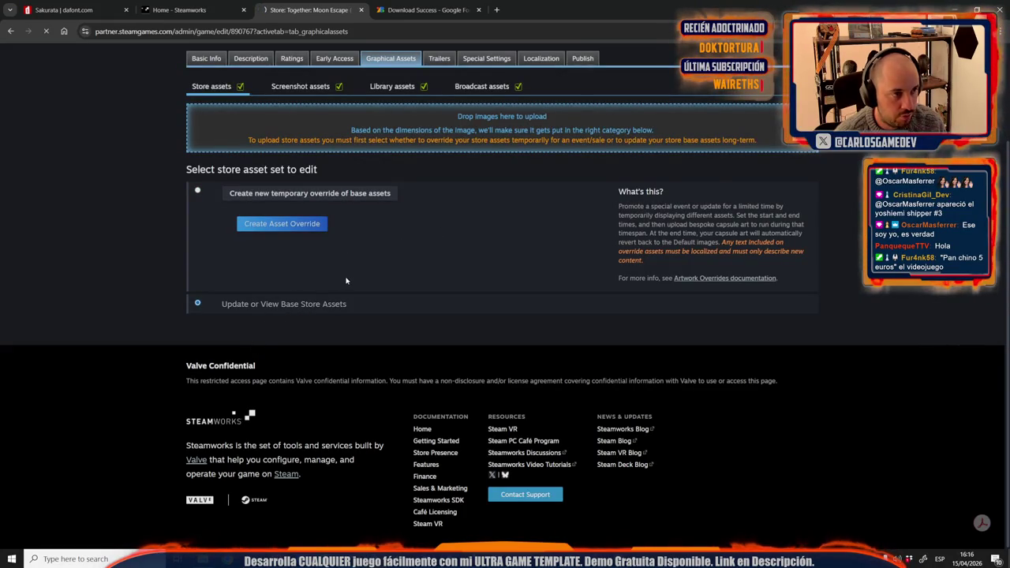
Step: Scroll through the current capsule images, briefly checking the image folder
scroll(345, 280, "down", 2)
scroll(359, 305, "down", 3)
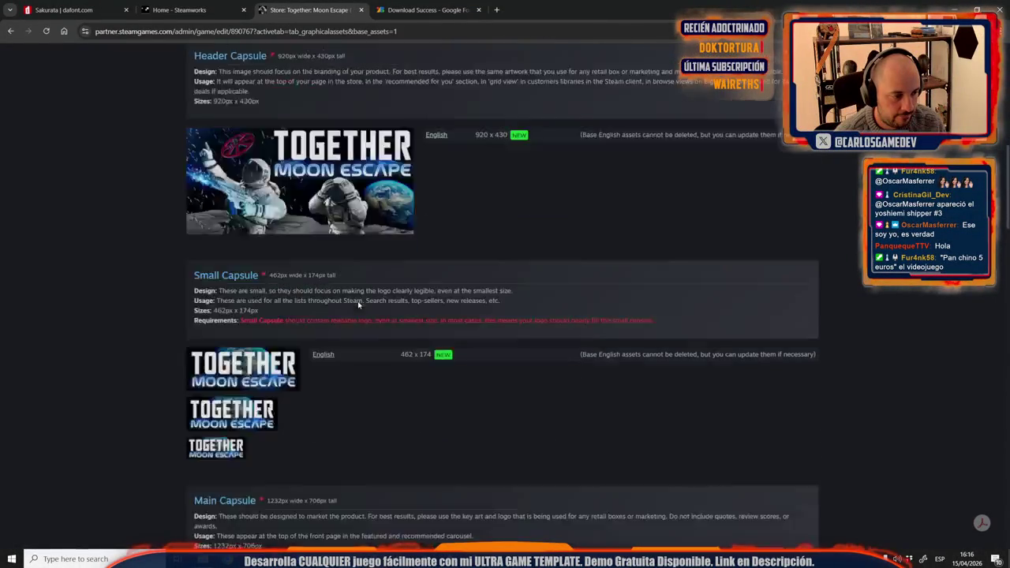
scroll(359, 306, "down", 3)
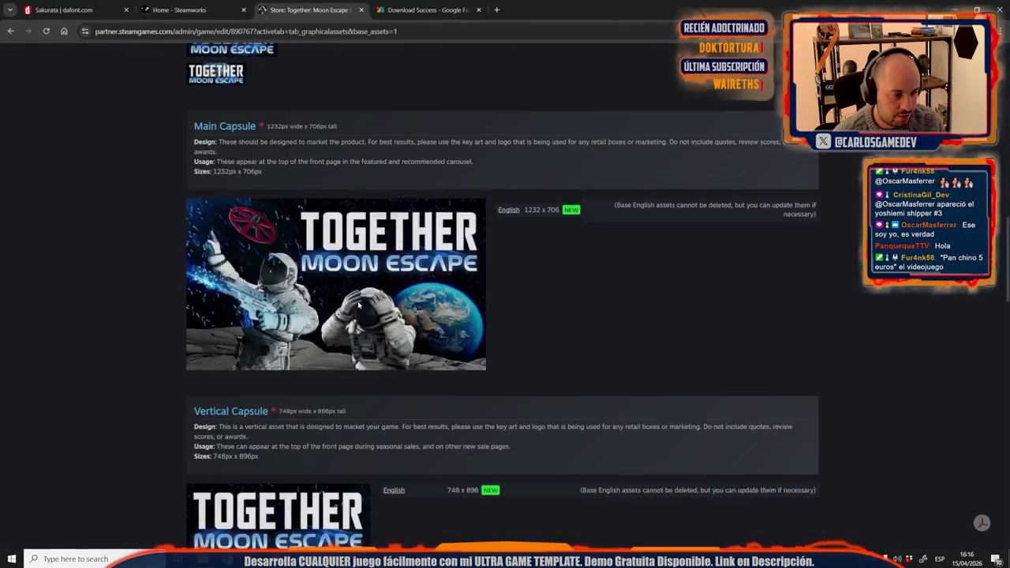
scroll(359, 305, "down", 3)
scroll(358, 306, "down", 1)
scroll(358, 305, "down", 3)
scroll(359, 305, "up", 6)
scroll(359, 305, "up", 3)
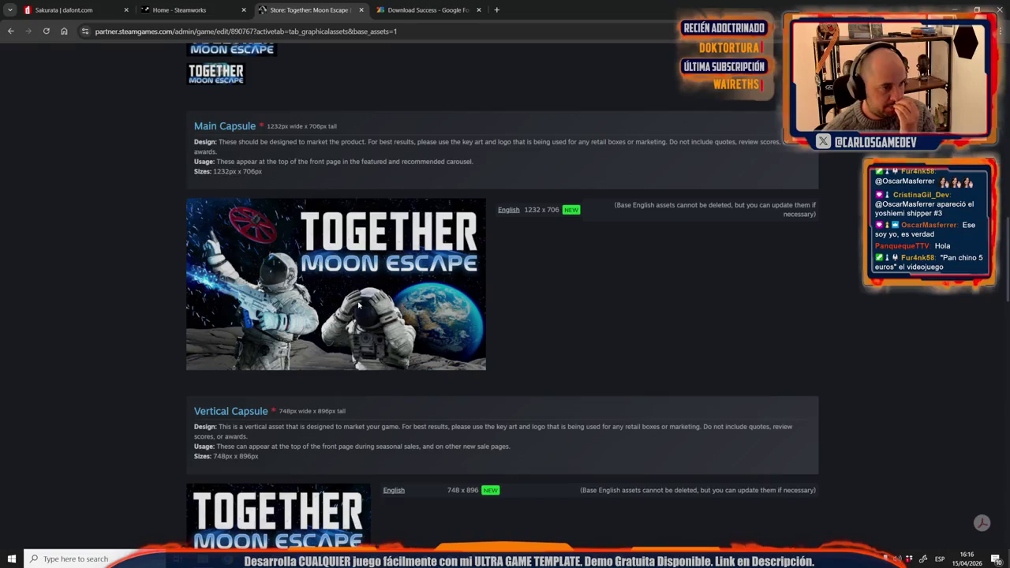
scroll(358, 305, "up", 3)
scroll(358, 306, "up", 3)
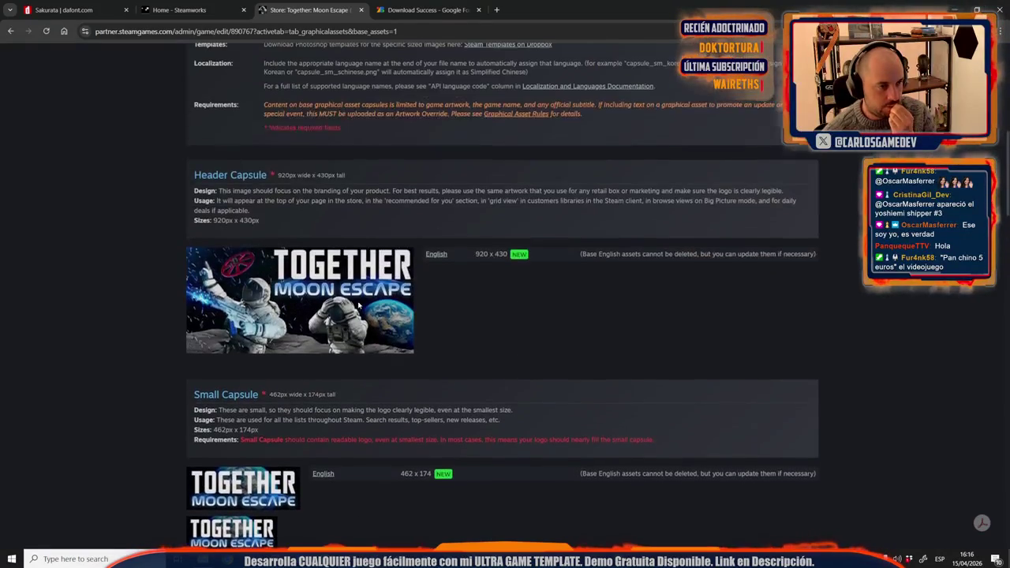
scroll(359, 305, "down", 3)
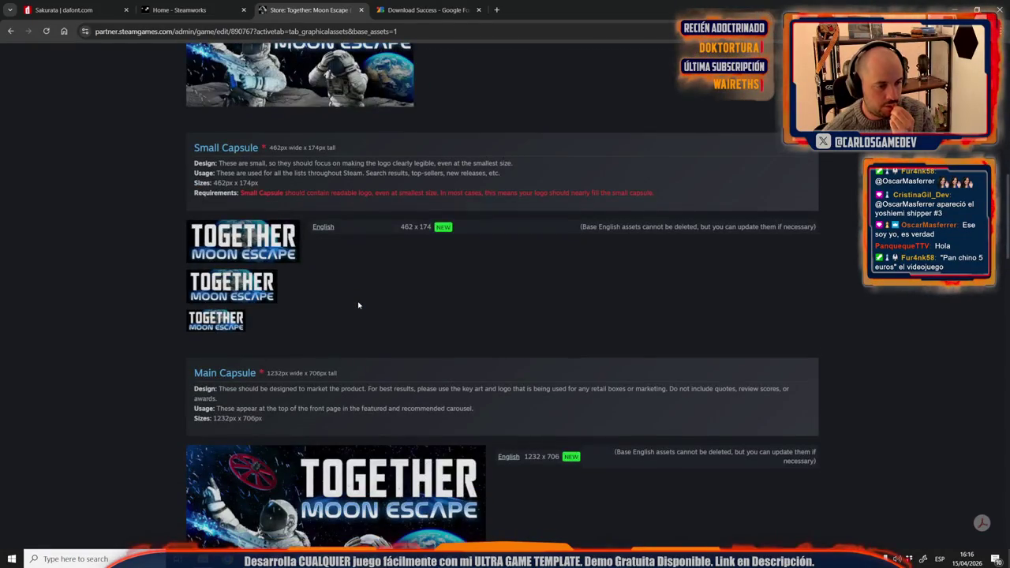
scroll(359, 306, "up", 4)
scroll(358, 306, "up", 1)
scroll(358, 306, "up", 3)
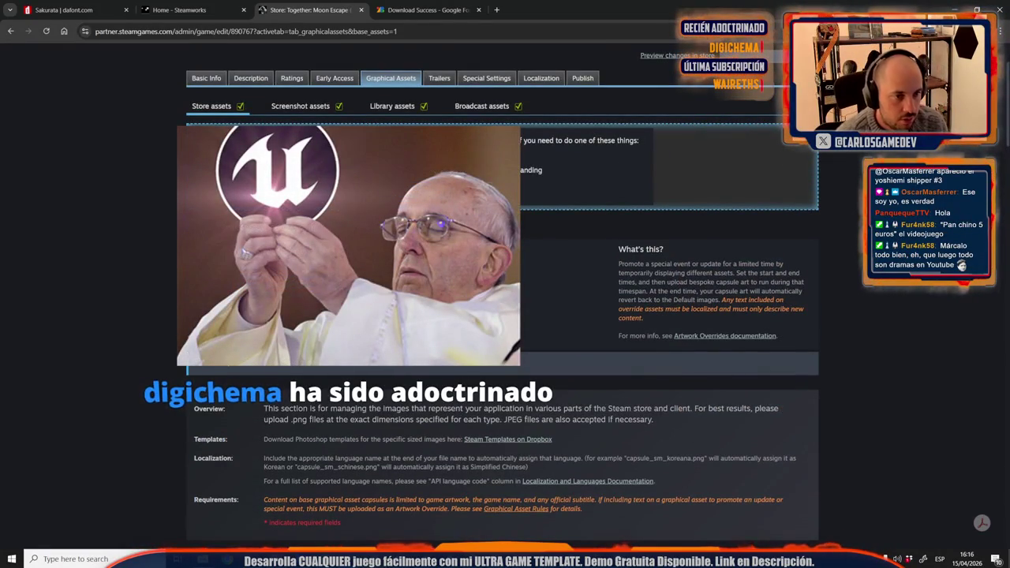
scroll(358, 306, "down", 3)
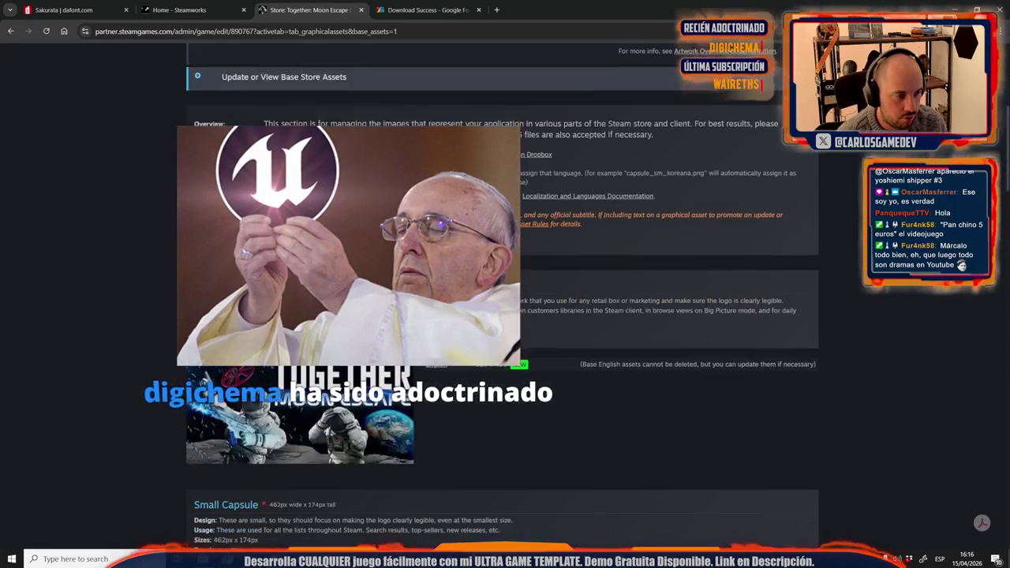
scroll(359, 305, "up", 3)
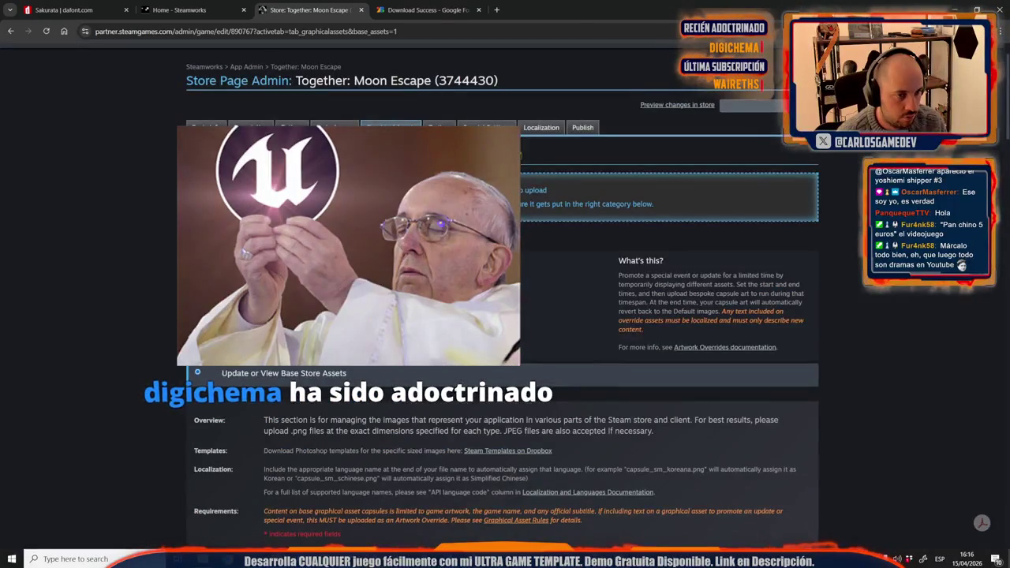
key("alt+Tab")
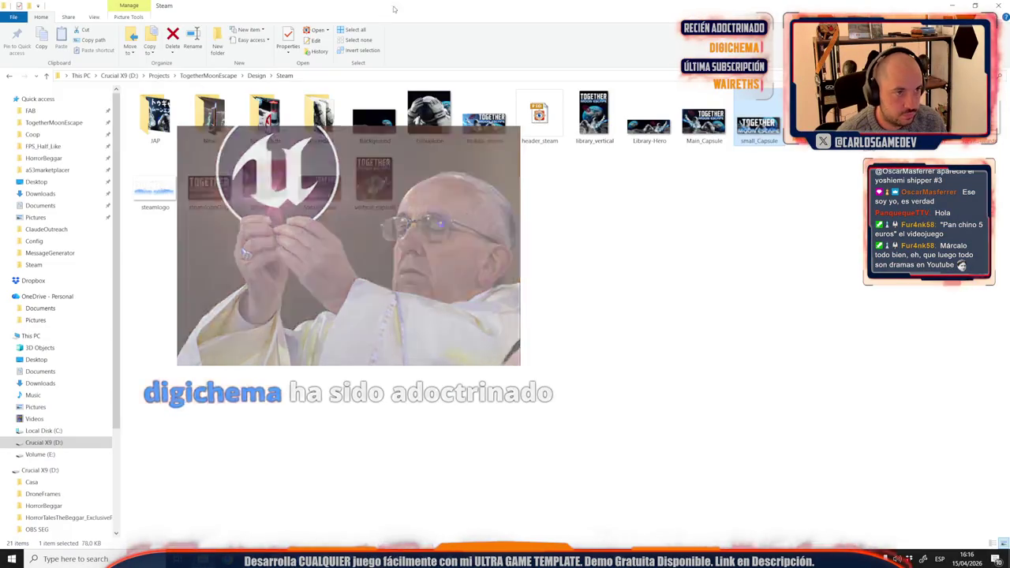
key("alt+Tab")
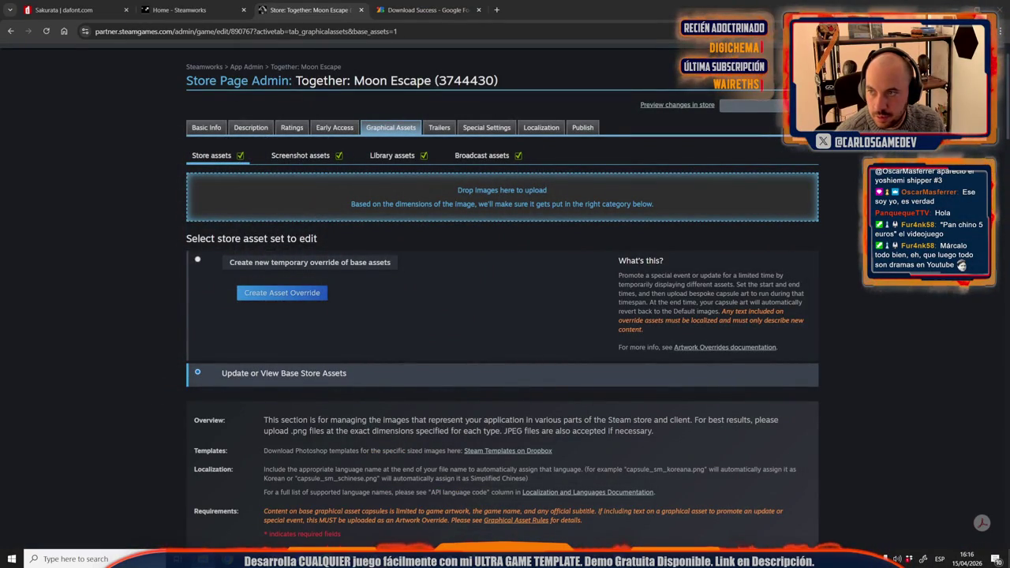
Step: Upload header_steam.jpg as the Header Capsule, confirming both checkboxes
left_click_drag(4, 237, 473, 214)
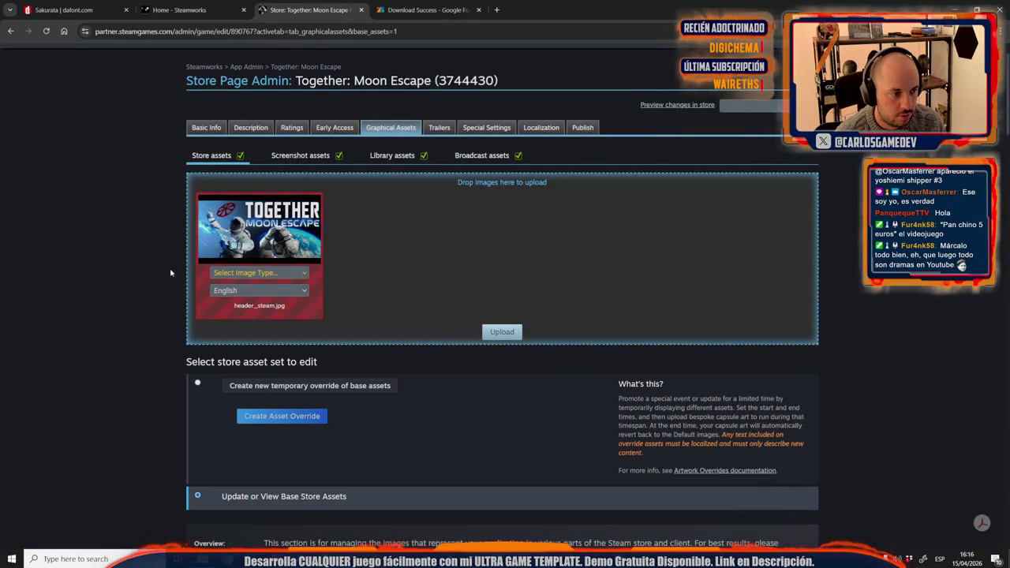
left_click(264, 274)
left_click(256, 286)
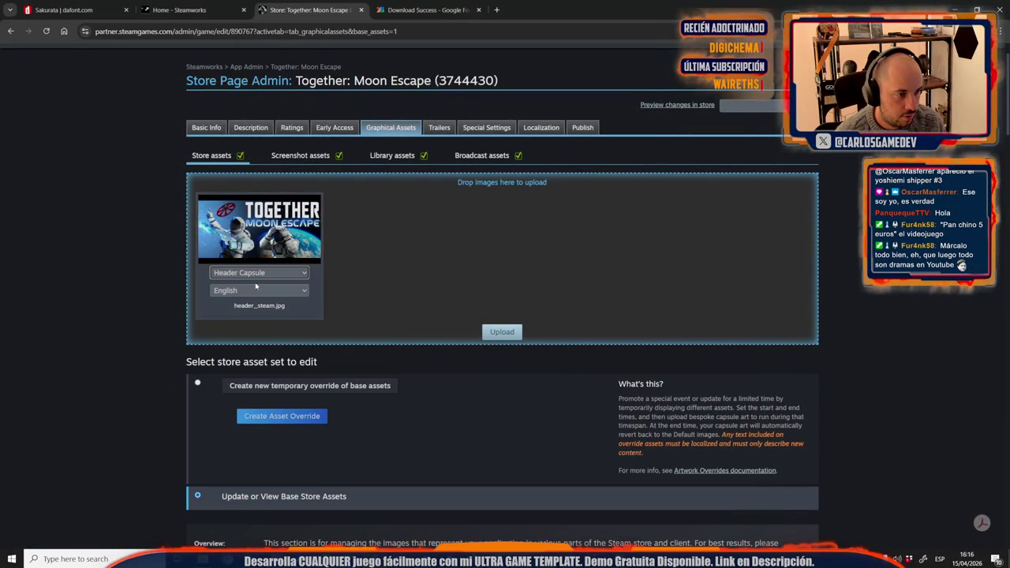
left_click(503, 332)
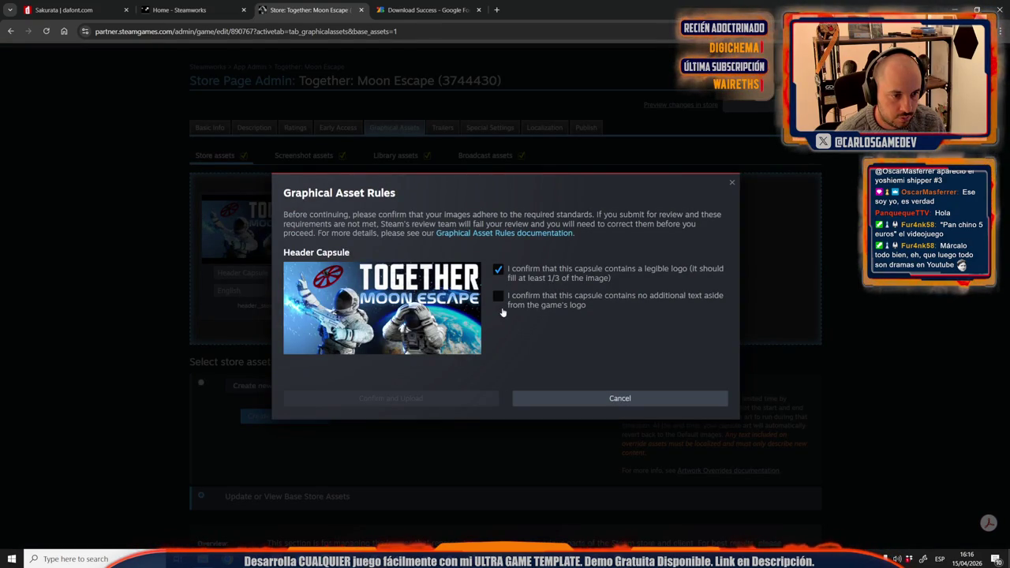
left_click(499, 298)
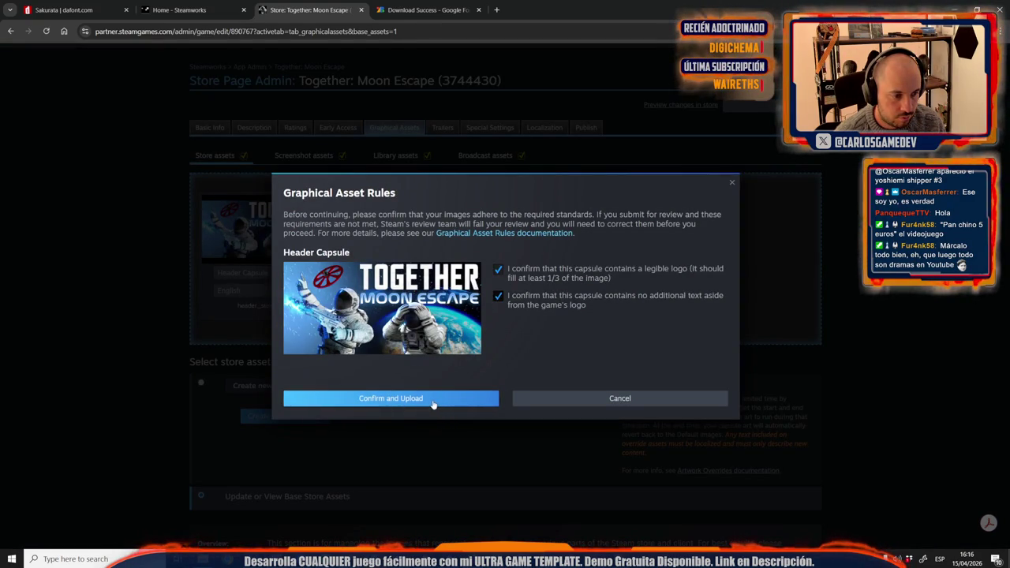
left_click(433, 399)
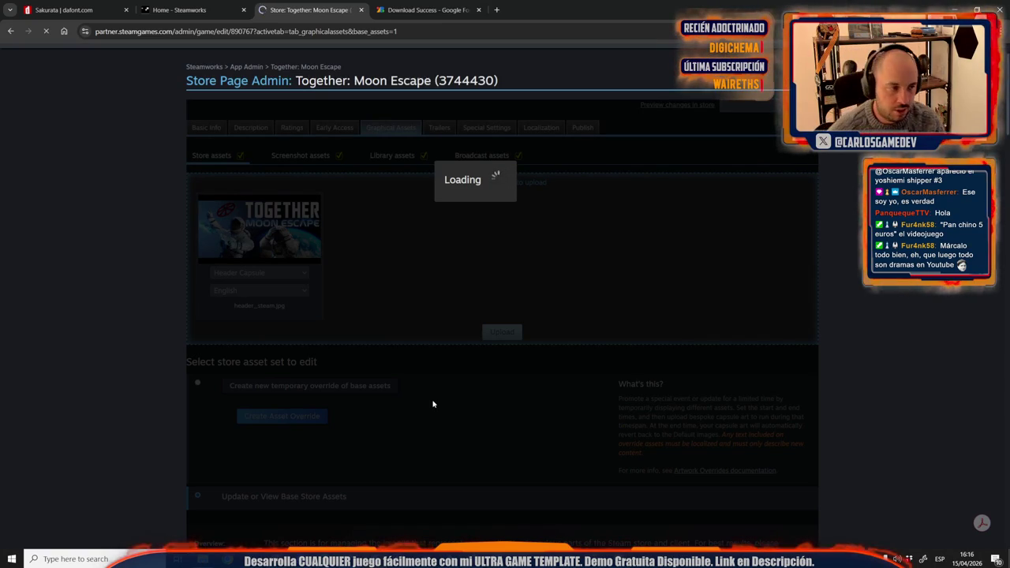
Step: Review the page and accept the base asset update notice
scroll(262, 359, "down", 3)
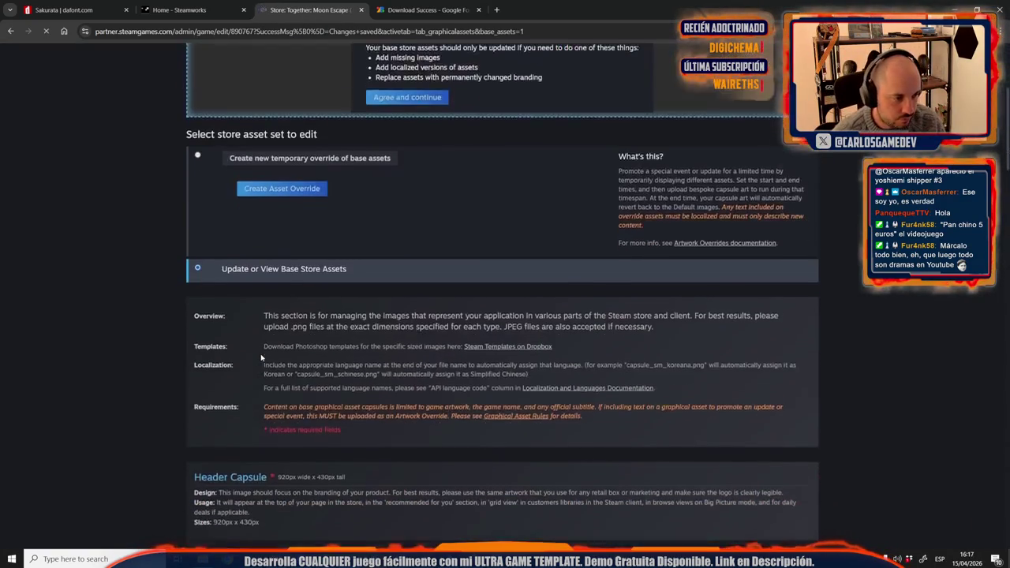
scroll(262, 360, "down", 5)
scroll(262, 359, "down", 1)
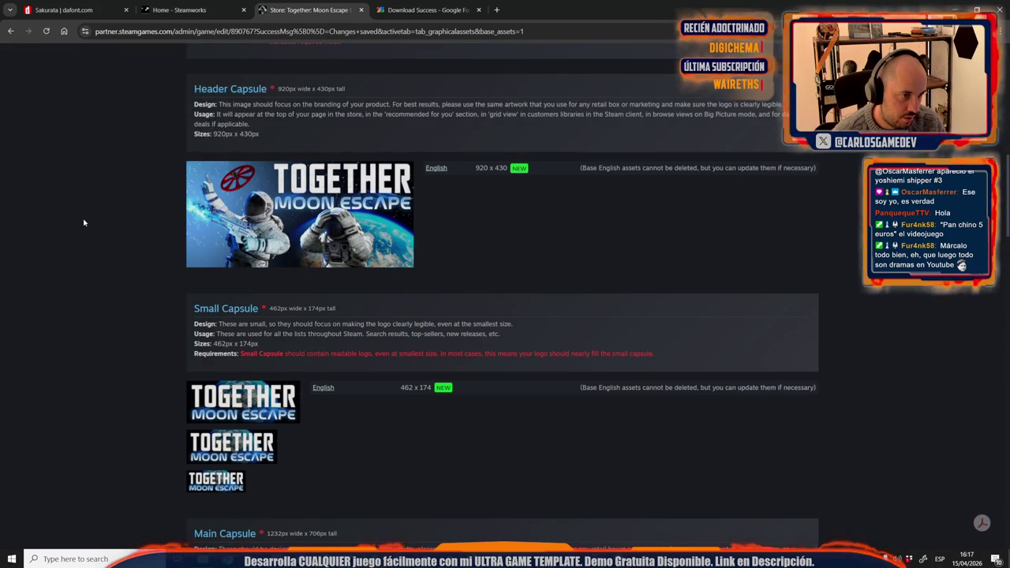
scroll(124, 392, "up", 3)
scroll(197, 379, "up", 3)
scroll(316, 364, "up", 1)
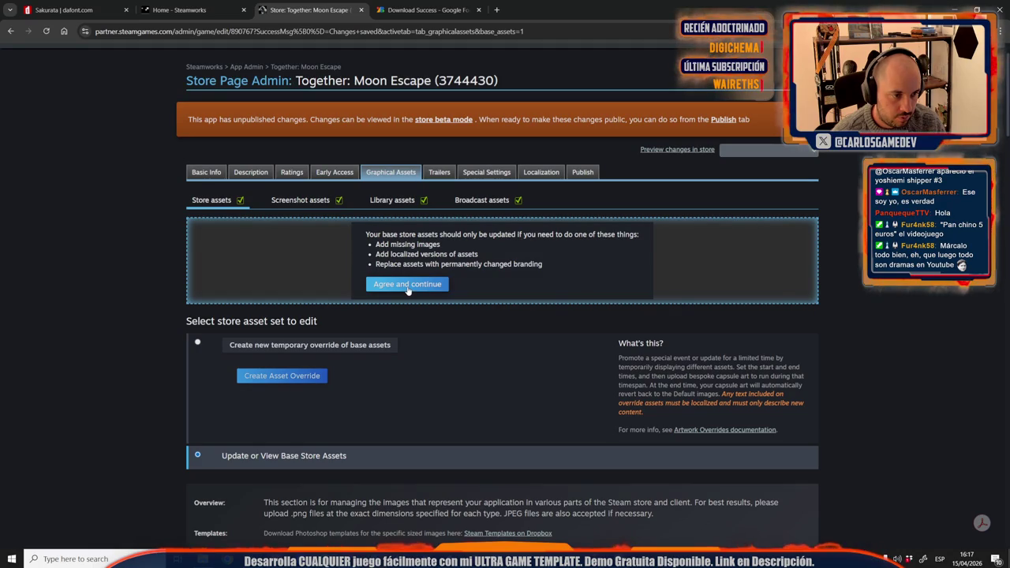
left_click(407, 285)
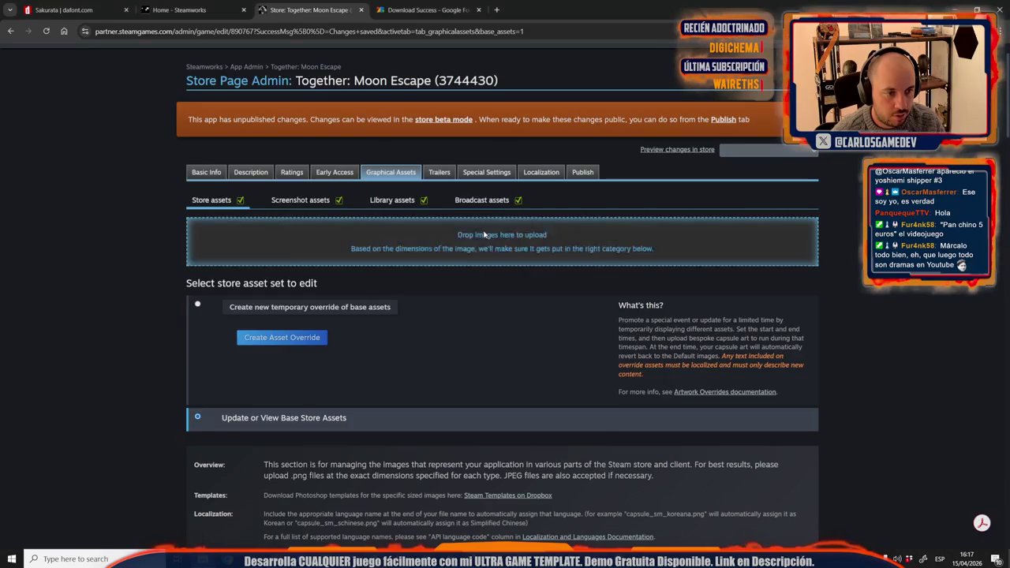
Step: Upload the Japanese header image as a Header Capsule with language set to Japanese
left_click_drag(485, 203, 490, 237)
left_click(255, 318)
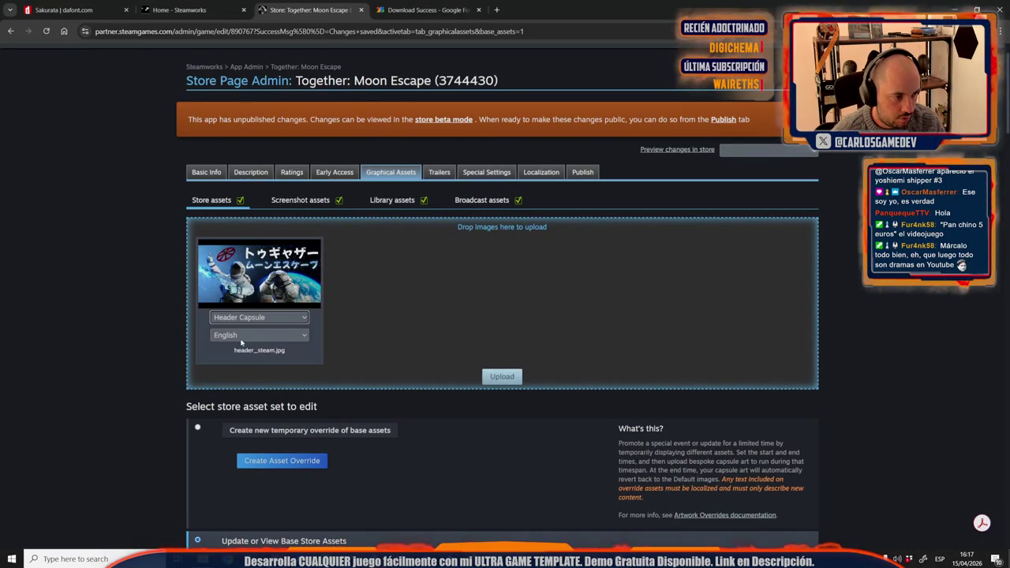
left_click(259, 335)
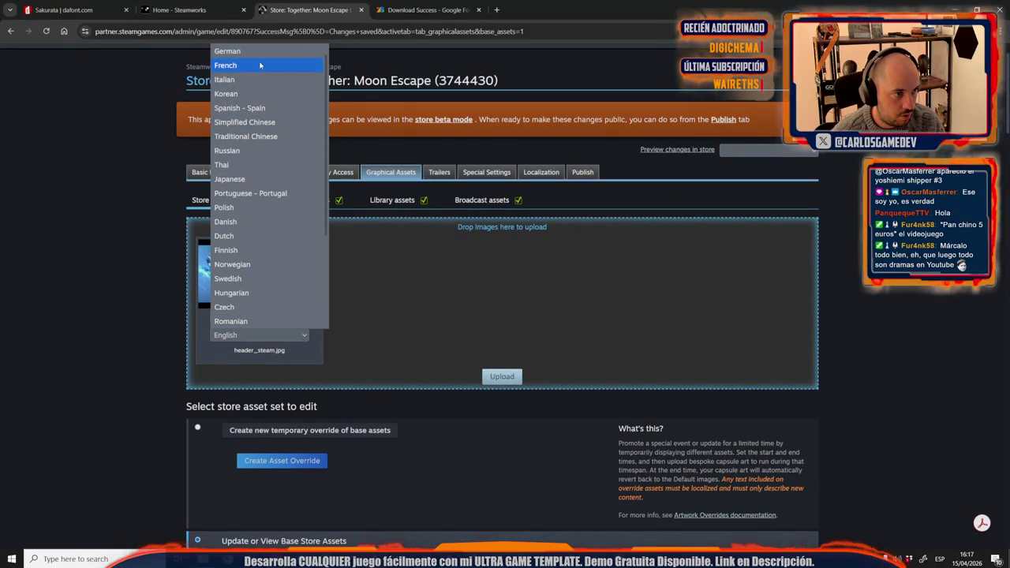
scroll(263, 63, "down", 1)
left_click(262, 179)
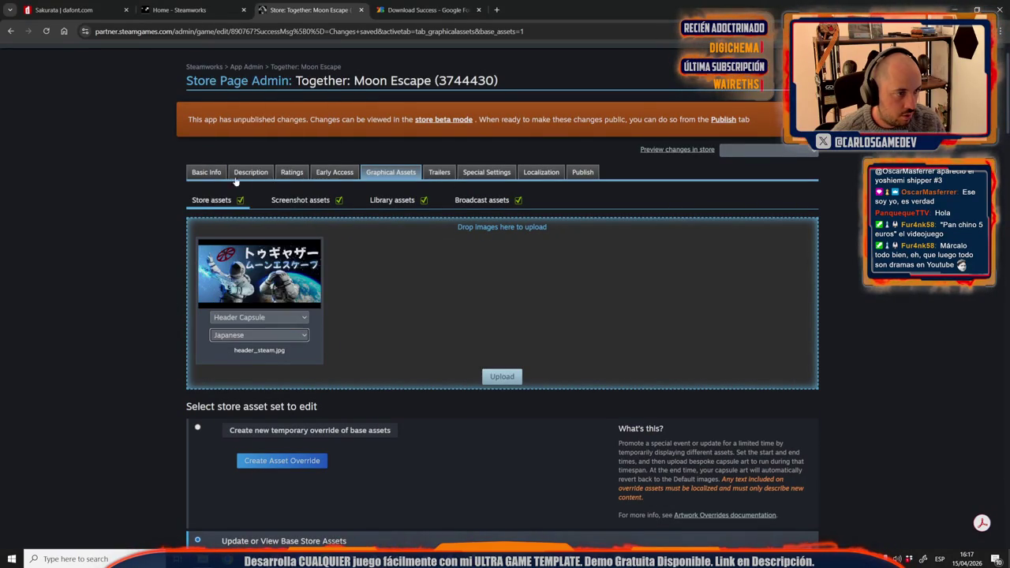
left_click(503, 377)
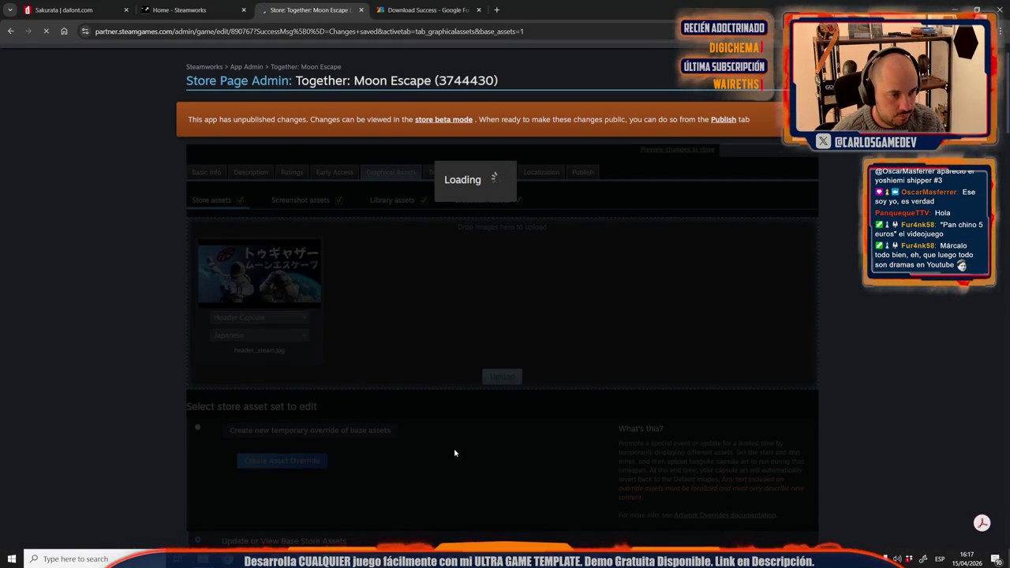
scroll(132, 359, "down", 4)
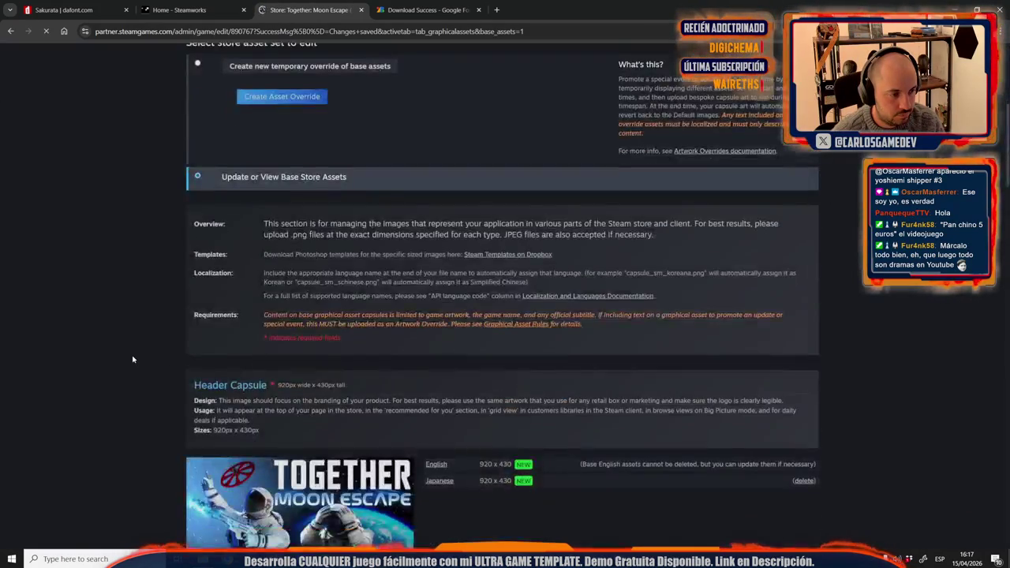
scroll(132, 360, "down", 3)
scroll(199, 351, "down", 2)
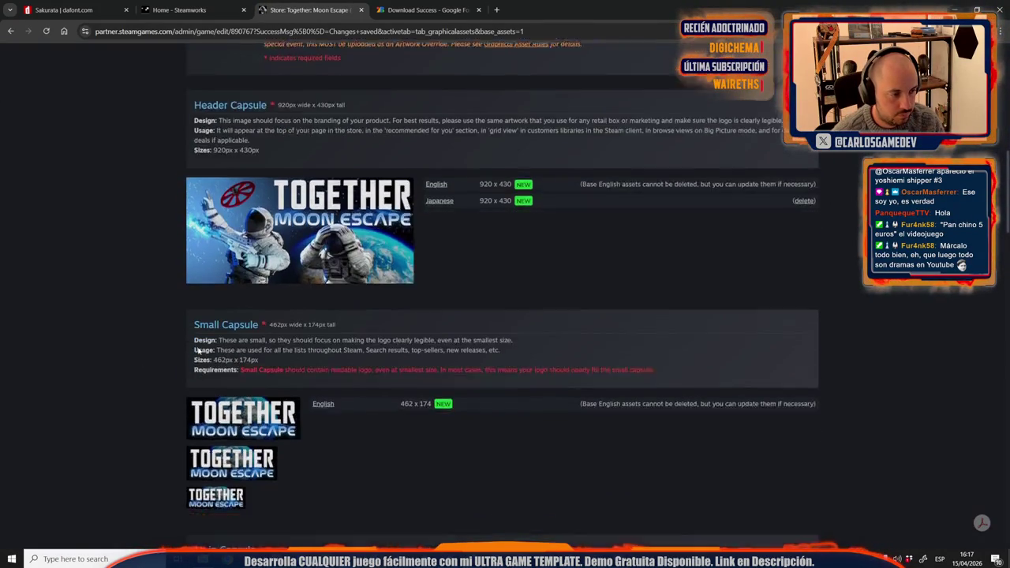
scroll(198, 350, "down", 3)
scroll(198, 351, "down", 1)
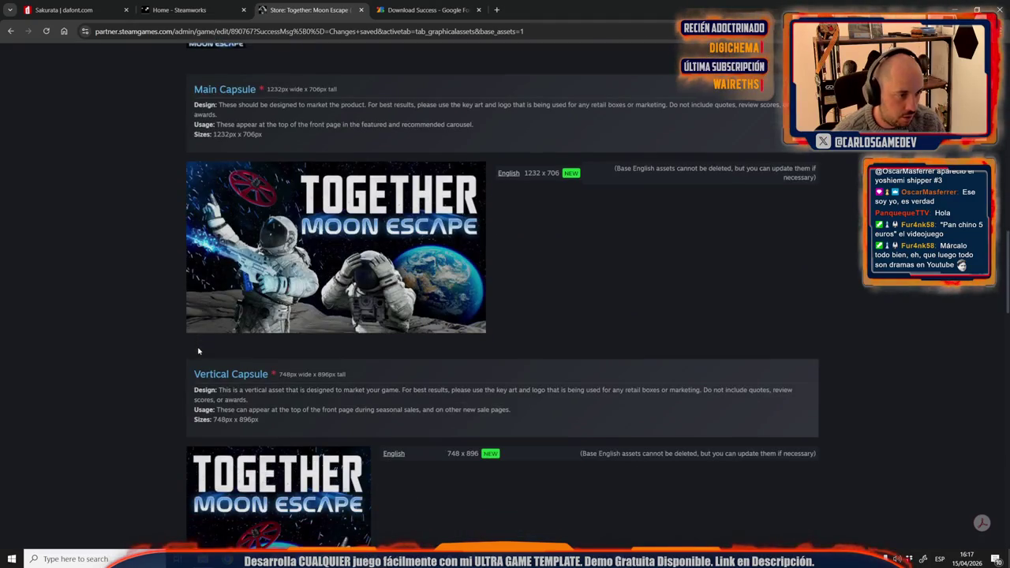
scroll(198, 351, "up", 1)
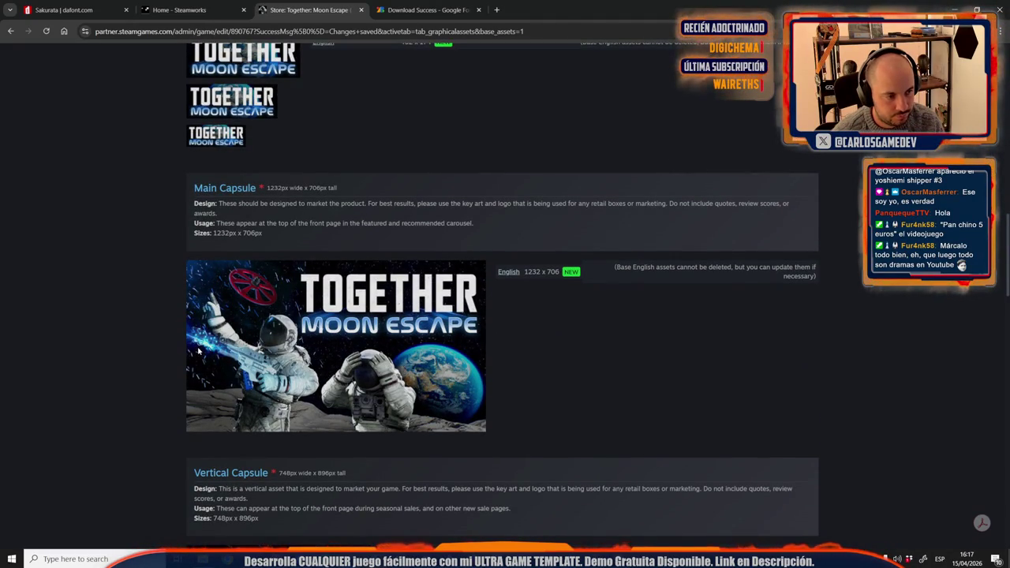
scroll(198, 351, "down", 3)
scroll(198, 351, "down", 2)
scroll(198, 350, "down", 2)
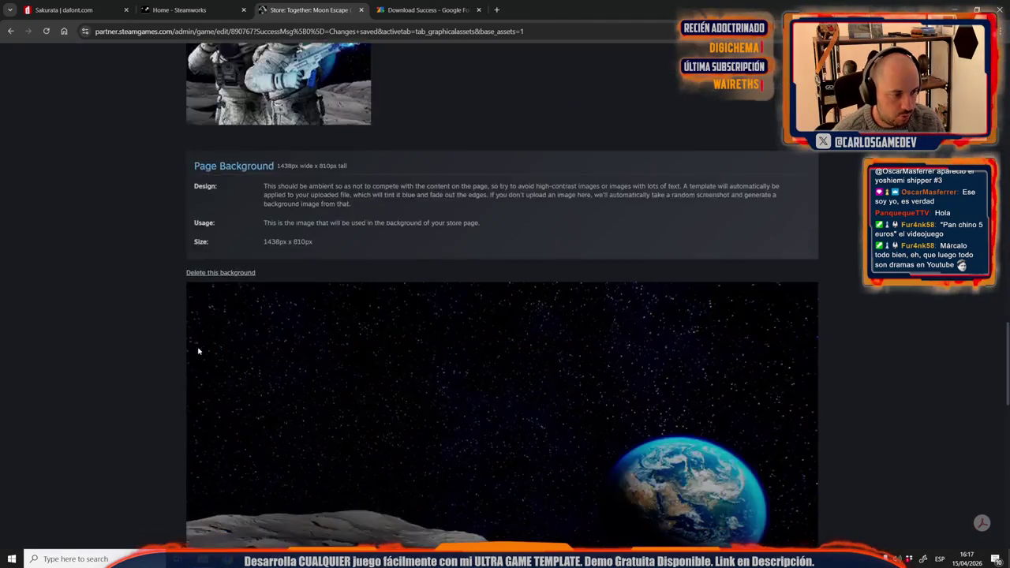
scroll(198, 350, "down", 3)
scroll(199, 350, "down", 4)
scroll(198, 351, "down", 1)
scroll(198, 350, "up", 3)
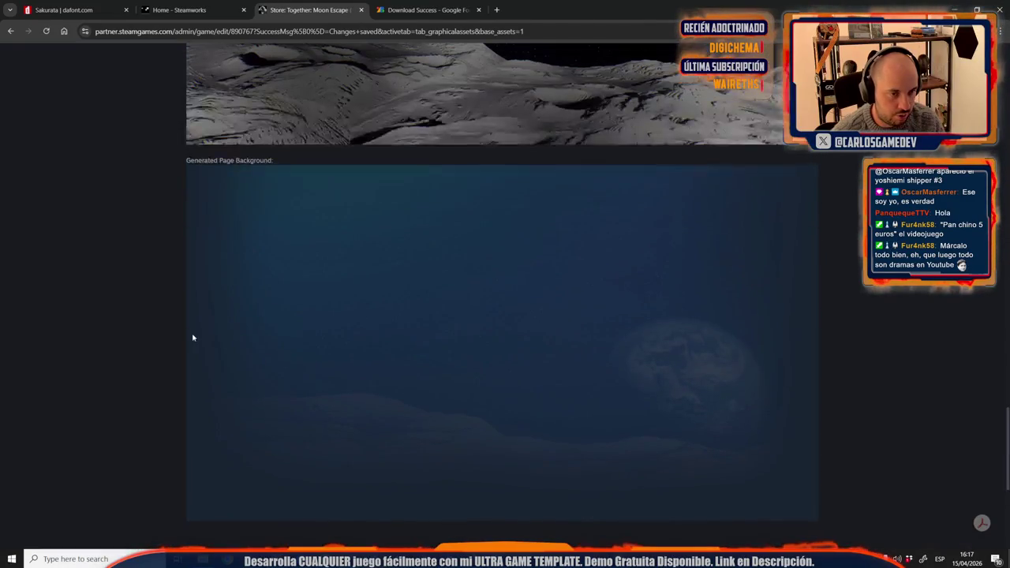
scroll(147, 354, "up", 4)
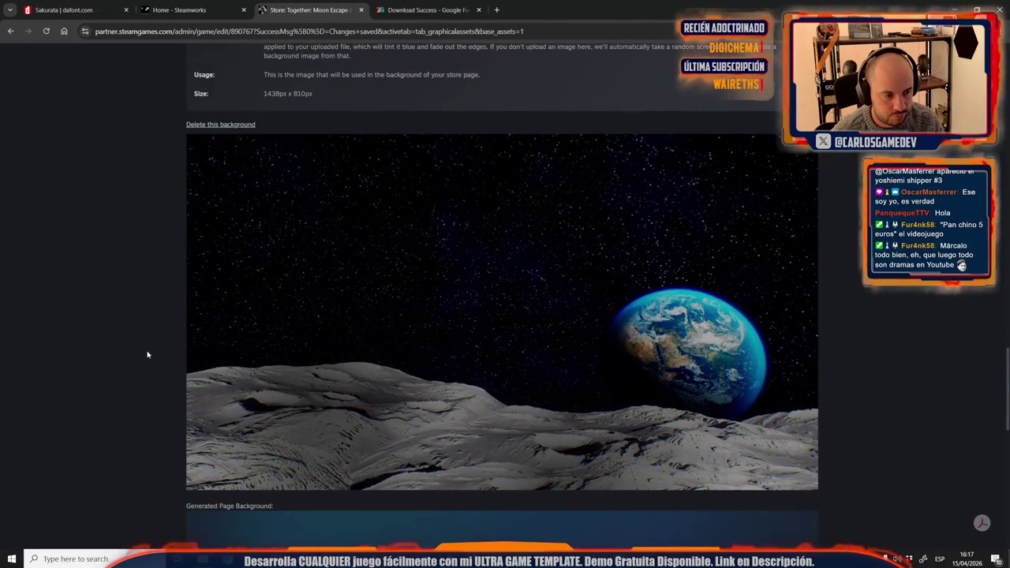
scroll(147, 355, "up", 5)
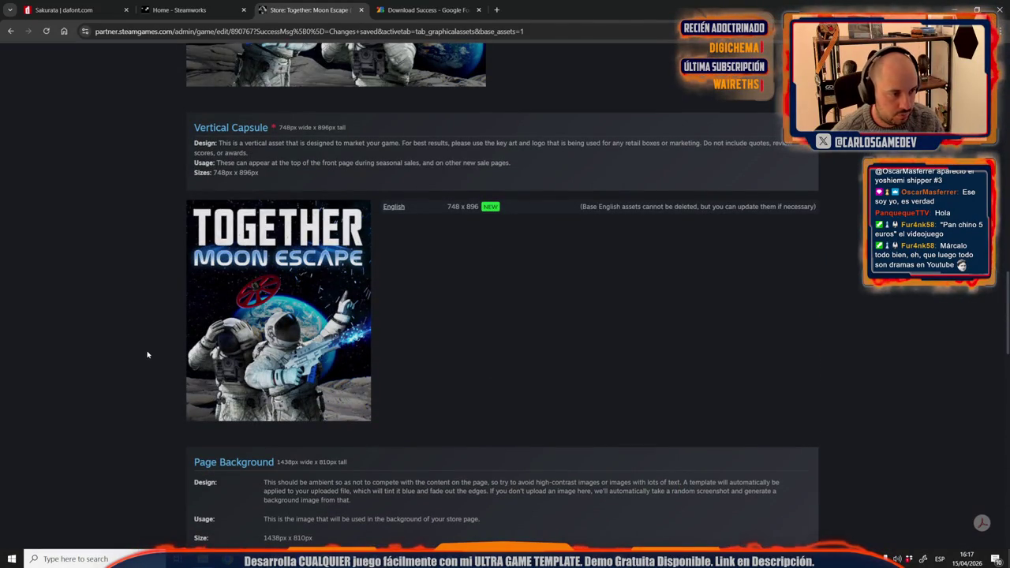
scroll(147, 355, "up", 5)
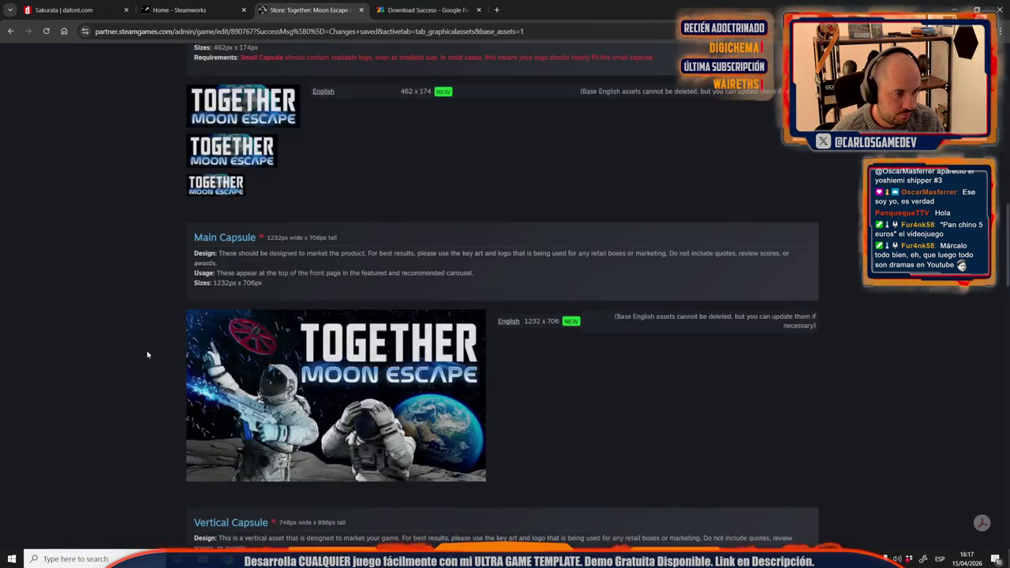
scroll(147, 355, "up", 2)
scroll(146, 354, "up", 3)
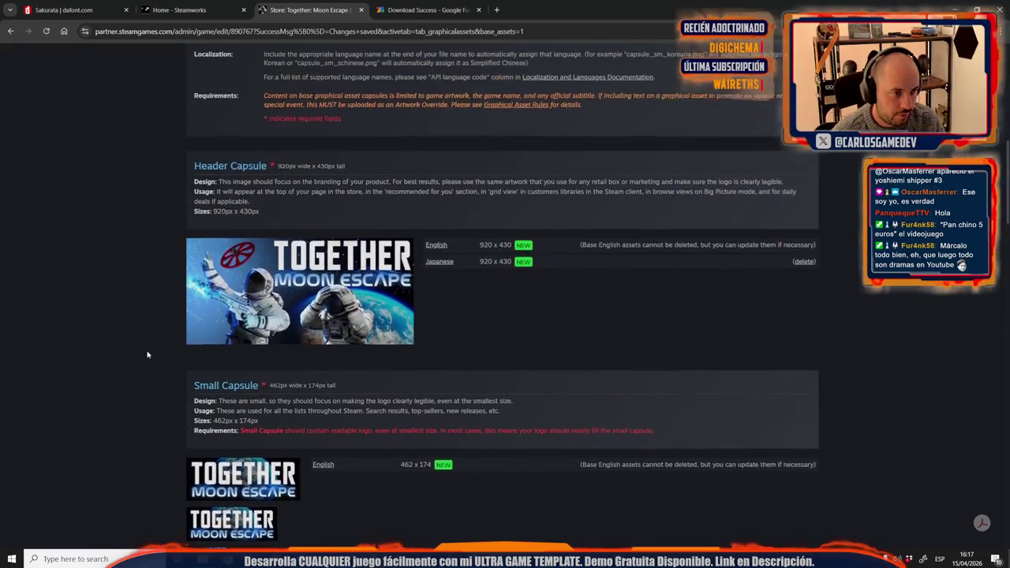
scroll(146, 354, "down", 3)
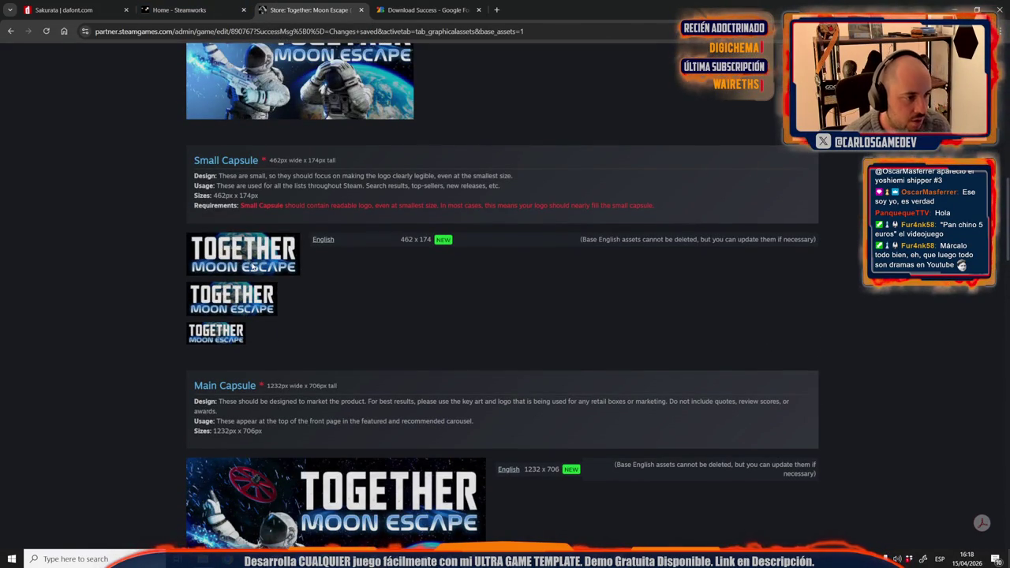
Step: Inspect the Small Capsule image on the Steamworks page and scroll through the capsule assets
right_click(254, 253)
key("Escape")
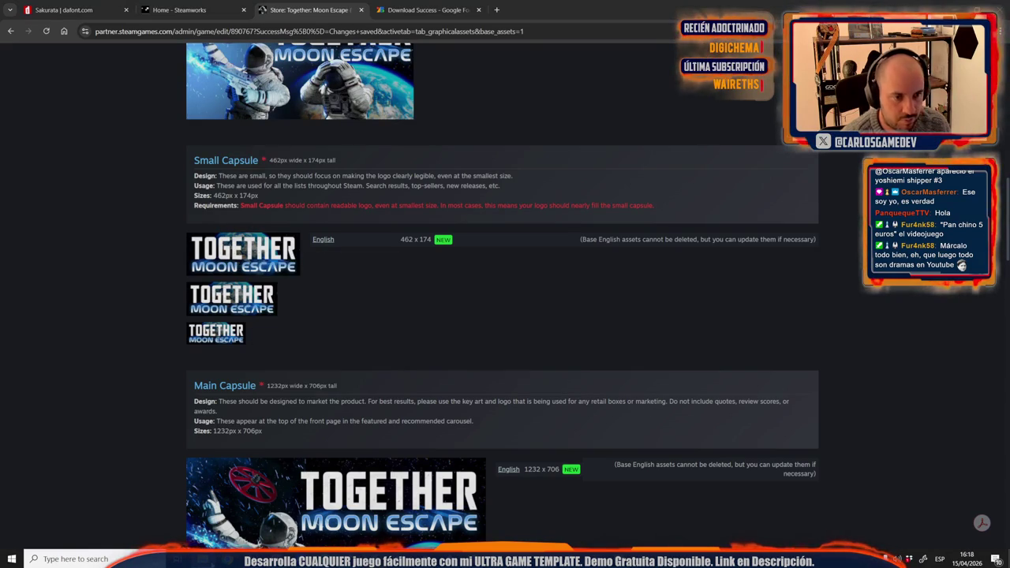
key("alt+Tab")
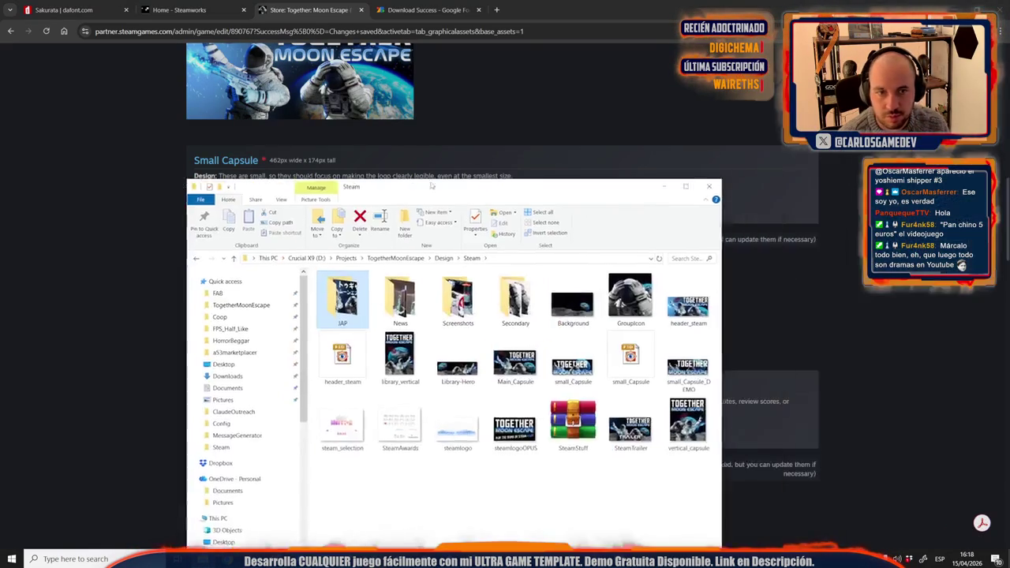
key("super+Up")
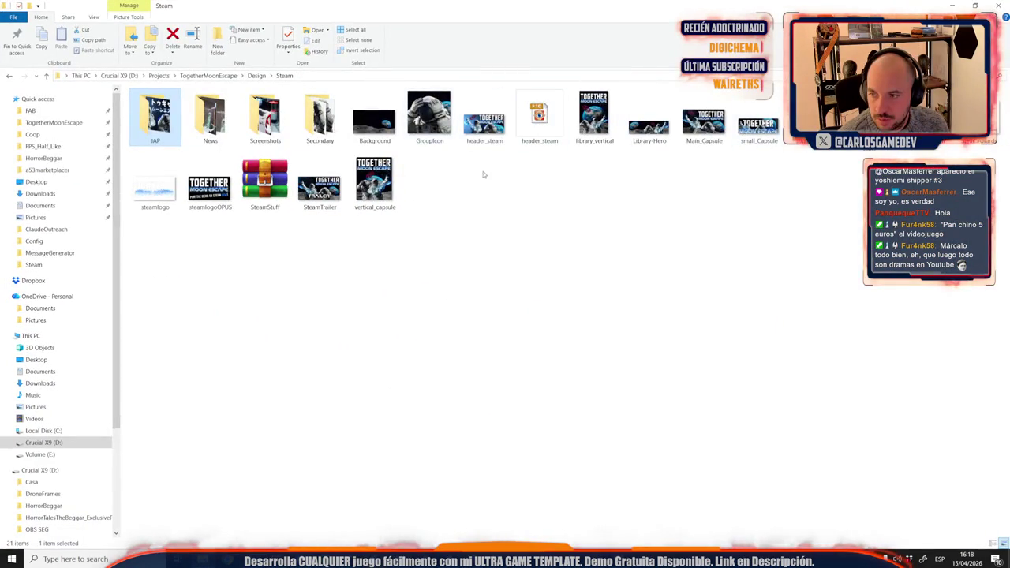
key("super+Down")
key("super+Down")
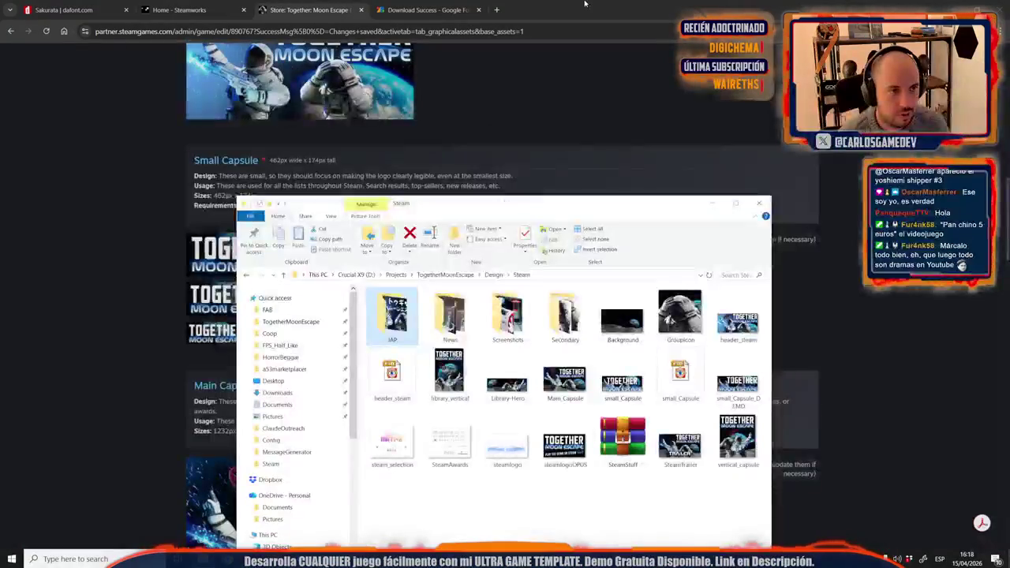
scroll(434, 284, "down", 10)
scroll(430, 291, "down", 4)
scroll(413, 307, "down", 3)
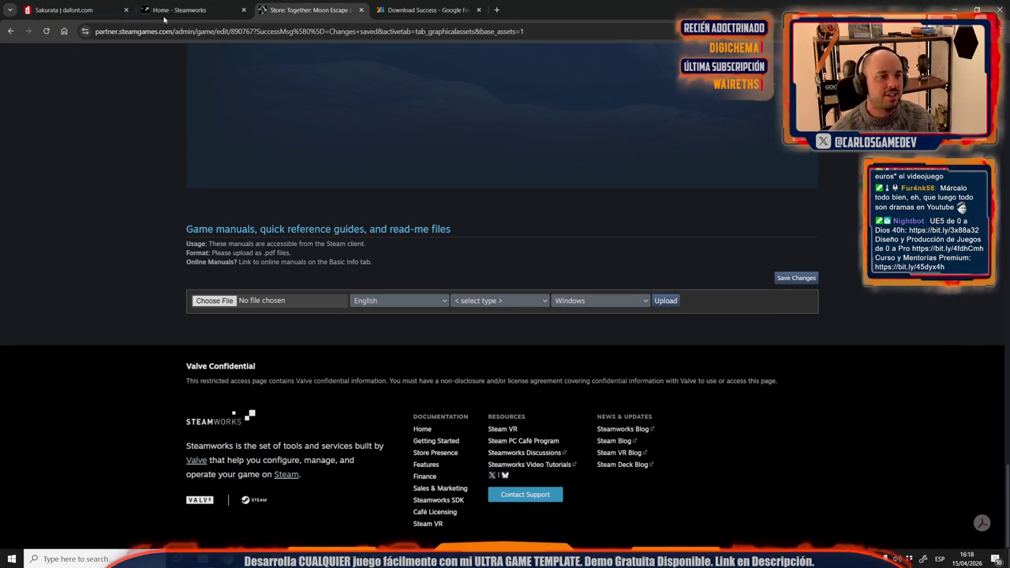
scroll(234, 190, "up", 5)
scroll(235, 190, "up", 5)
scroll(234, 190, "up", 5)
scroll(235, 190, "up", 5)
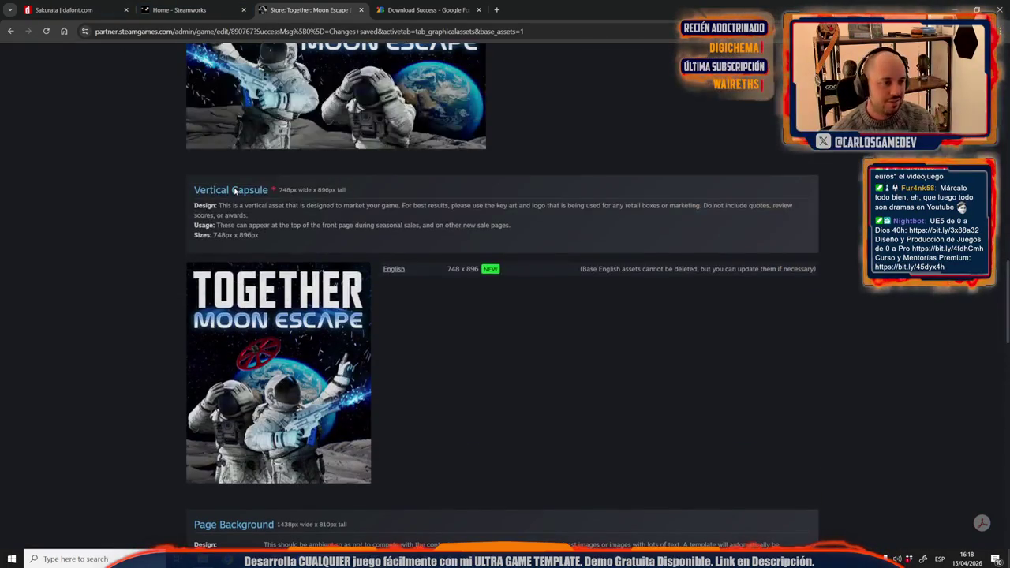
scroll(235, 189, "up", 5)
scroll(235, 189, "up", 5)
scroll(221, 237, "up", 5)
scroll(203, 314, "up", 5)
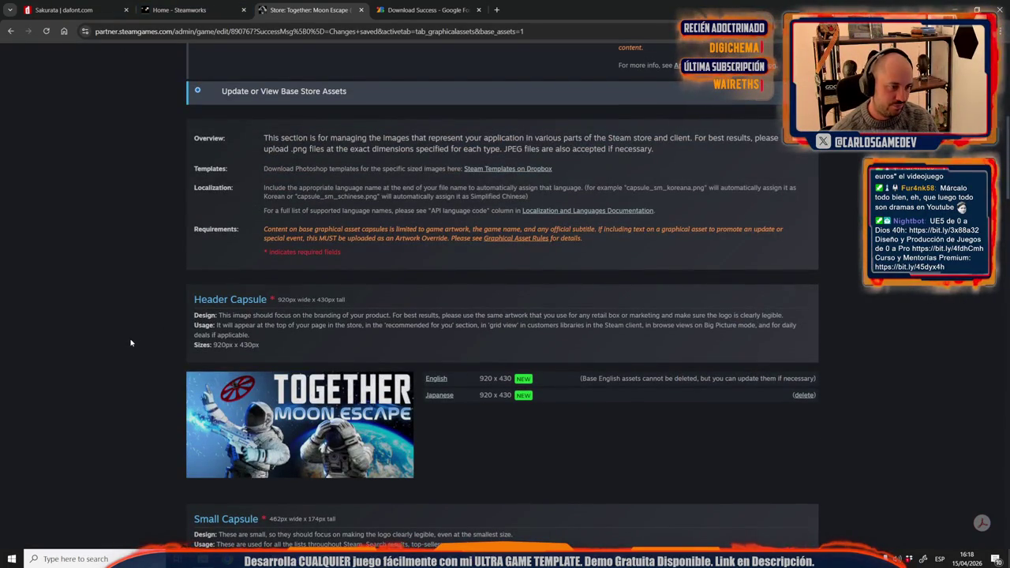
scroll(131, 342, "down", 4)
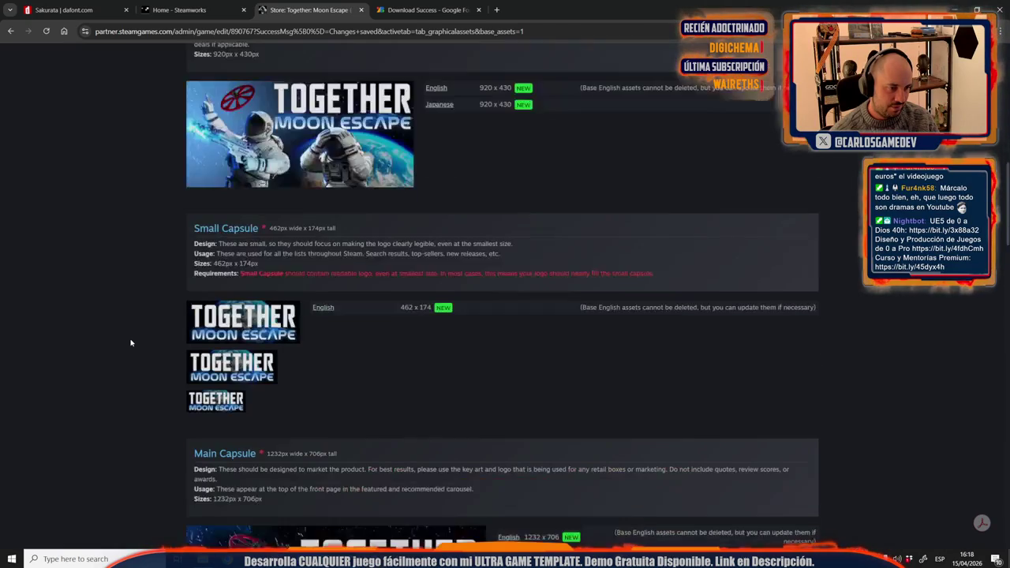
scroll(131, 343, "up", 4)
scroll(131, 342, "down", 5)
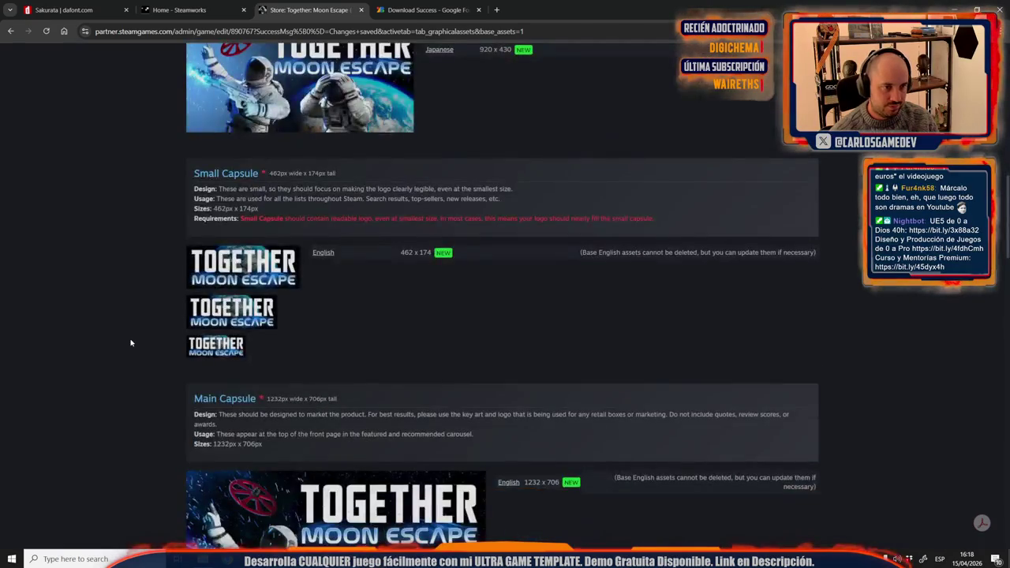
scroll(131, 342, "down", 2)
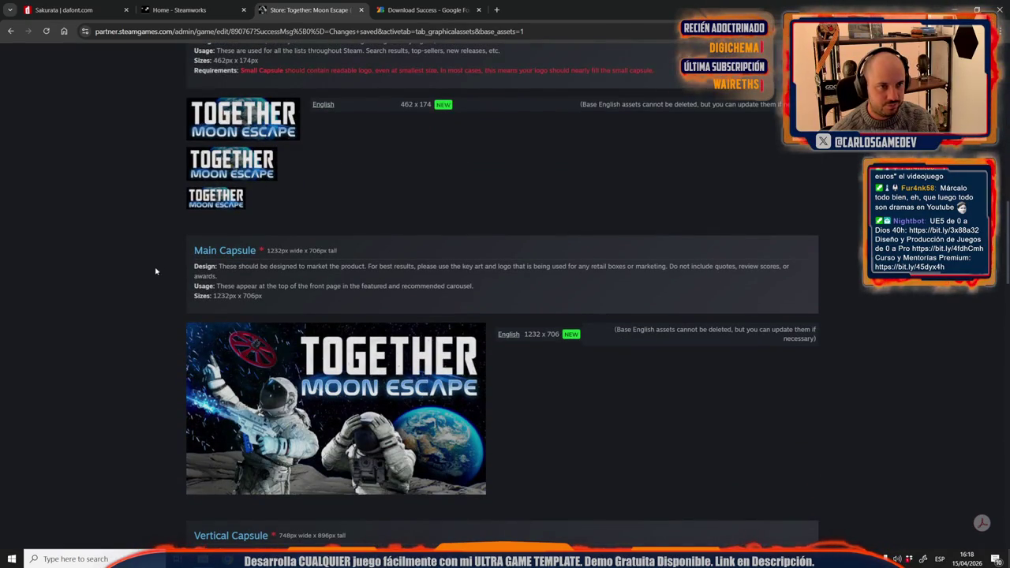
scroll(140, 343, "up", 4)
scroll(141, 342, "up", 2)
scroll(141, 343, "down", 2)
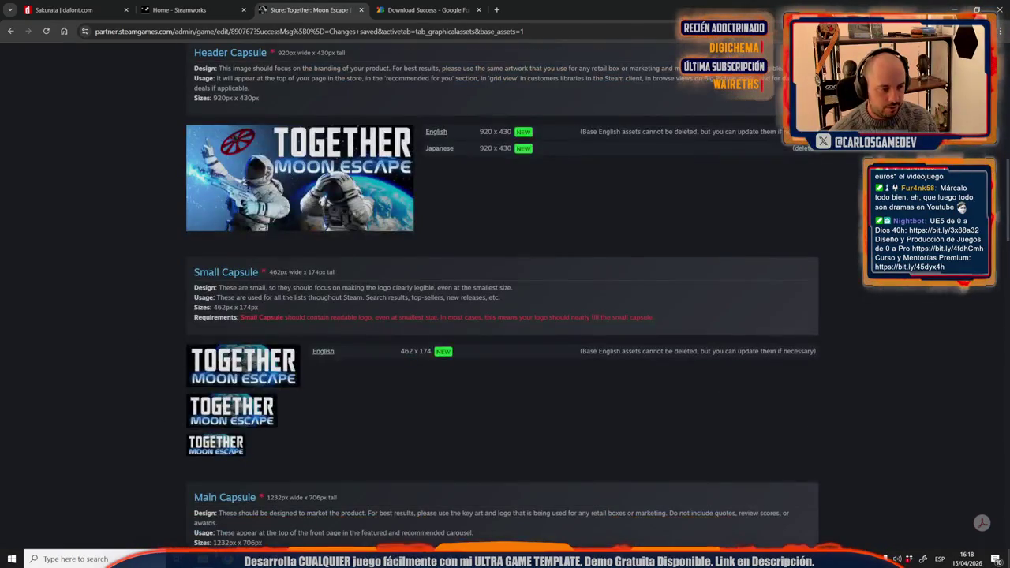
Step: Copy the English small capsule image and switch to Photoshop
key("alt+Tab")
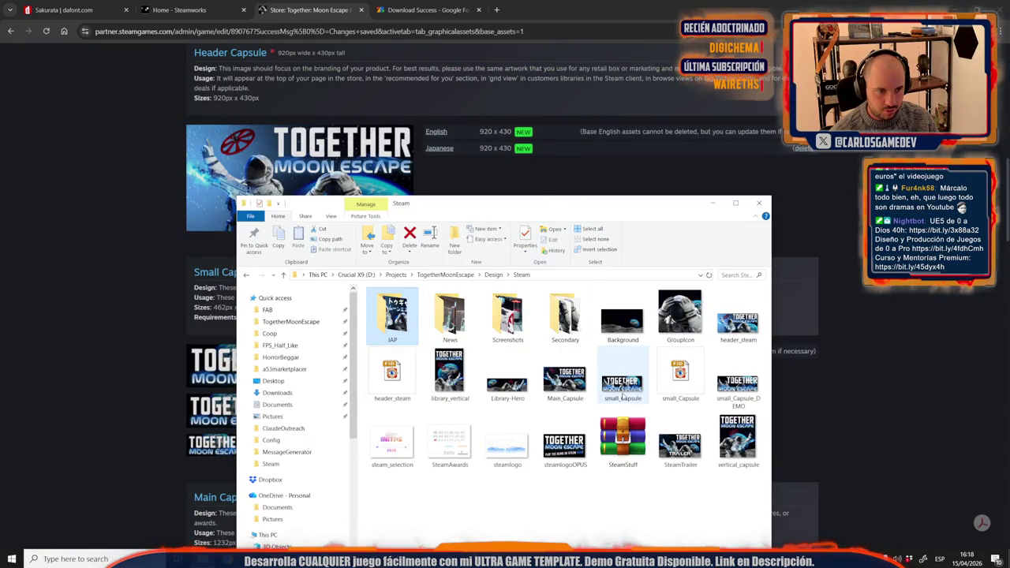
left_click(469, 481)
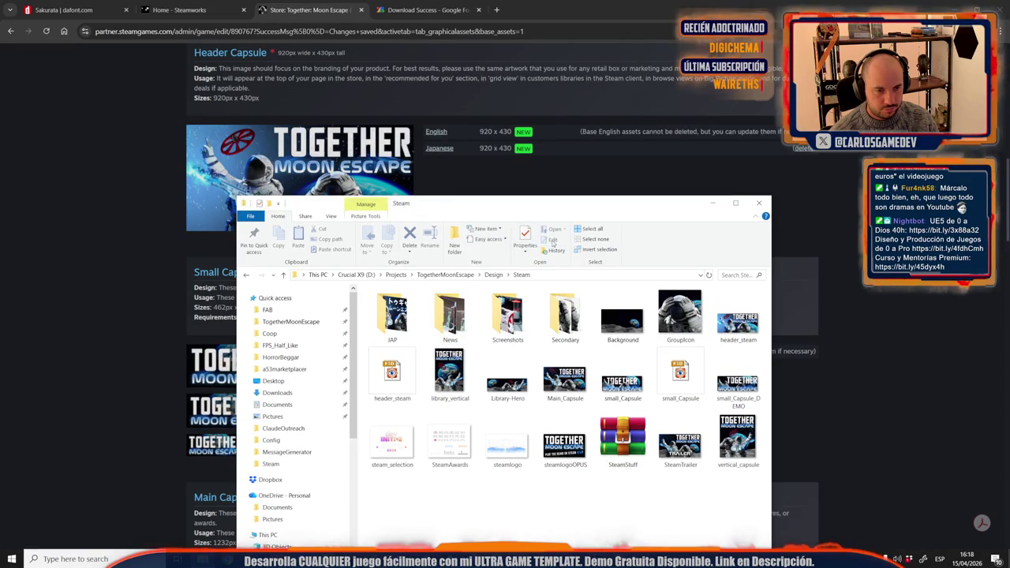
left_click_drag(575, 207, 663, 147)
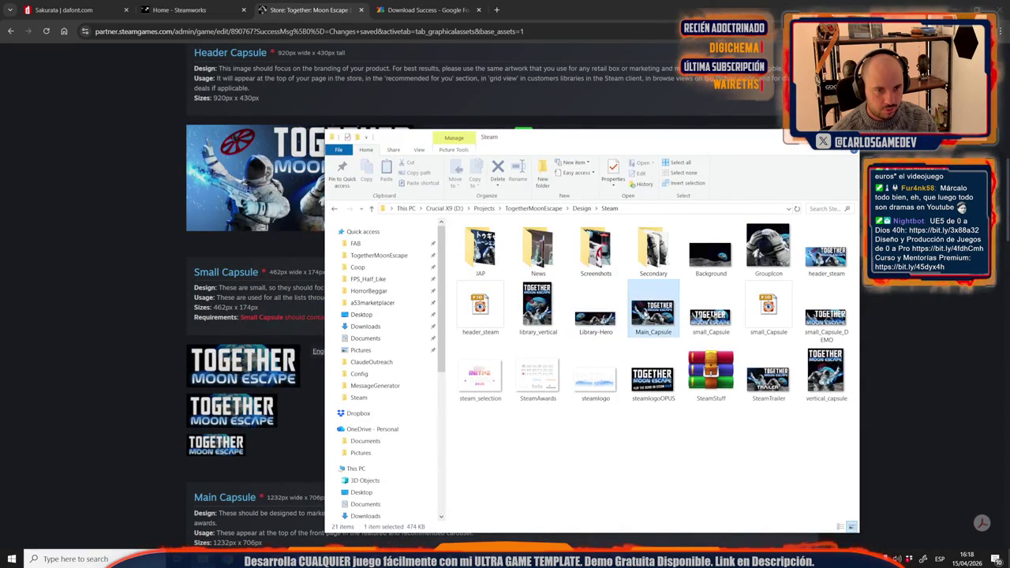
left_click(652, 316)
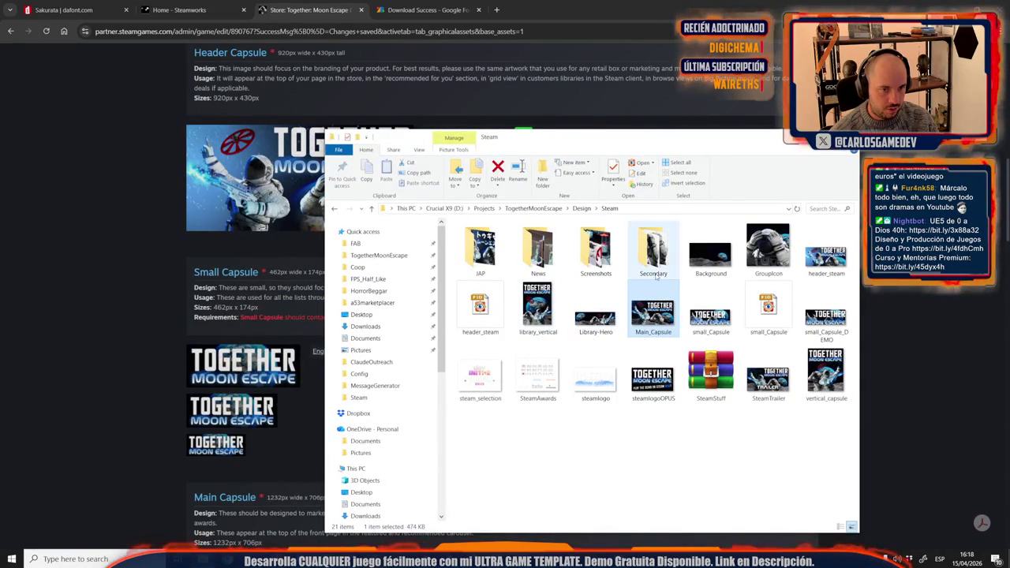
left_click(715, 323)
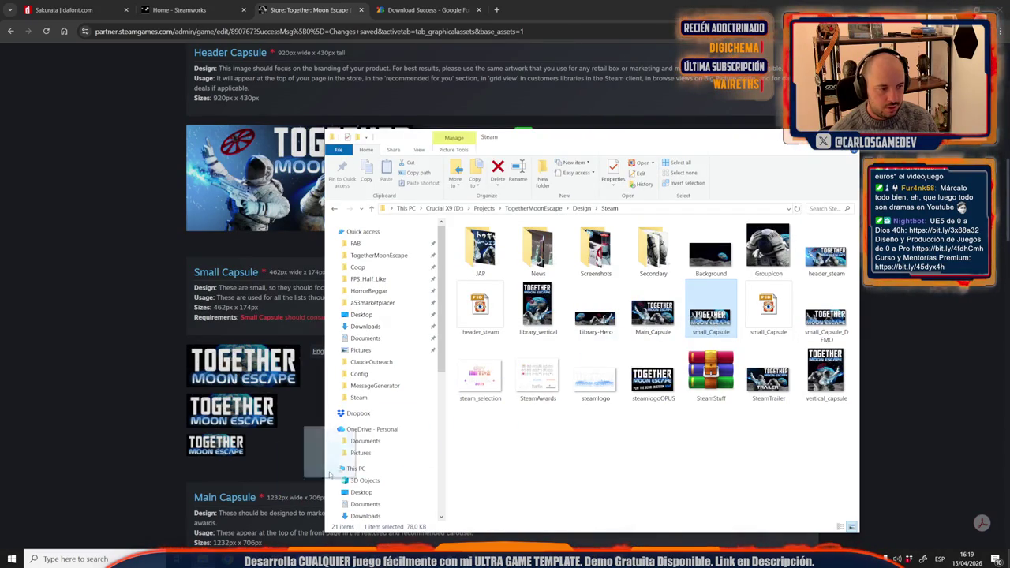
right_click(249, 366)
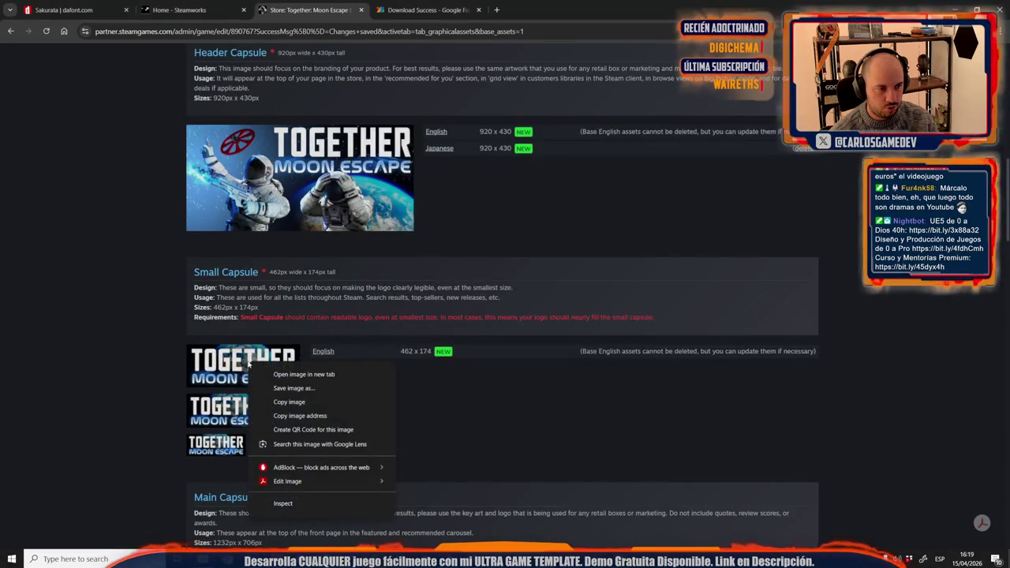
left_click(286, 402)
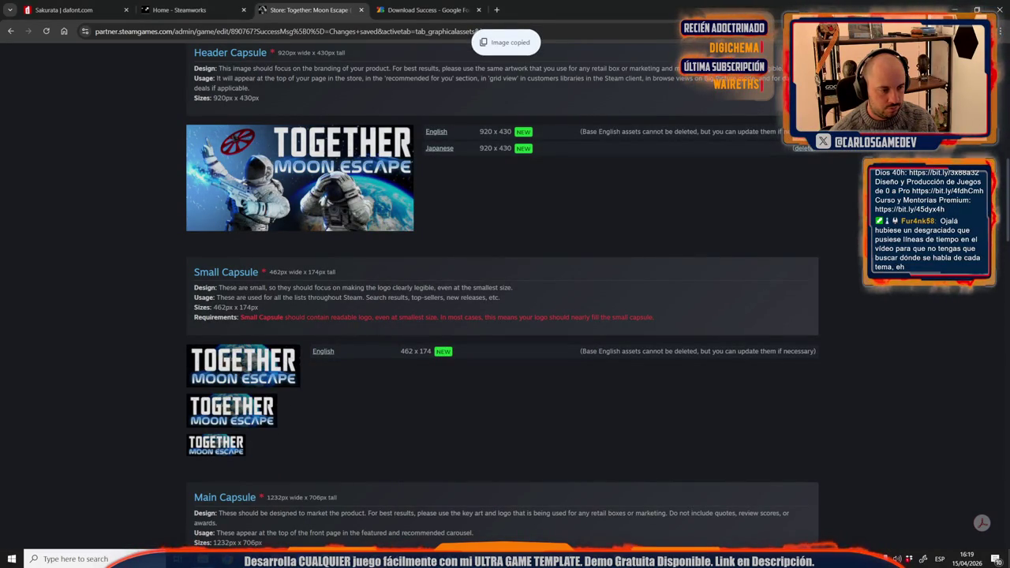
key("alt+Tab")
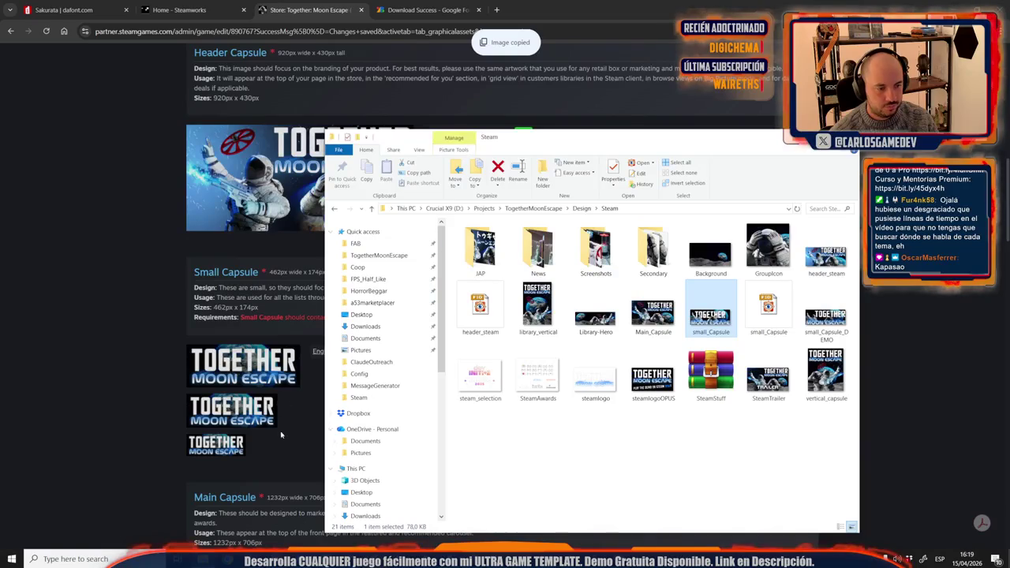
key("alt+Tab")
Step: Create a clipboard-sized new document, paste the English logo, and view at 100%
left_click(26, 7)
key("Escape")
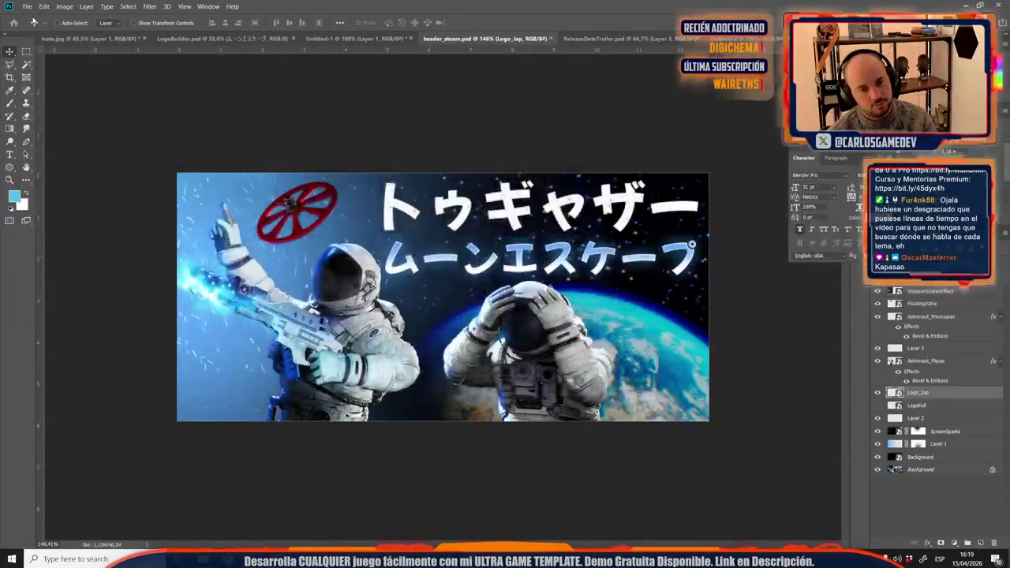
key("ctrl+v")
scroll(444, 303, "up", 5)
scroll(443, 302, "up", 3)
scroll(418, 316, "down", 3)
scroll(386, 329, "down", 1)
scroll(386, 330, "up", 1)
scroll(386, 329, "up", 1)
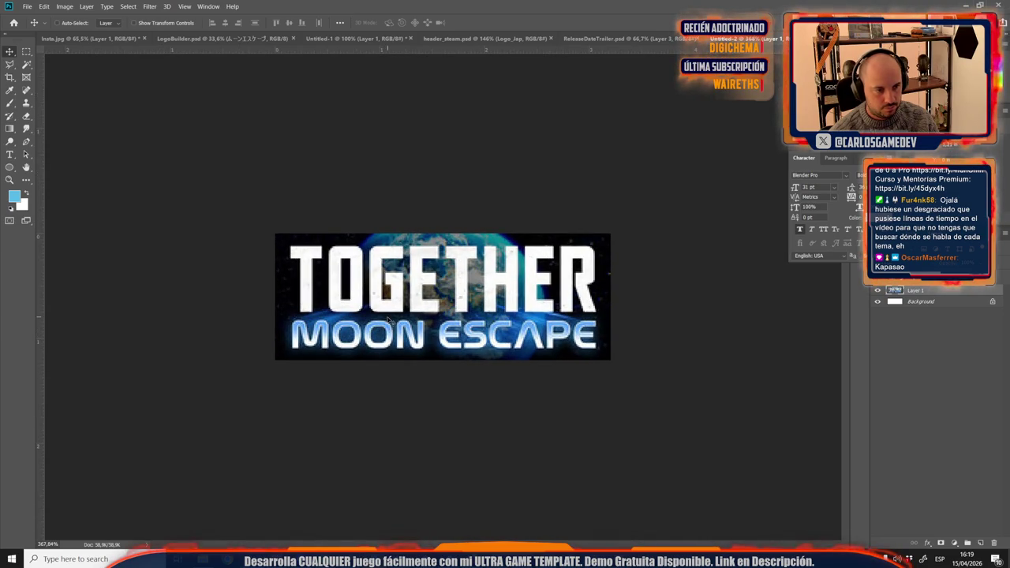
key("ctrl+1")
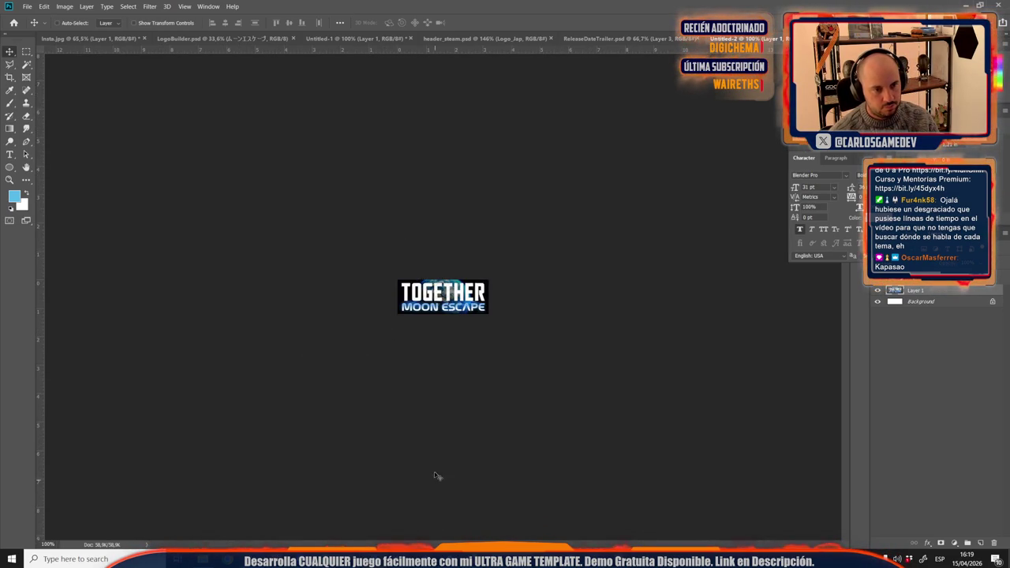
Step: Place Logo_Jap from KeyArt and hide Layer 1 and the Background
key("alt+Tab")
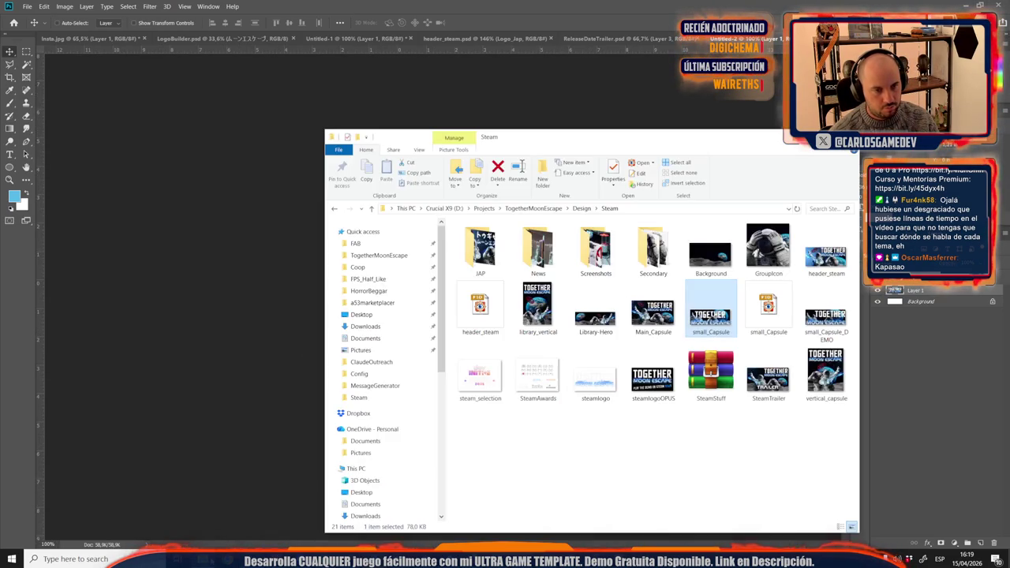
left_click(582, 208)
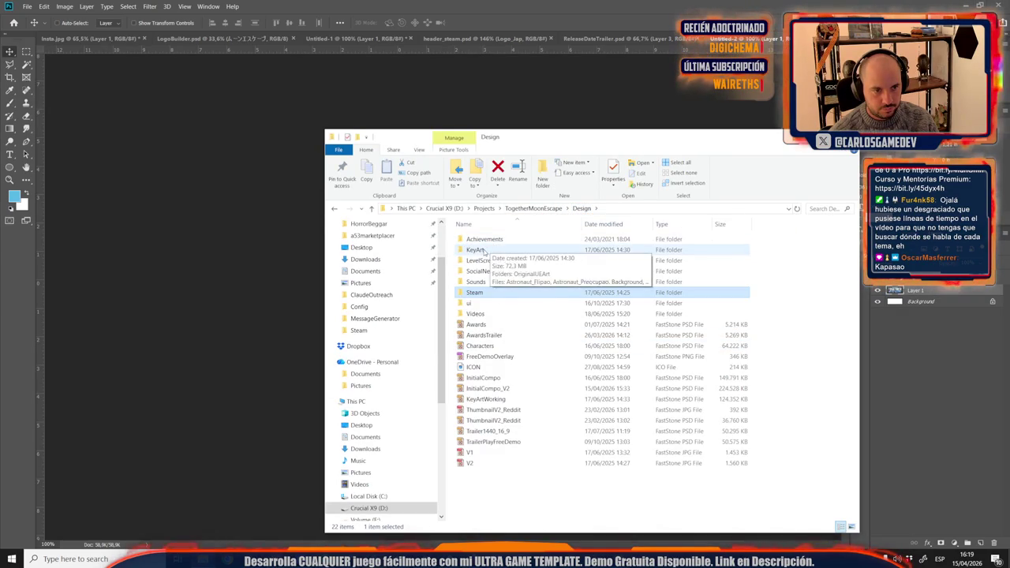
double_click(482, 250)
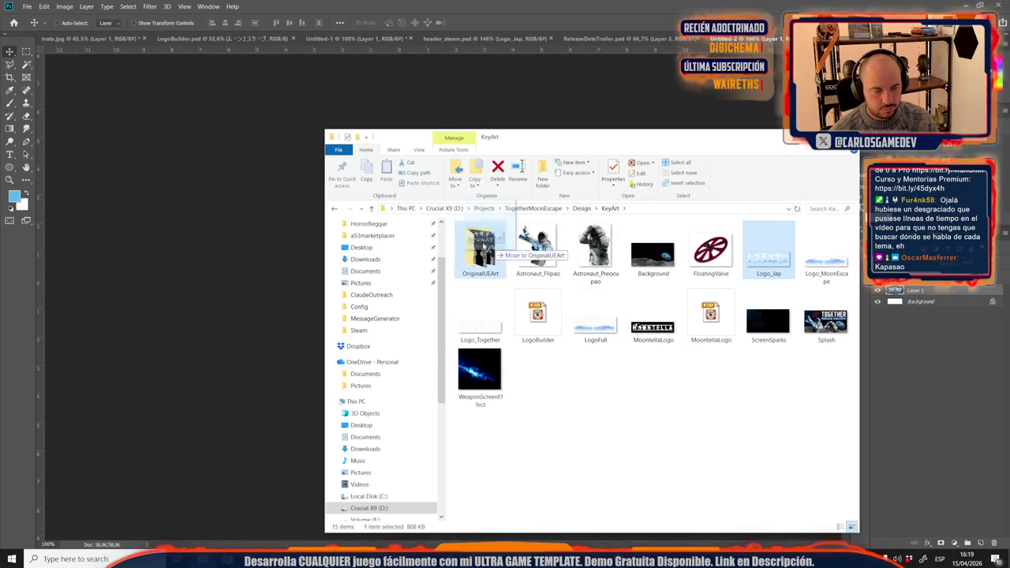
left_click_drag(254, 229, 300, 242)
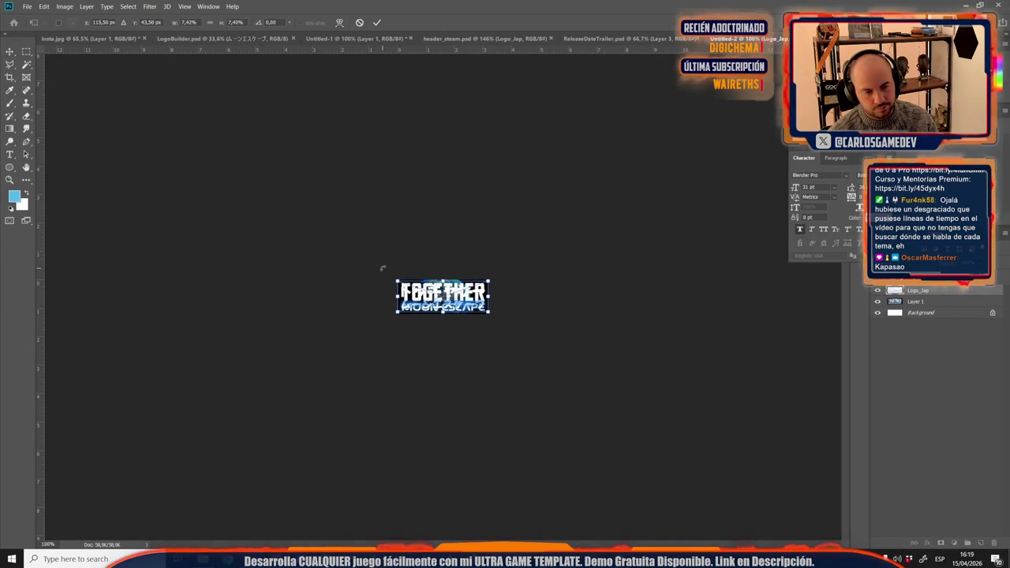
key("Return")
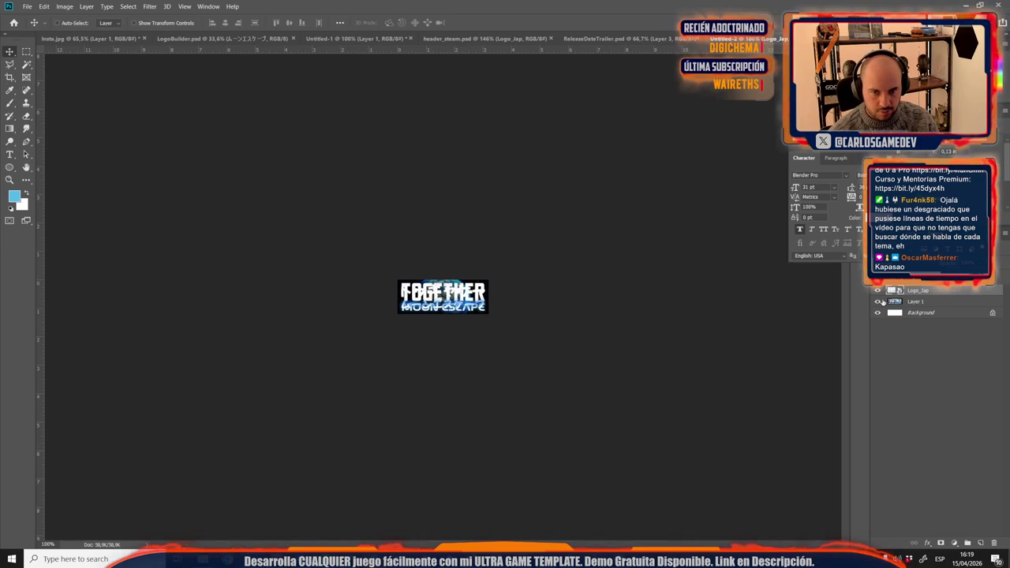
left_click(877, 302)
left_click(878, 312)
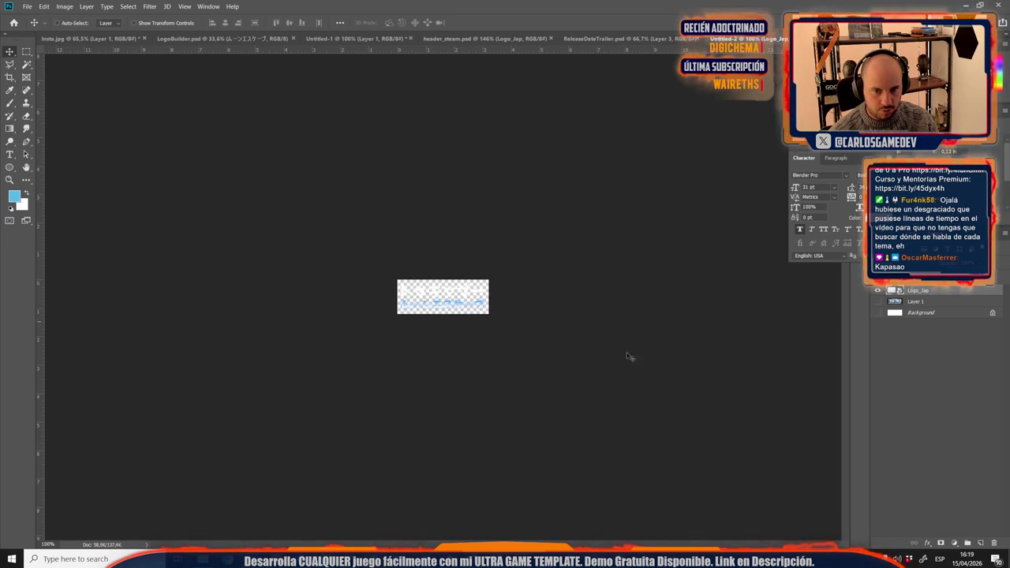
left_click(202, 559)
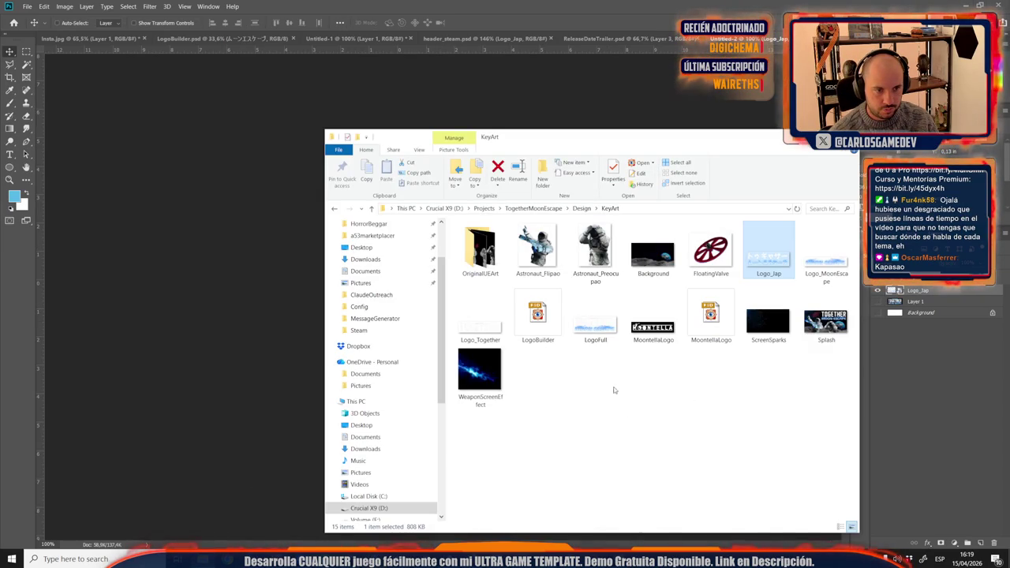
Step: Place the Earth Background image into the capsule and scale it down over the canvas
left_click_drag(653, 251, 293, 275)
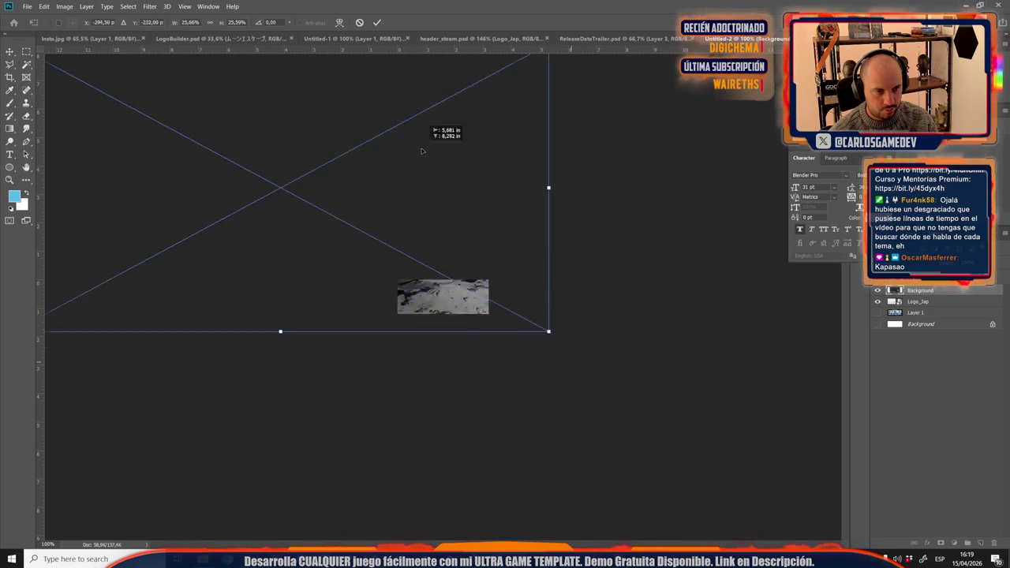
left_click_drag(442, 170, 447, 237)
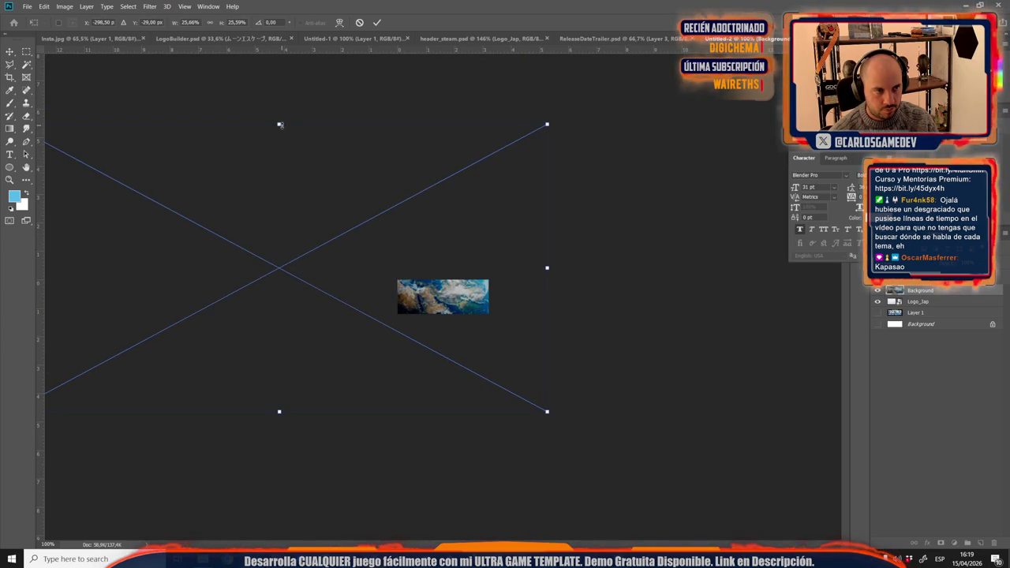
left_click_drag(280, 124, 280, 221)
left_click_drag(364, 305, 421, 261)
left_click_drag(338, 178, 338, 194)
mouse_move(472, 265)
left_mouse_down()
mouse_move(454, 318)
mouse_move(450, 276)
left_mouse_up()
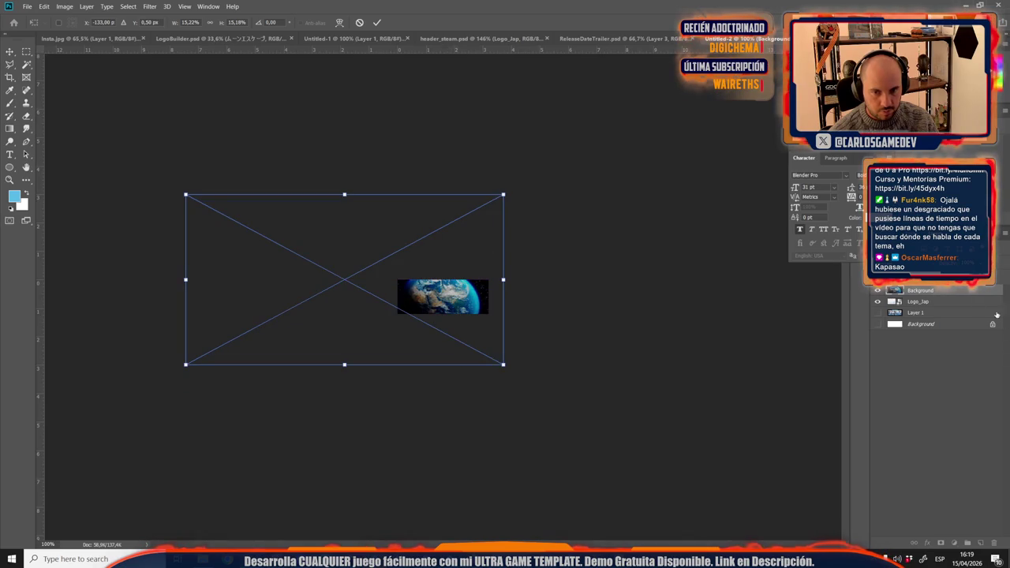
key("Return")
Step: Free-transform the Earth image to fit the canvas edges, toggling its visibility to check the logo
left_click(877, 301)
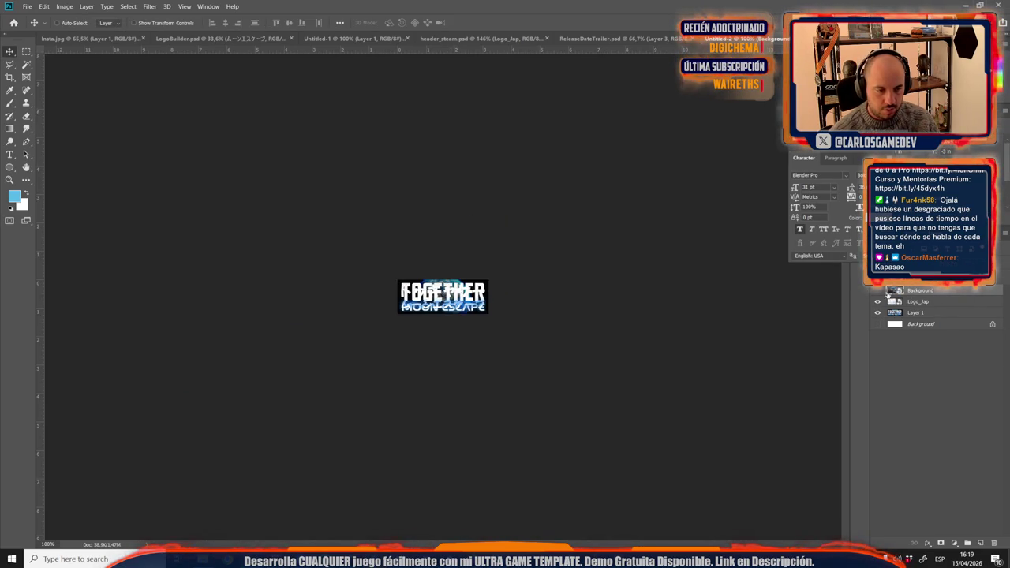
left_click(878, 290)
key("ctrl+t")
left_click_drag(343, 183, 433, 255)
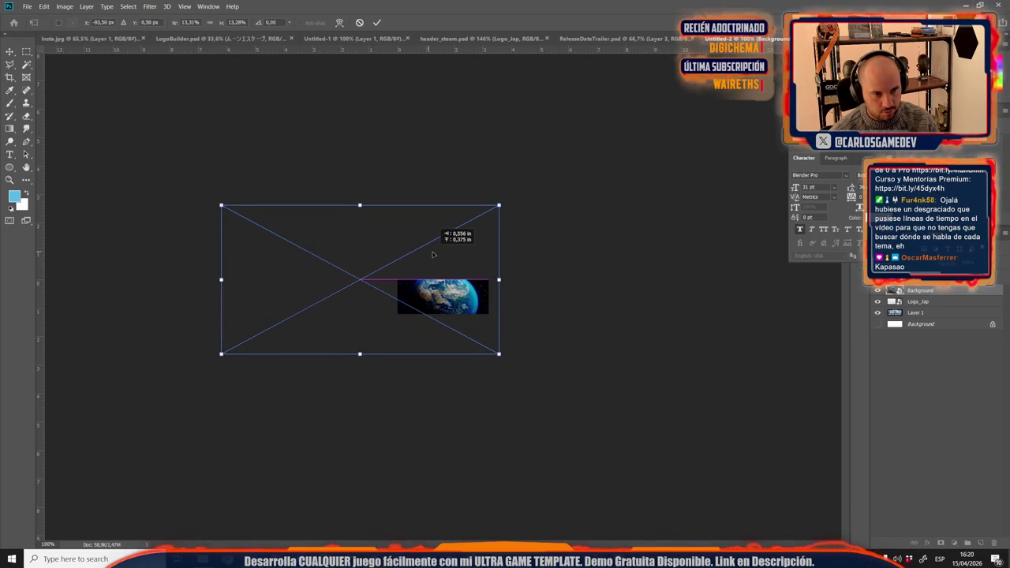
key("Return")
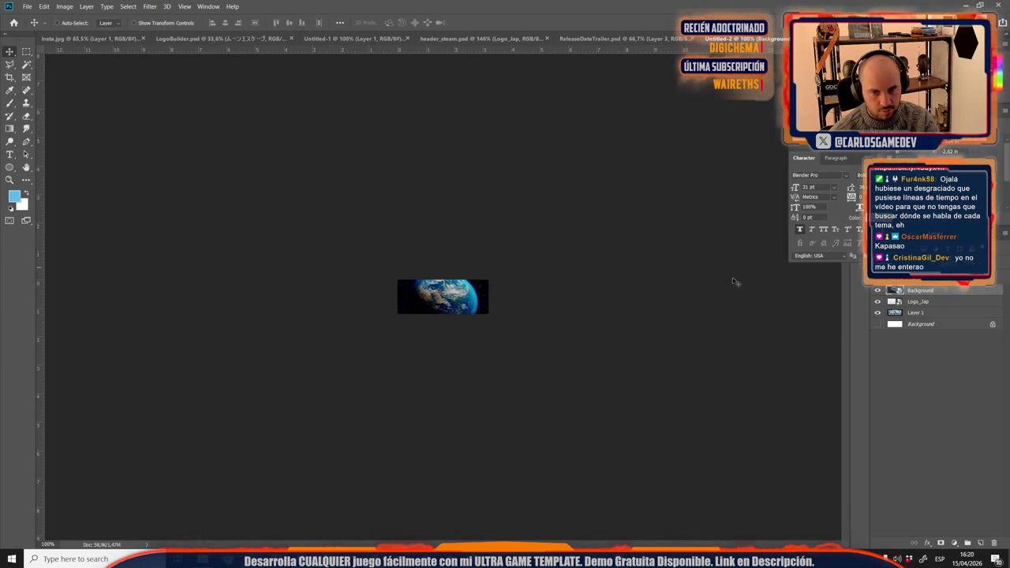
left_click(879, 291)
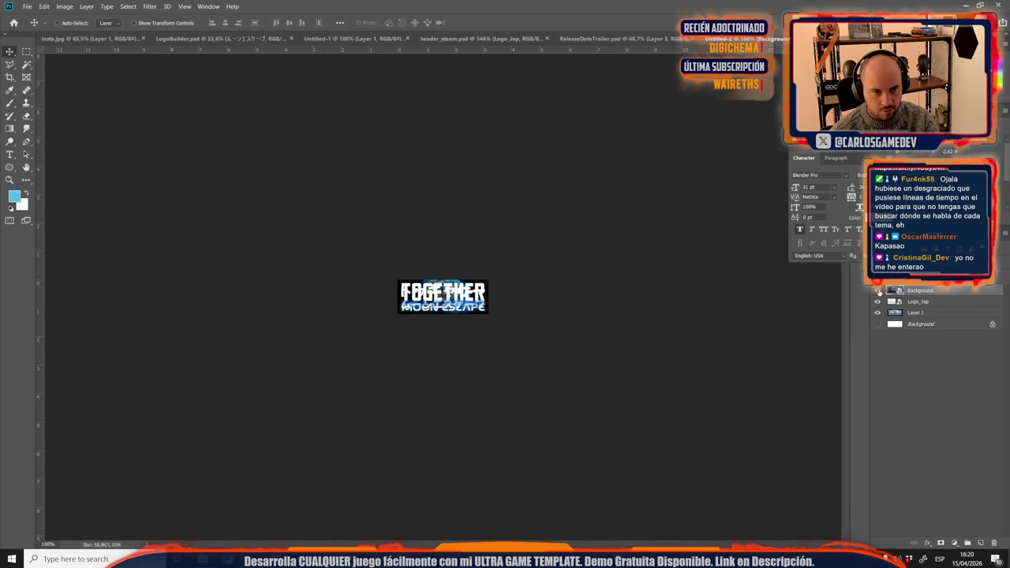
left_click(879, 292)
Step: Move Logo_Jap above the Earth image and select the Earth Background layer
left_click_drag(888, 302, 908, 289)
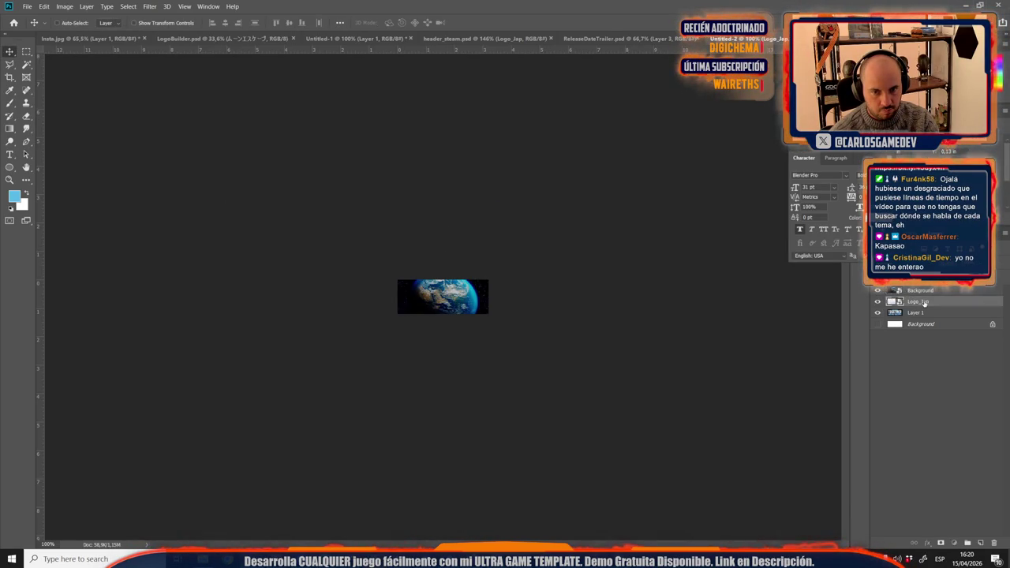
scroll(379, 256, "up", 4)
scroll(379, 257, "up", 5)
scroll(380, 263, "down", 5)
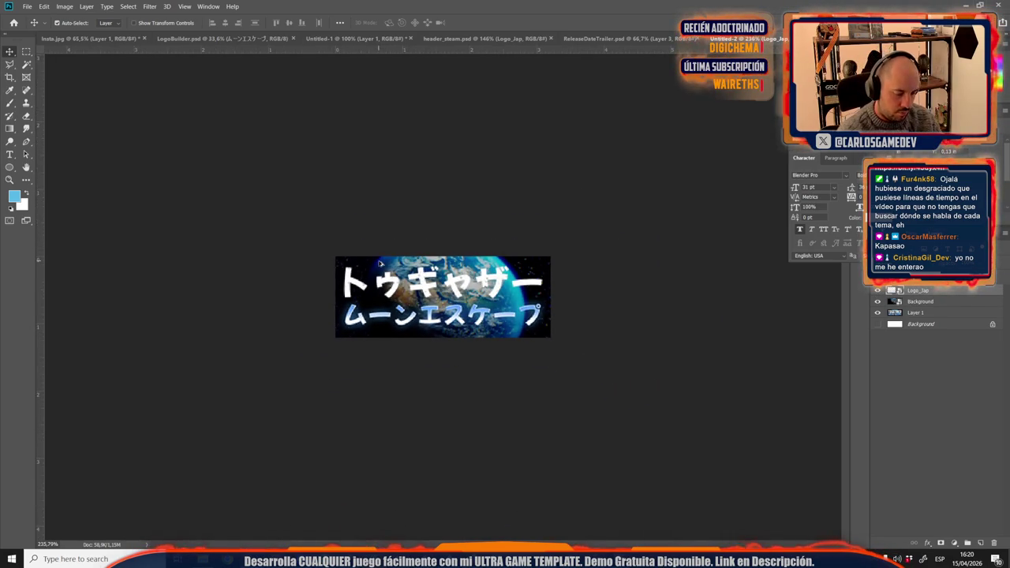
scroll(379, 263, "down", 5)
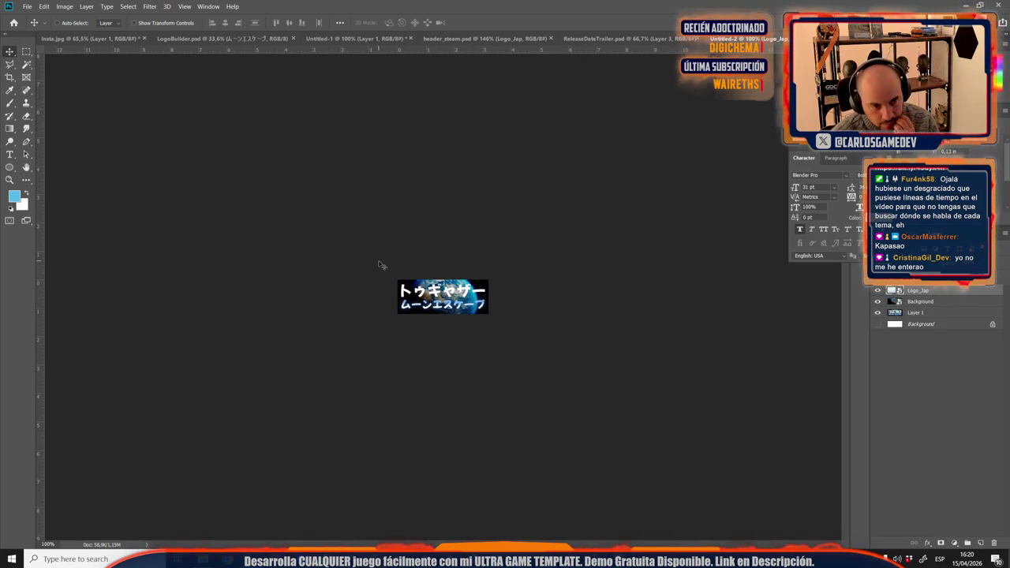
left_click(919, 304)
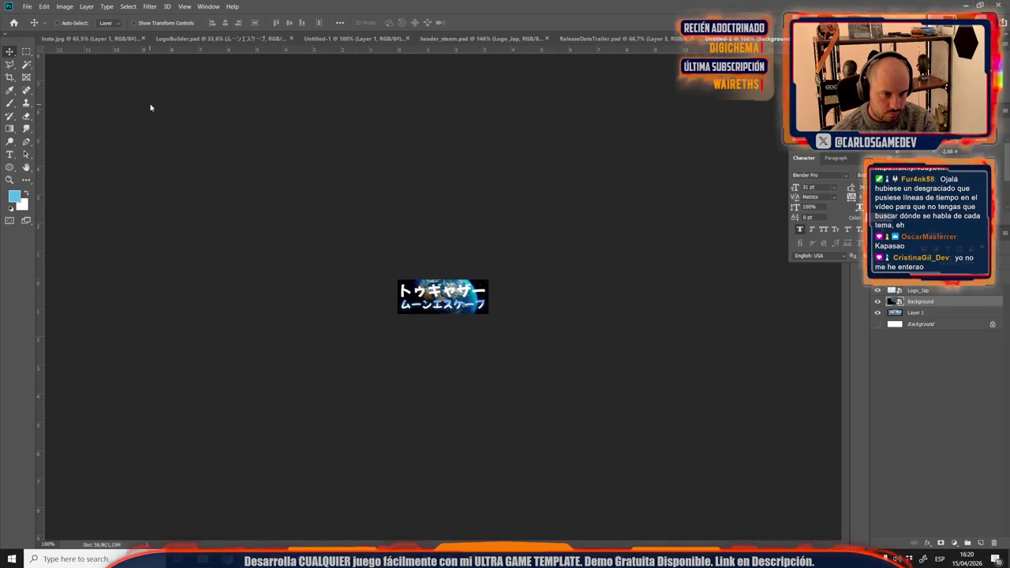
Step: Shrink and reposition the Earth image, then compare the English and Japanese logo layers
key("ctrl+t")
left_click_drag(360, 200, 383, 219)
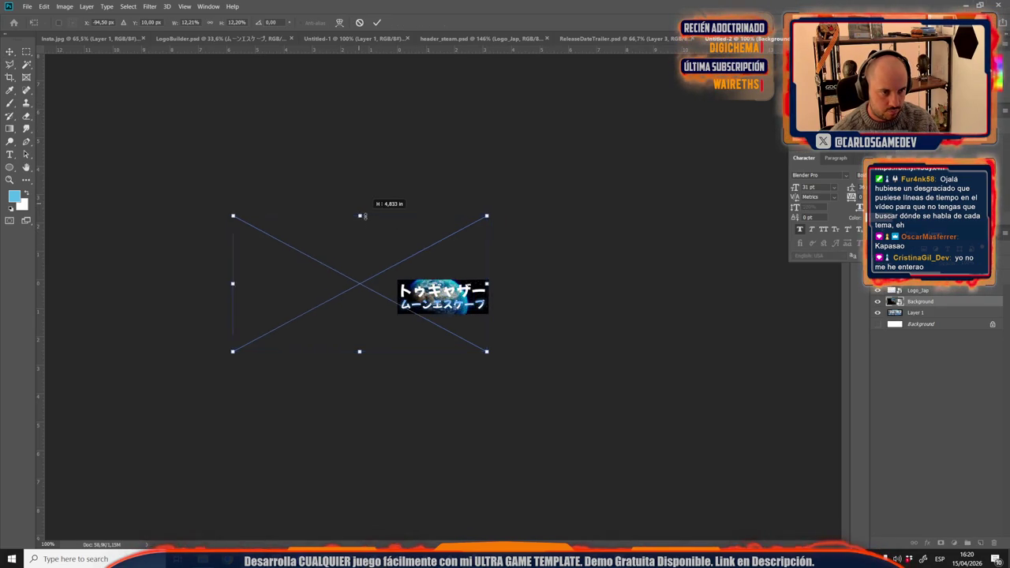
key("Return")
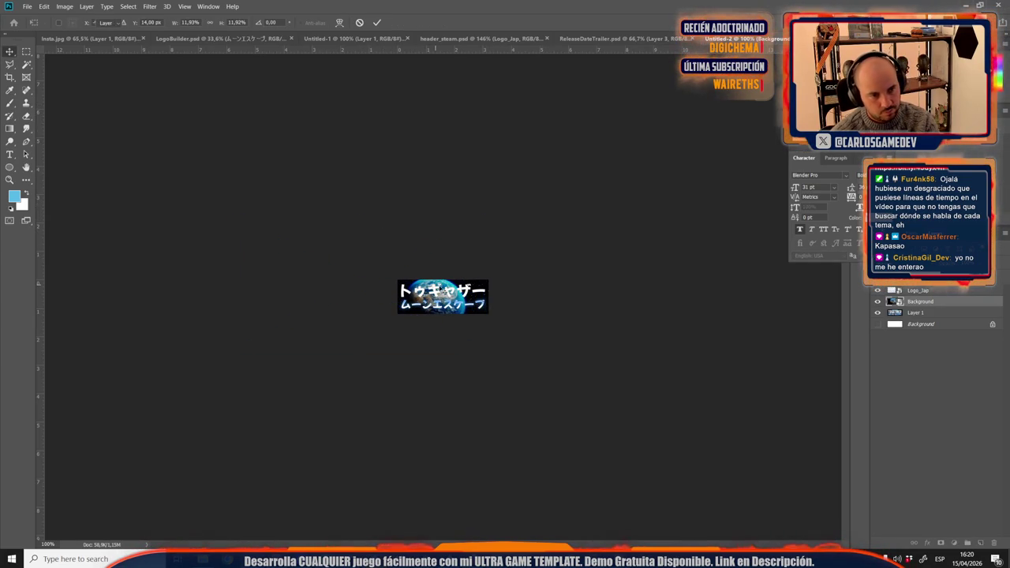
left_click_drag(434, 293, 442, 281)
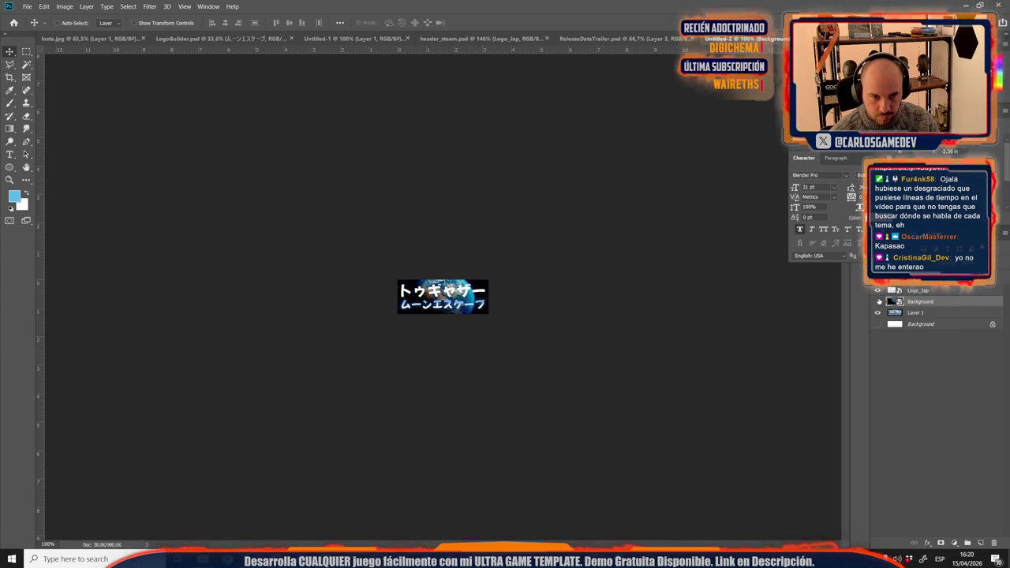
left_click(878, 302)
left_click(879, 312, "alt")
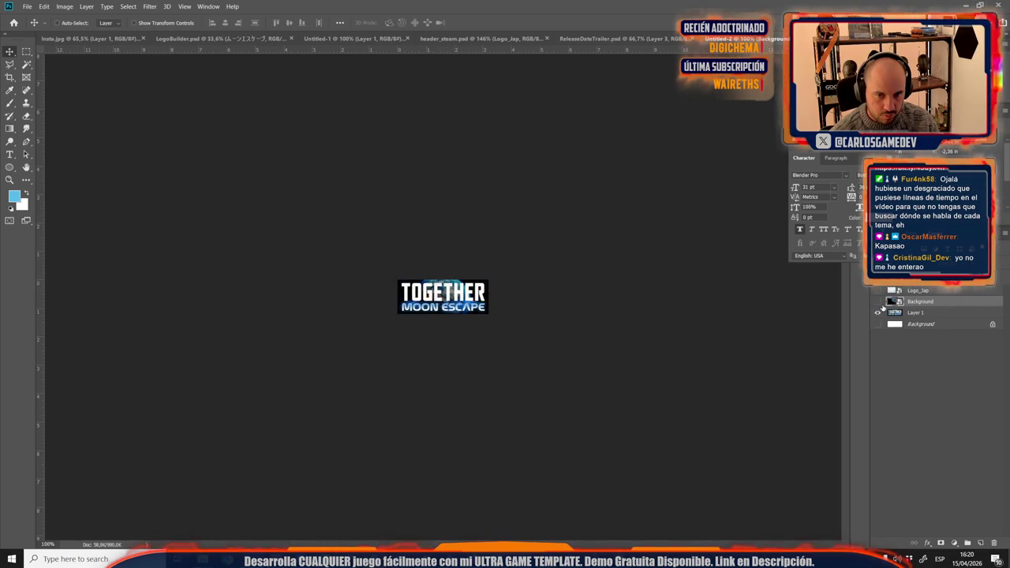
left_click(878, 302)
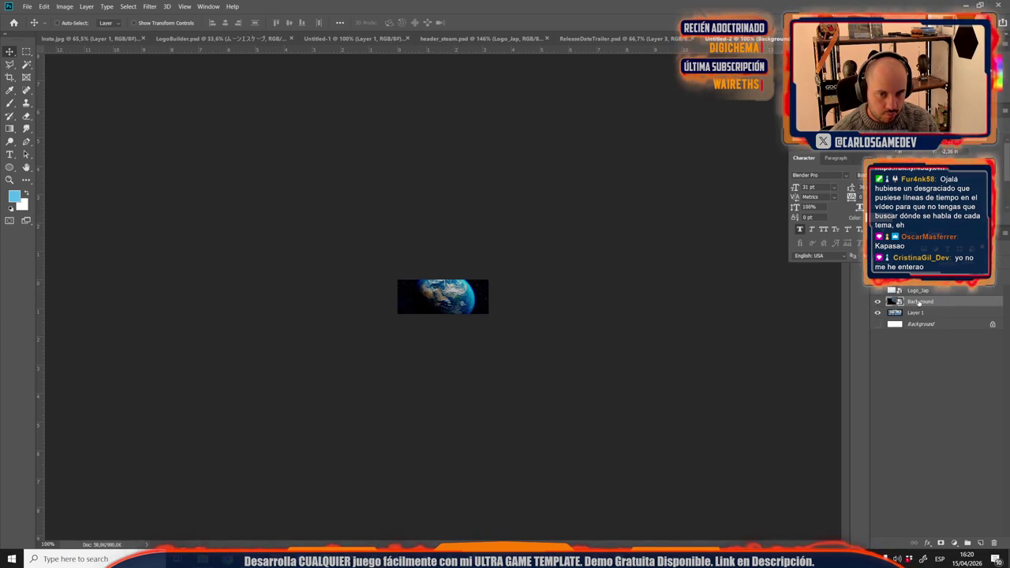
Step: Enlarge the Earth image on the canvas and toggle it to check the logo
key("ctrl+t")
left_click_drag(368, 215, 388, 243)
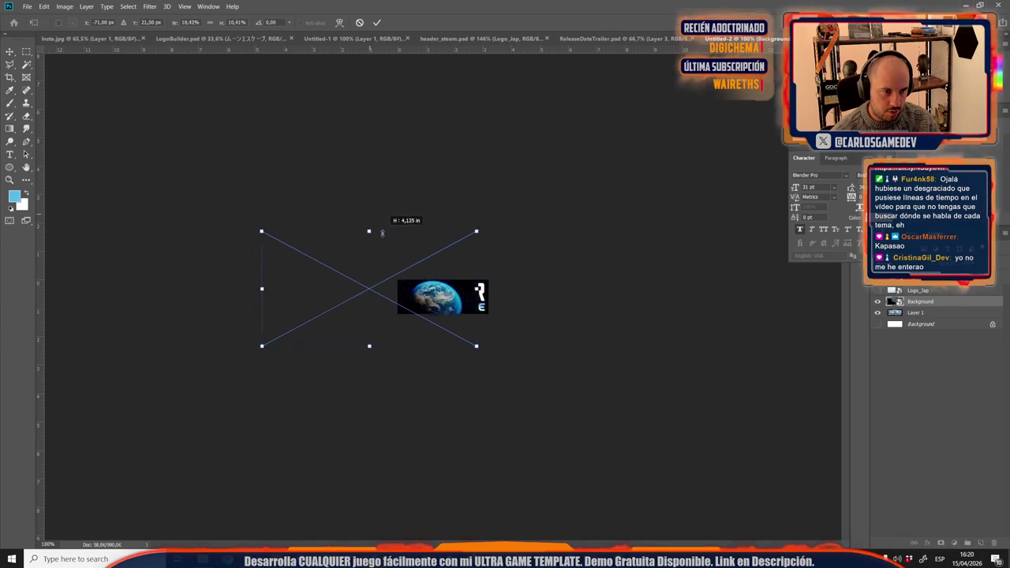
left_click_drag(379, 300, 390, 290)
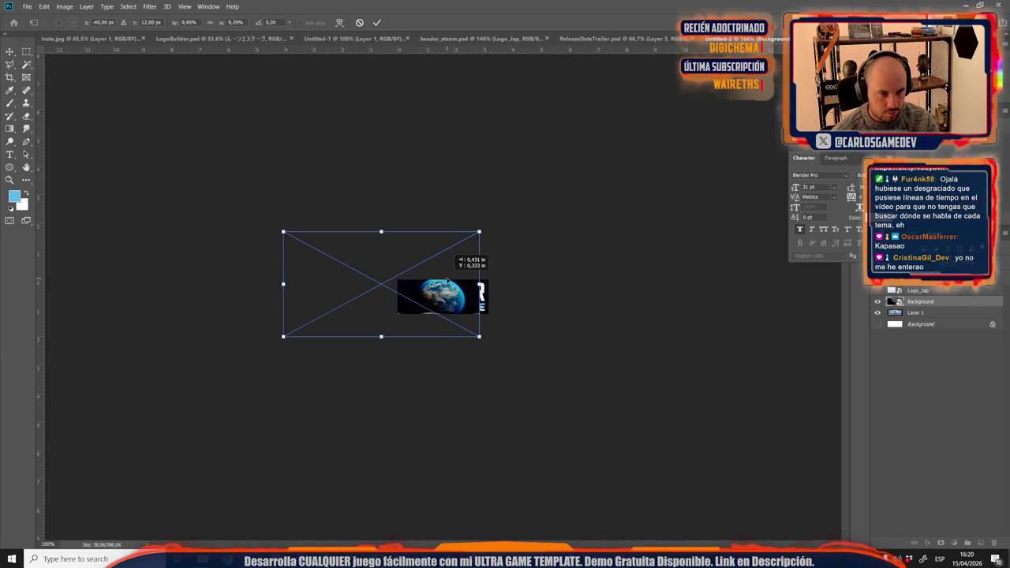
left_click_drag(489, 345, 488, 341)
key("Return")
left_click(877, 301)
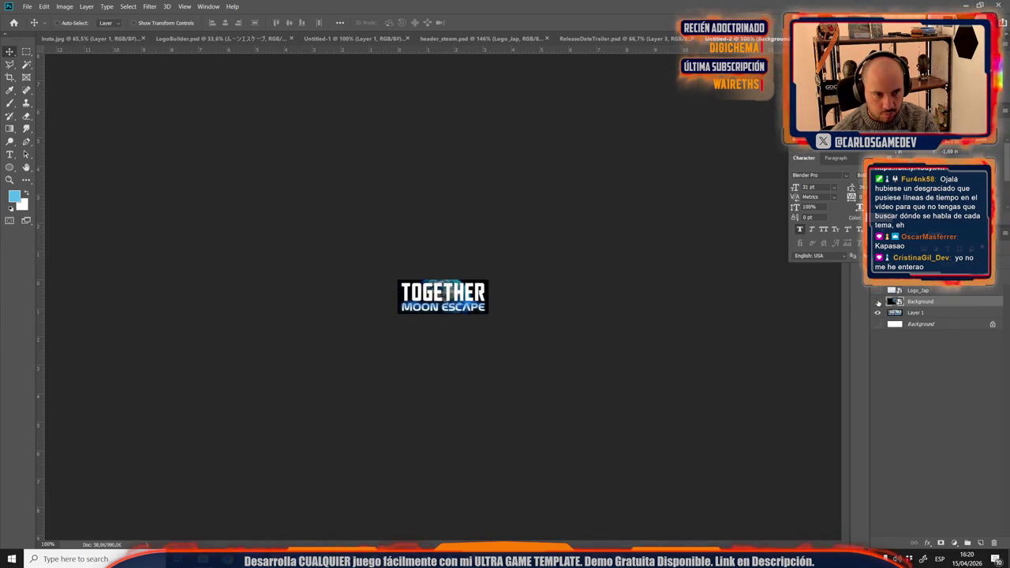
left_click(877, 302)
left_click(877, 301)
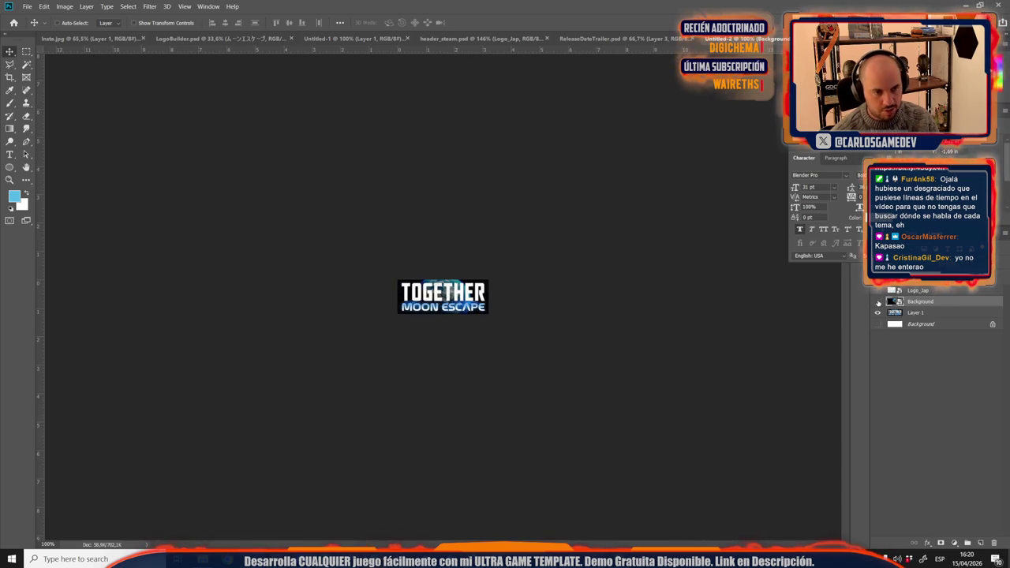
left_click(877, 302)
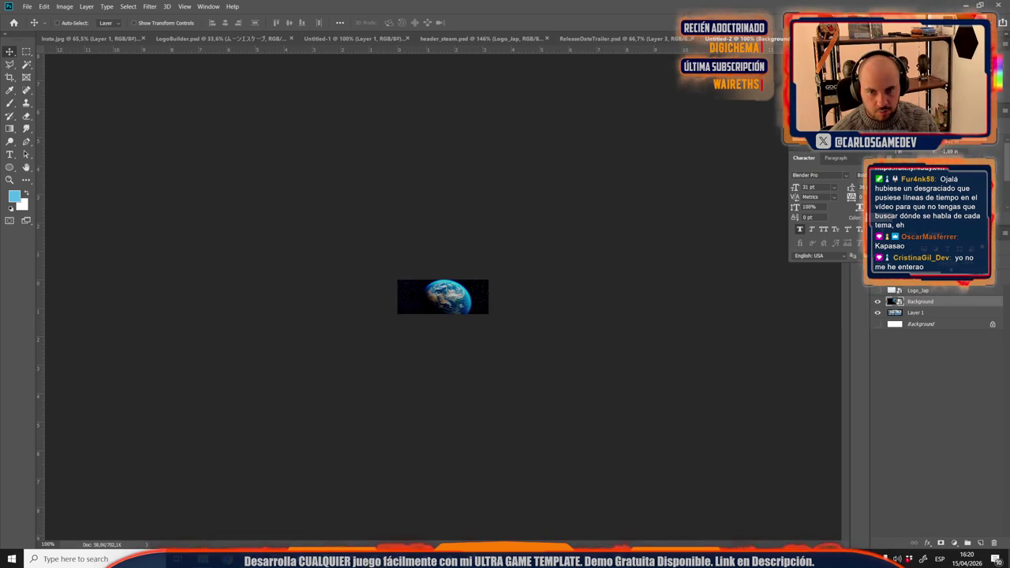
Step: Rescale the Earth image to cover the whole capsule, nudging it left and up
key("ctrl+[")
key("ctrl+t")
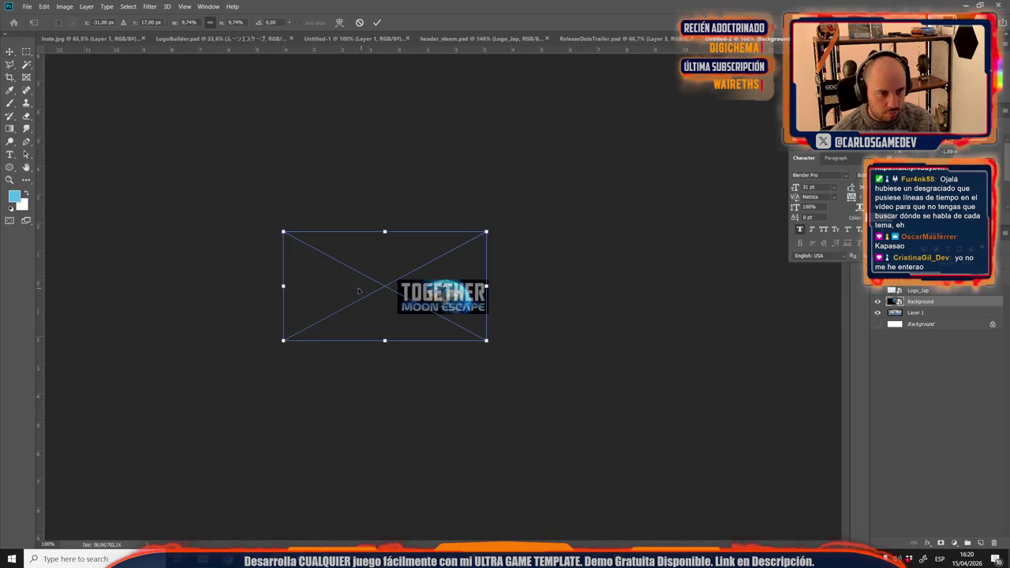
scroll(436, 294, "up", 3)
left_click_drag(437, 293, 428, 290)
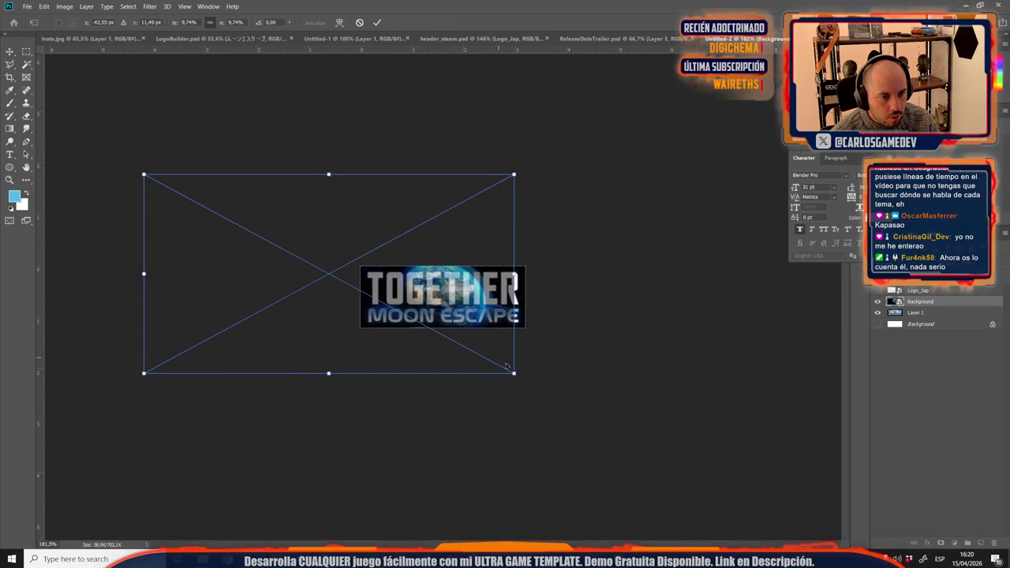
mouse_move(514, 375)
left_mouse_down()
mouse_move(600, 426)
mouse_move(473, 369)
left_mouse_up()
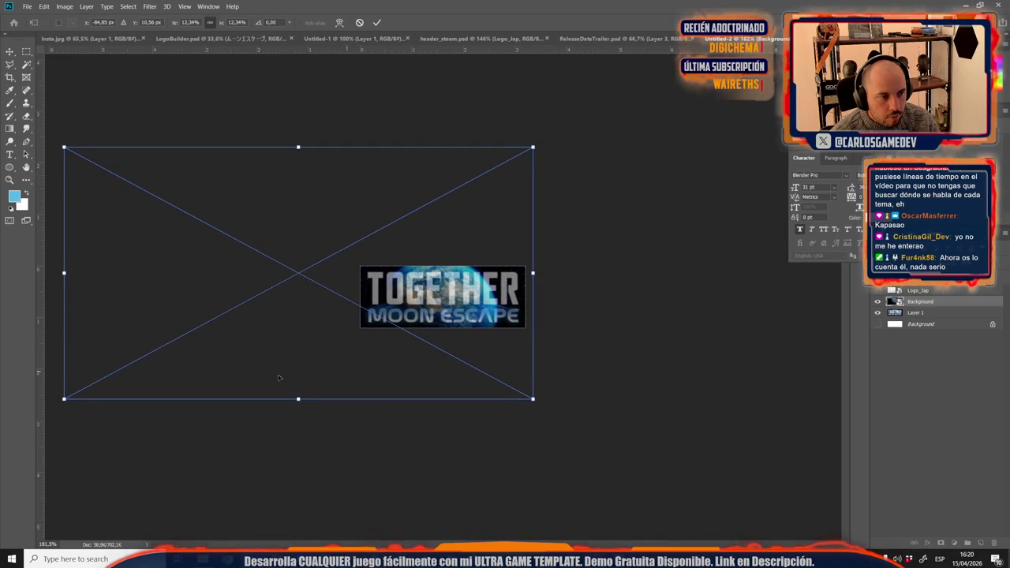
left_click_drag(64, 401, 86, 388)
left_click_drag(275, 338, 301, 334)
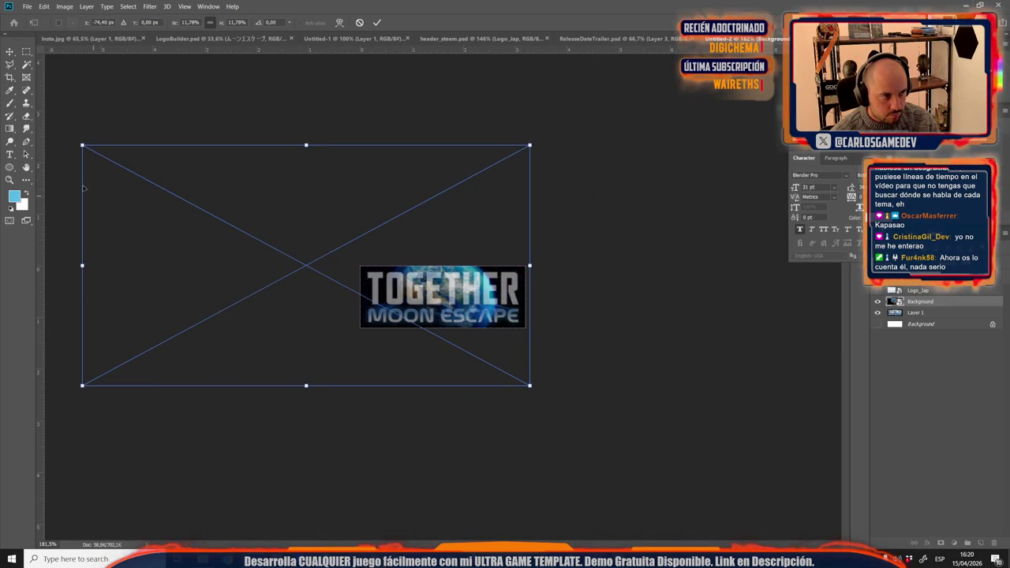
left_click_drag(82, 146, 110, 160)
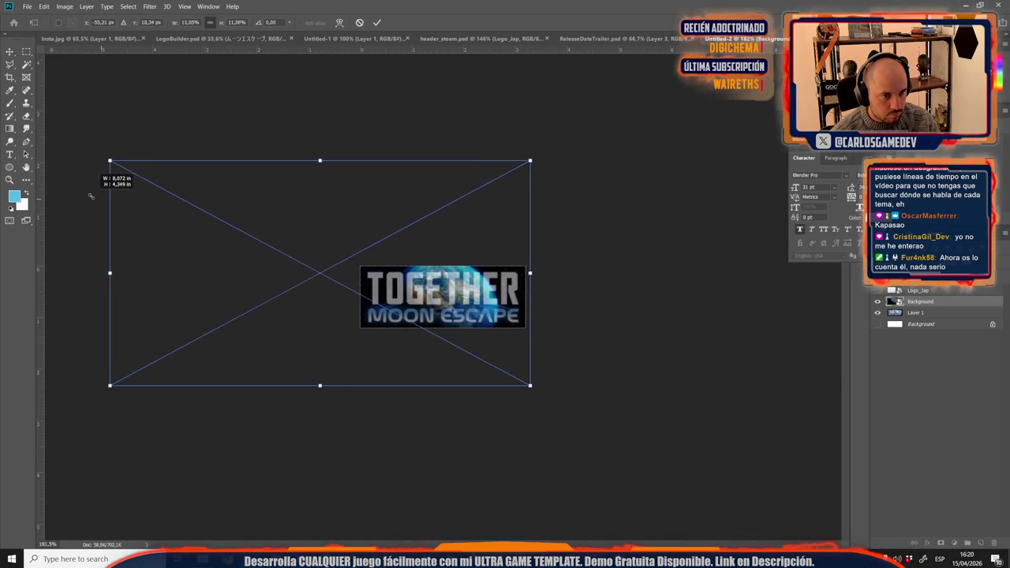
key("Left")
key("Left")
key("Left")
key("Left")
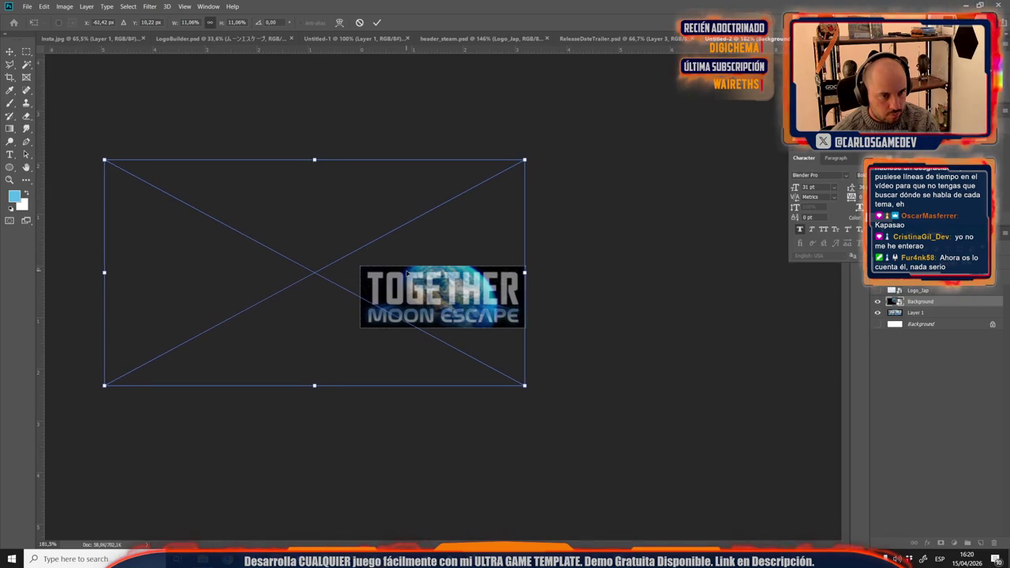
key("Left")
key("Left")
key("Left")
key("Left")
key("Up")
key("Up")
key("Up")
key("Up")
key("Up")
key("Return")
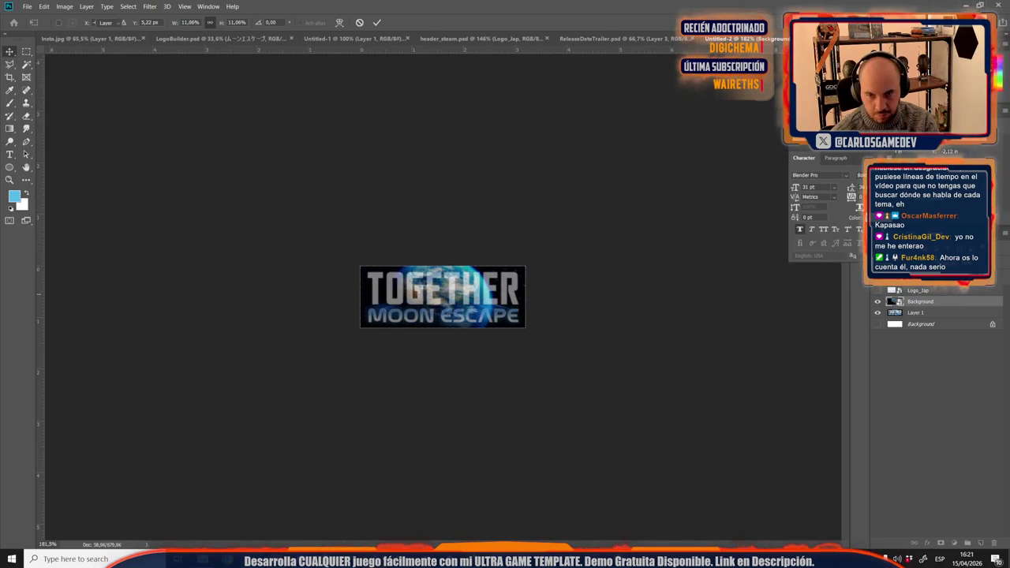
Step: Hide the TOGETHER MOON ESCAPE logo, show Logo_Jap, and add a new empty layer
left_click(892, 294)
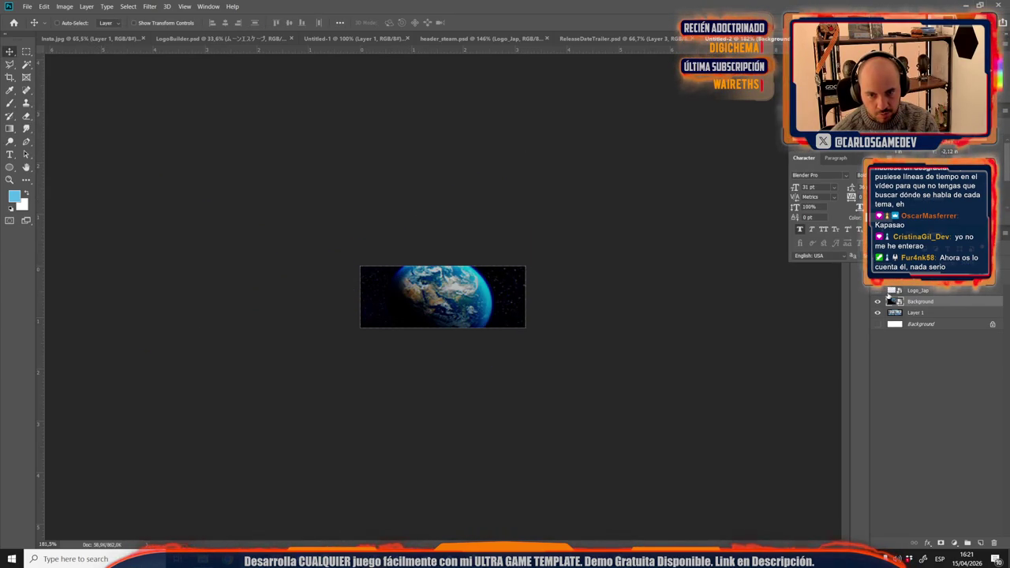
left_click(877, 292)
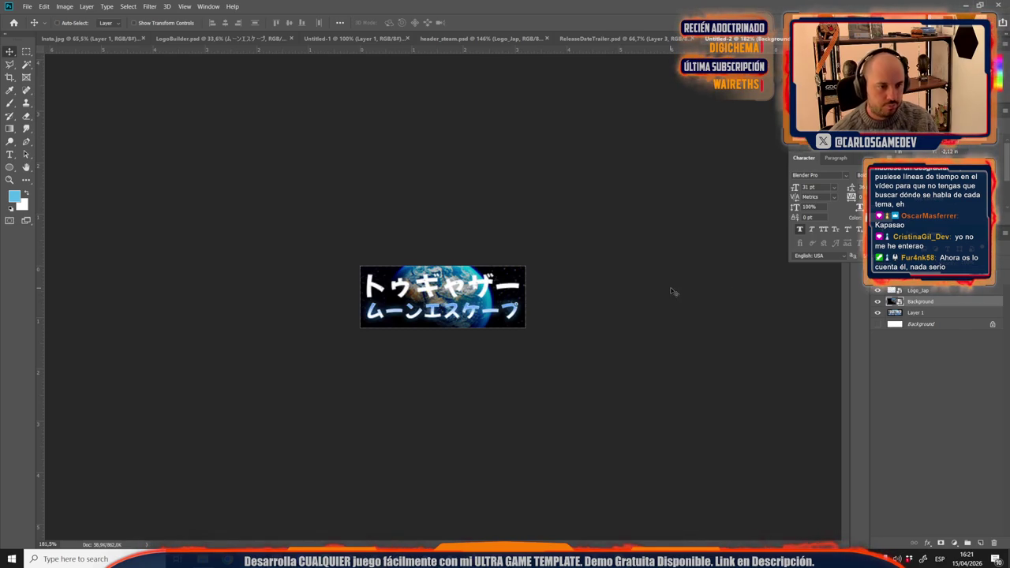
left_click(981, 543)
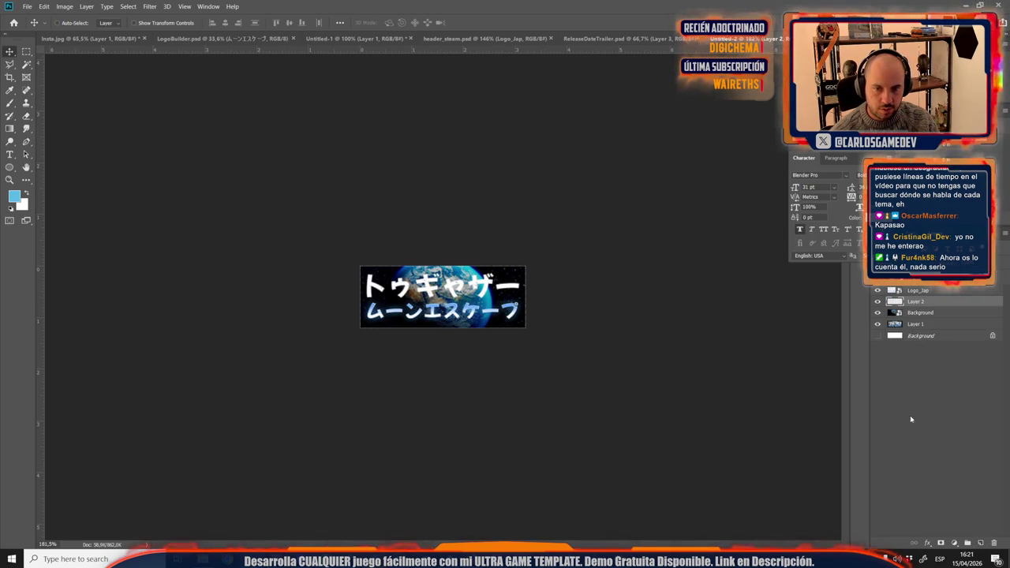
Step: Add a black Solid Color fill layer above the Earth background, keeping the planet visible
key("b")
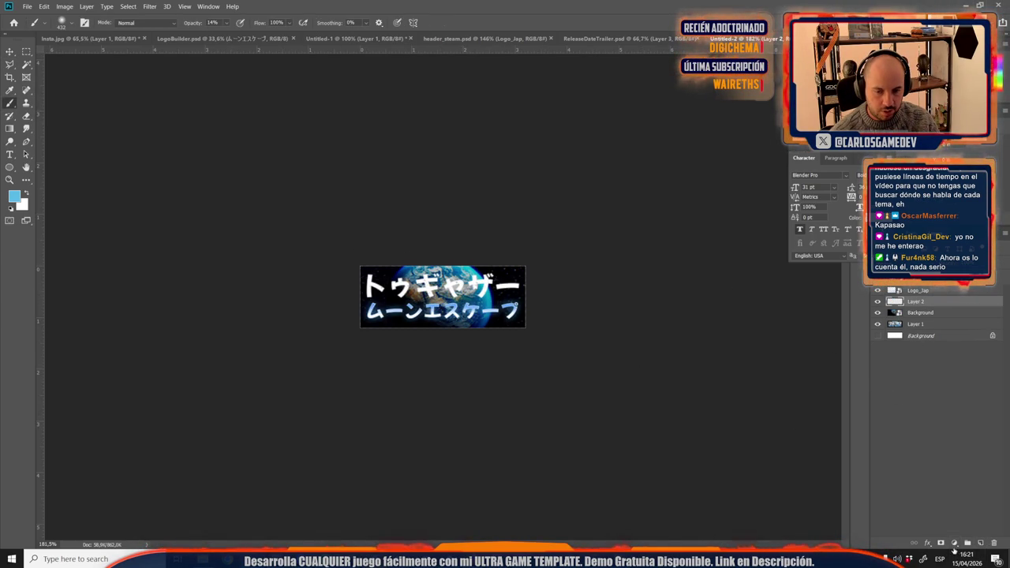
left_click(954, 543)
left_click(951, 374)
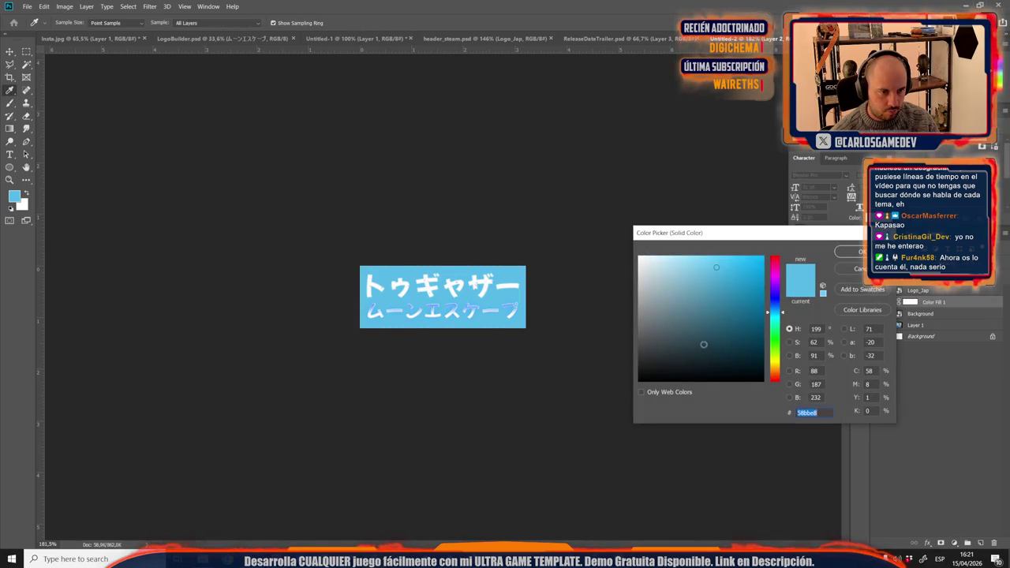
left_click_drag(708, 343, 550, 432)
left_click(842, 317)
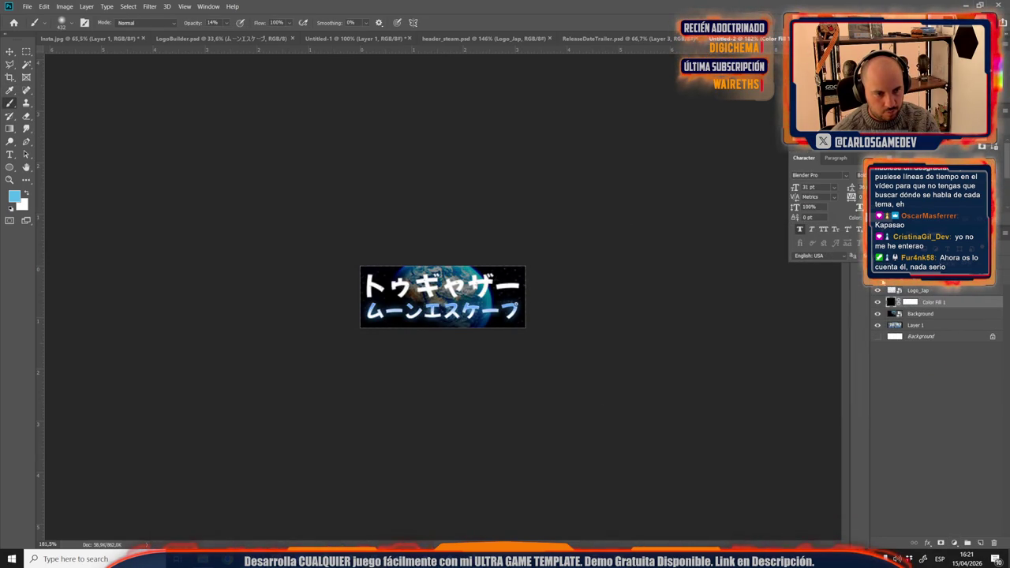
left_click(9, 52)
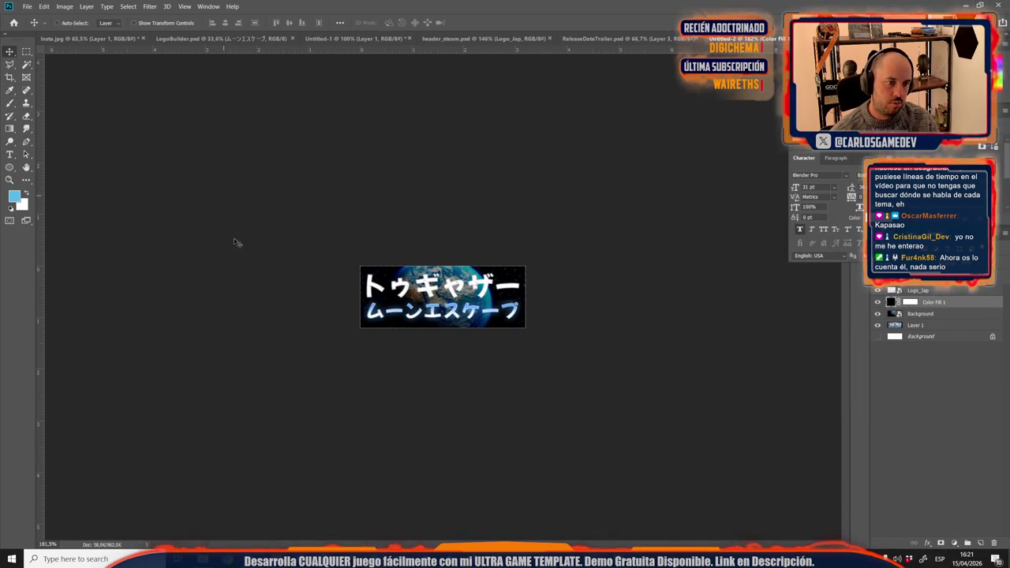
key("ctrl+plus")
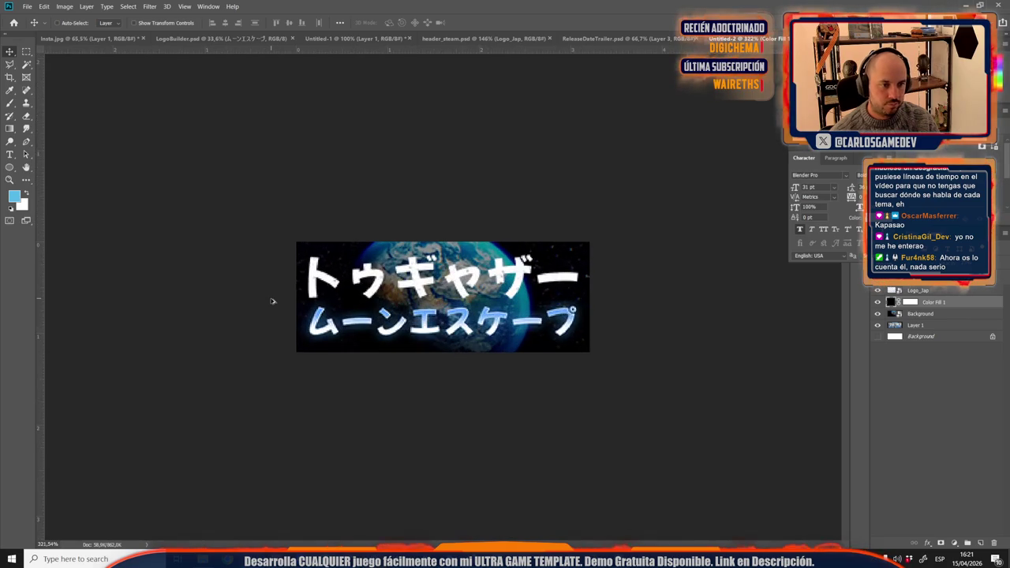
Step: Select Logo_Jap and save the capsule as SmallCapsule.psd in Photoshop format in Steam\JAP
key("ctrl+shift+s")
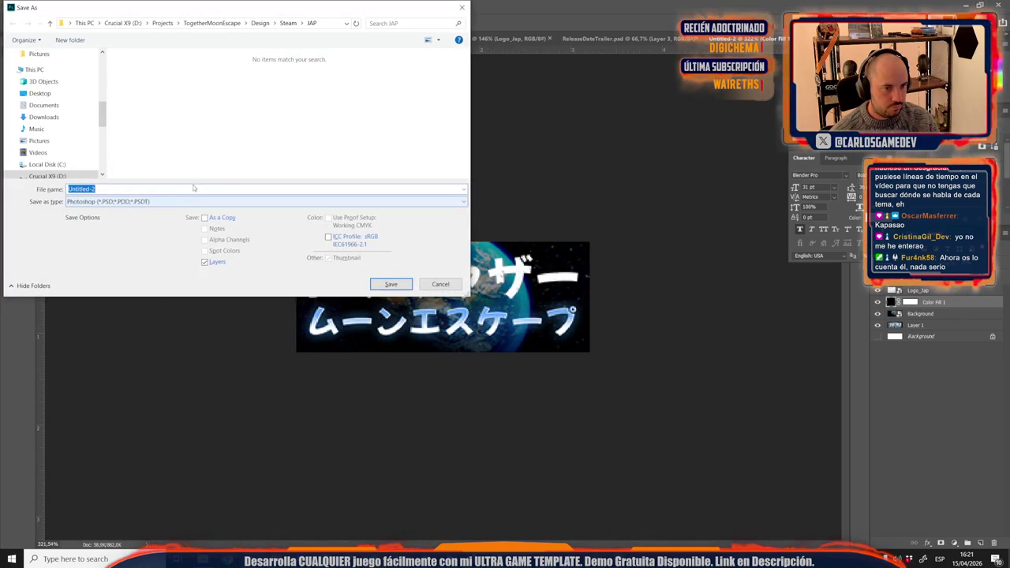
left_click(462, 7)
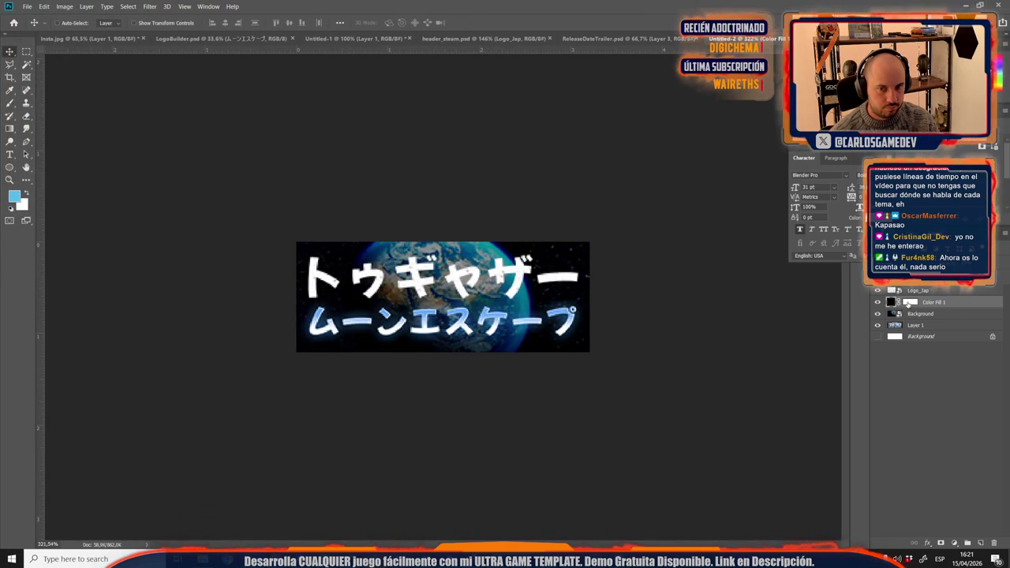
left_click(931, 292)
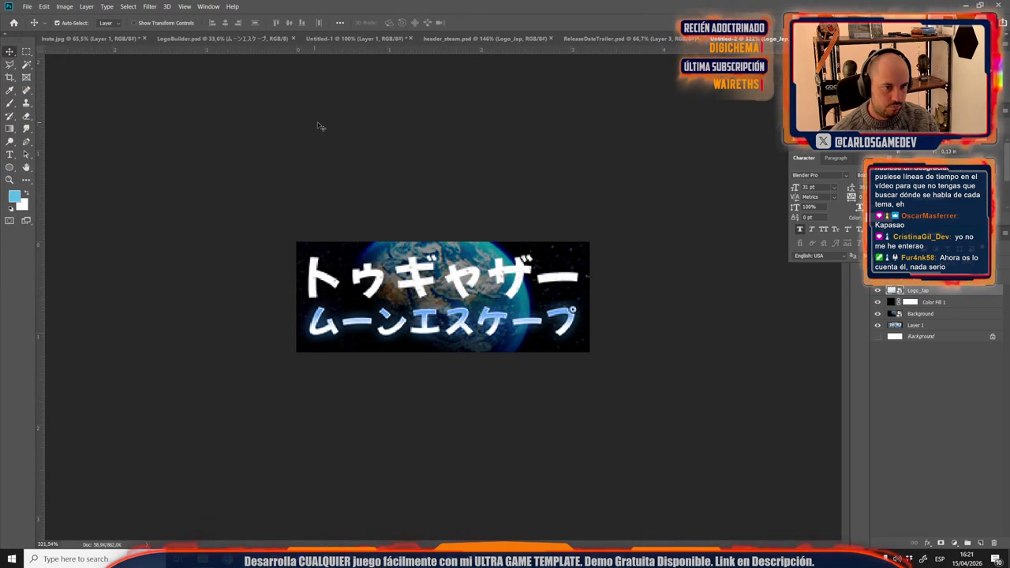
key("ctrl+shift+s")
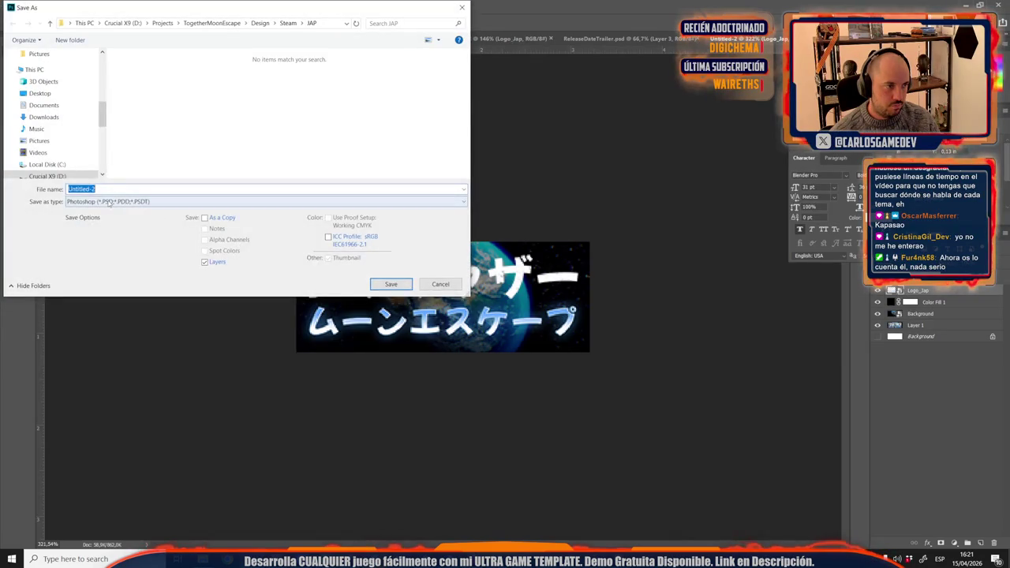
left_click(107, 202)
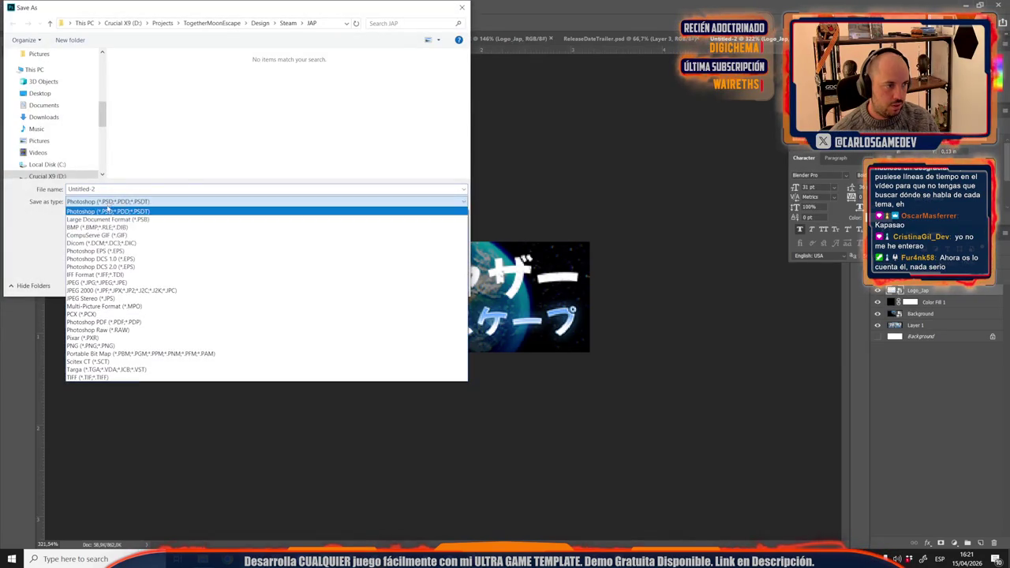
left_click(290, 25)
left_click(103, 202)
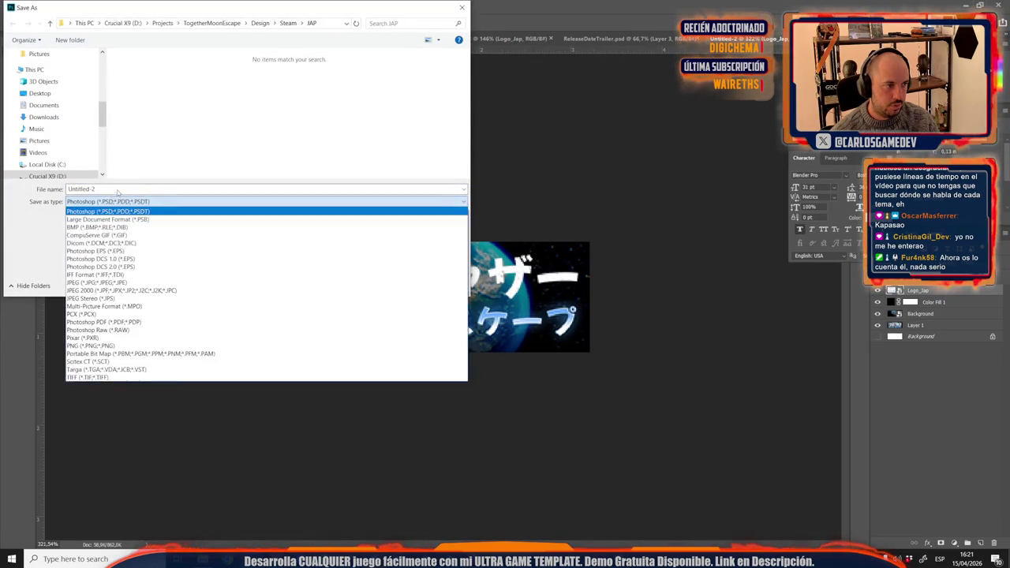
type("sMAL")
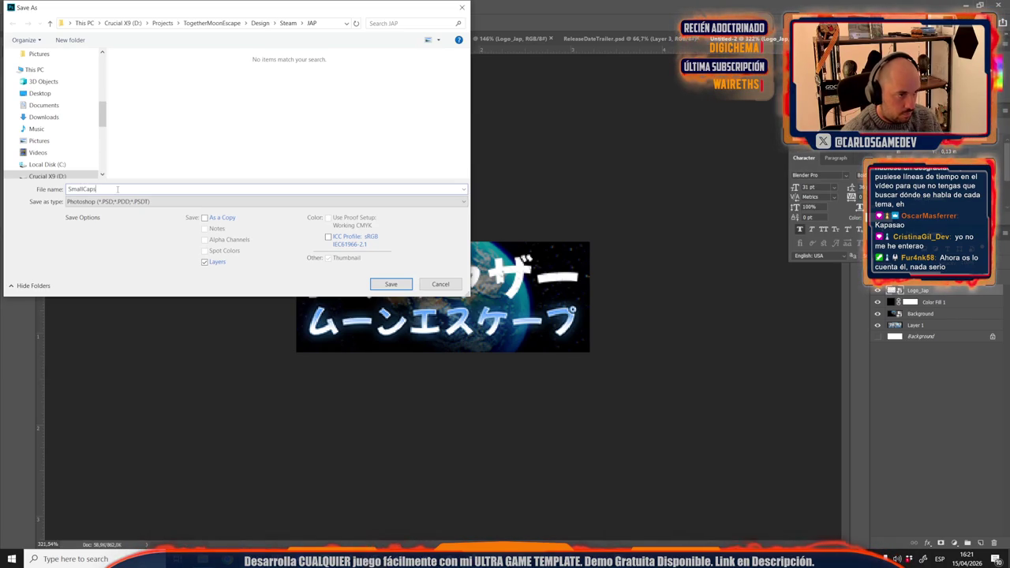
key("Return")
key("Return")
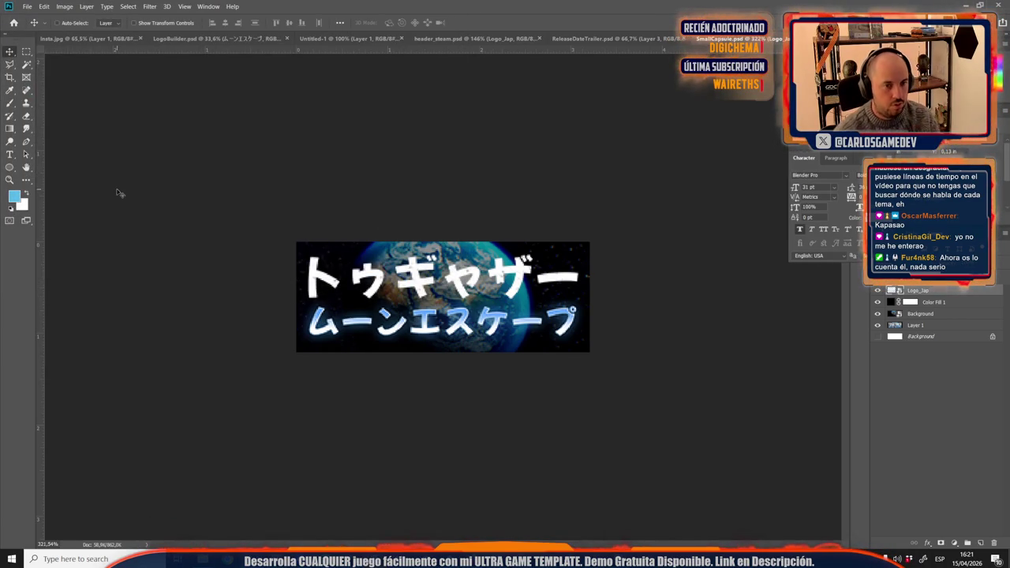
Step: Reopen the Save As dialog and cancel it without saving again
key("ctrl+shift+s")
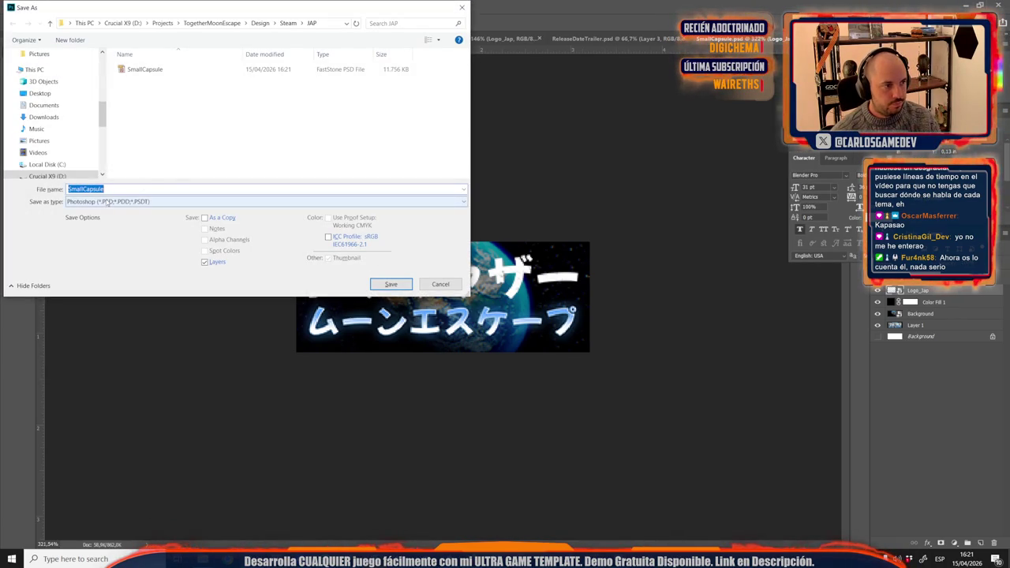
left_click(122, 202)
key("Escape")
key("Escape")
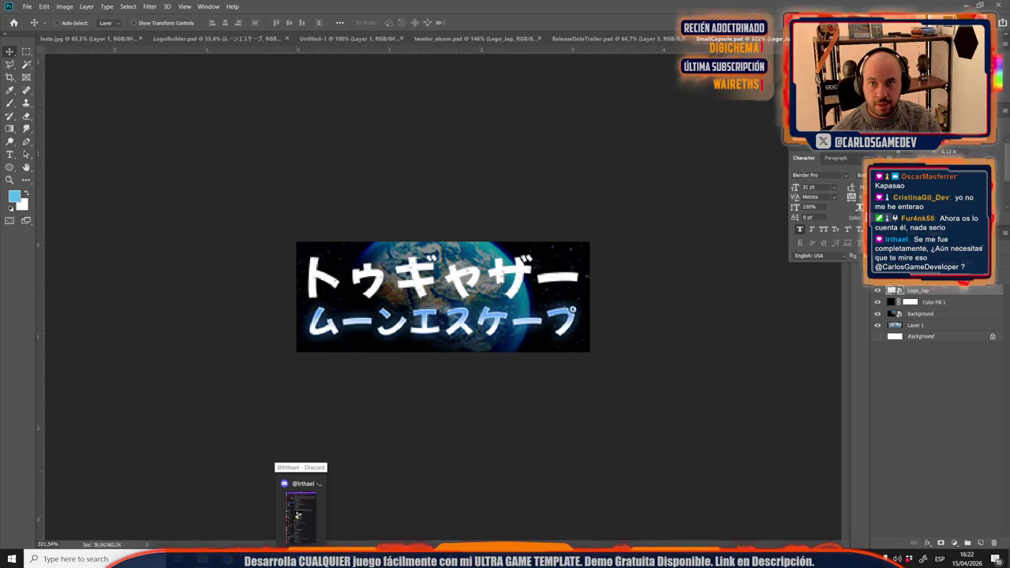
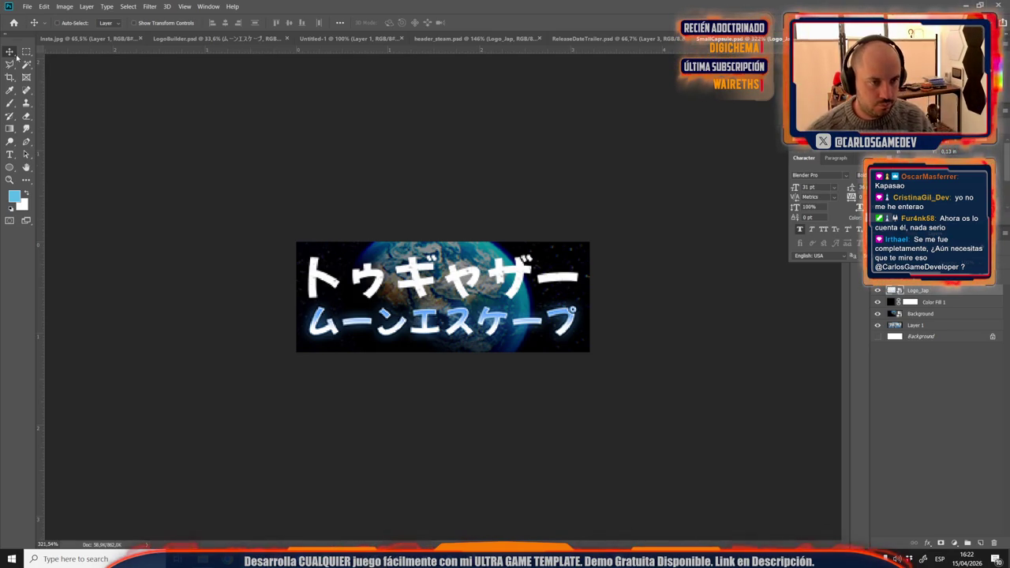
Step: Review the ReleaseDateTrailer and Japanese header_steam artworks, then bring up the Steamworks graphical assets page
left_click(576, 39)
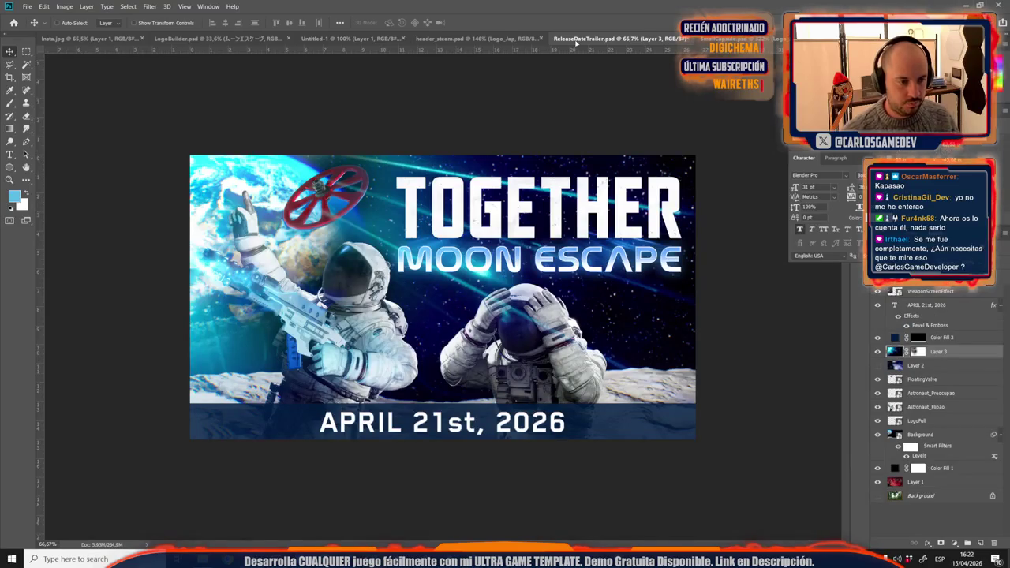
left_click(452, 39)
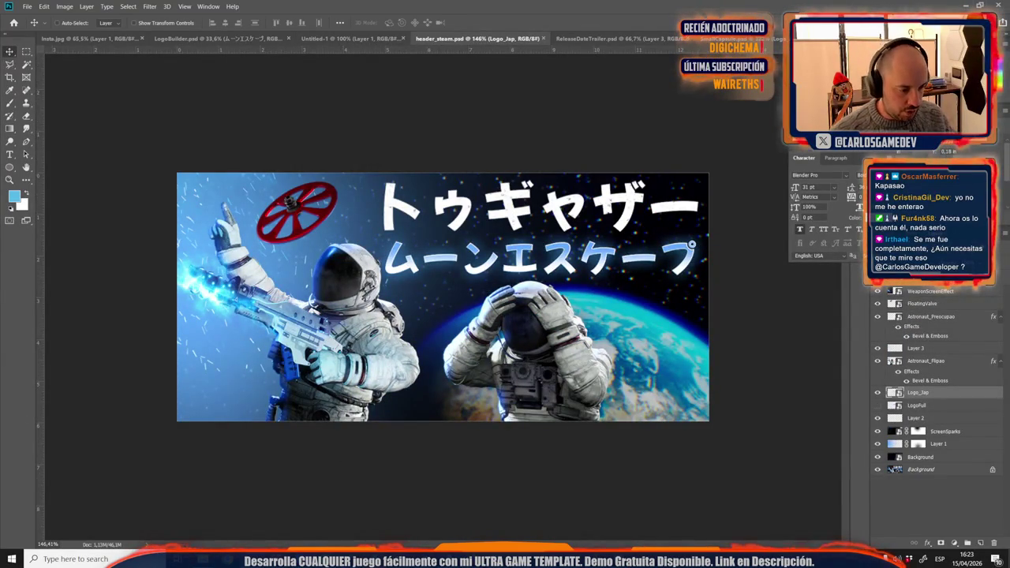
mouse_move(203, 559)
left_click(446, 513)
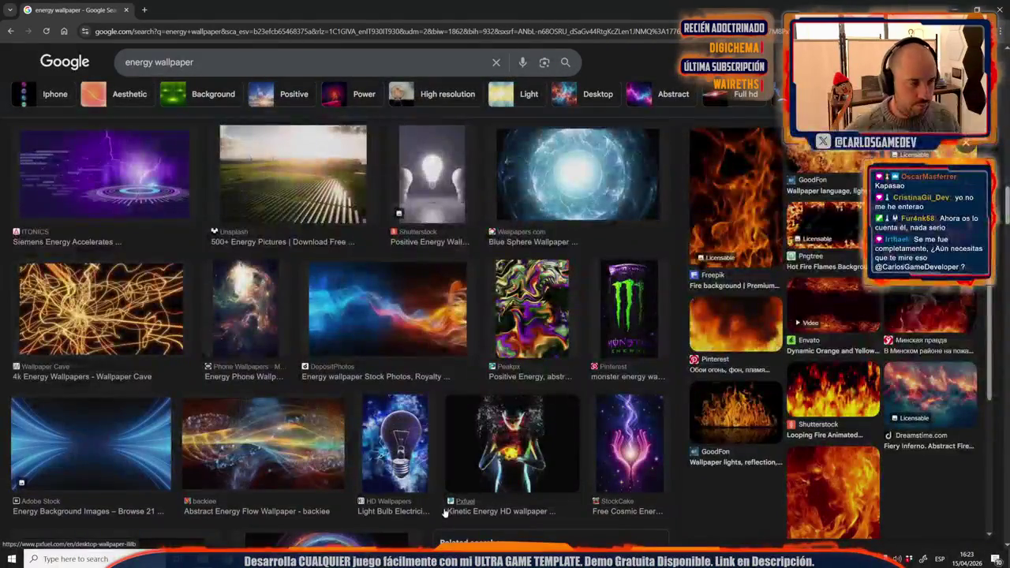
key("alt+Tab")
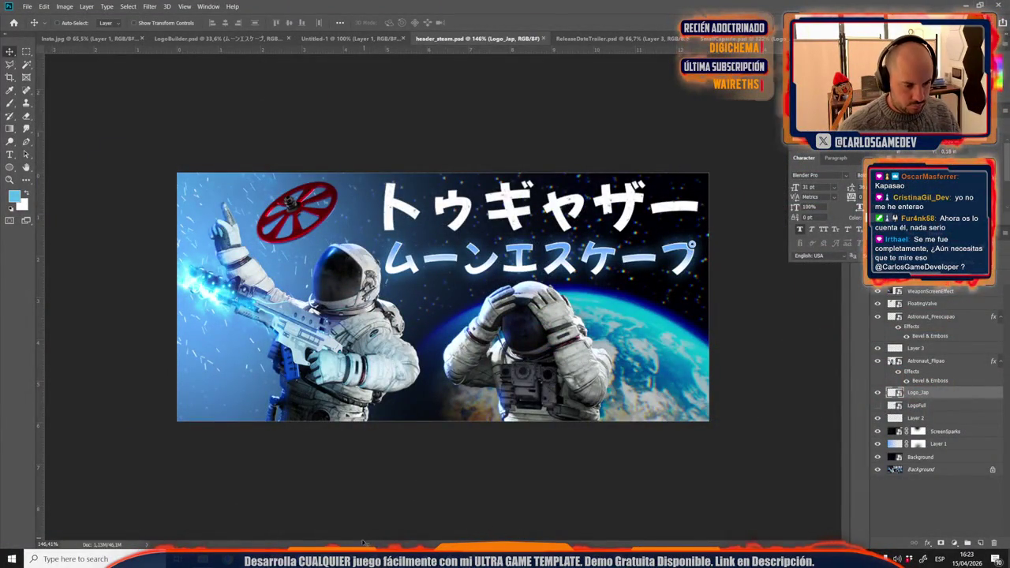
left_click(383, 531)
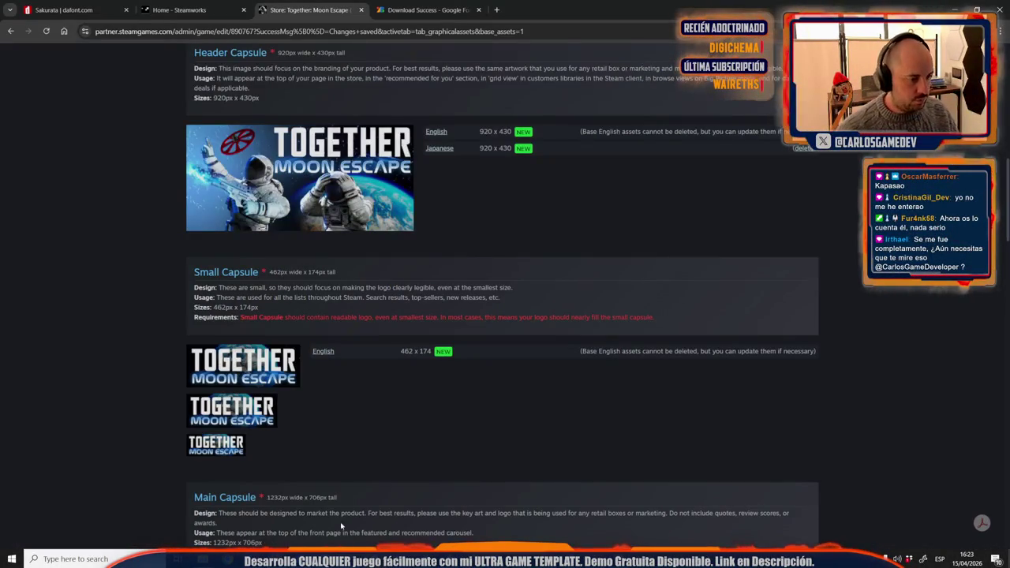
Step: Look up the 1232 × 706 Main Capsule size on Steamworks and return to Photoshop
scroll(341, 526, "up", 1)
scroll(292, 368, "down", 3)
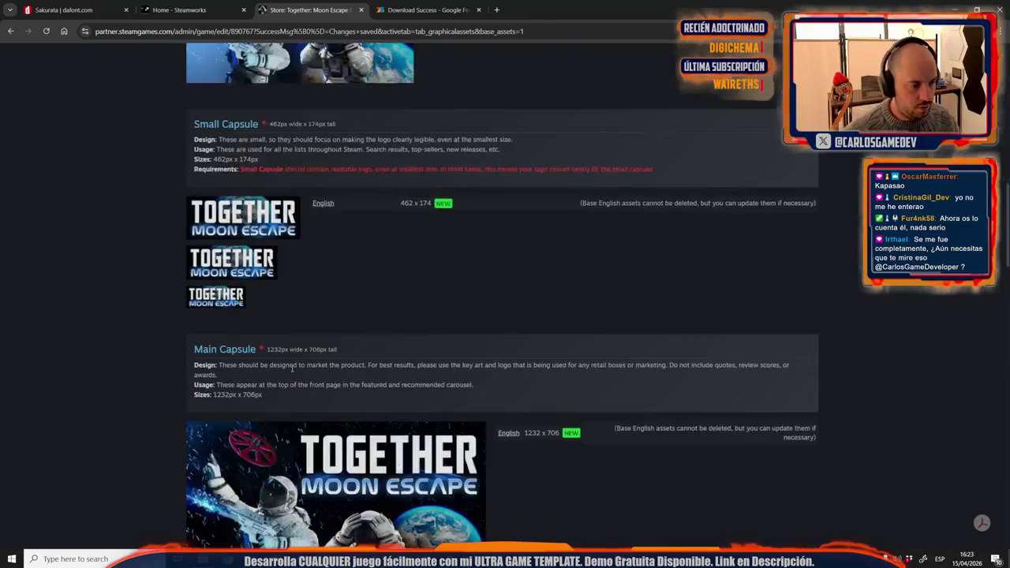
scroll(292, 367, "down", 3)
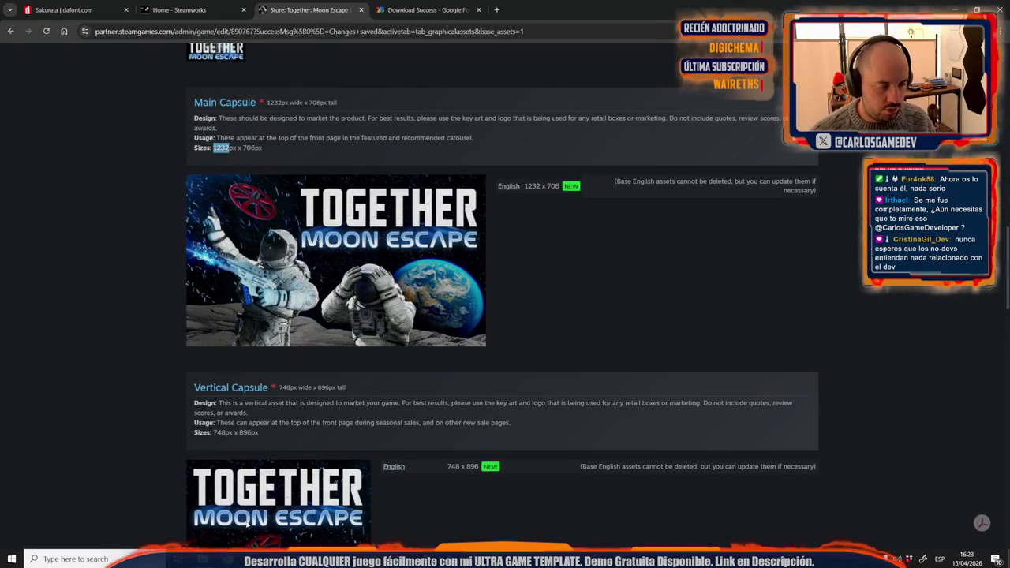
key("alt+Tab")
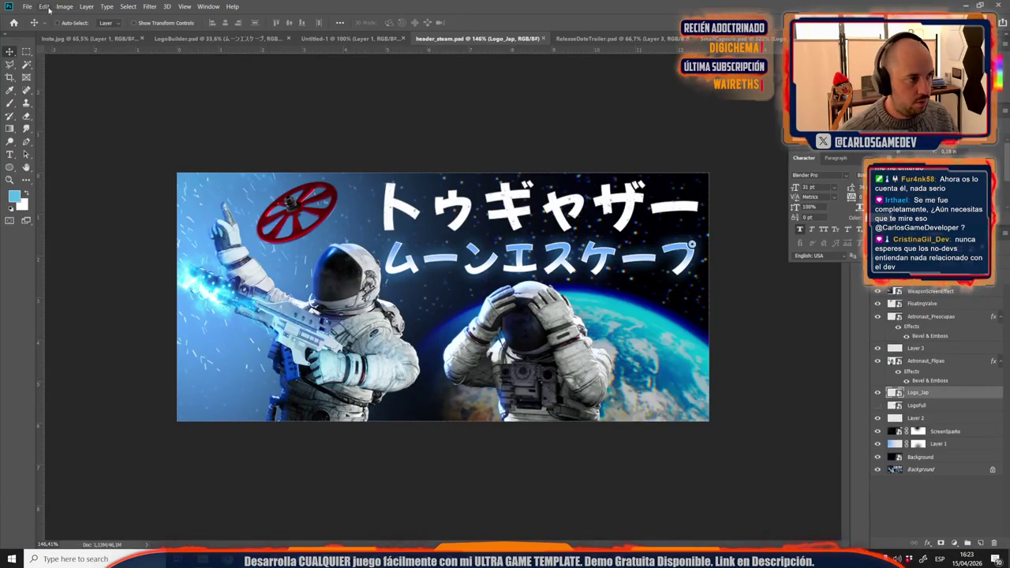
left_click(26, 7)
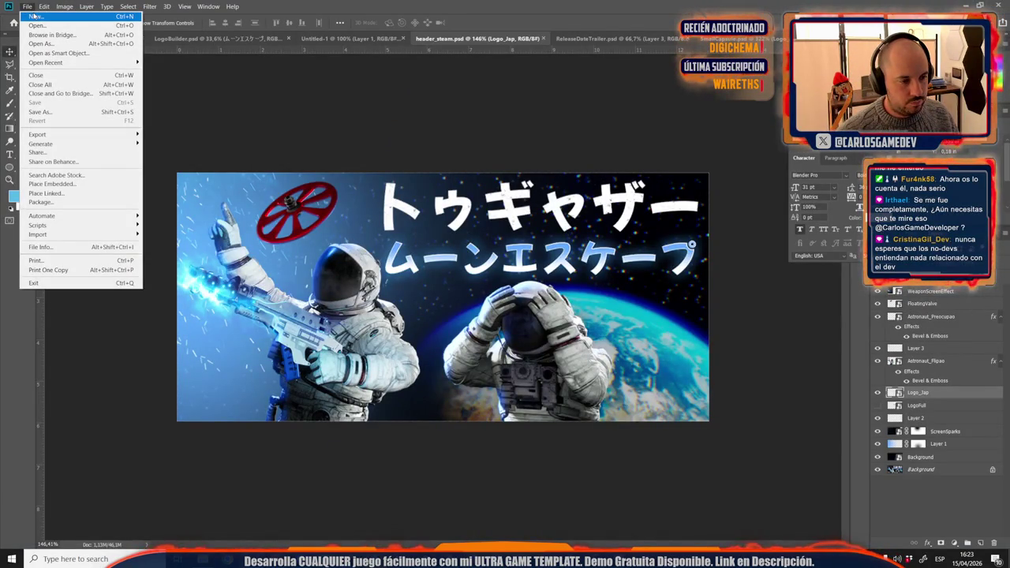
Step: Create a new 1232 × 706 px document, copying the 706 height from Steamworks
left_click(34, 15)
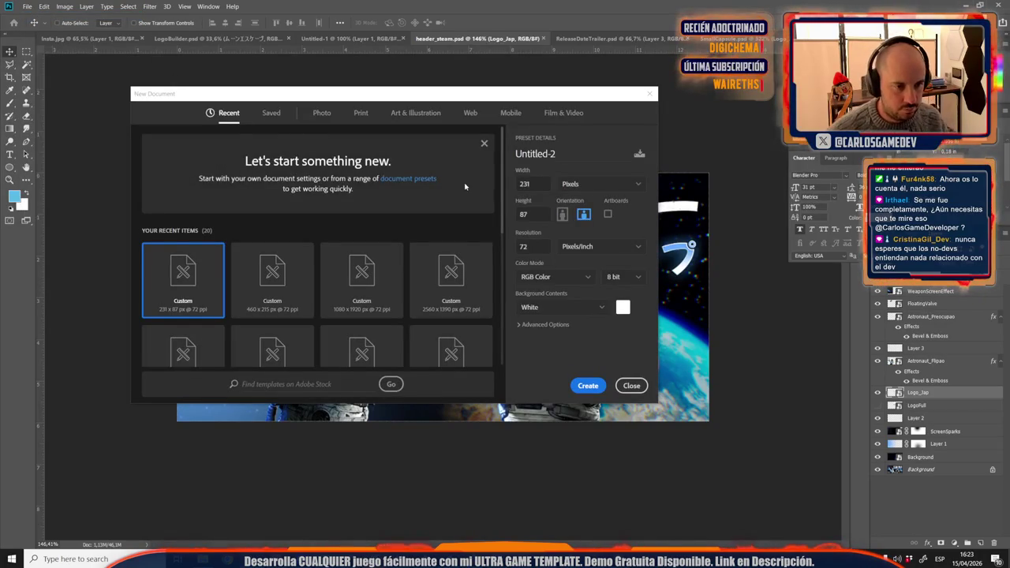
double_click(545, 183)
type("1232")
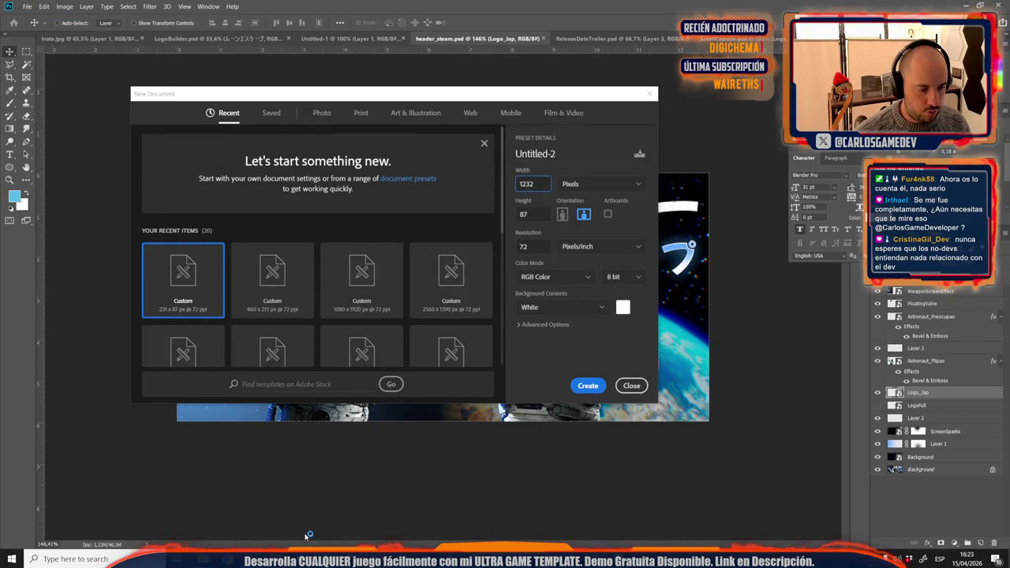
mouse_move(306, 559)
left_click(292, 493)
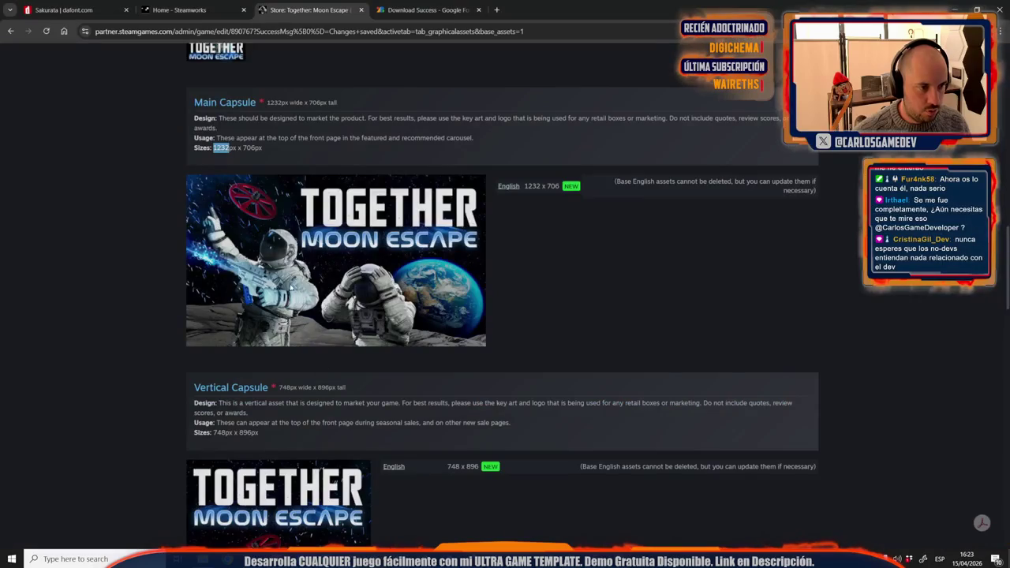
double_click(250, 147)
key("ctrl+c")
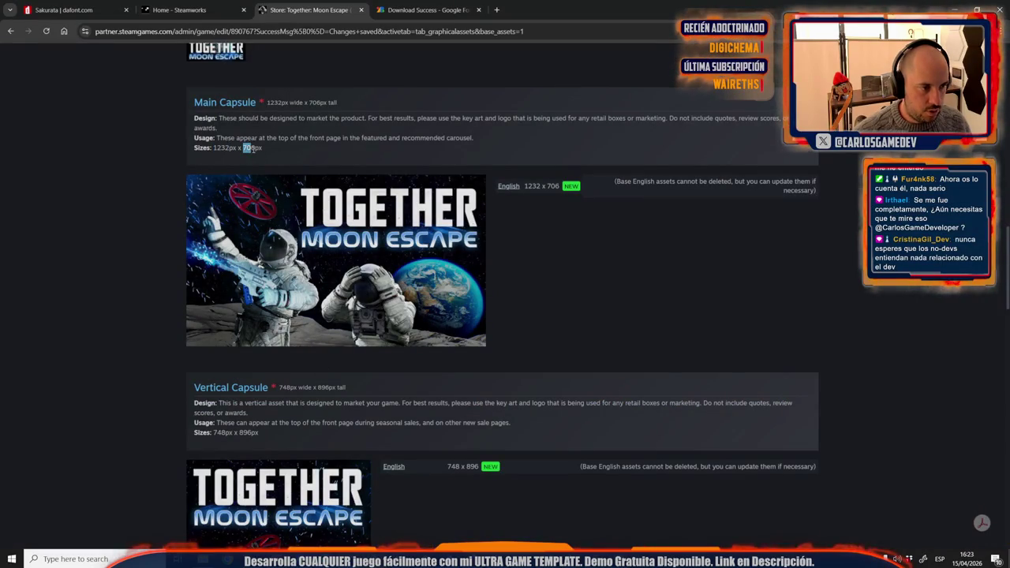
key("alt+Tab")
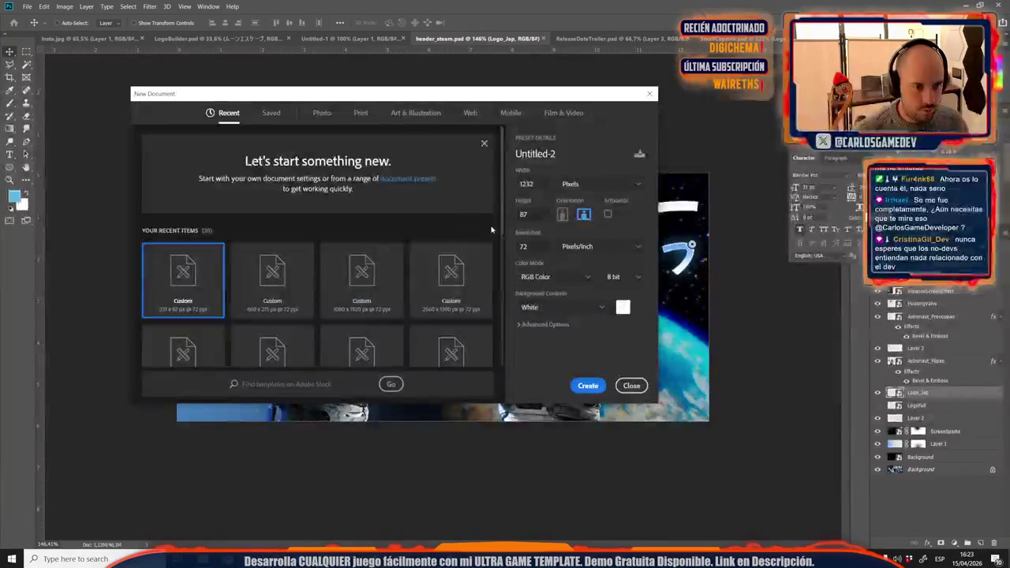
key("ctrl+v")
left_click(588, 385)
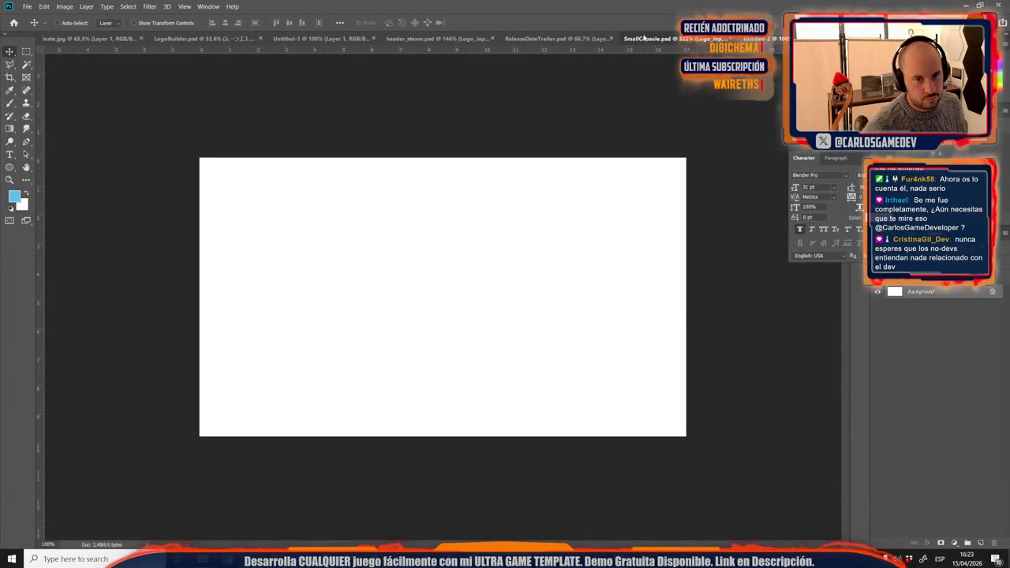
left_click(622, 39)
left_click(537, 39)
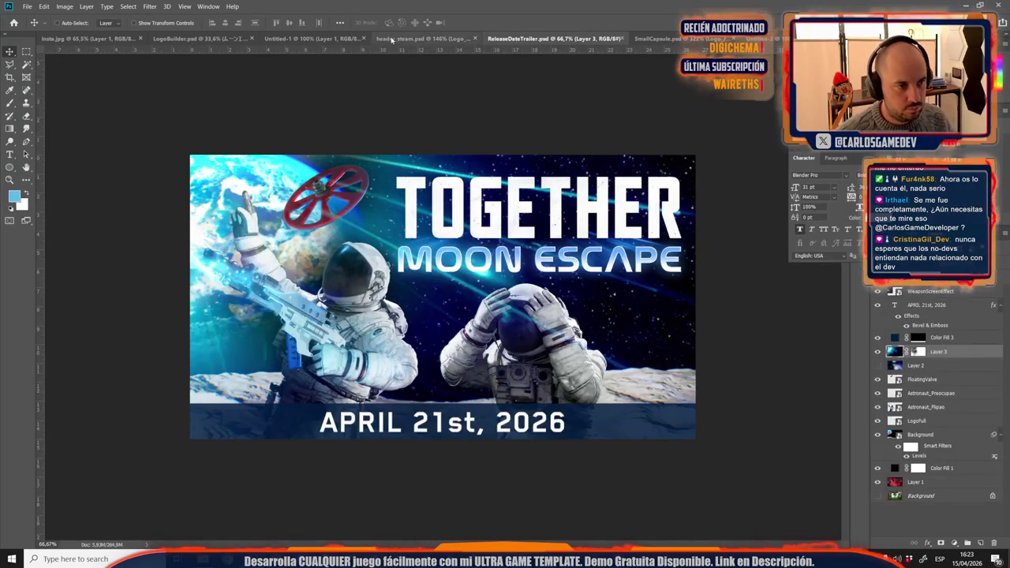
left_click(390, 39)
left_click(314, 38)
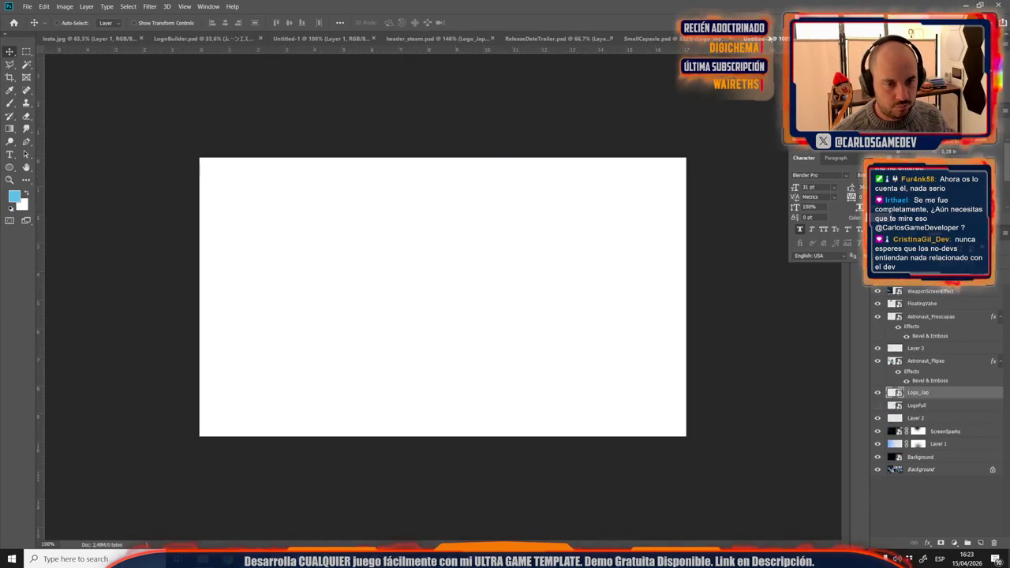
left_click(439, 39)
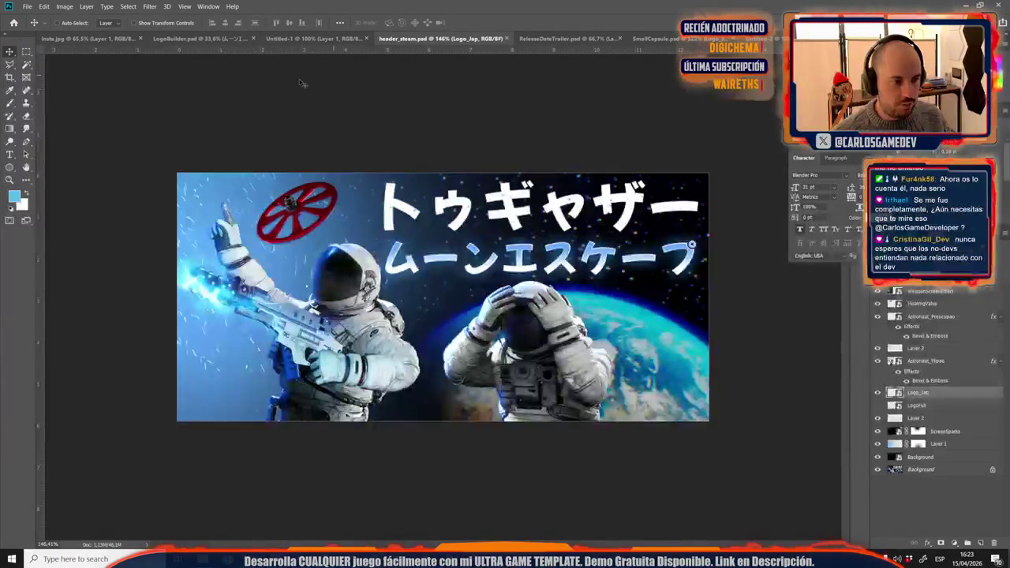
key("m")
mouse_move(177, 172)
left_mouse_down()
mouse_move(633, 494)
mouse_move(764, 499)
left_mouse_up()
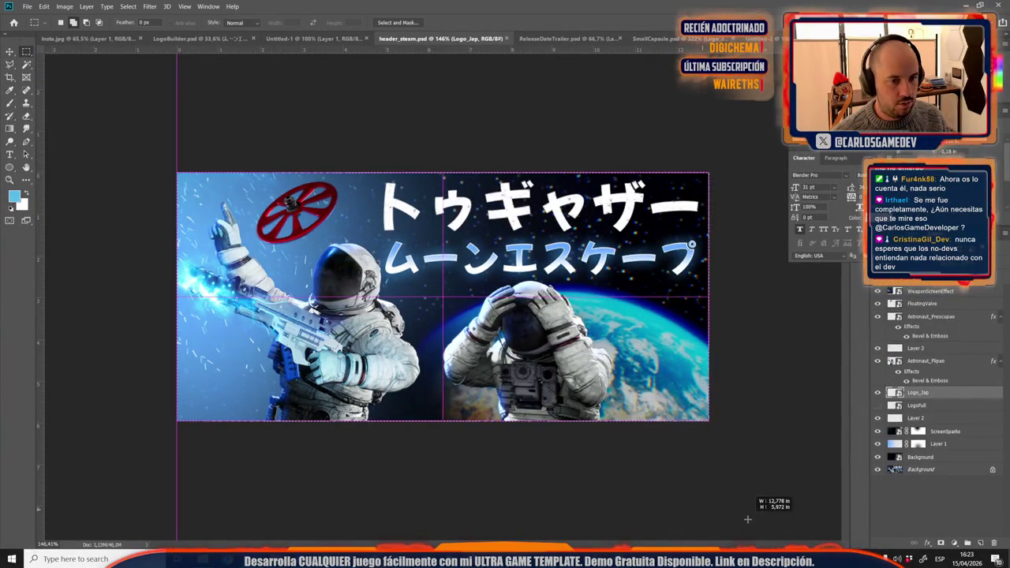
left_click(44, 6)
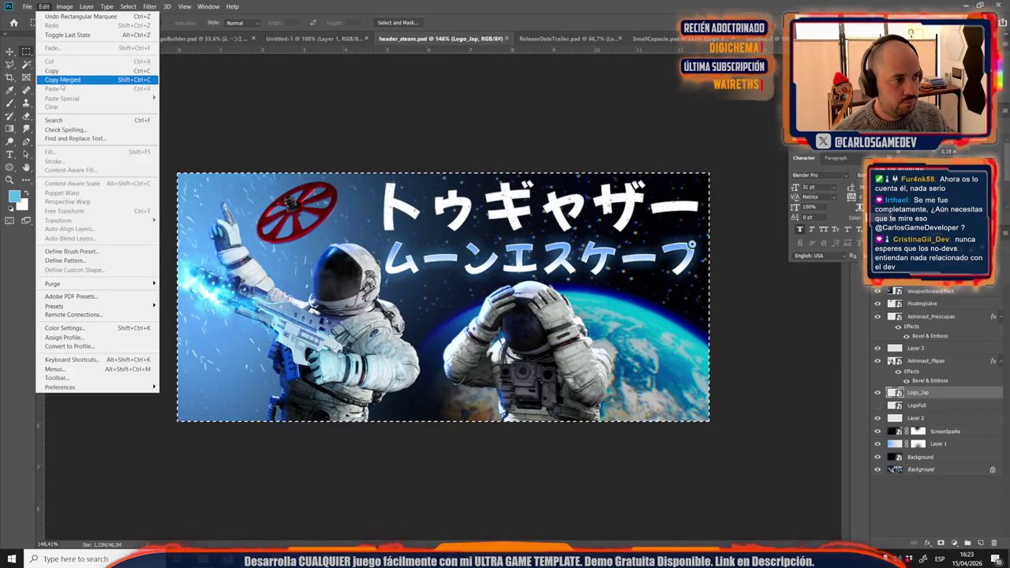
left_click(63, 80)
key("ctrl+shift+Tab")
key("ctrl+v")
key("ctrl+t")
mouse_move(572, 362)
left_mouse_down()
mouse_move(511, 308)
mouse_move(659, 446)
left_mouse_up()
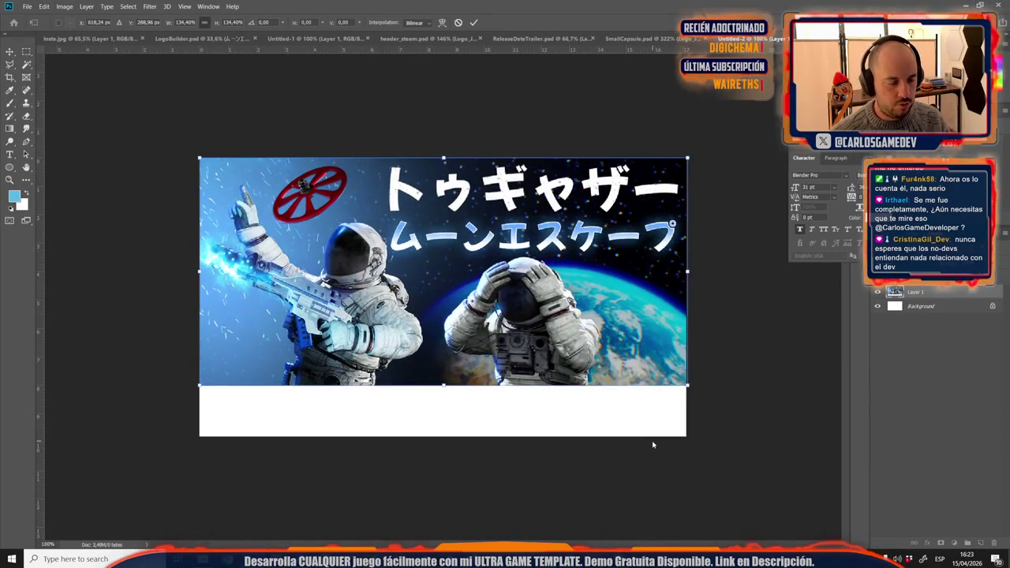
key("Return")
key("Delete")
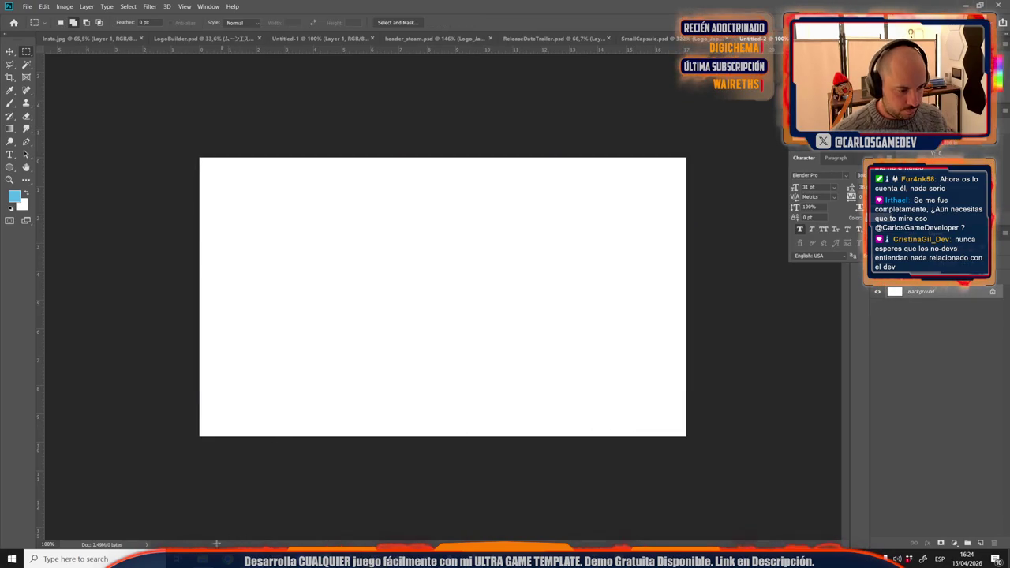
Step: Locate the Main_Capsule image in the project's Design\Steam folder, then return to Steamworks
key("alt+Tab")
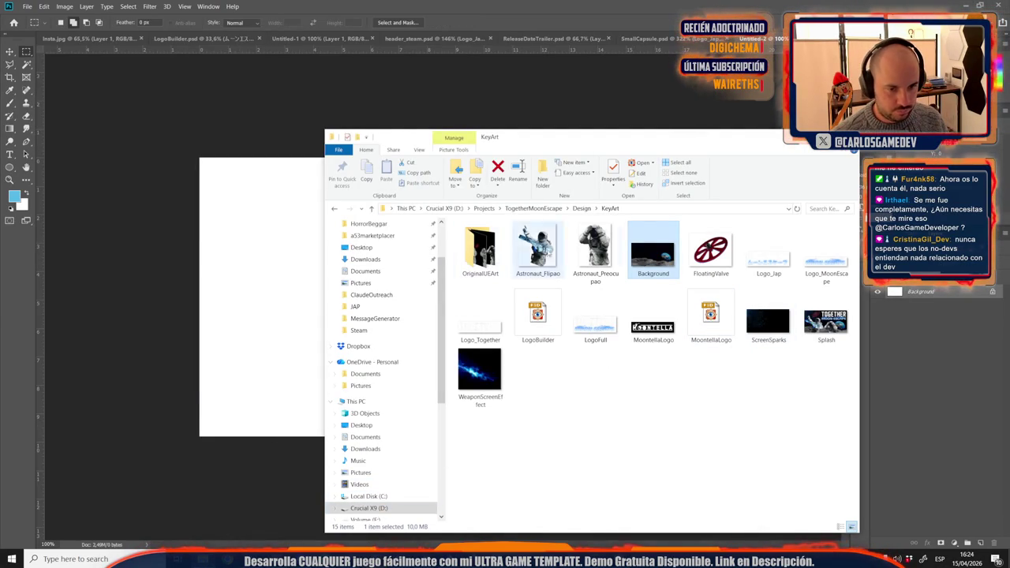
left_click(582, 208)
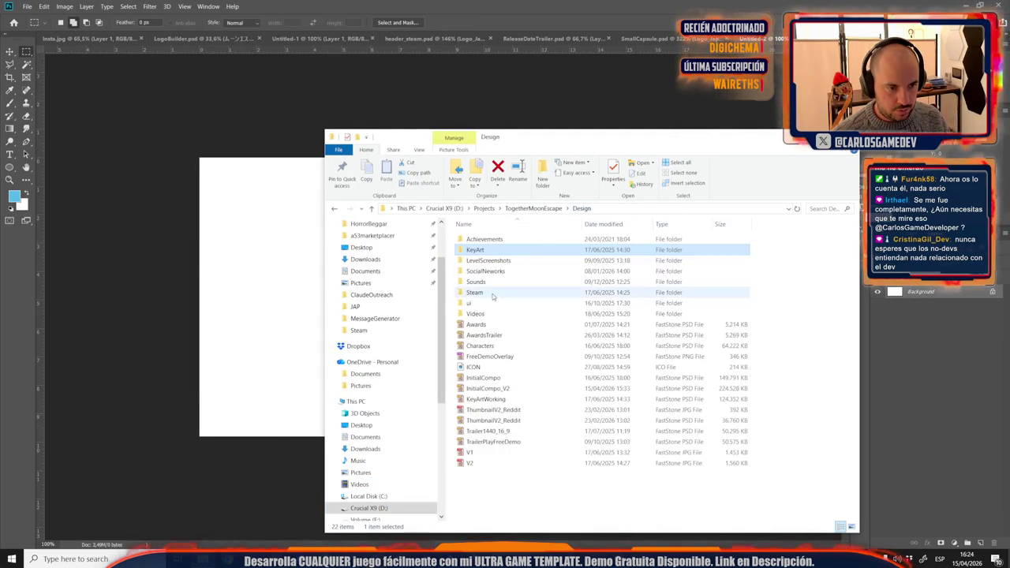
double_click(476, 292)
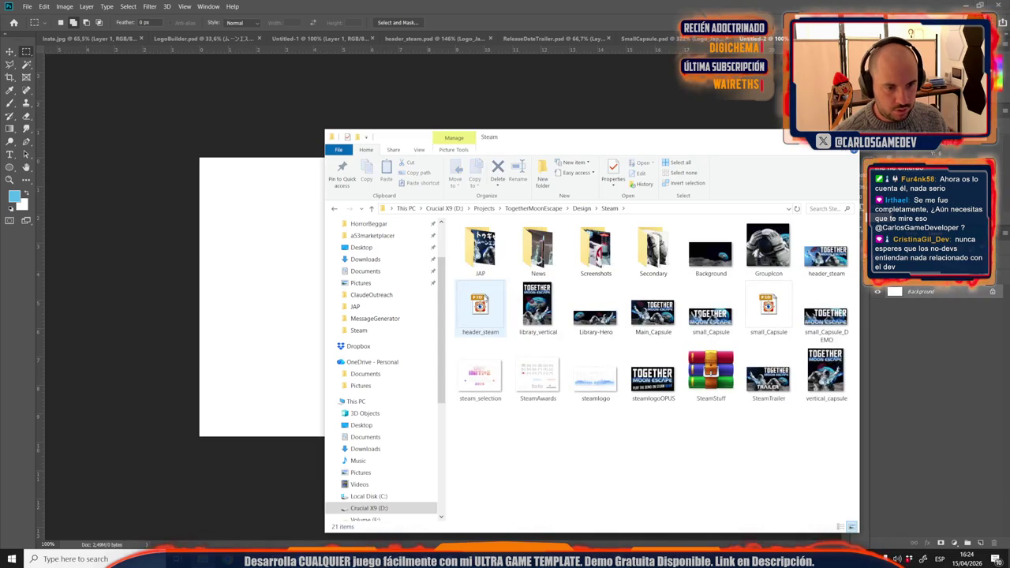
left_click(652, 319)
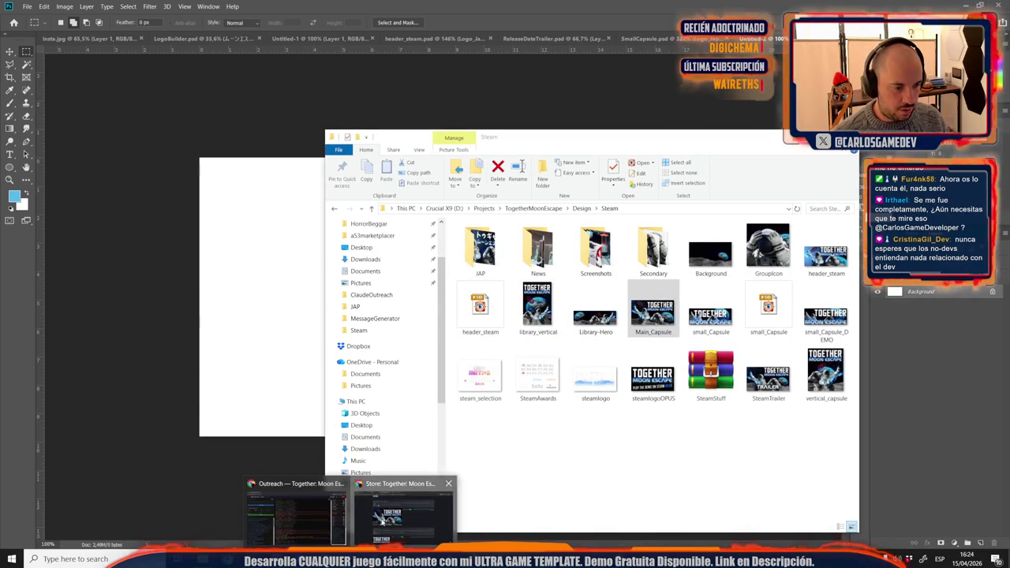
left_click(404, 512)
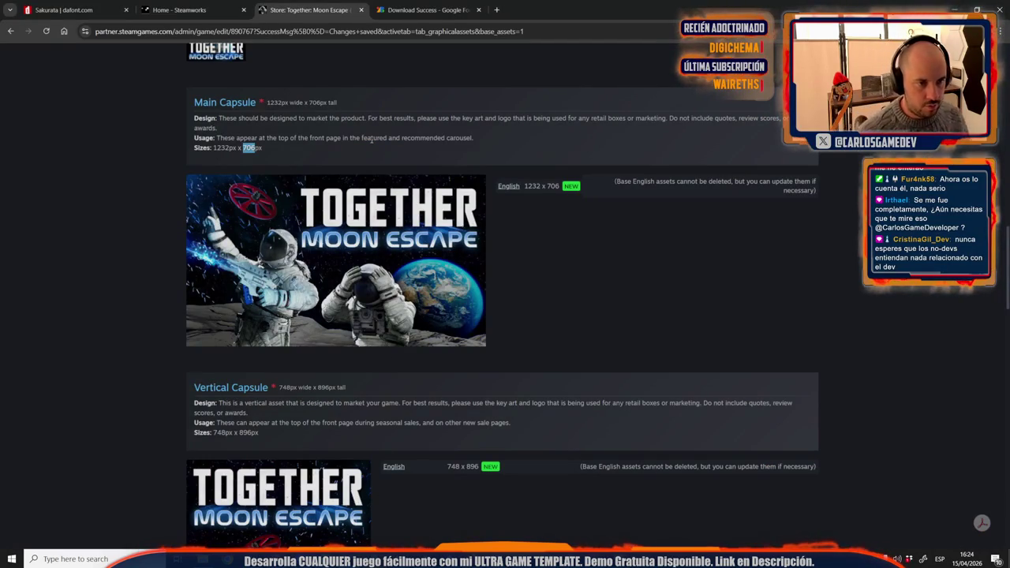
Step: Scroll Steamworks down to the 1438 x 810 Page Background, then minimize Chrome
scroll(371, 140, "up", 2)
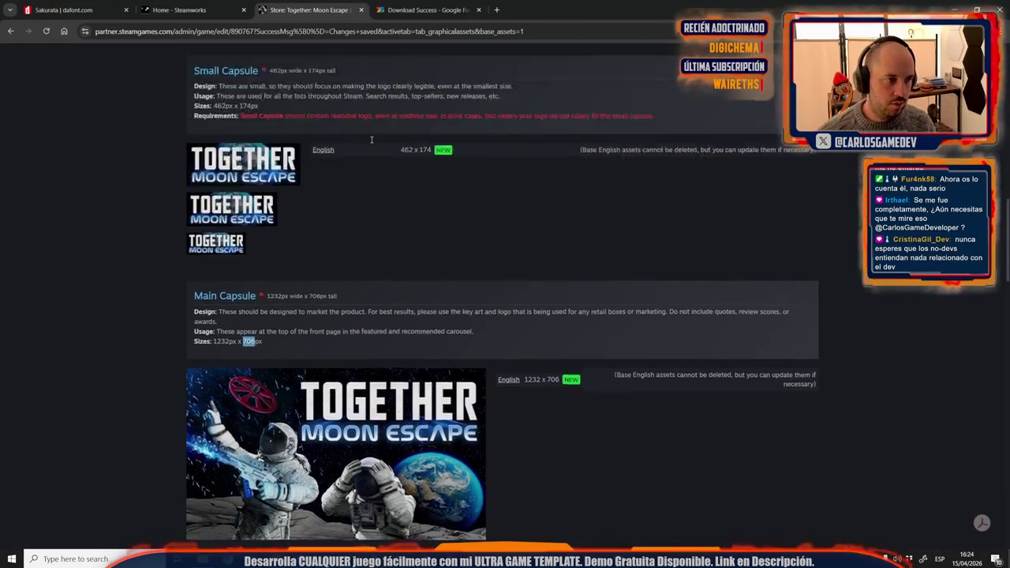
scroll(371, 139, "up", 6)
scroll(372, 143, "up", 3)
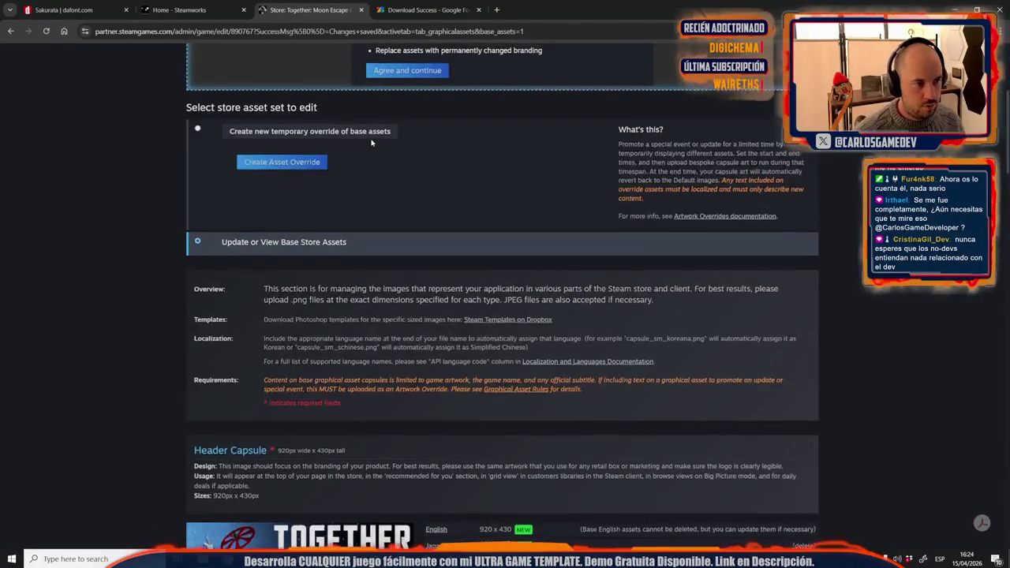
scroll(372, 143, "down", 2)
scroll(371, 143, "down", 7)
scroll(372, 143, "down", 2)
scroll(372, 143, "down", 1)
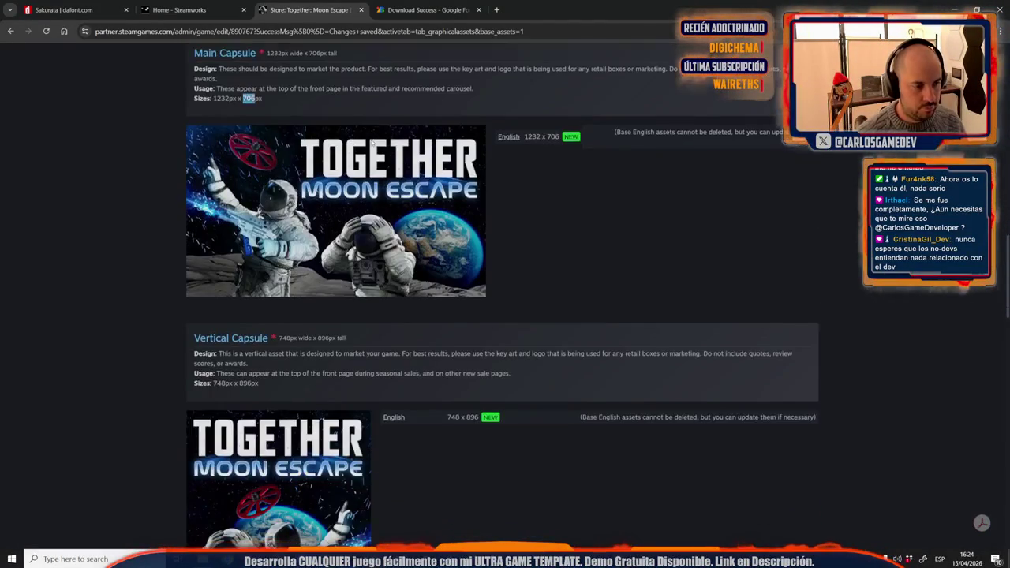
scroll(372, 143, "up", 1)
scroll(372, 143, "down", 4)
scroll(372, 143, "down", 4)
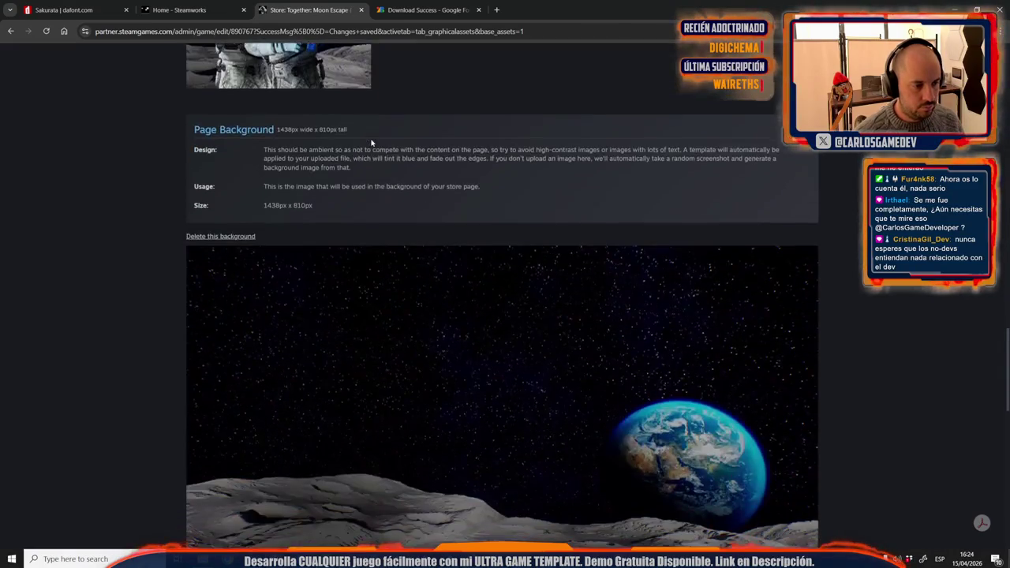
scroll(371, 143, "down", 1)
scroll(399, 296, "down", 2)
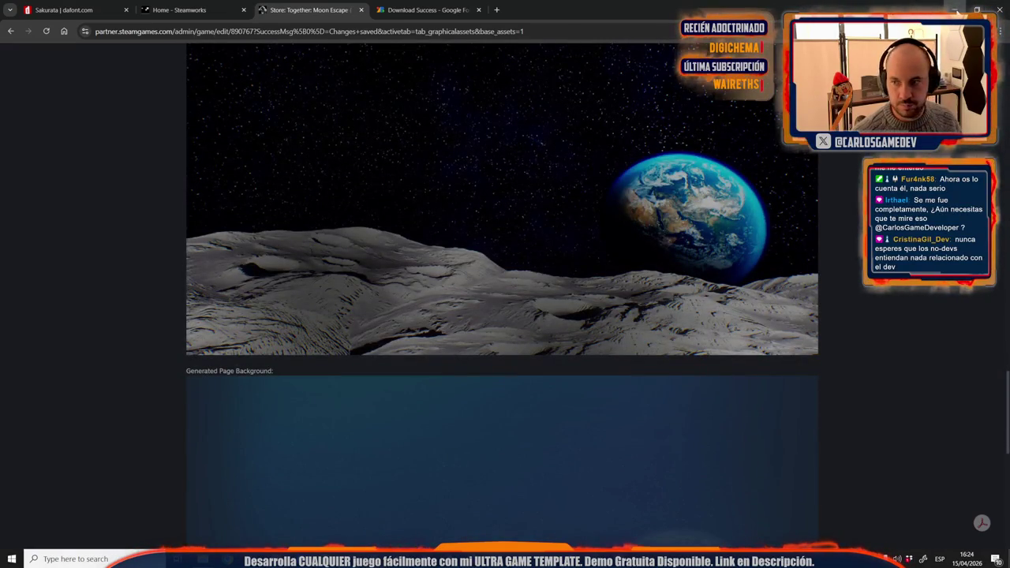
left_click(955, 9)
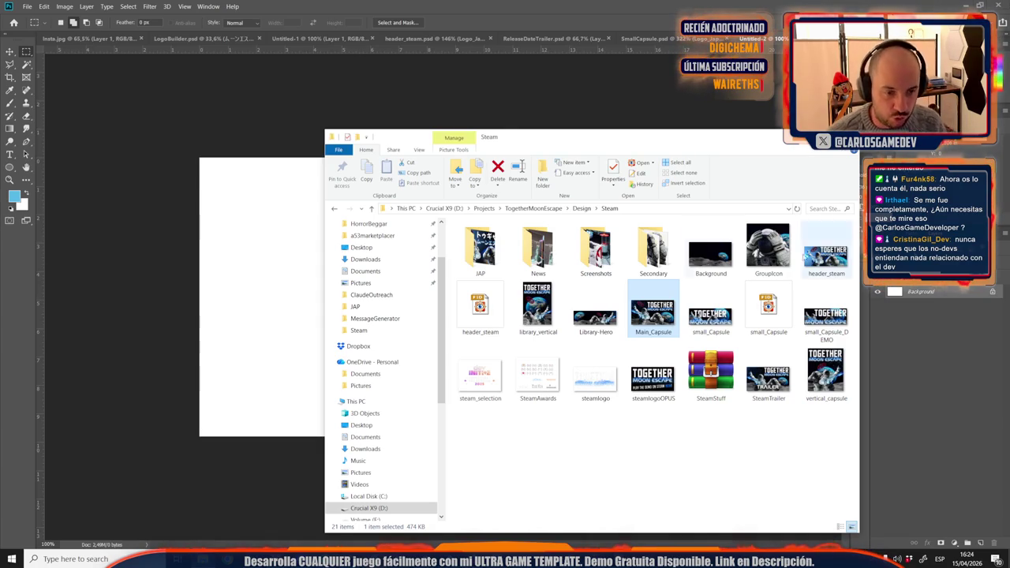
Step: Place the Main_Capsule image onto the blank 1232 × 706 canvas as its own layer
left_click_drag(654, 312, 285, 267)
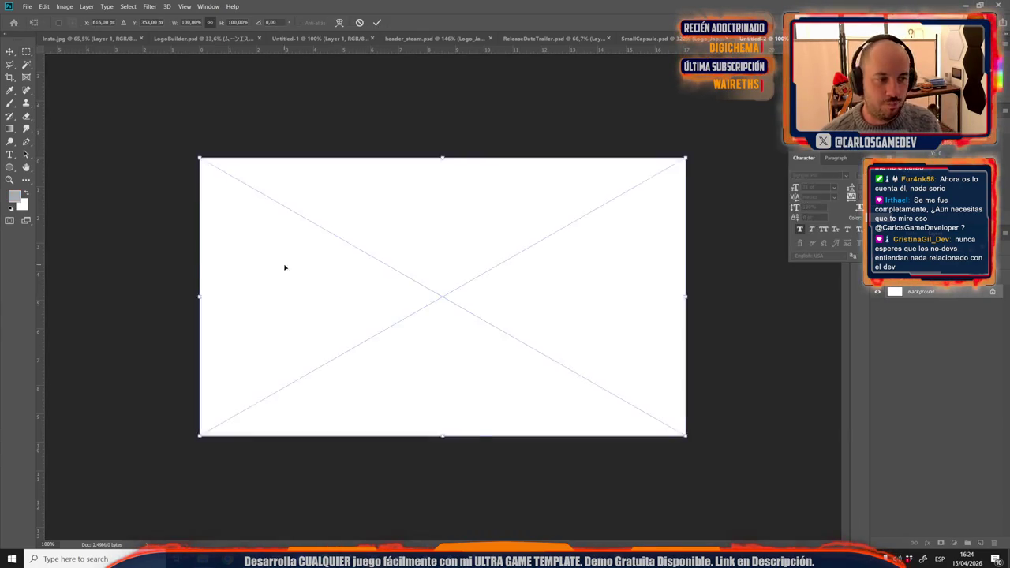
key("Return")
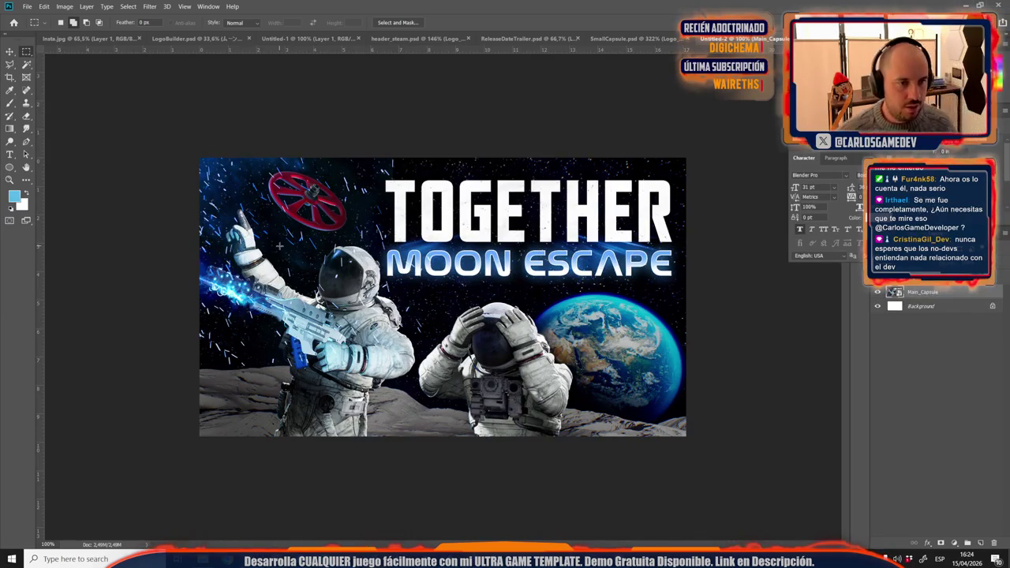
left_click(388, 39)
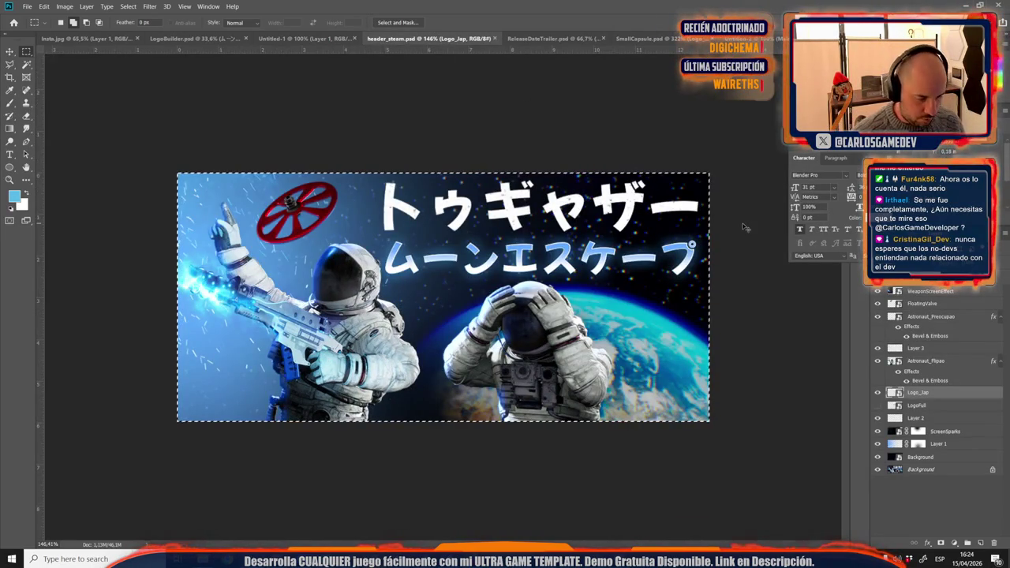
Step: Copy the LogoFull logo from header_steam.psd into the capsule, enlarged and aligned
key("ctrl+d")
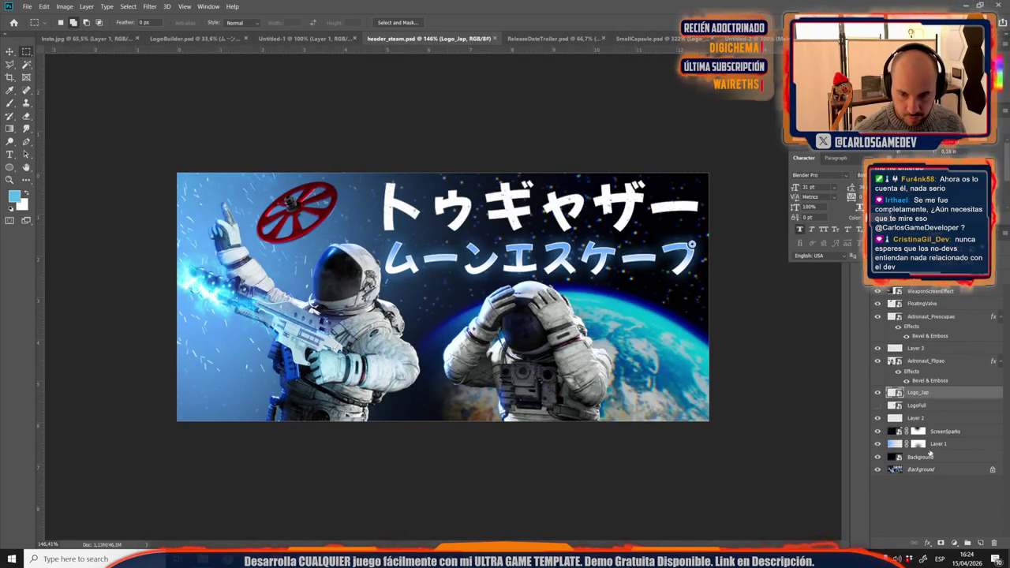
left_click(935, 457)
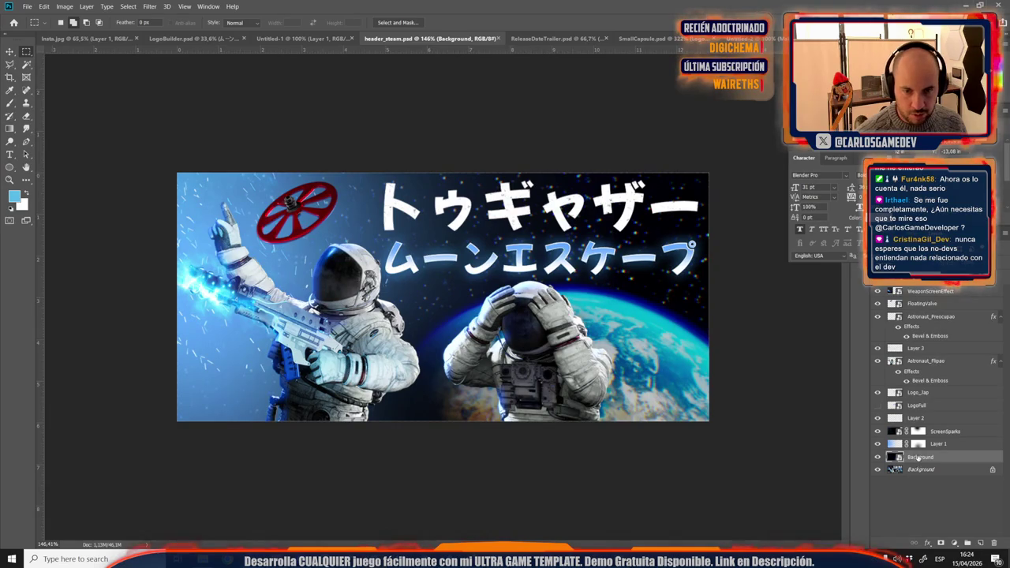
left_click(917, 405)
left_click_drag(918, 405, 507, 199)
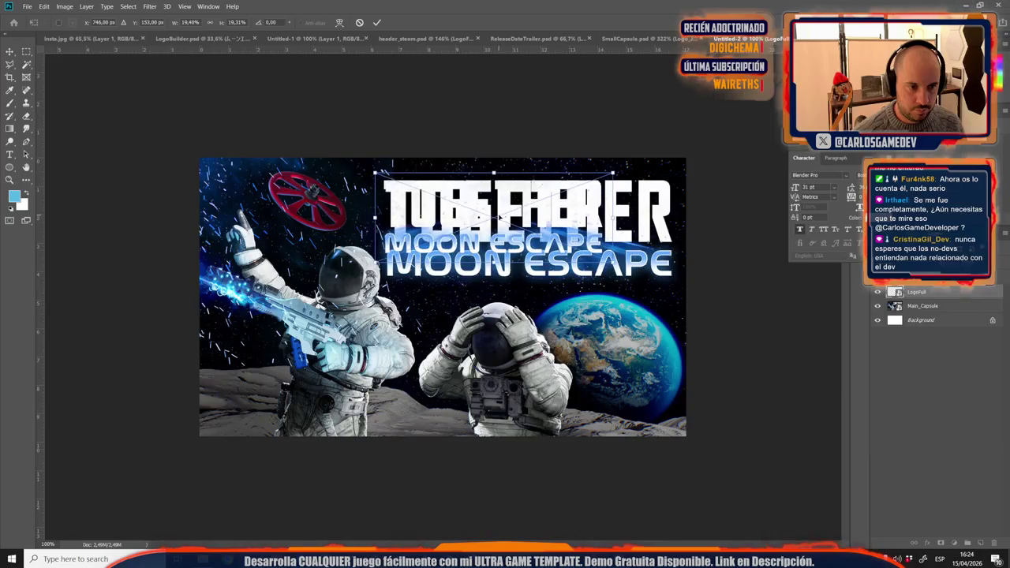
left_click_drag(606, 262, 685, 292)
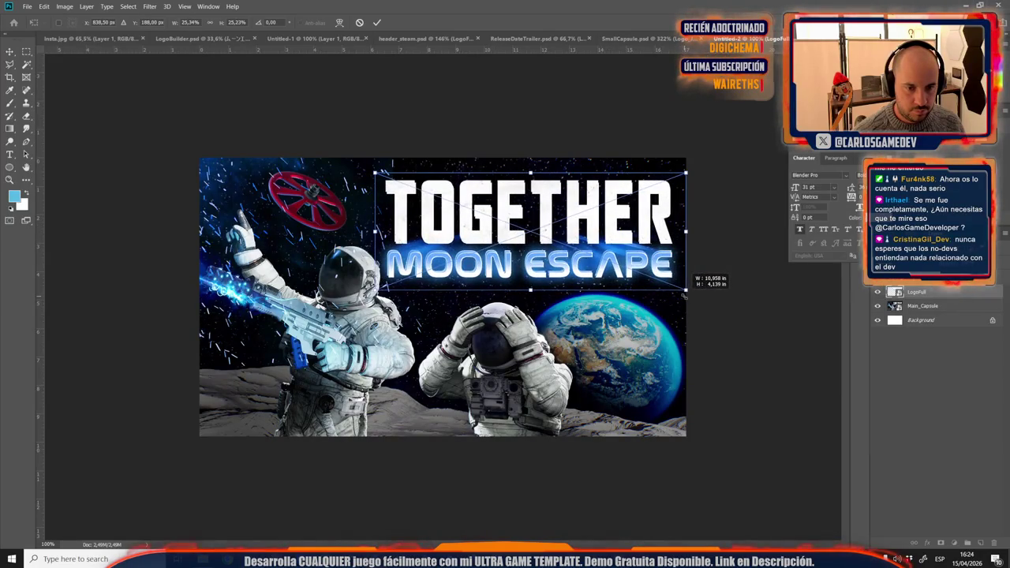
left_click_drag(643, 266, 649, 246)
key("Return")
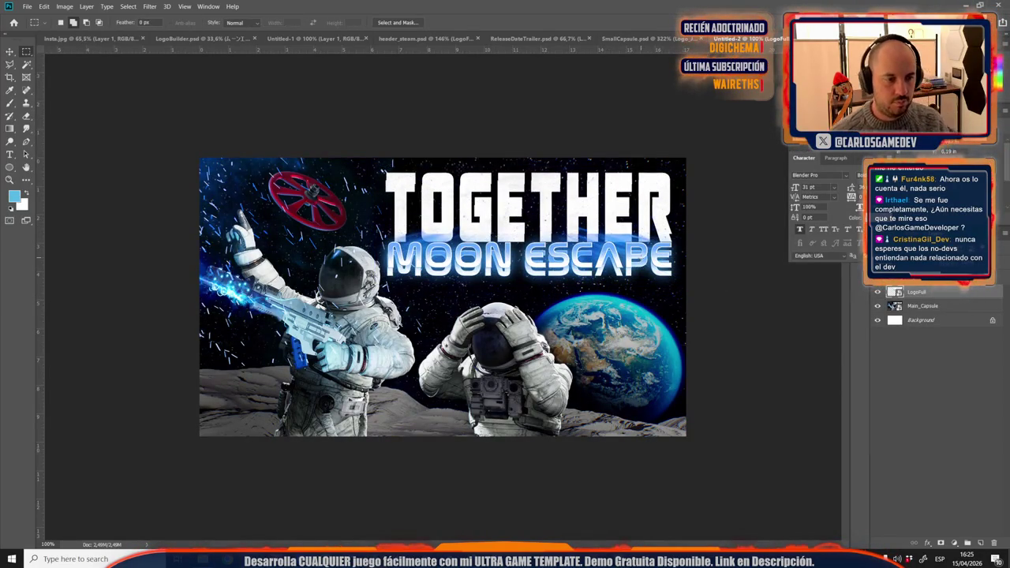
Step: Bring the Background layer in beneath LogoFull, shifted so Earth sits lower right
left_click(422, 39)
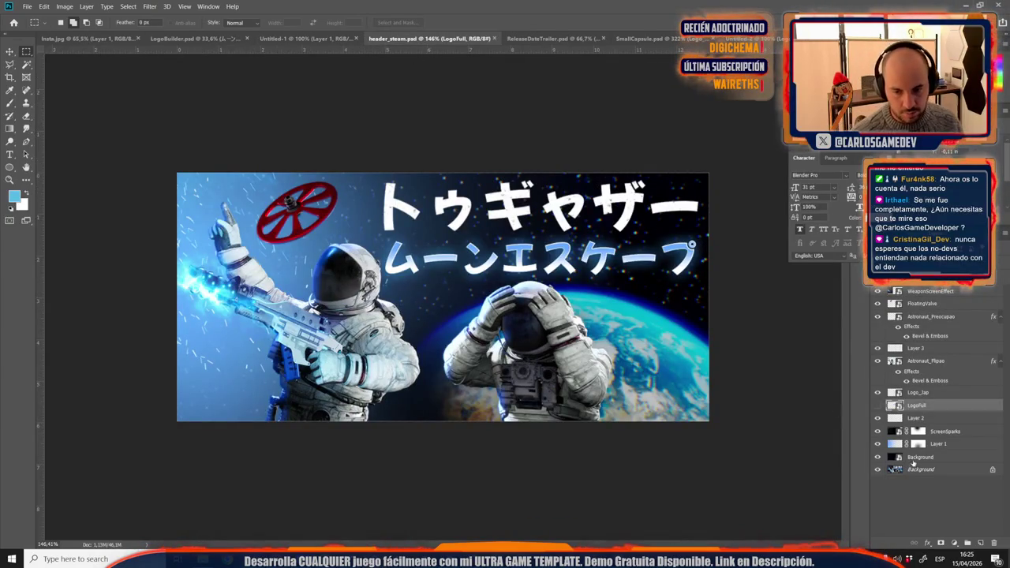
mouse_move(942, 458)
left_mouse_down()
mouse_move(655, 138)
mouse_move(510, 226)
left_mouse_up()
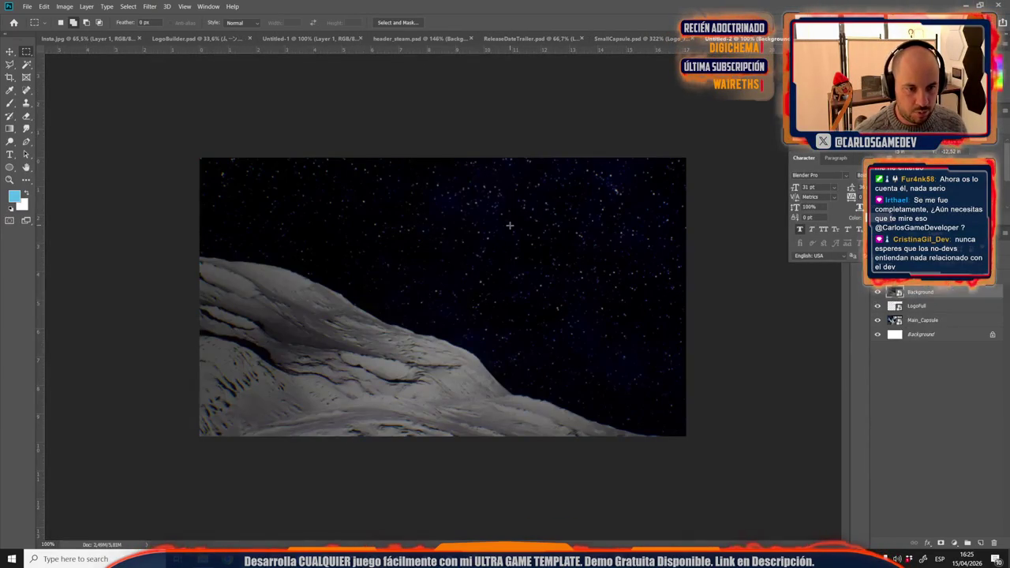
key("v")
left_click_drag(609, 350, 367, 358)
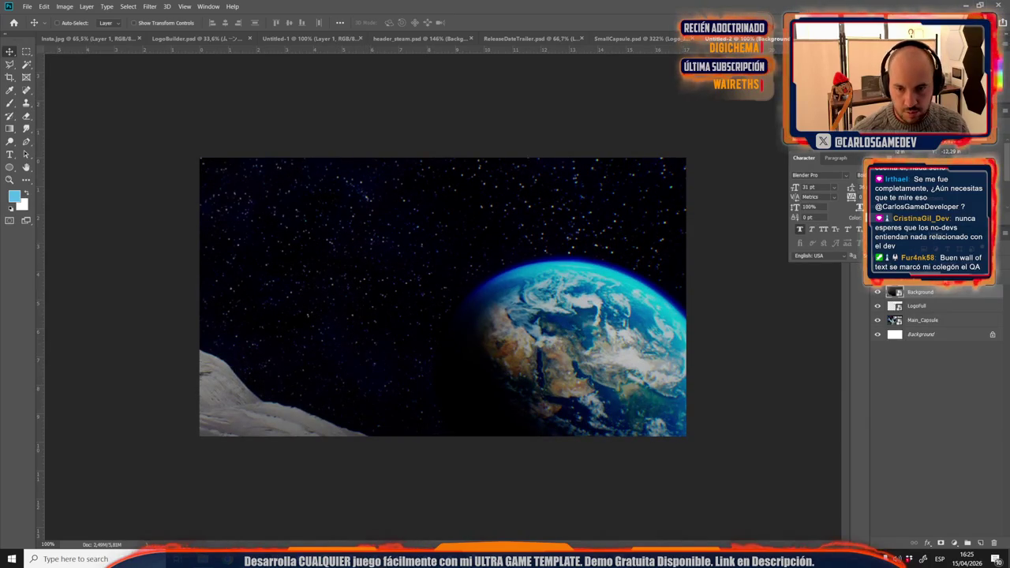
left_click_drag(934, 300, 930, 318)
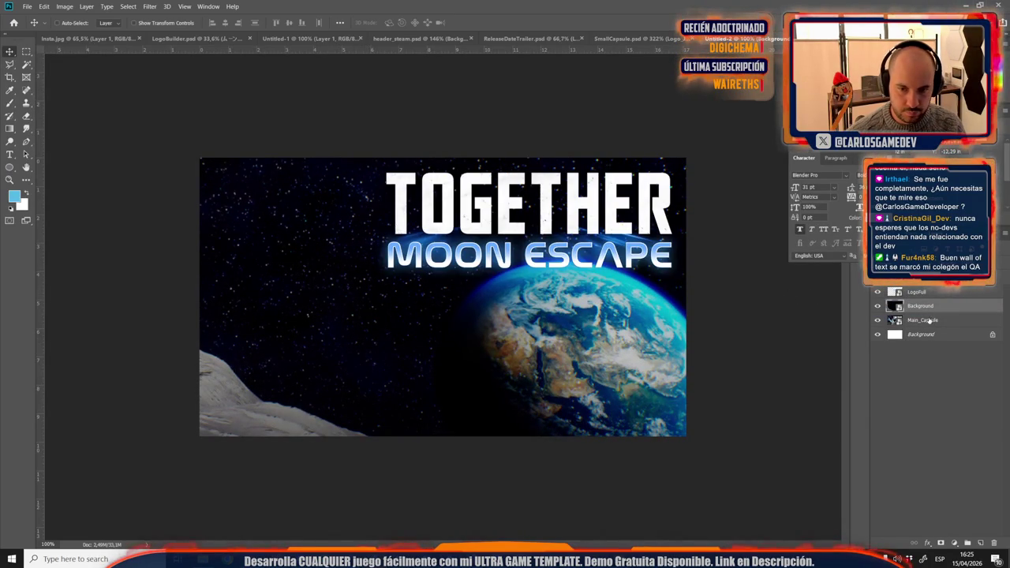
key("shift+Left")
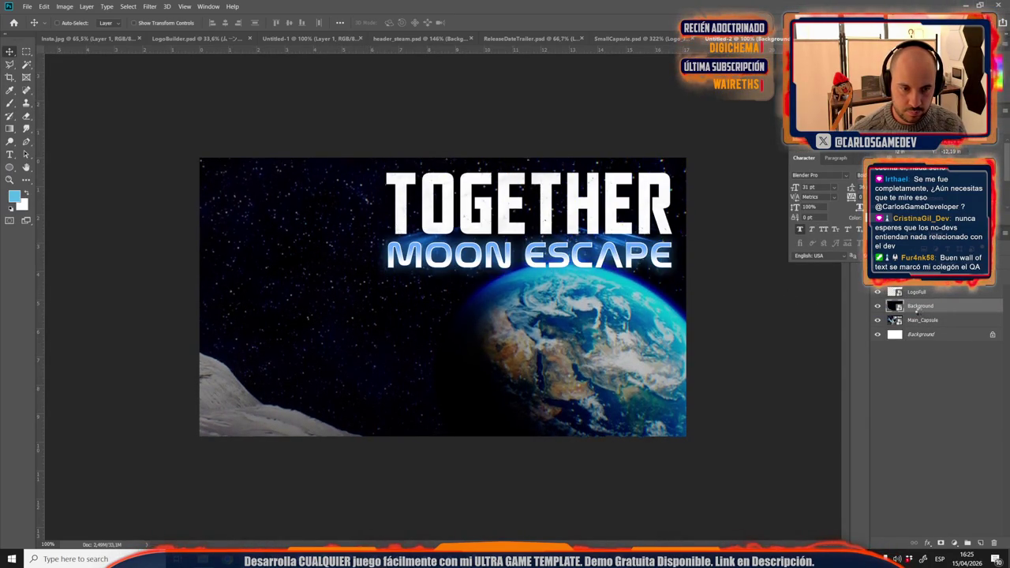
key("shift+Down")
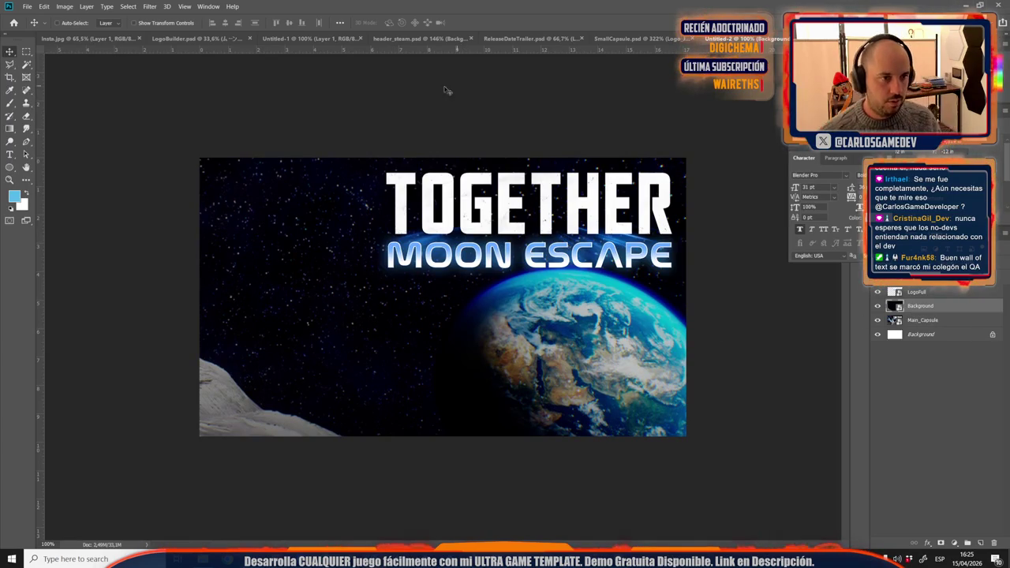
left_click(282, 39)
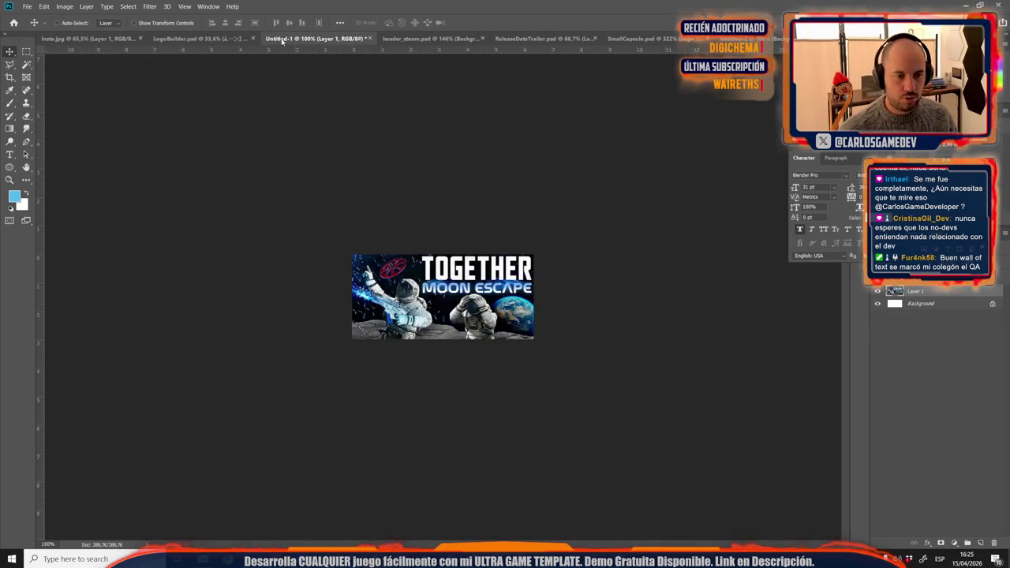
Step: On header_steam.psd, show the English LogoFull title, hide Logo_Jap, and select Astronaut_Preocupao
left_click(414, 39)
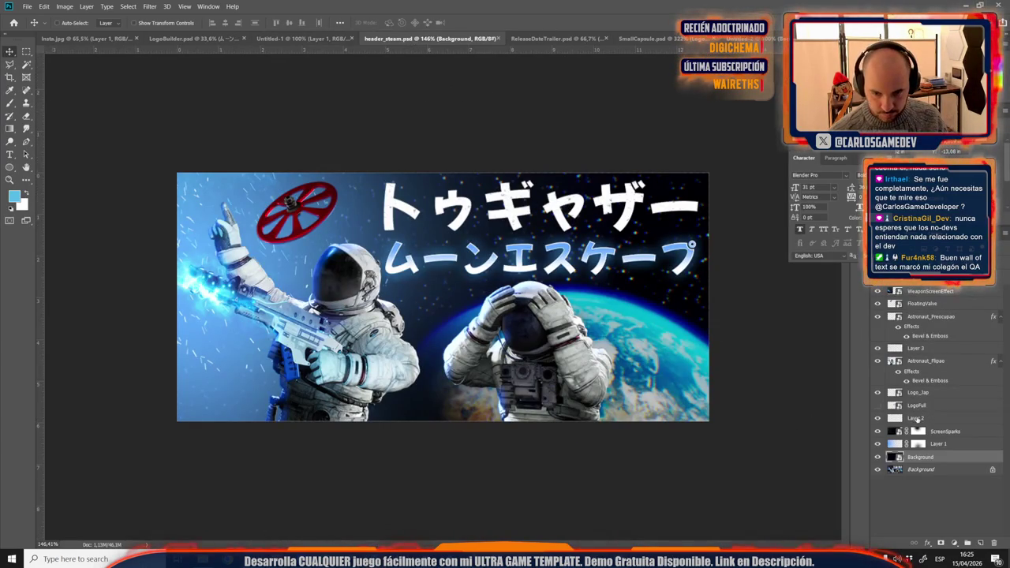
left_click(919, 371)
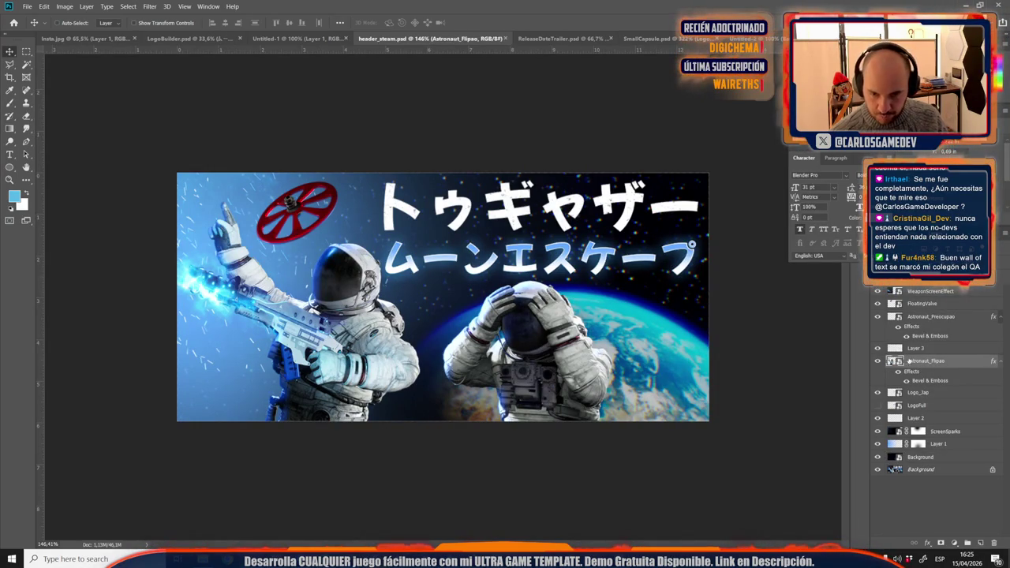
double_click(929, 316)
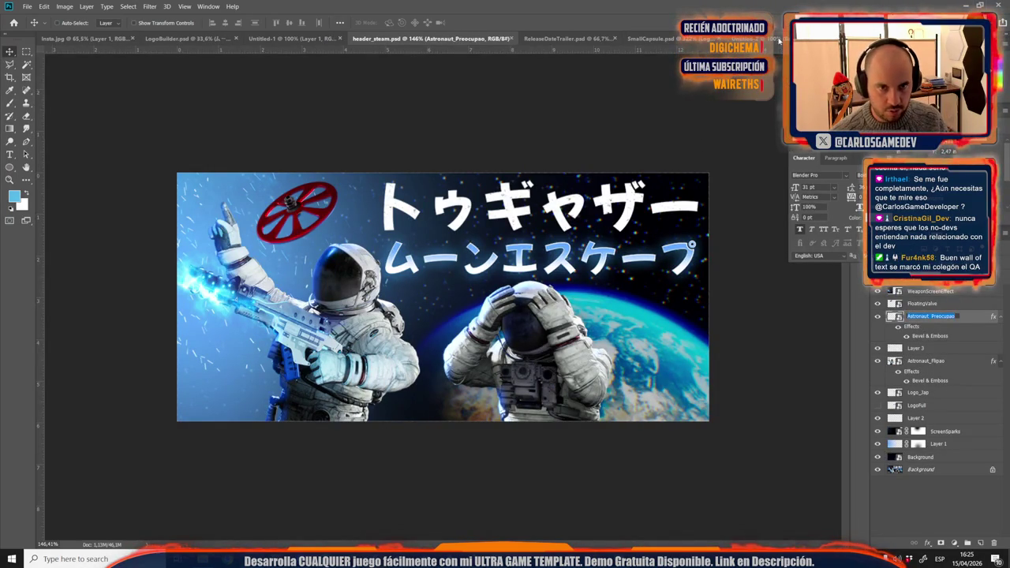
left_click(961, 352)
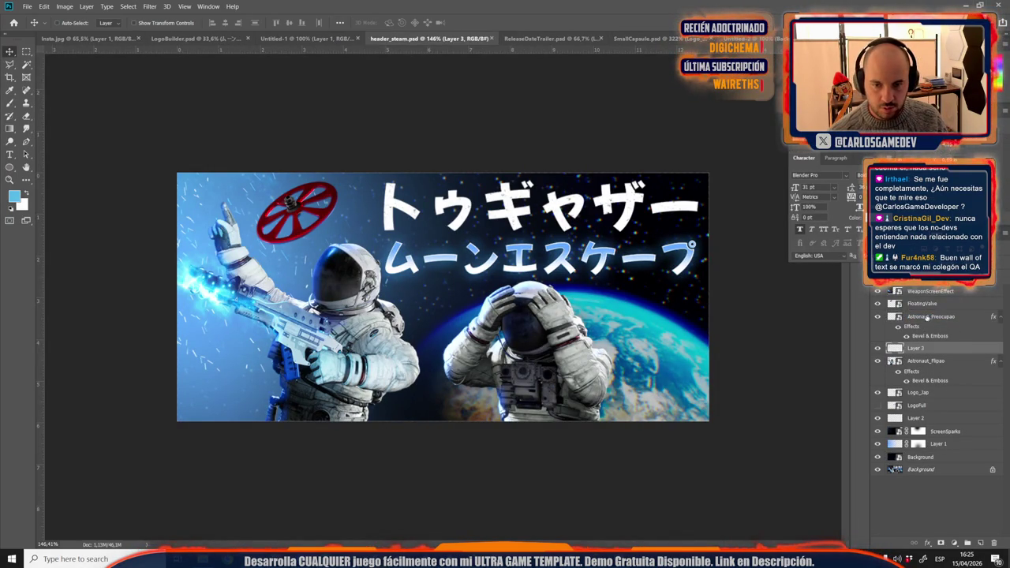
left_click(877, 405)
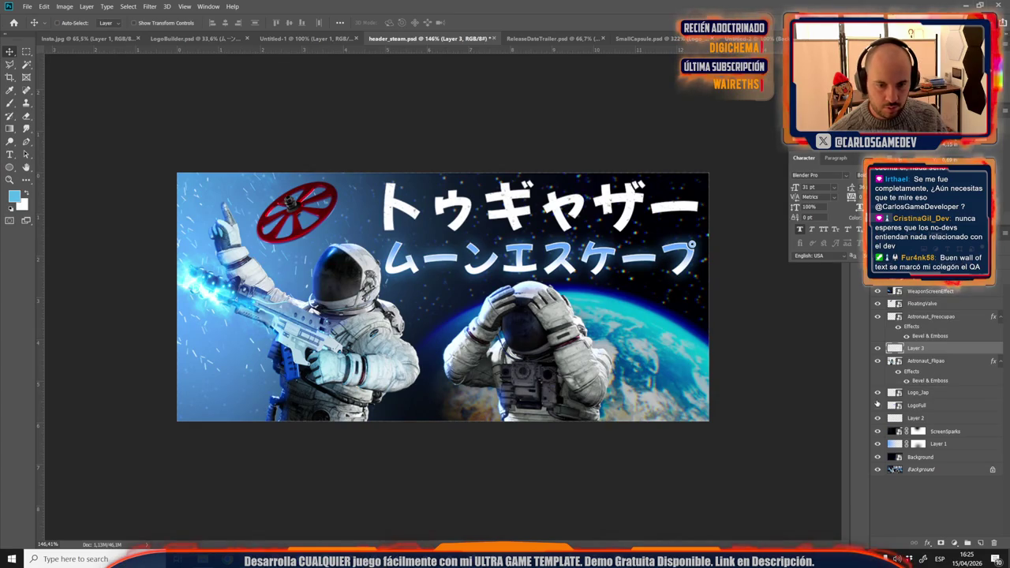
left_click(877, 405)
left_click(877, 392)
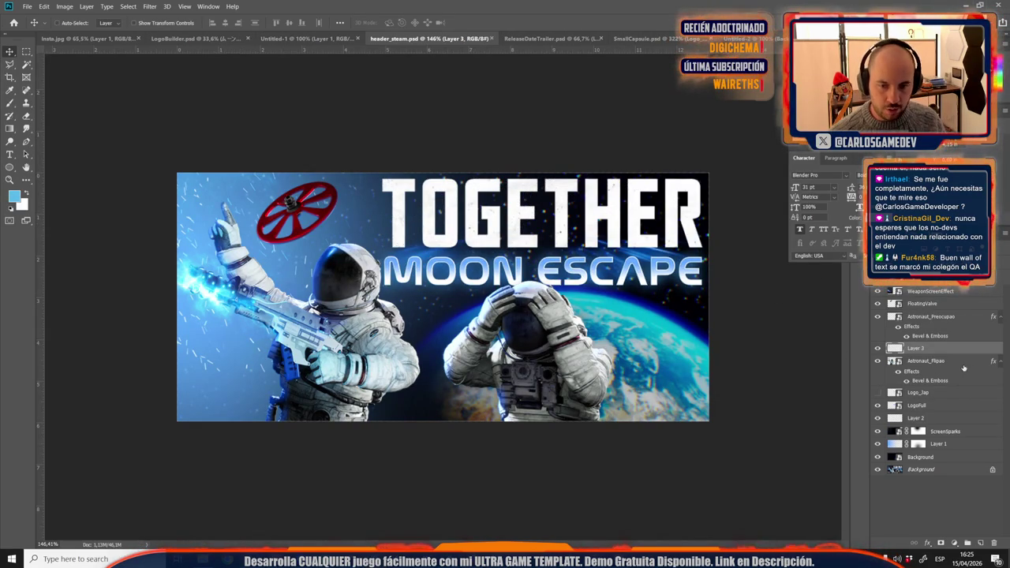
left_click(936, 317)
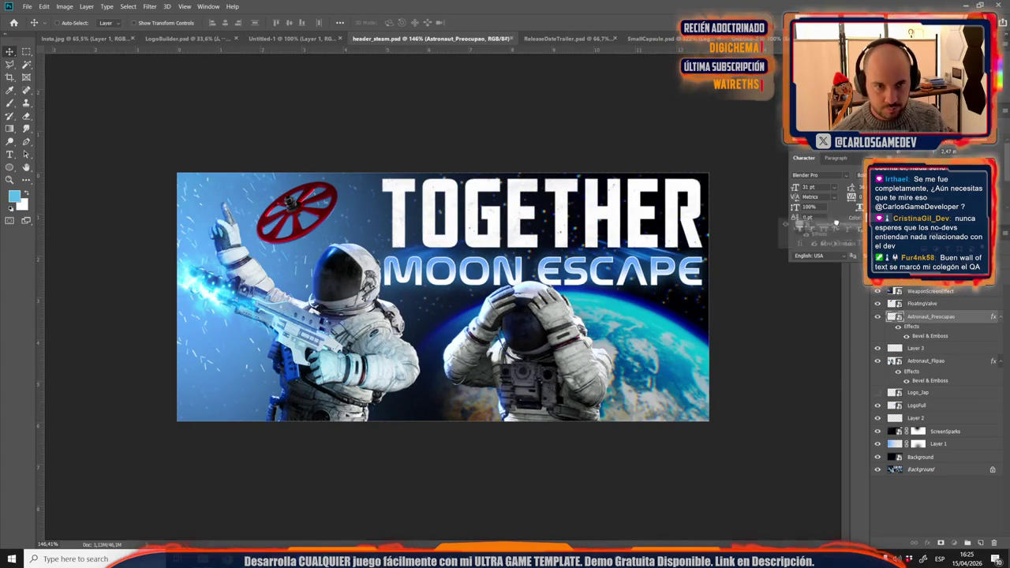
Step: Bring the worried astronaut into the capsule, scaled below the logo, and stack it above LogoFull
left_click(750, 38)
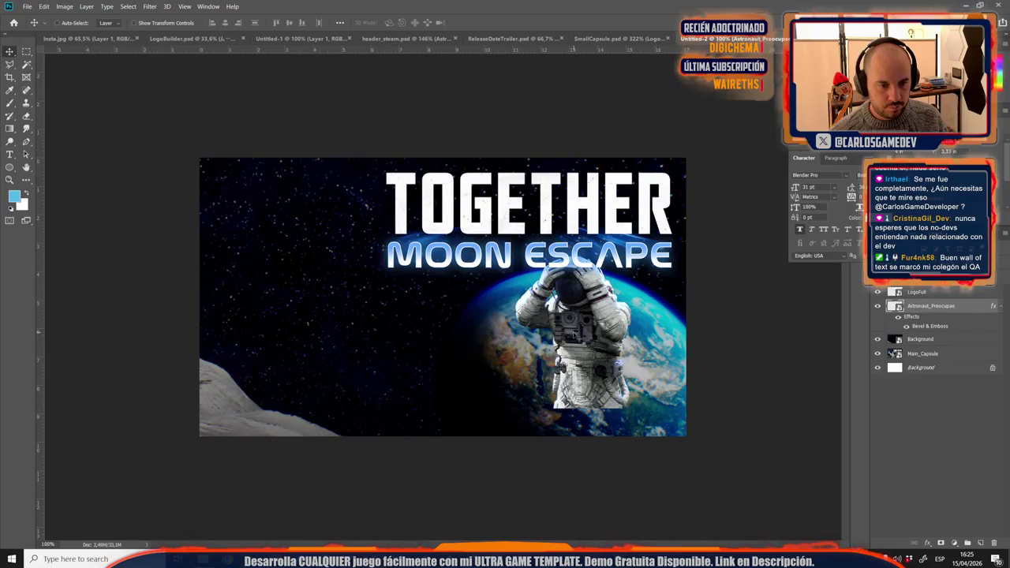
left_click_drag(750, 38, 564, 355)
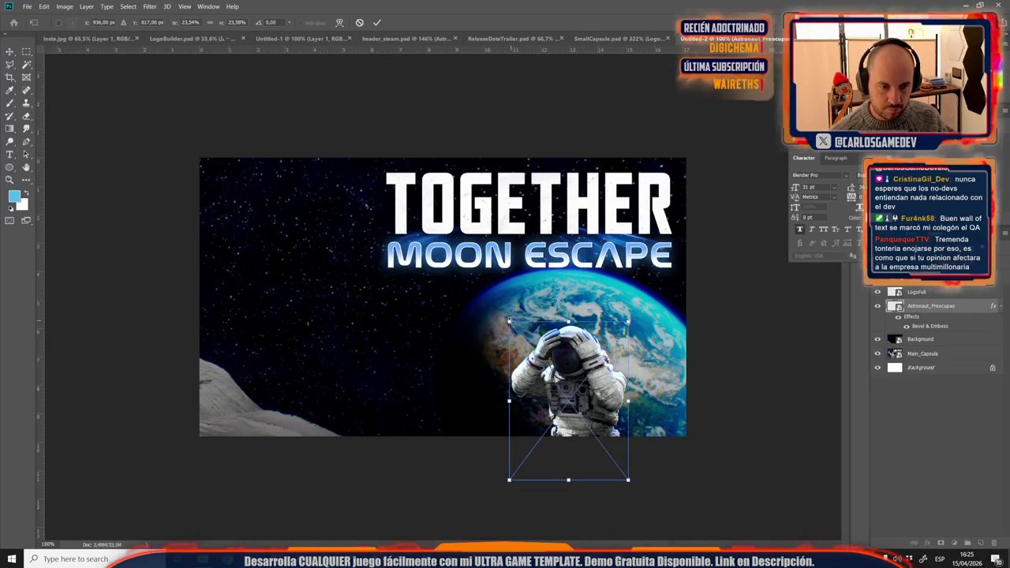
left_click_drag(509, 321, 478, 528)
left_click_drag(352, 267, 304, 238)
left_click_drag(283, 178, 496, 462)
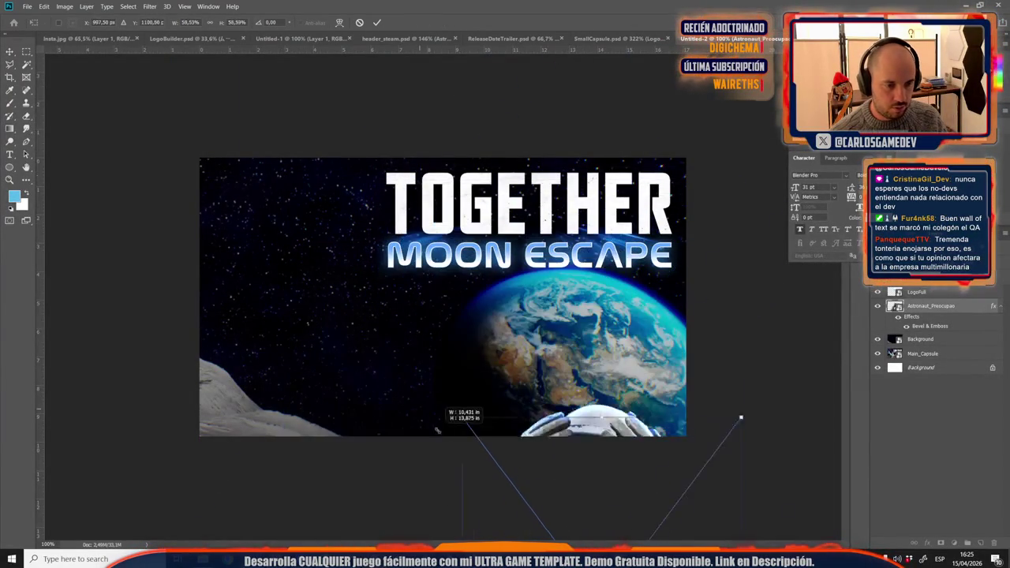
left_click_drag(615, 520, 540, 317)
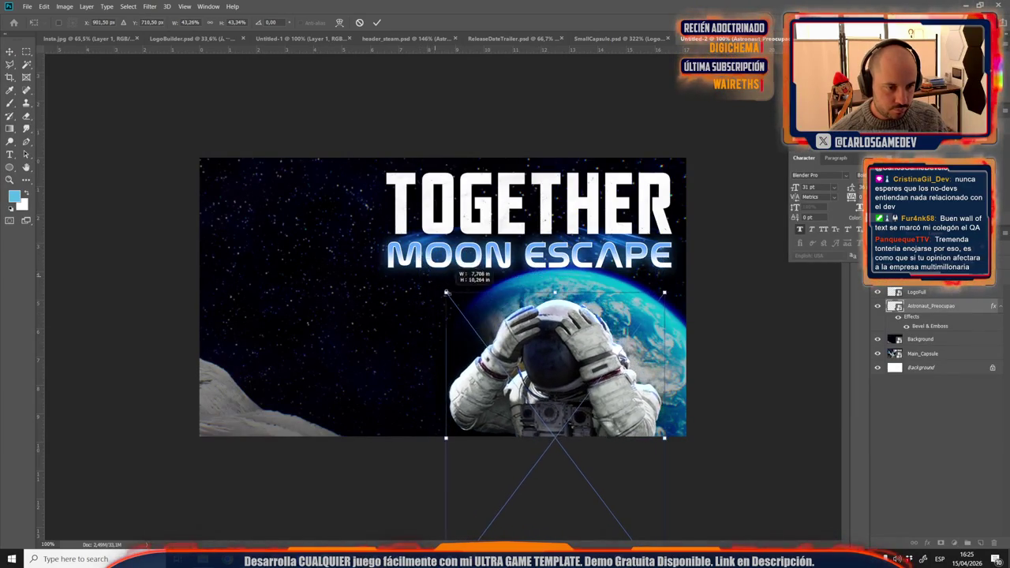
mouse_move(540, 317)
left_mouse_down()
mouse_move(540, 298)
mouse_move(519, 317)
left_mouse_up()
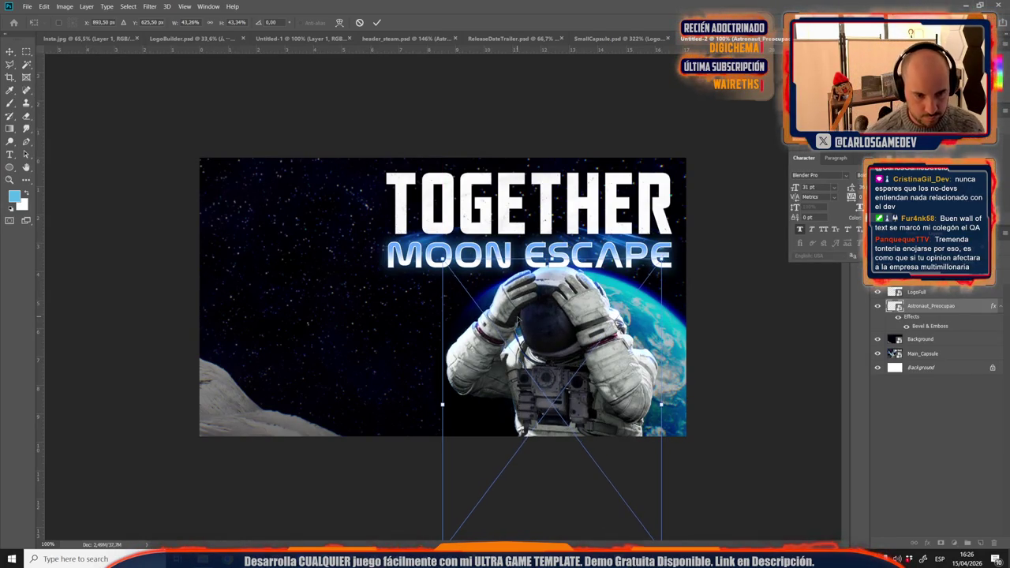
left_click_drag(518, 319, 518, 319)
key("Return")
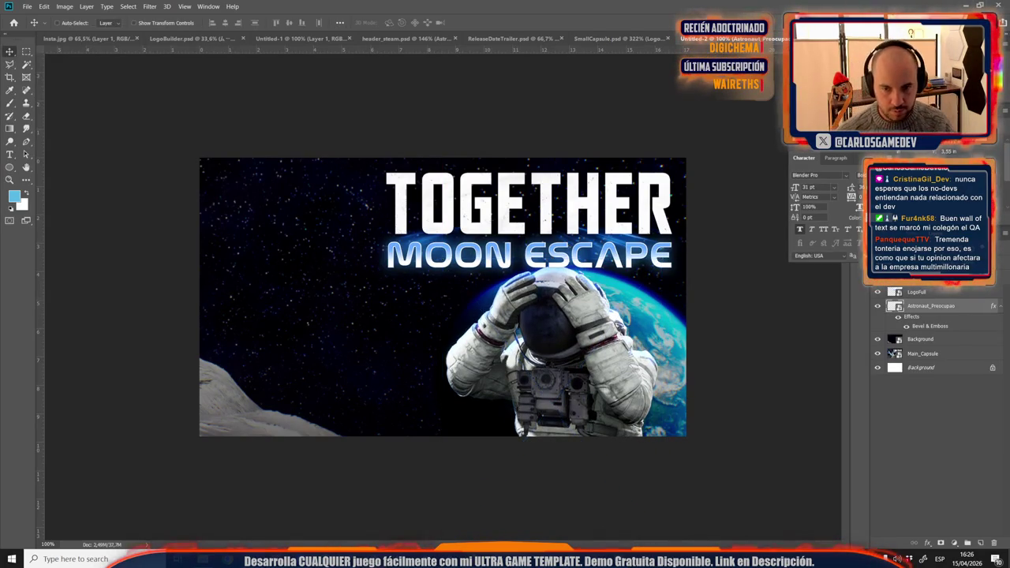
mouse_move(936, 305)
left_mouse_down()
mouse_move(946, 292)
mouse_move(928, 292)
left_mouse_up()
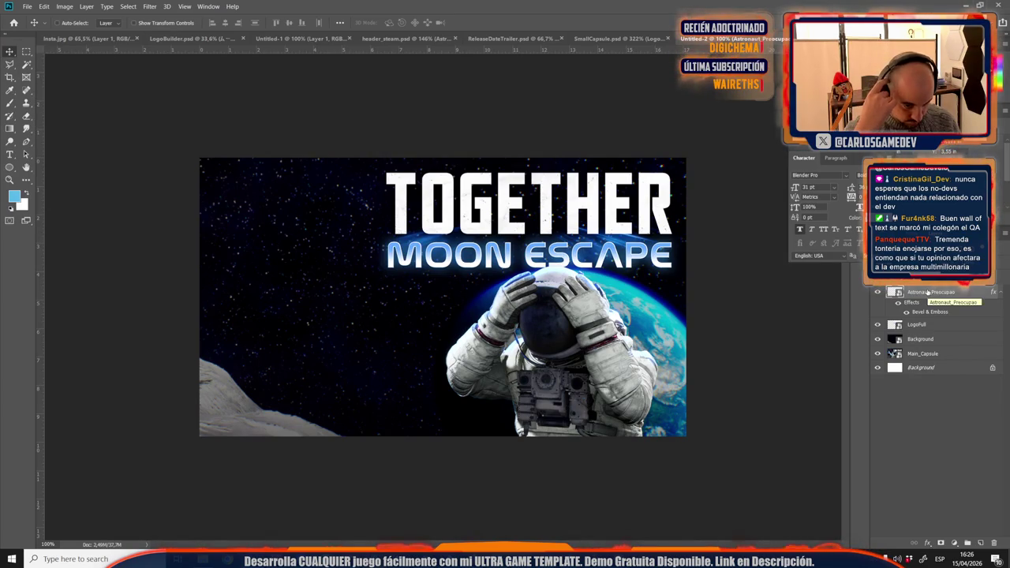
Step: Add the gun-pointing Astronaut_Flipao to Untitled-2, scaled down, tilted and placed at left
left_click(388, 38)
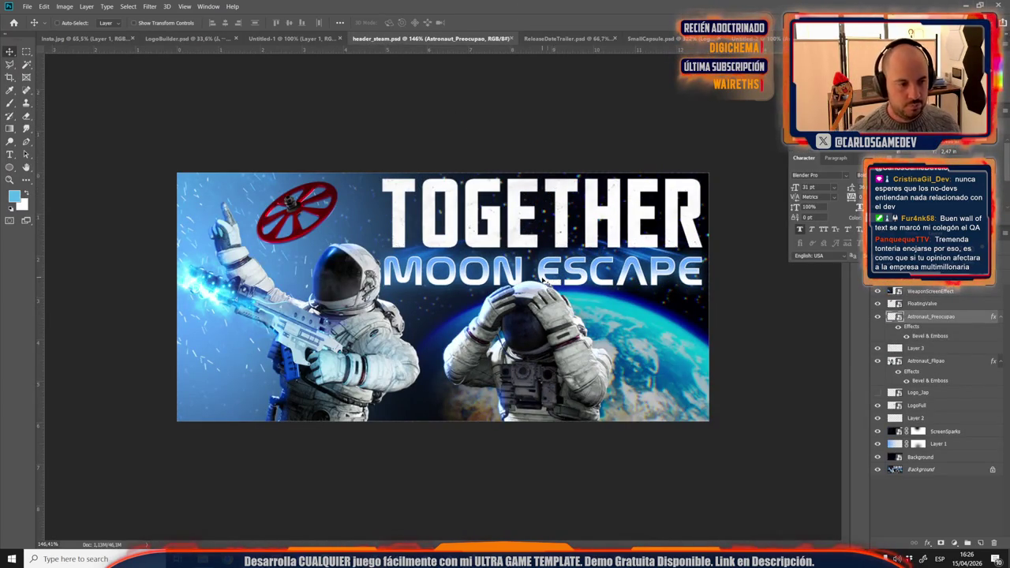
left_click(931, 361)
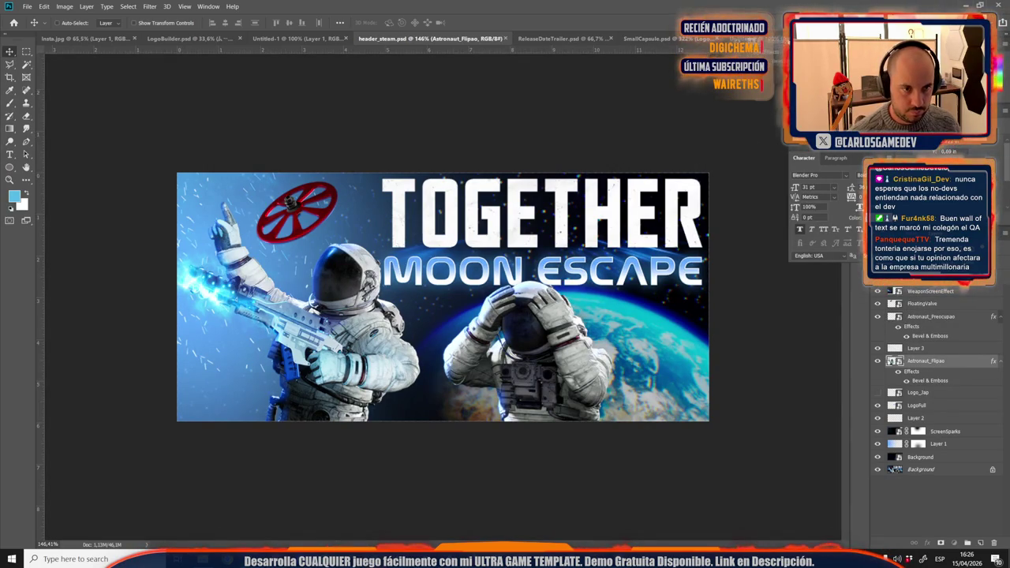
key("ctrl+Tab")
key("ctrl+t")
mouse_move(259, 258)
left_mouse_down()
mouse_move(112, 136)
mouse_move(169, 158)
left_mouse_up()
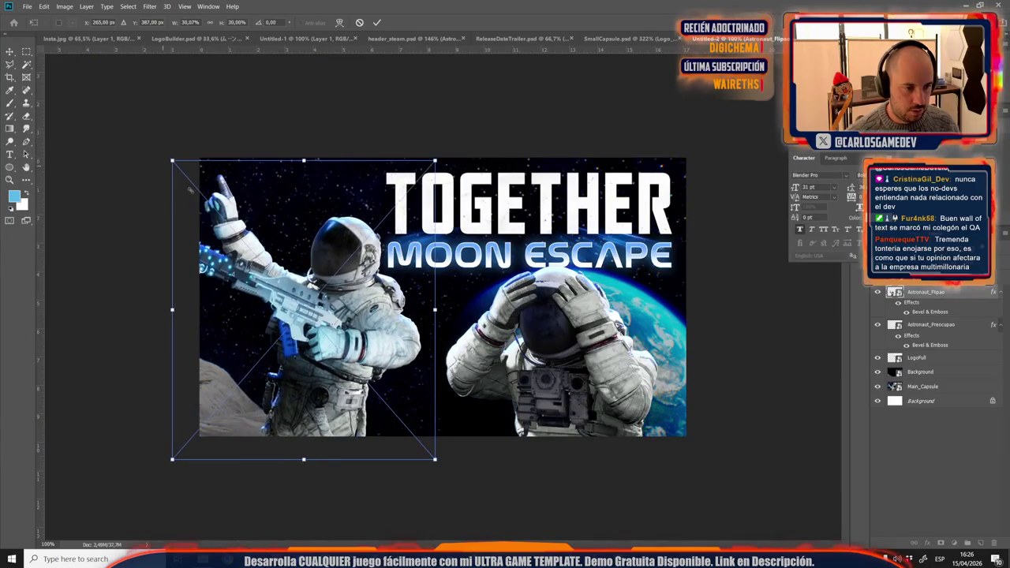
mouse_move(321, 293)
left_mouse_down()
mouse_move(357, 327)
mouse_move(344, 357)
mouse_move(375, 312)
mouse_move(368, 296)
left_mouse_up()
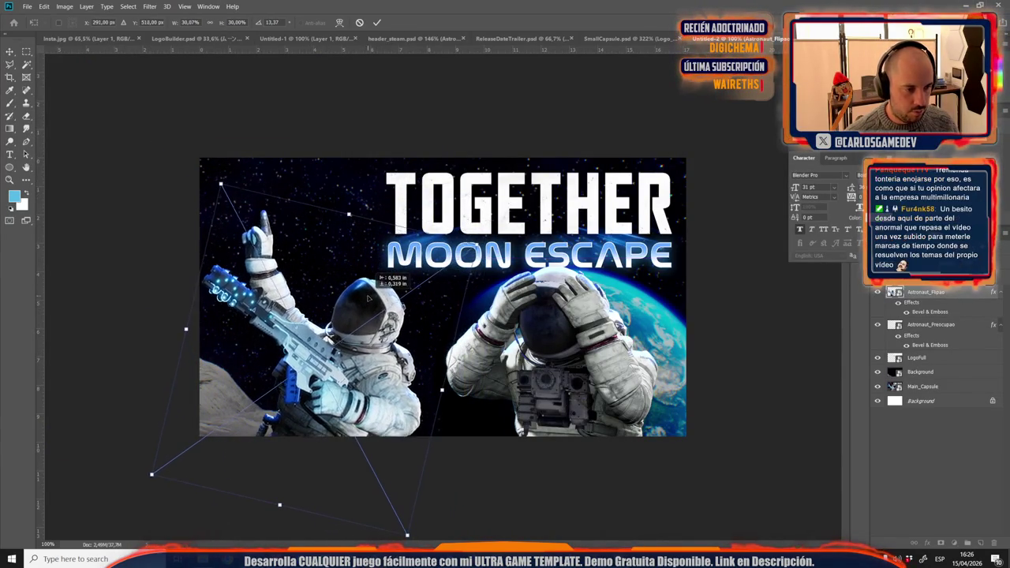
scroll(425, 453, "down", 2)
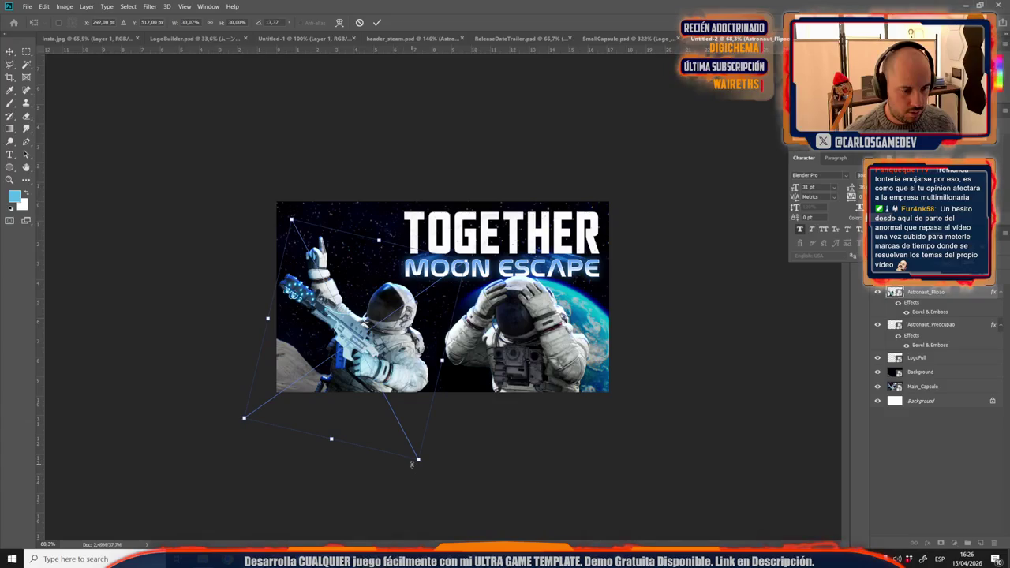
left_click_drag(418, 459, 410, 443)
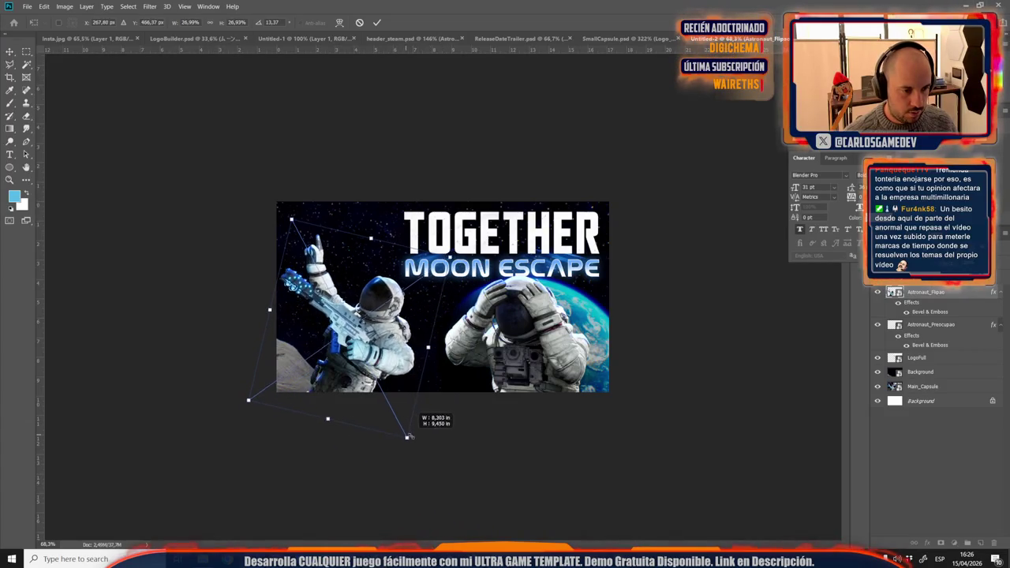
left_click_drag(377, 335, 381, 343)
left_click_drag(288, 232, 286, 225)
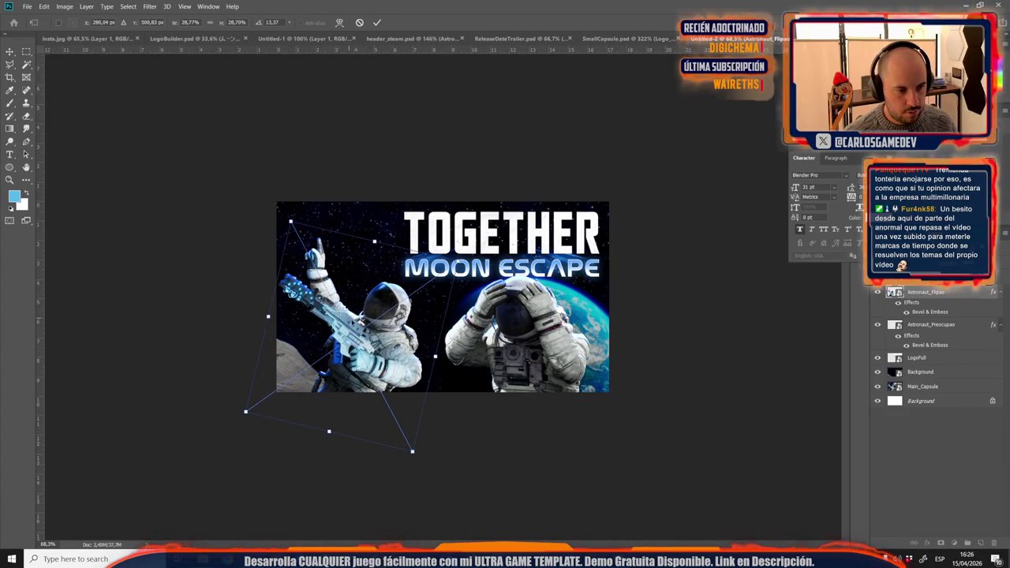
left_click_drag(371, 303, 378, 300)
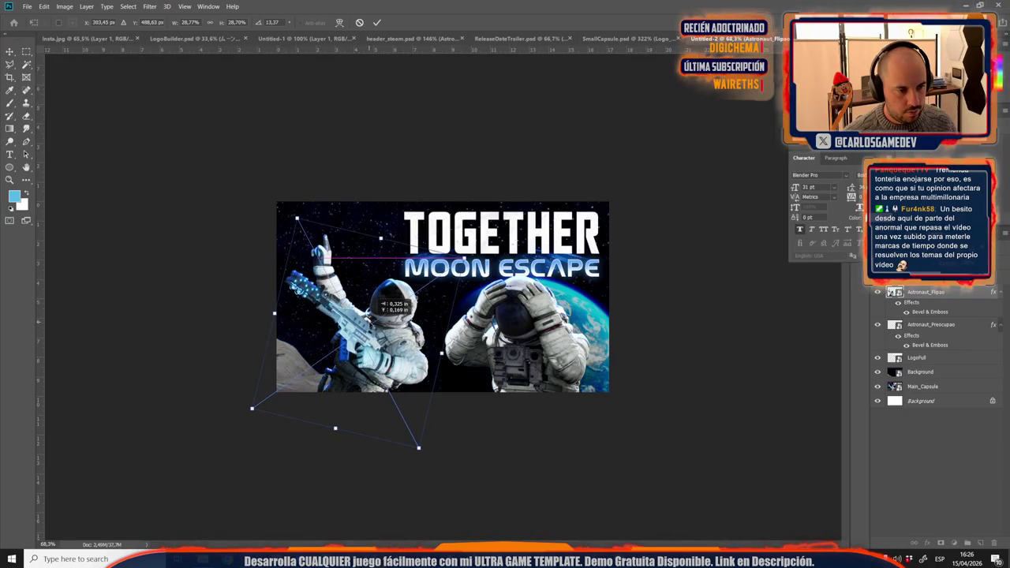
key("Return")
Step: Shrink the worried astronaut slightly and move the header_steam.psd tab to the end
key("alt+bracketleft")
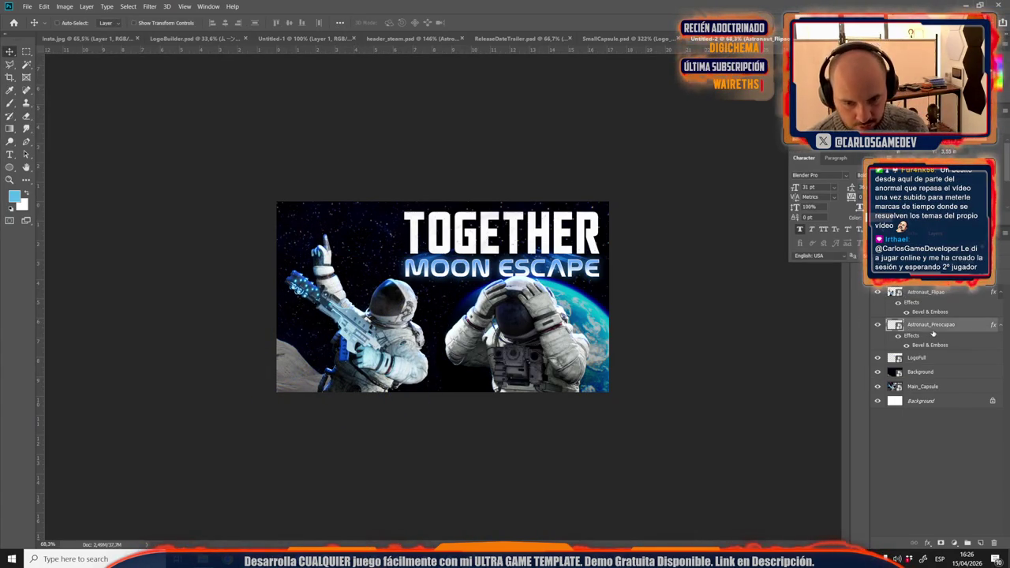
key("ctrl+t")
left_click_drag(443, 273, 462, 281)
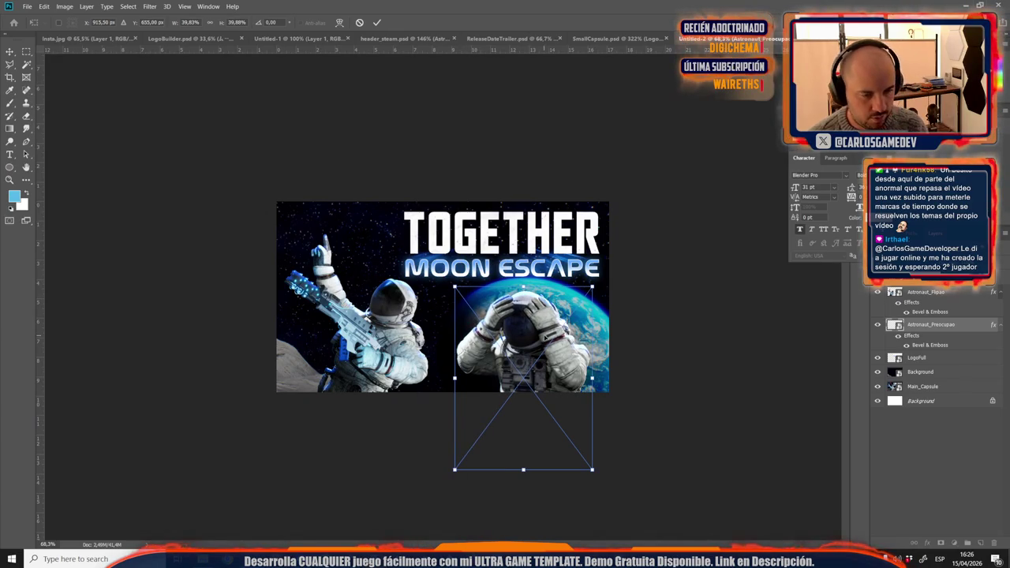
key("Return")
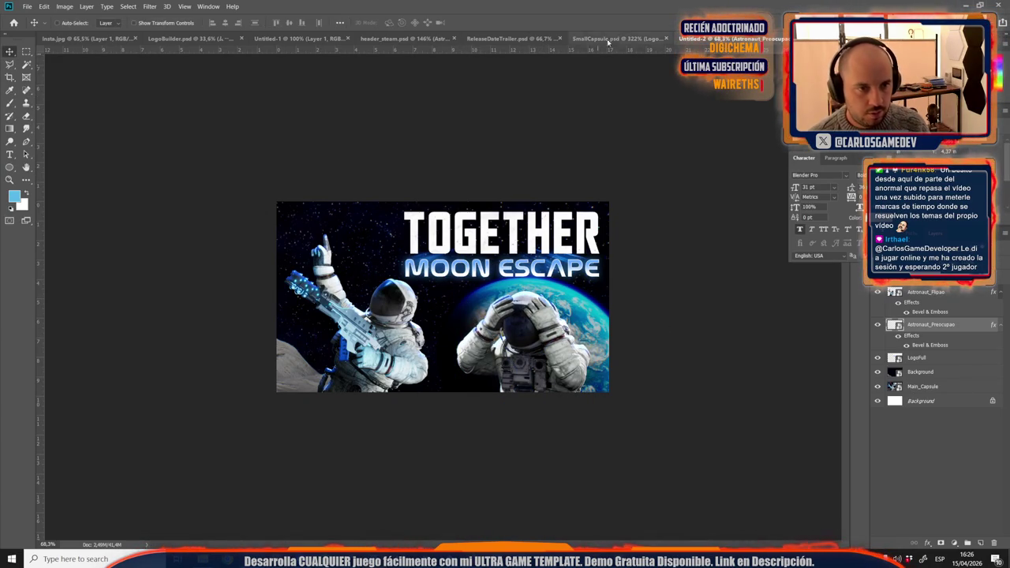
left_click_drag(387, 42, 629, 42)
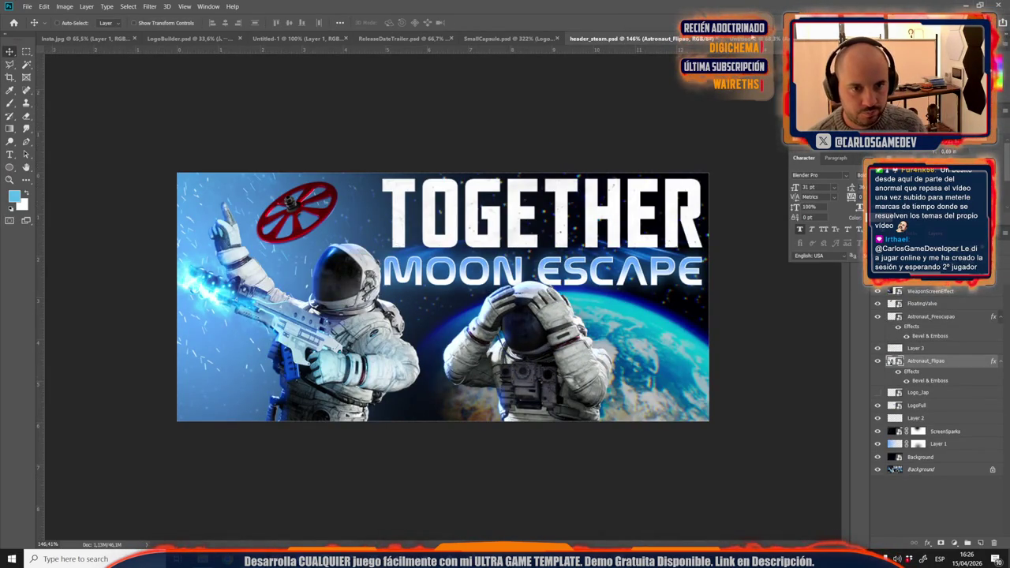
left_click(711, 38)
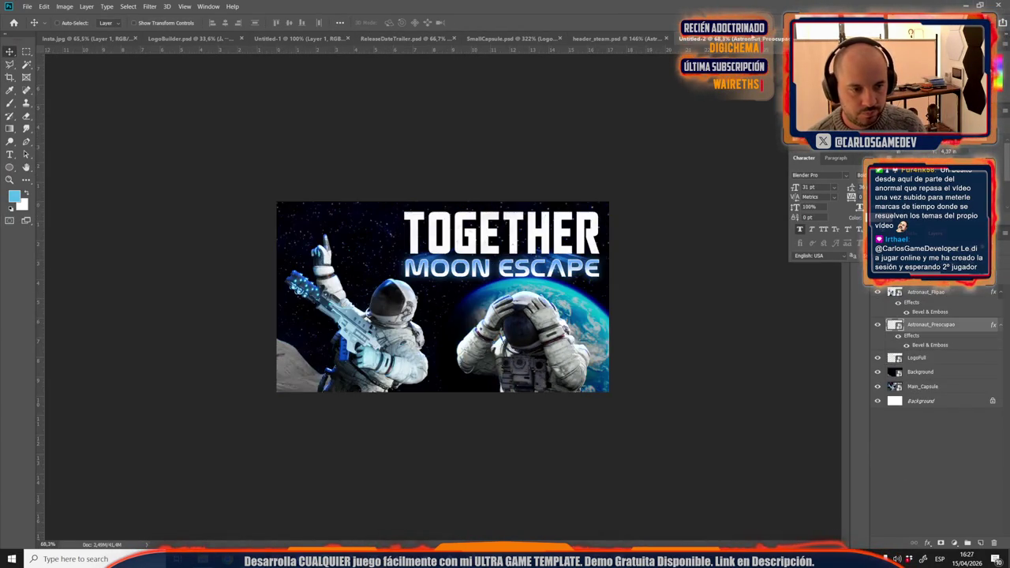
Step: Enlarge, tilt and reposition the earth background so Earth fills the lower right
left_click(930, 371)
key("ctrl+t")
scroll(437, 325, "down", 2)
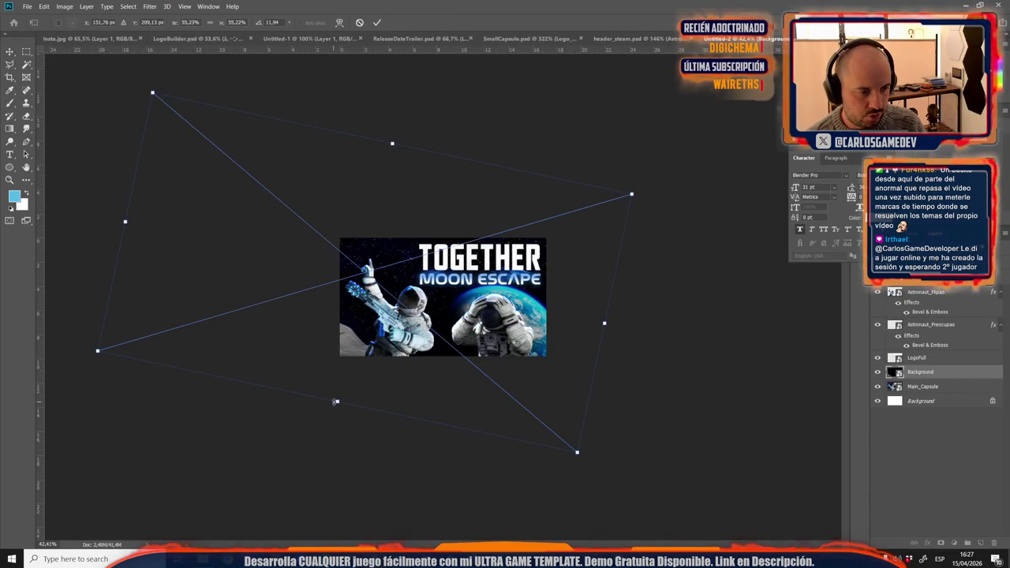
left_click_drag(336, 401, 338, 535)
left_click_drag(519, 420, 491, 364)
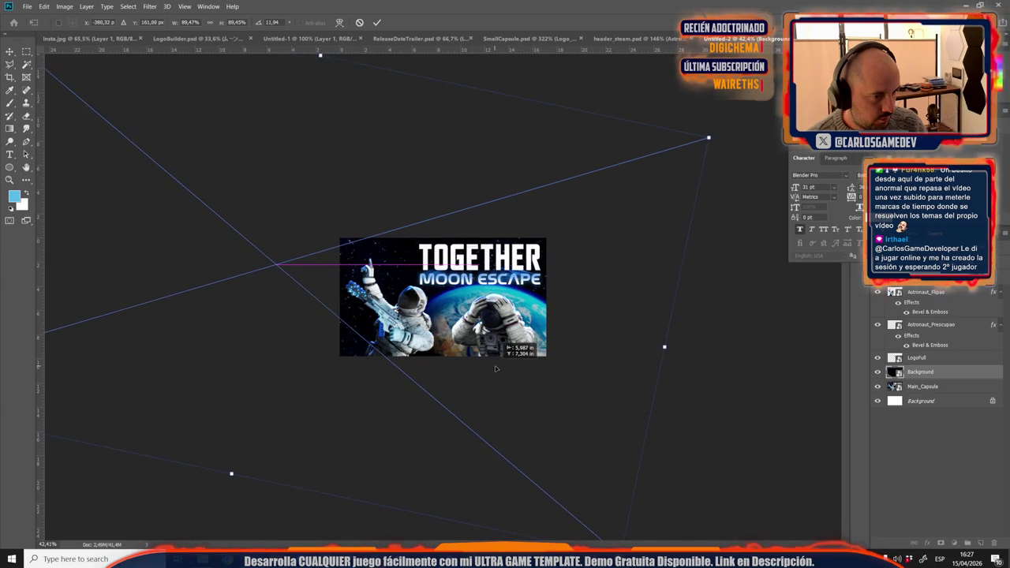
left_click_drag(490, 365, 502, 370)
key("ctrl+plus")
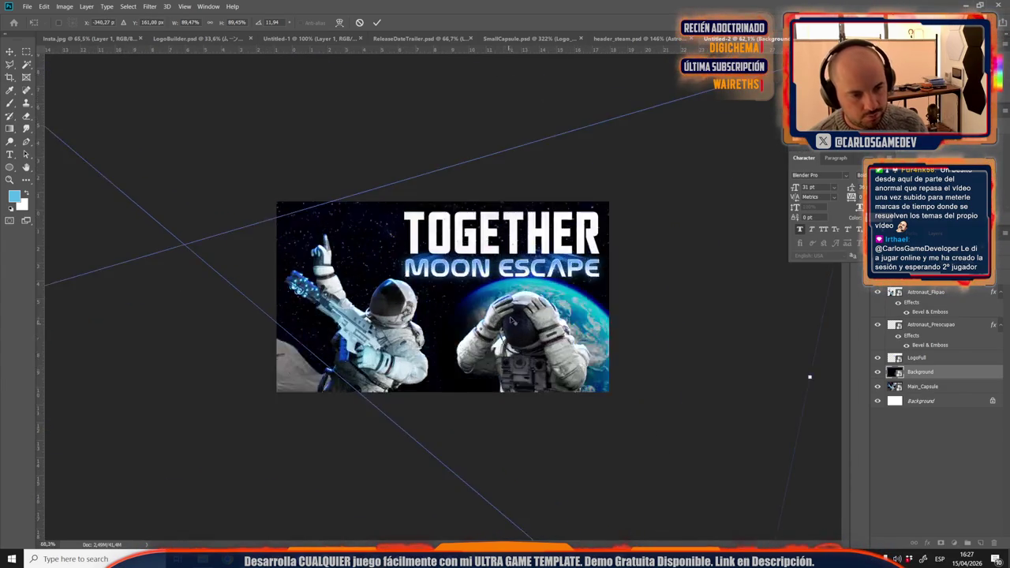
key("Down")
key("Down")
key("Down")
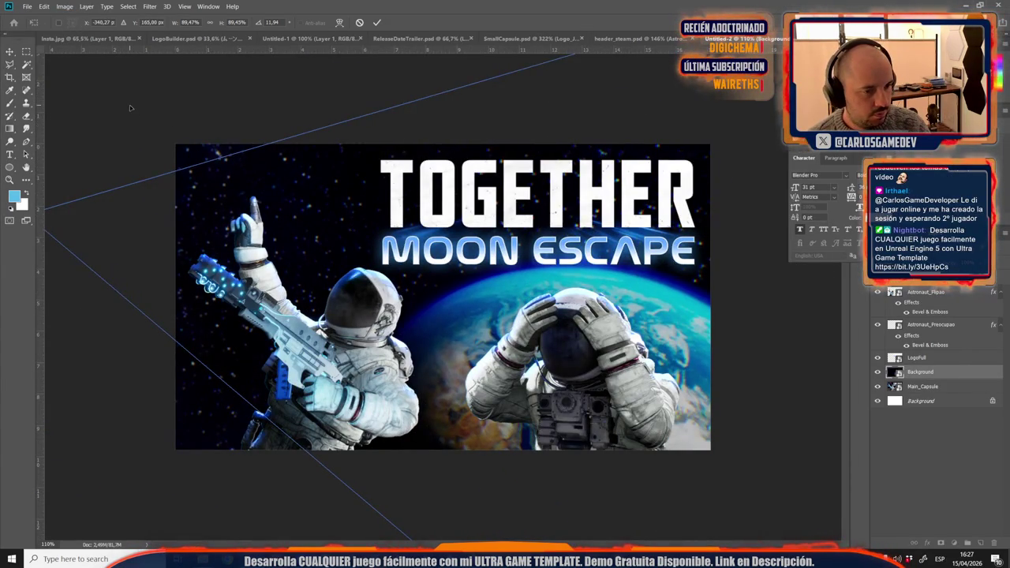
key("Return")
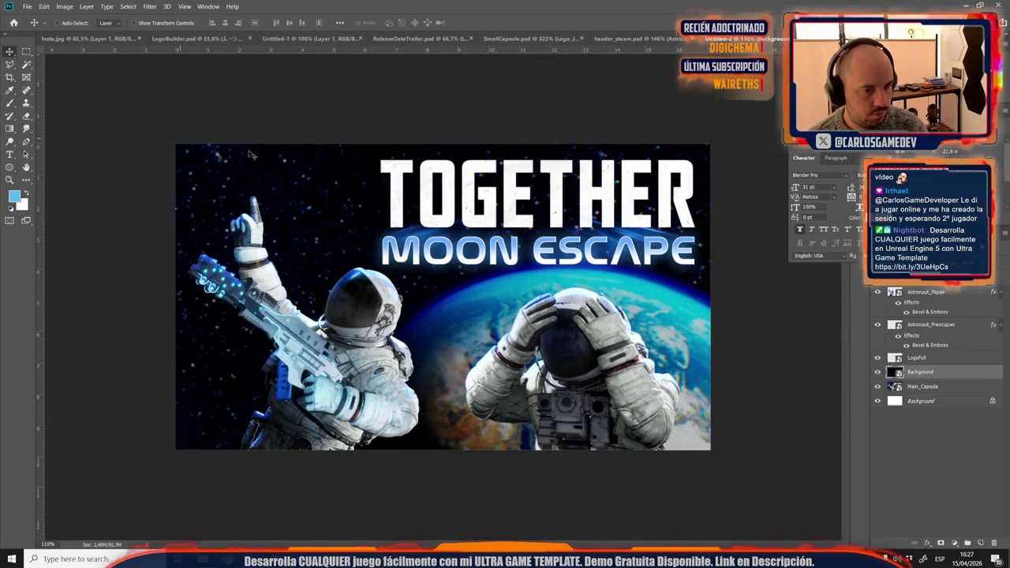
key("ctrl+minus")
key("ctrl+minus")
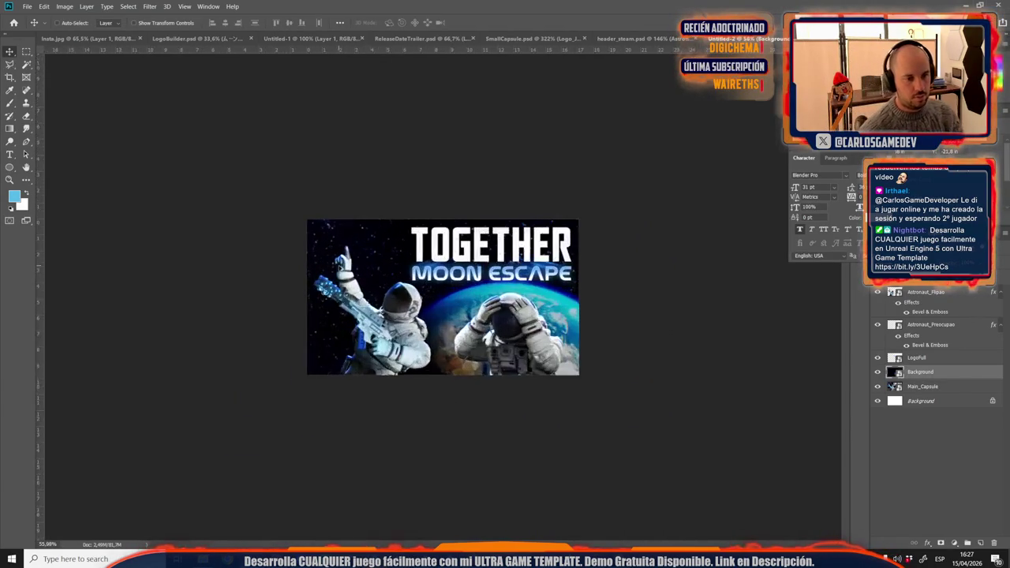
scroll(340, 269, "up", 2)
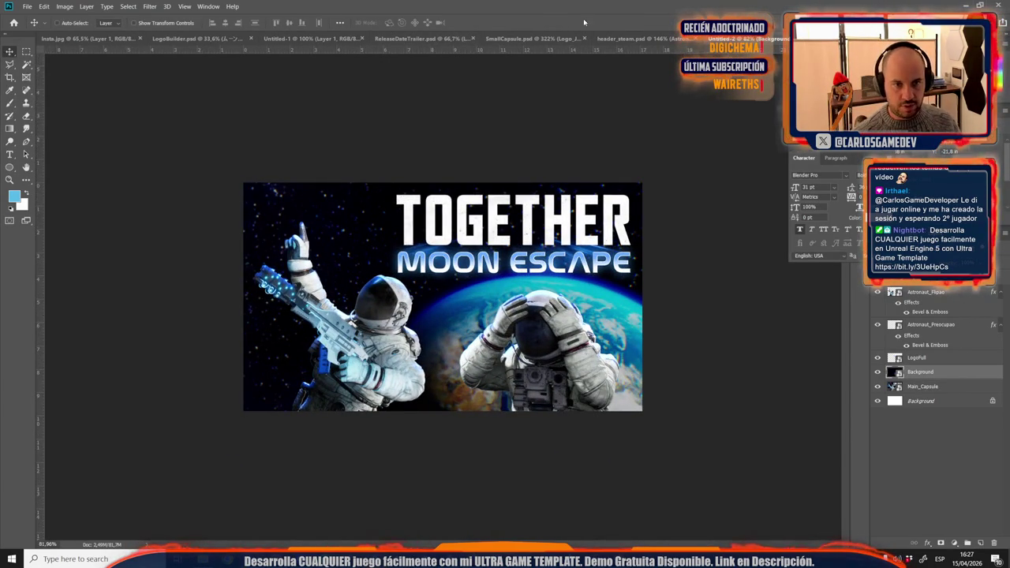
left_click(626, 38)
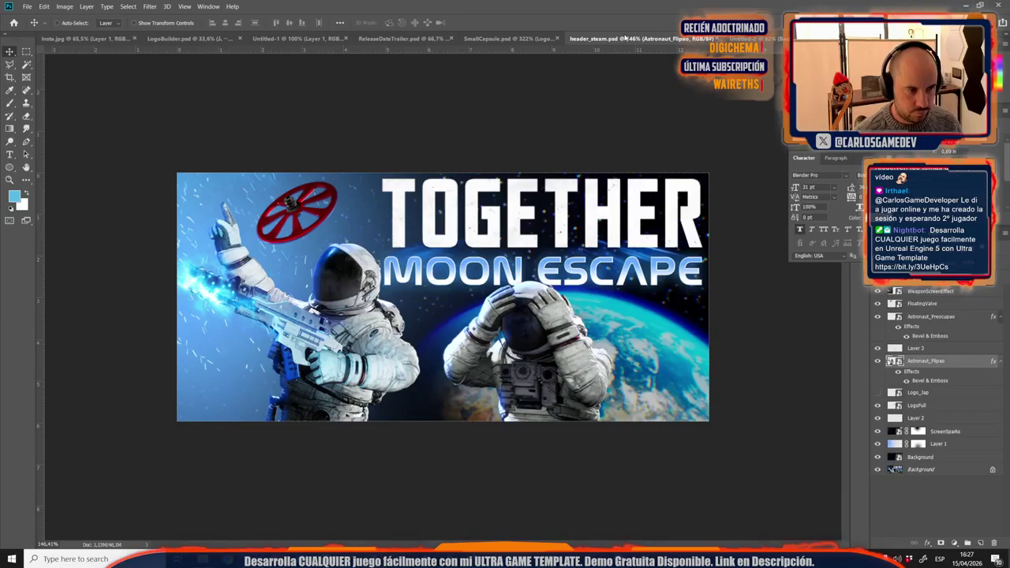
Step: Copy the WeaponScreenEffect glow into the capsule near the gun, rotated about 14.8°
left_click(947, 444)
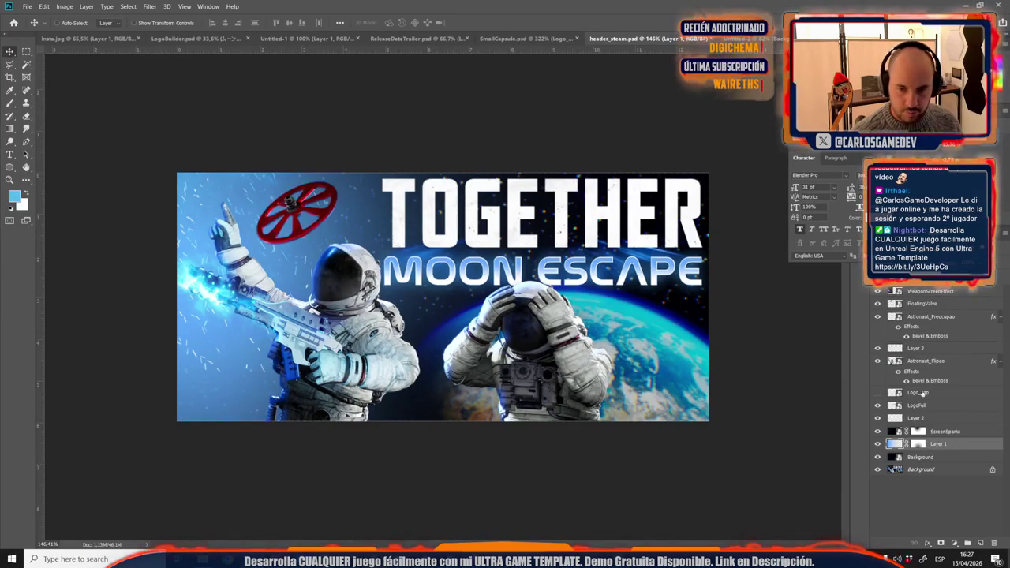
mouse_move(930, 292)
left_mouse_down()
mouse_move(350, 190)
mouse_move(373, 269)
left_mouse_up()
left_click_drag(345, 237, 306, 277)
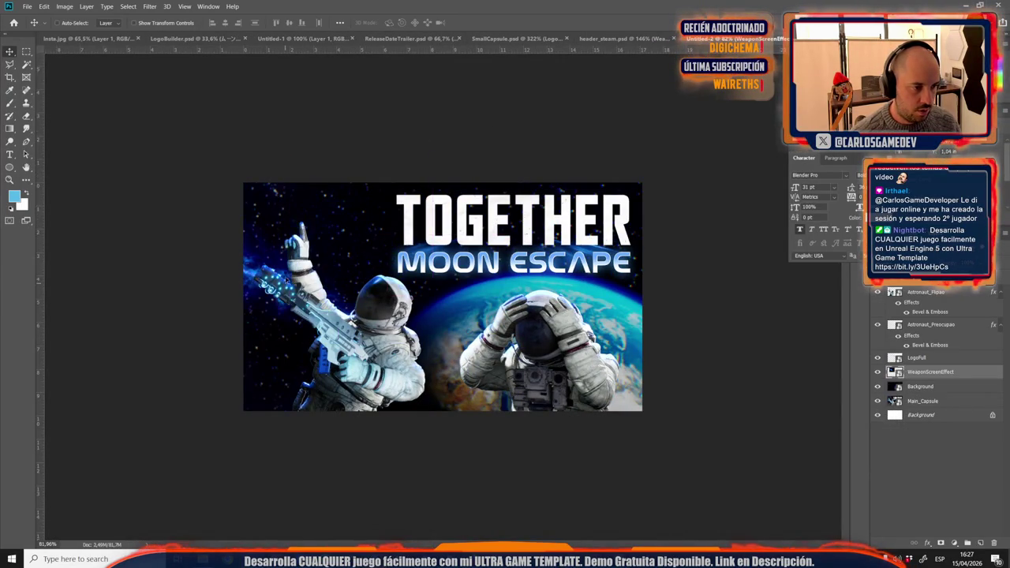
key("ctrl+t")
left_click_drag(329, 189, 348, 197)
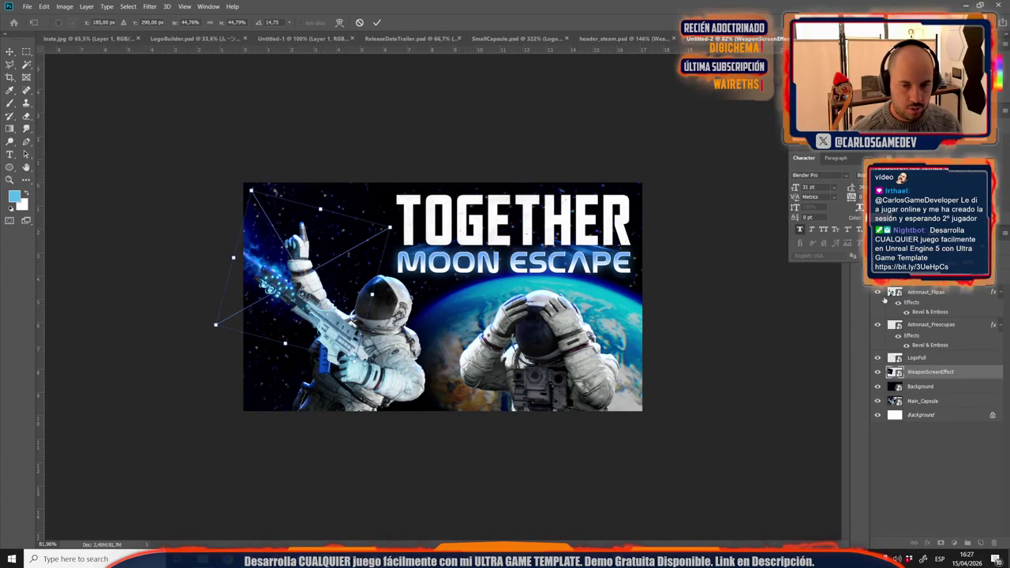
key("Return")
Step: Move WeaponScreenEffect to the top of the layer stack and enlarge it over the gun
left_click_drag(937, 373, 922, 292)
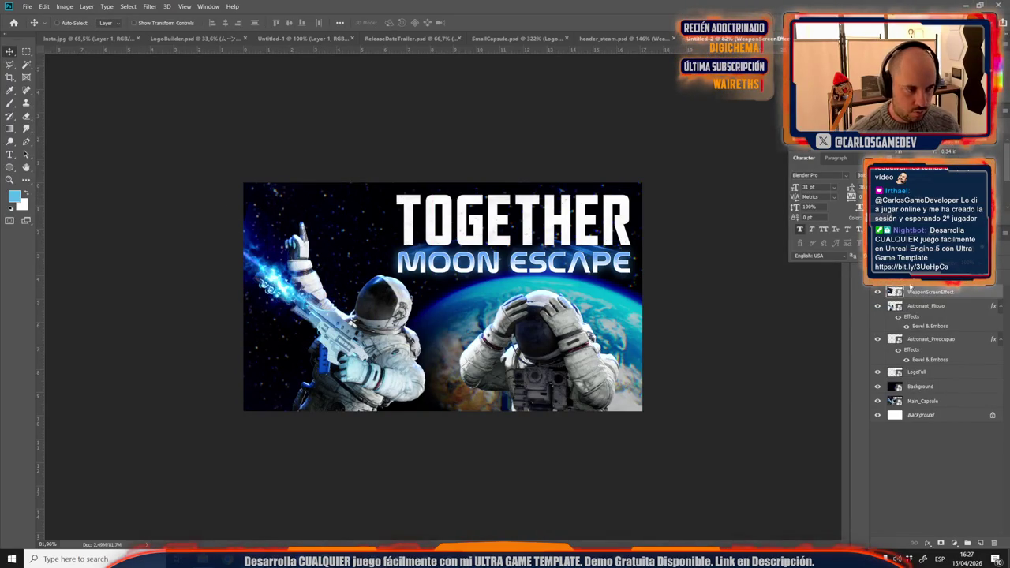
key("ctrl+t")
left_click_drag(351, 357, 326, 328)
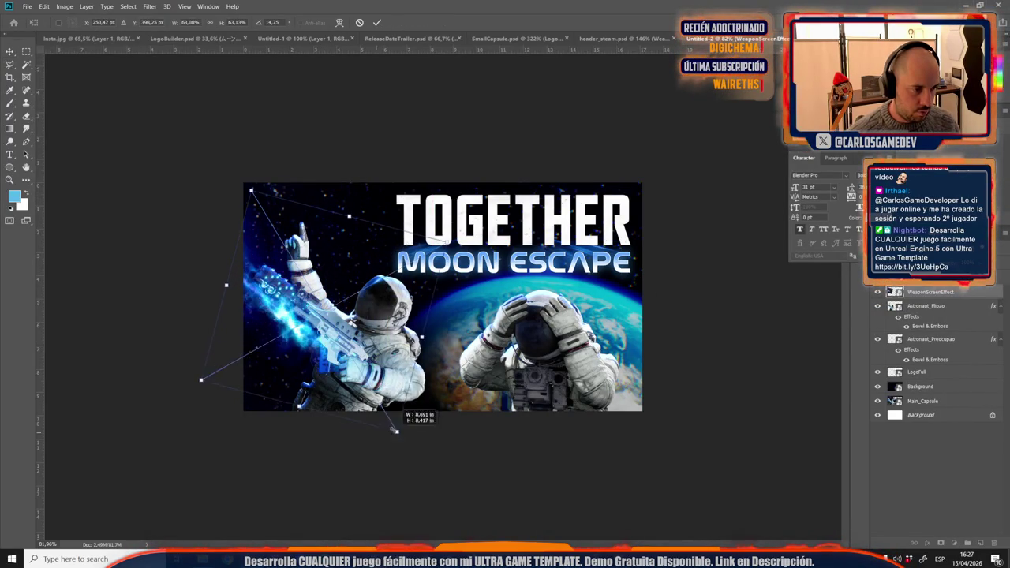
key("Return")
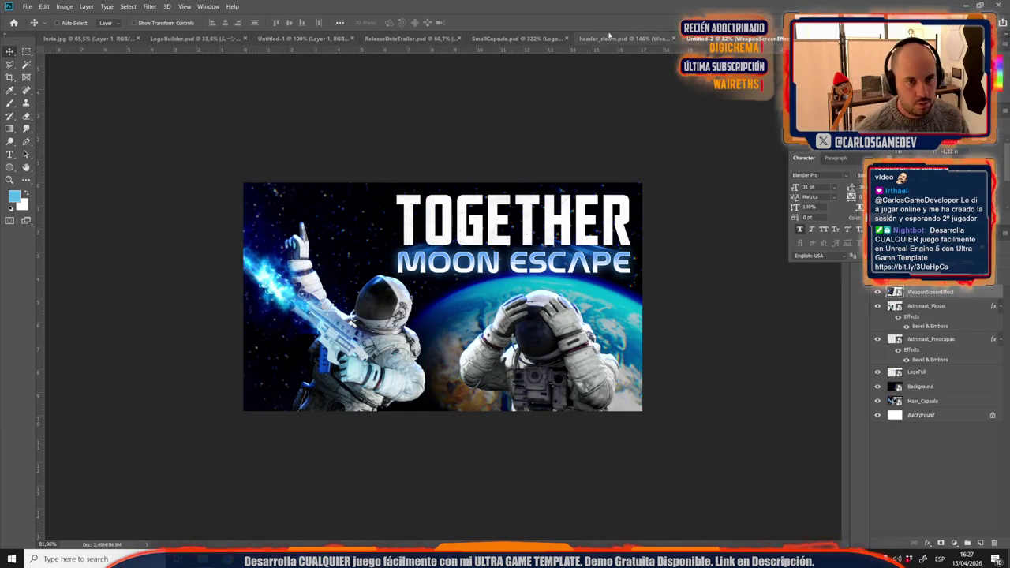
Step: Hide Layer 3 in the header_steam banner
left_click(621, 41)
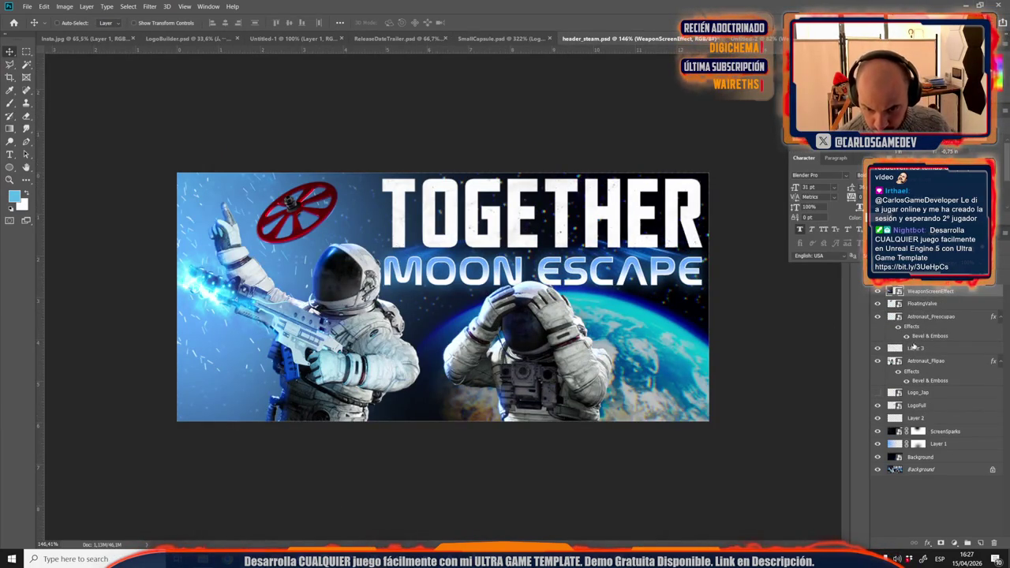
left_click(879, 349)
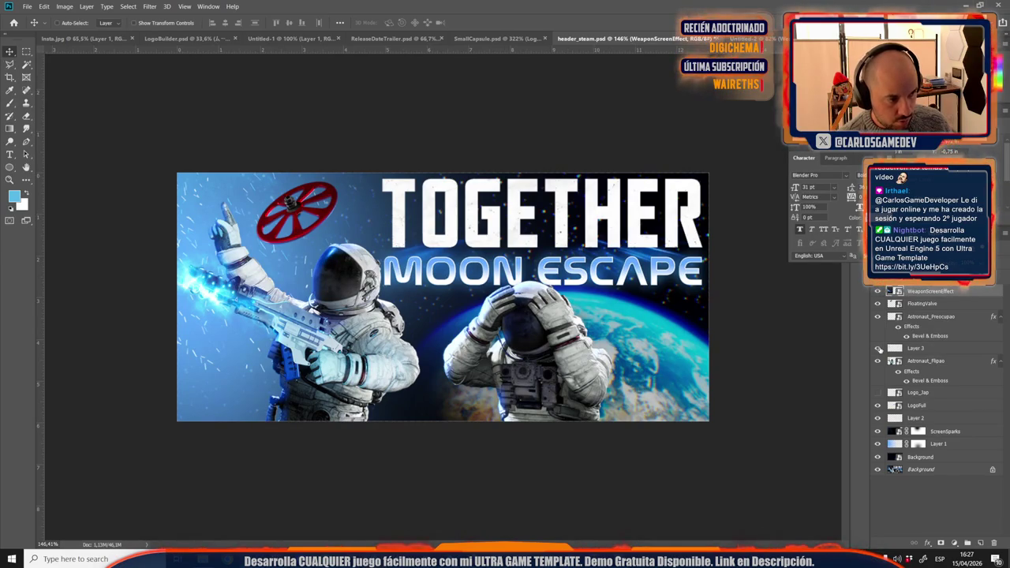
left_click(920, 351)
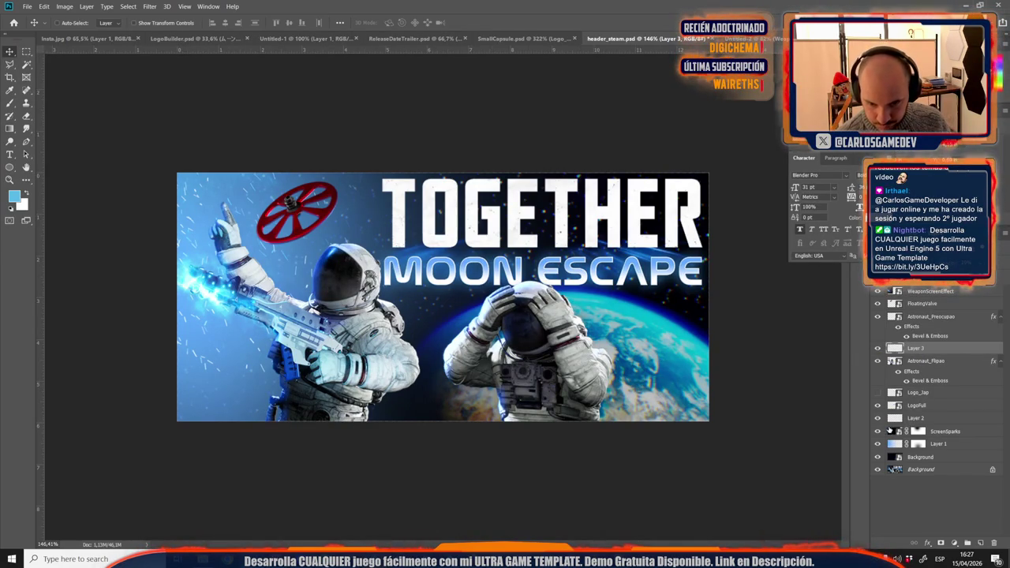
Step: Copy ScreenSparks into the capsule's top left and enlarge it to about 166%
left_click(932, 432)
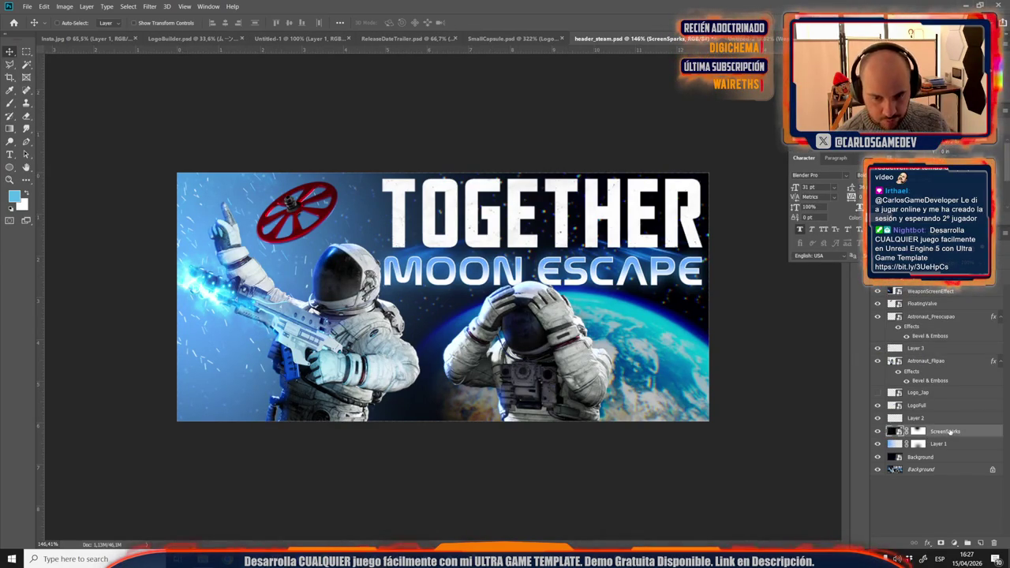
left_click(734, 38)
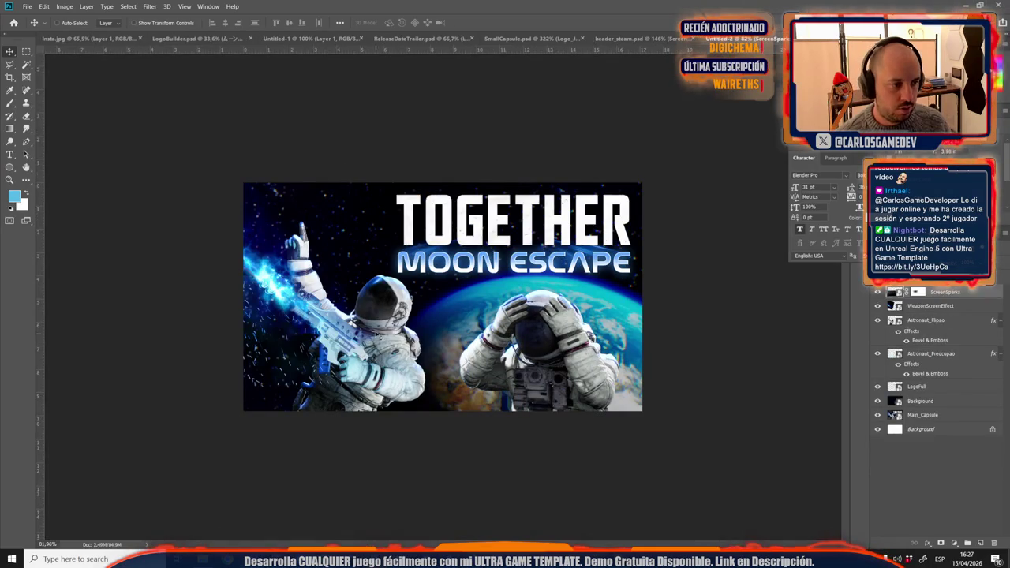
left_click_drag(310, 323, 316, 230)
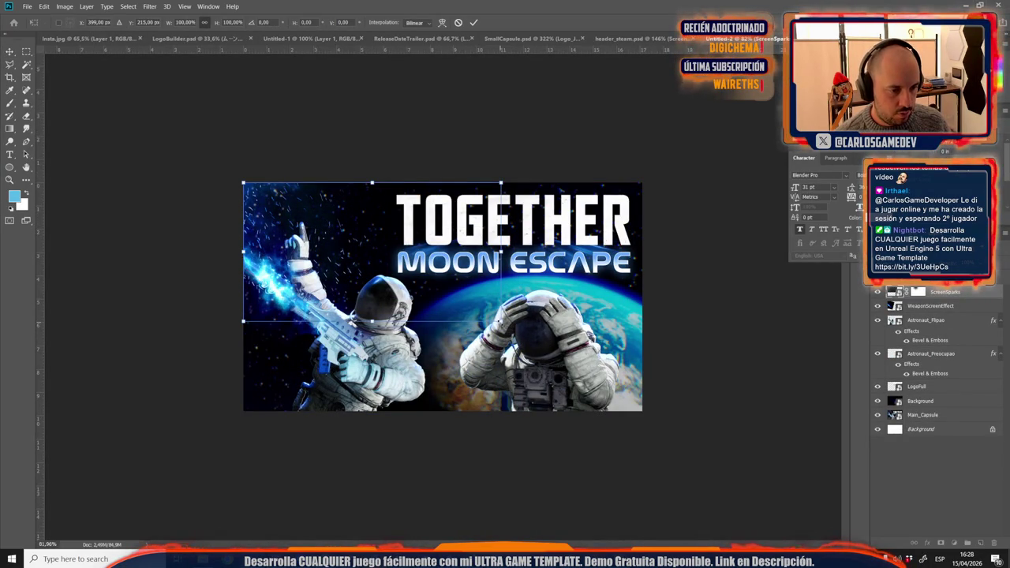
left_click_drag(500, 321, 671, 413)
key("Return")
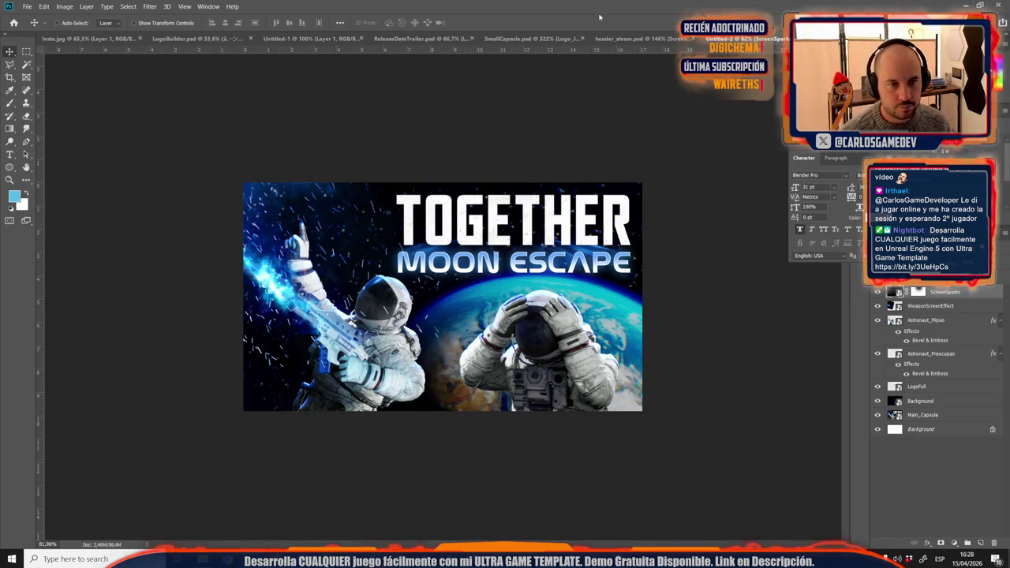
left_click(649, 38)
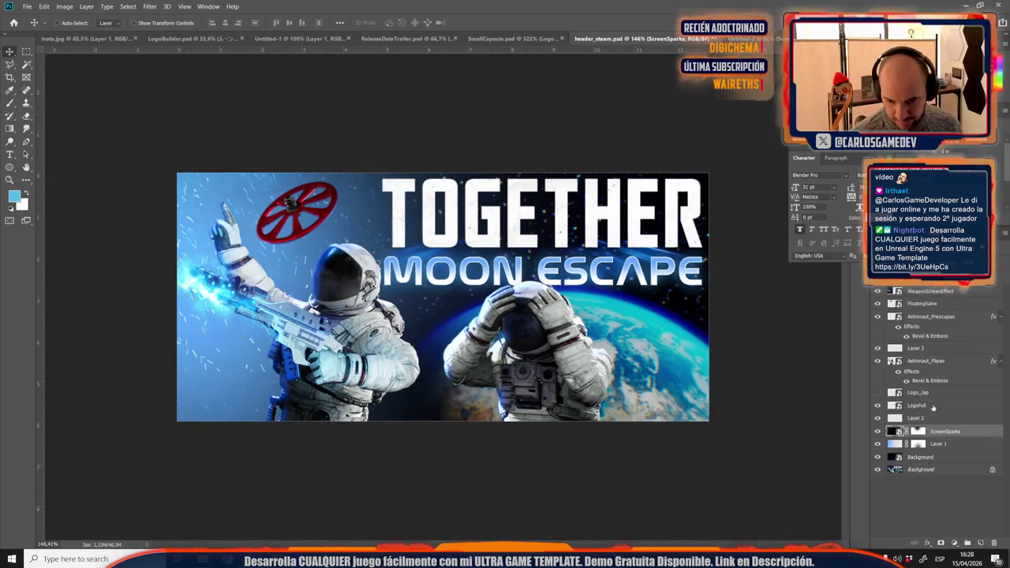
Step: Copy Layer 1 from header_steam into the capsule, placed beneath LogoFull
left_click(949, 443)
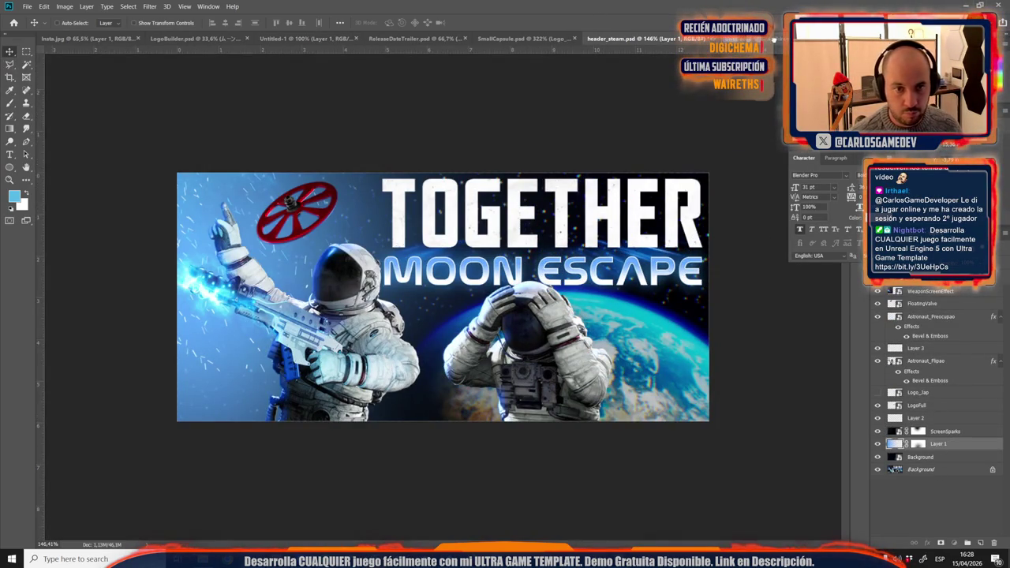
left_click(776, 38)
mouse_move(776, 38)
left_mouse_down()
mouse_move(330, 330)
mouse_move(363, 327)
left_mouse_up()
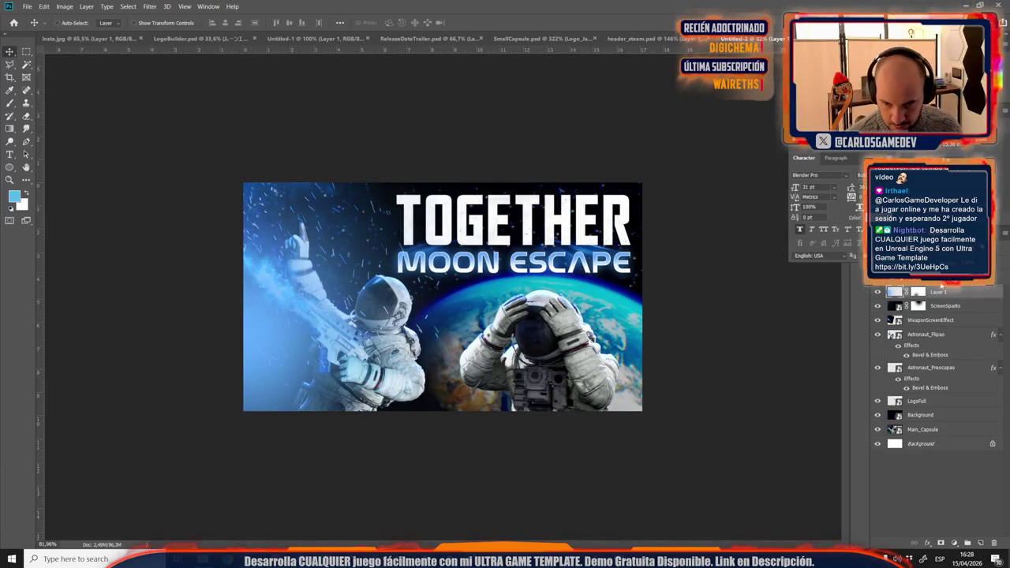
left_click_drag(948, 294, 935, 408)
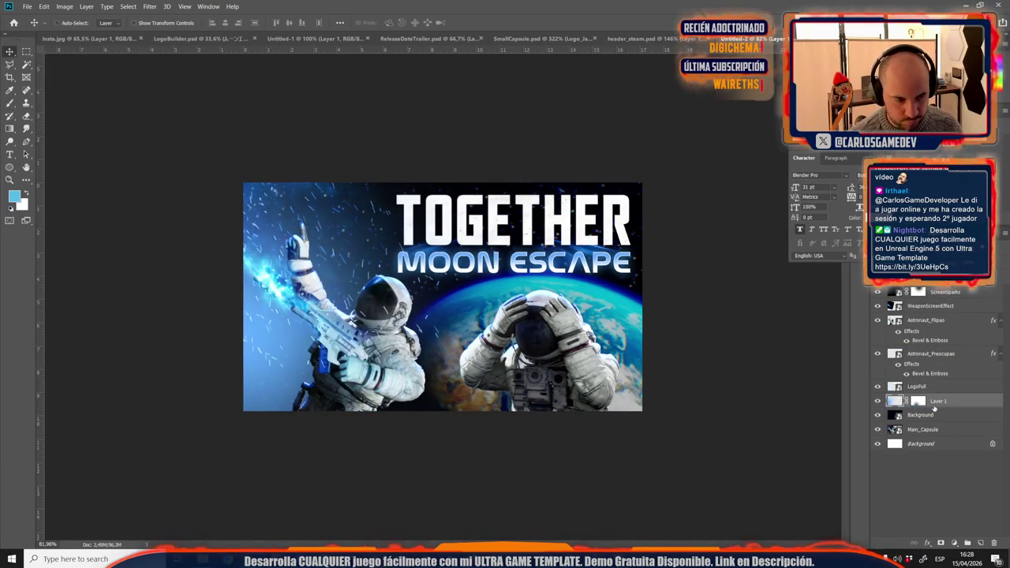
key("ctrl+minus")
key("ctrl+minus")
key("ctrl+minus")
key("ctrl+0")
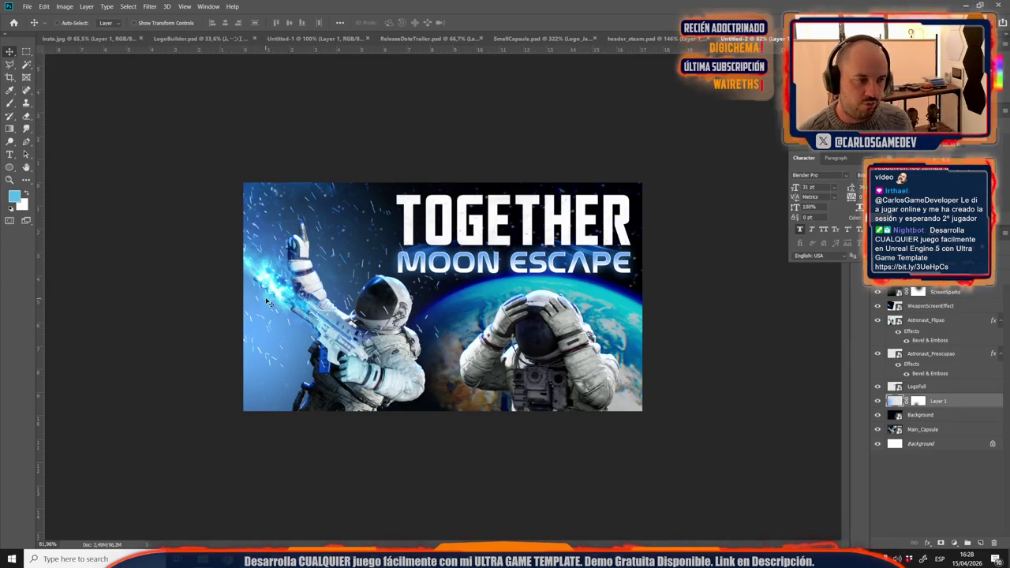
Step: Move the blue glow Layer 1 up about 113 px and enlarge it by about a quarter
key("ctrl+t")
left_click_drag(287, 350, 287, 261)
scroll(412, 416, "down", 3)
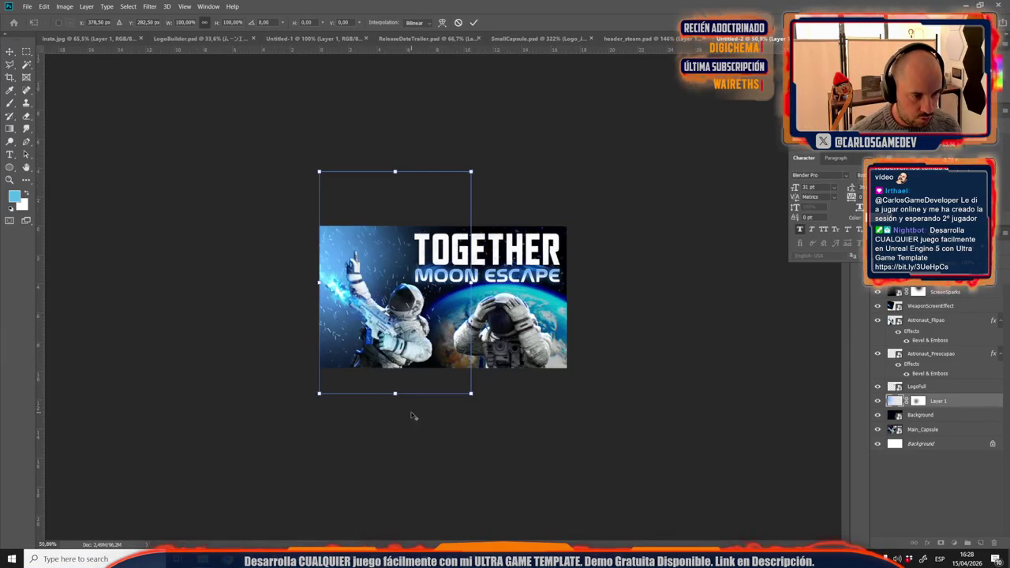
mouse_move(471, 394)
left_mouse_down()
mouse_move(517, 461)
mouse_move(508, 456)
left_mouse_up()
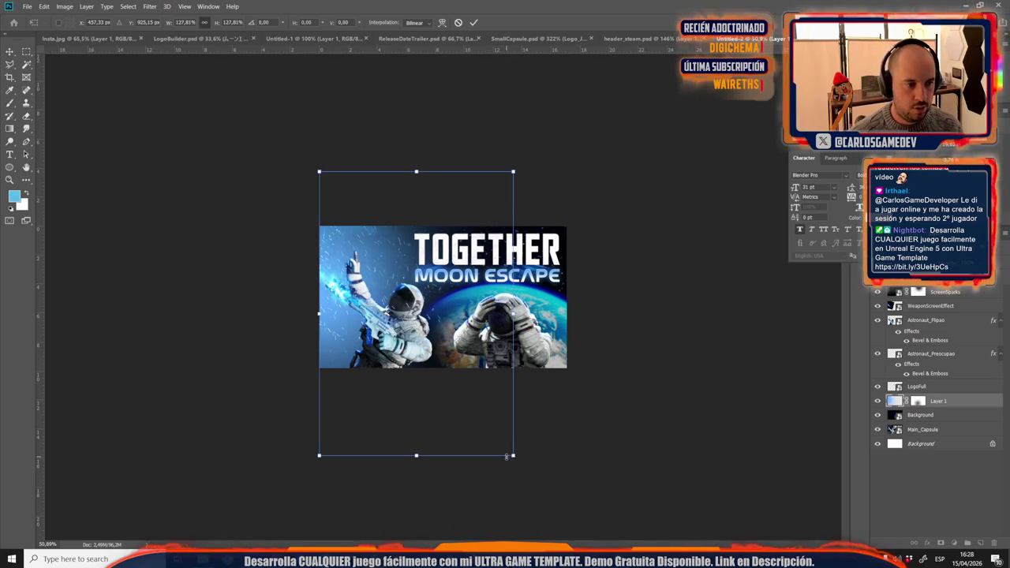
key("Return")
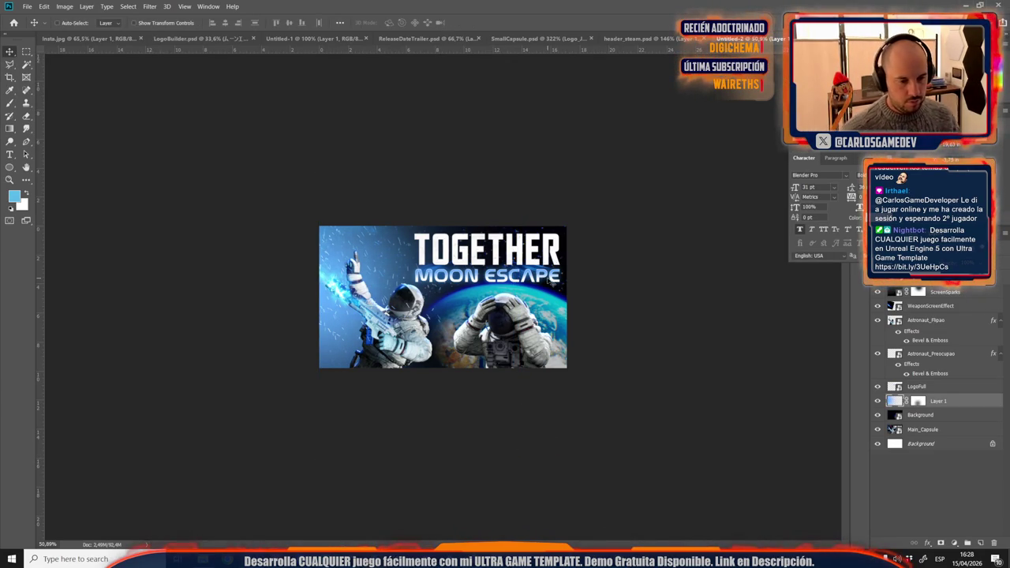
key("ctrl+0")
left_click(643, 39)
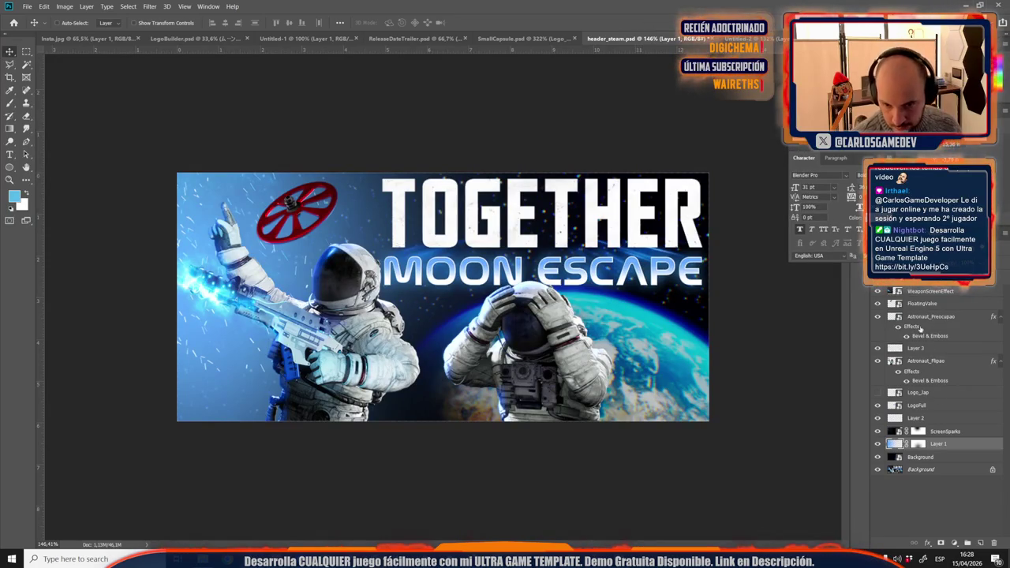
Step: Copy the FloatingValve layer into the capsule's upper left
left_click(922, 304)
key("ctrl+Tab")
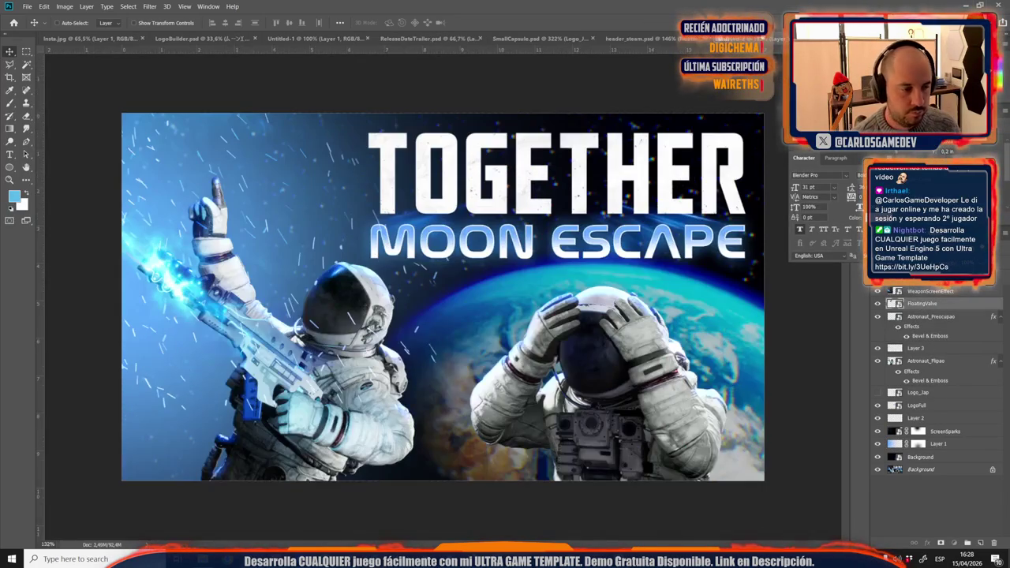
left_click_drag(922, 304, 330, 192)
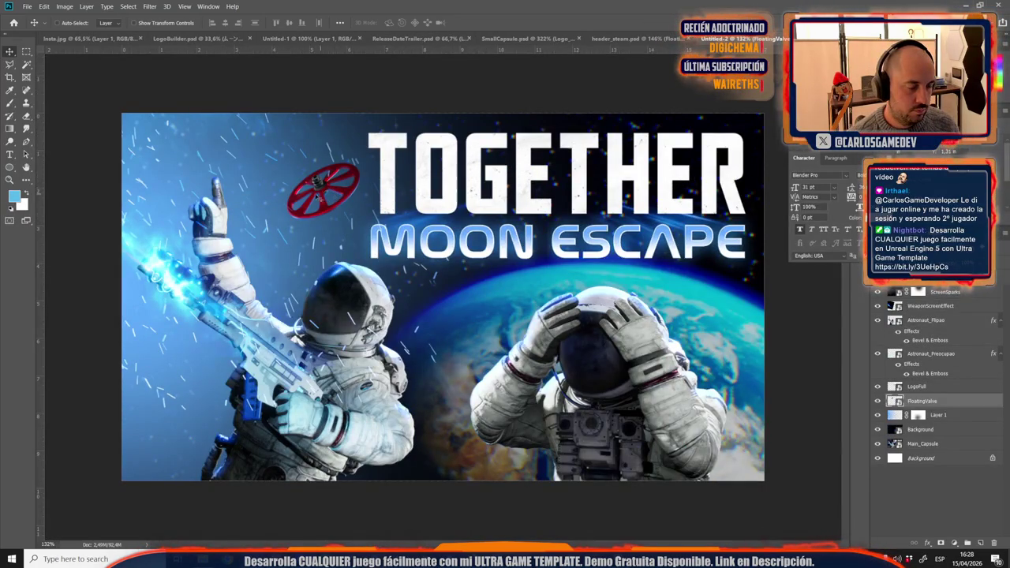
Step: Shrink the red valve to about 32%, tilt it about 18°, and nudge it left
key("ctrl+t")
left_click_drag(275, 154, 219, 112)
left_click_drag(300, 241, 273, 247)
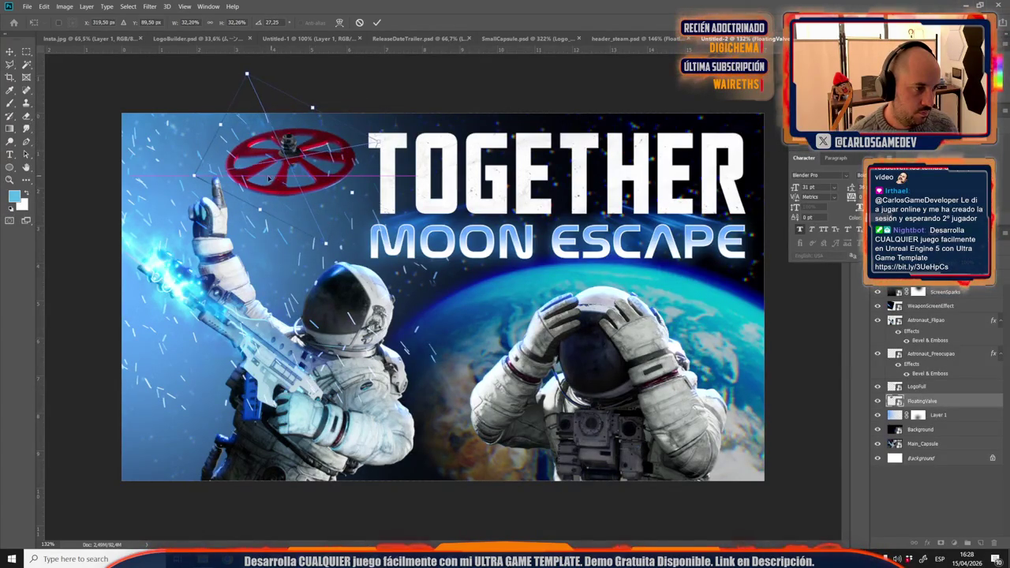
left_click_drag(271, 180, 263, 180)
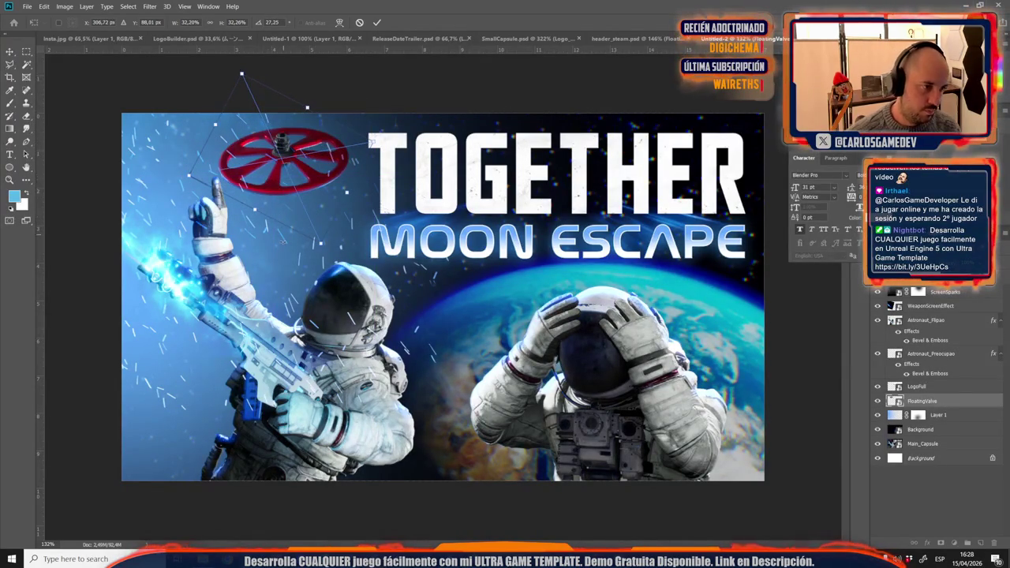
left_click_drag(284, 237, 295, 242)
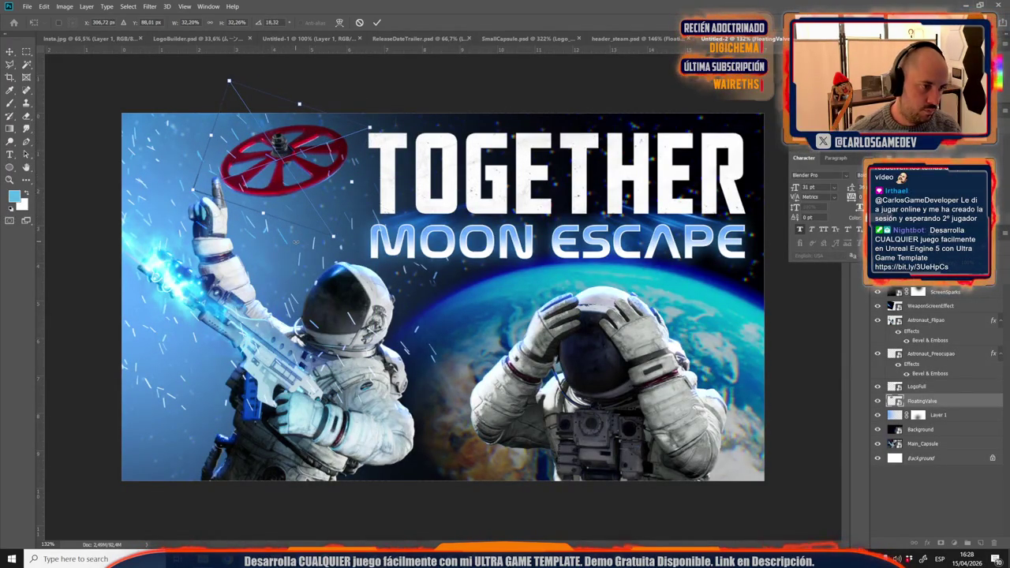
key("Return")
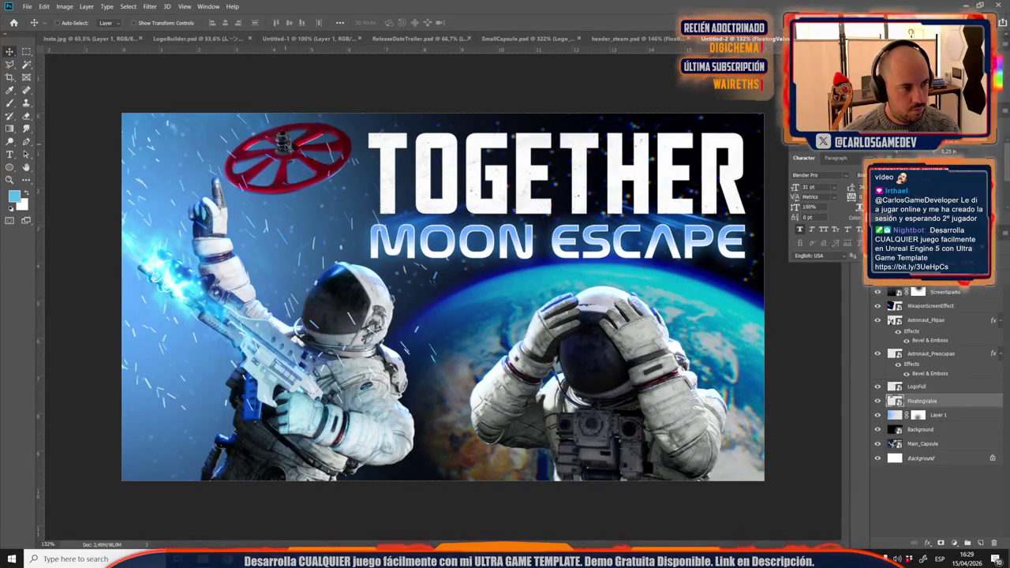
scroll(331, 209, "down", 3)
scroll(324, 237, "down", 3)
scroll(316, 268, "up", 3)
scroll(314, 275, "up", 2)
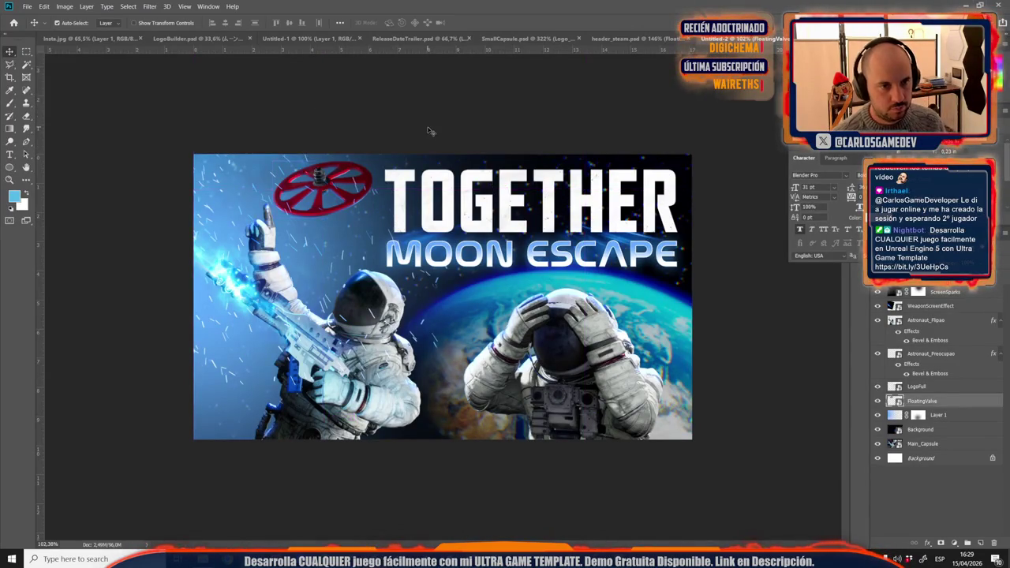
Step: Save the capsule as Main_Capsule in the Steam folder, with the name copied from Steamworks
key("ctrl+s")
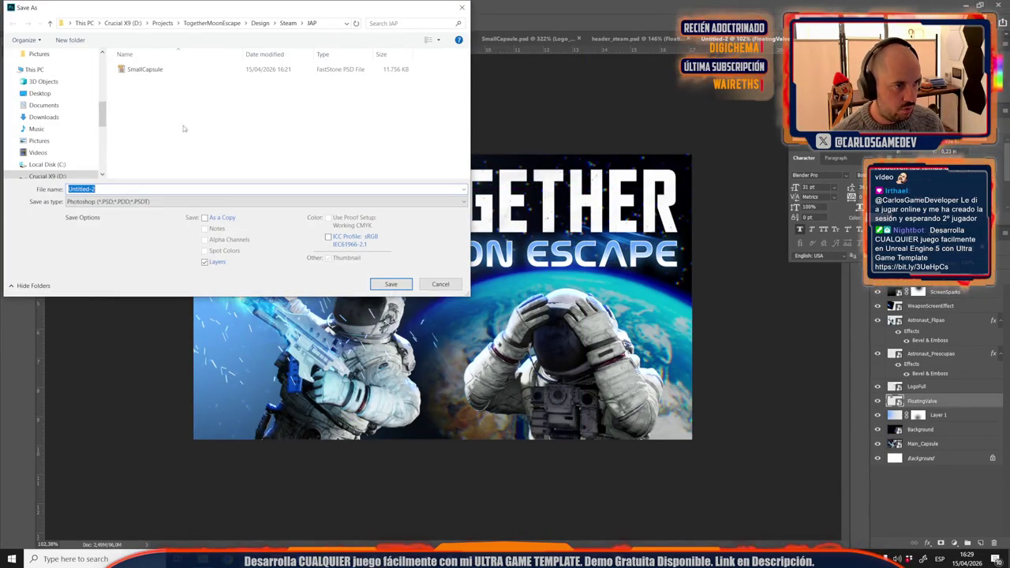
left_click(288, 23)
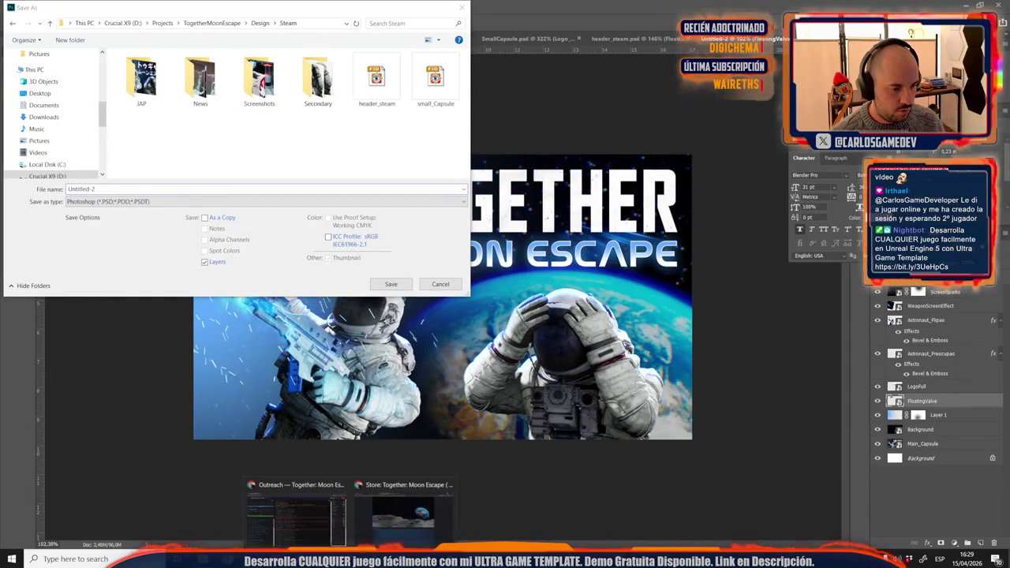
left_click(405, 513)
scroll(363, 303, "up", 4)
left_click_drag(195, 300, 256, 301)
key("ctrl+c")
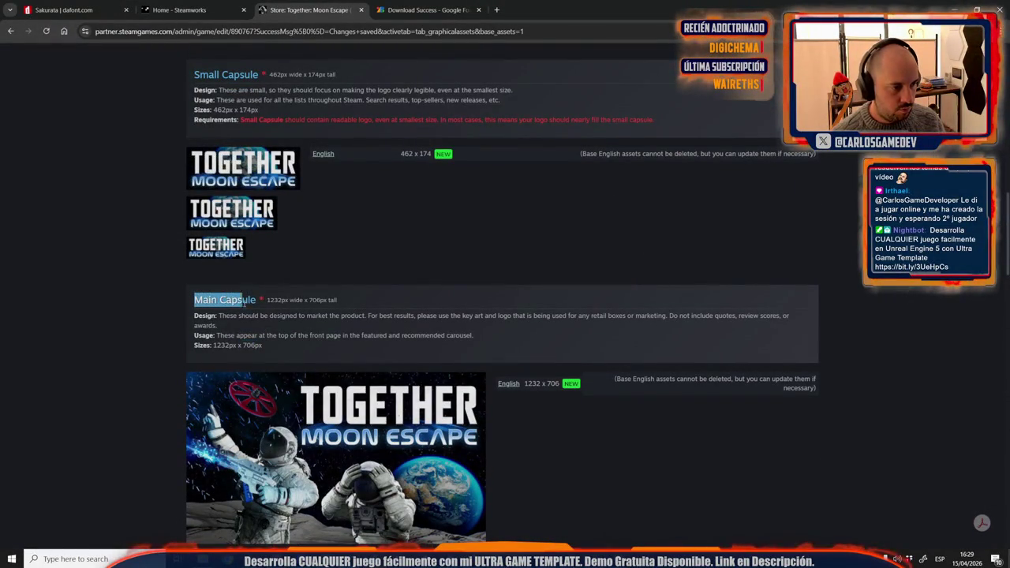
key("alt+Tab")
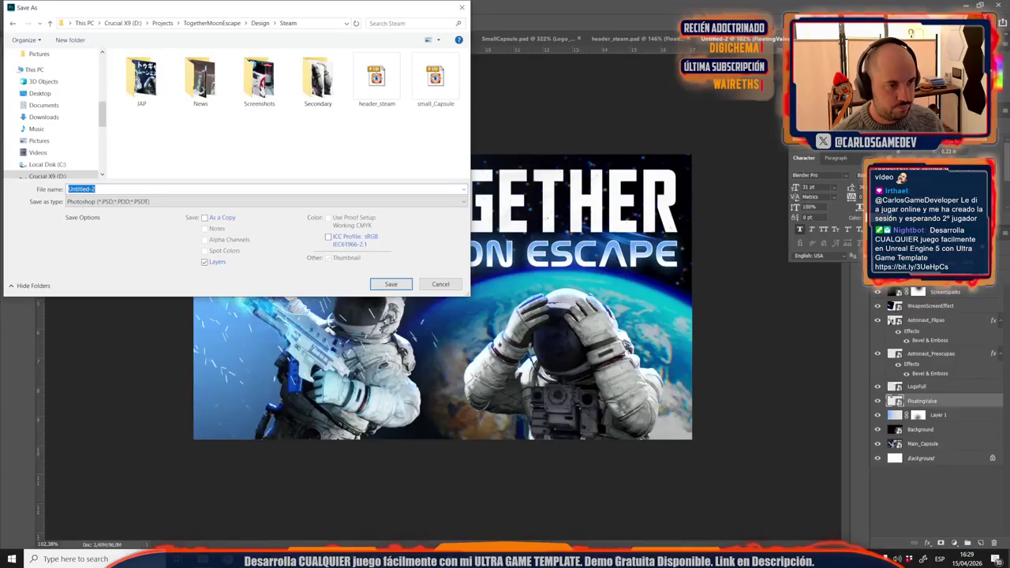
key("ctrl+v")
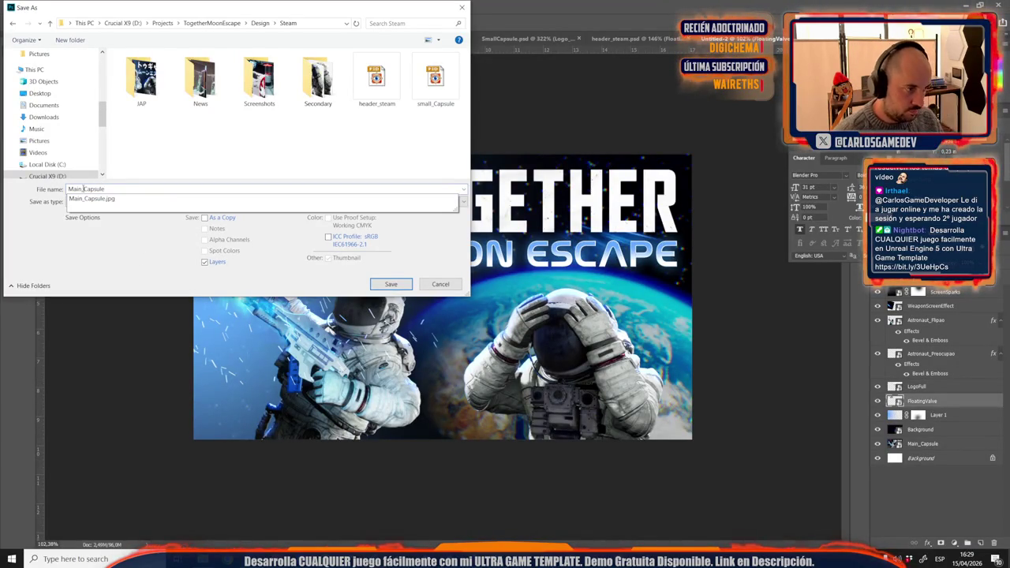
key("Return")
key("Return")
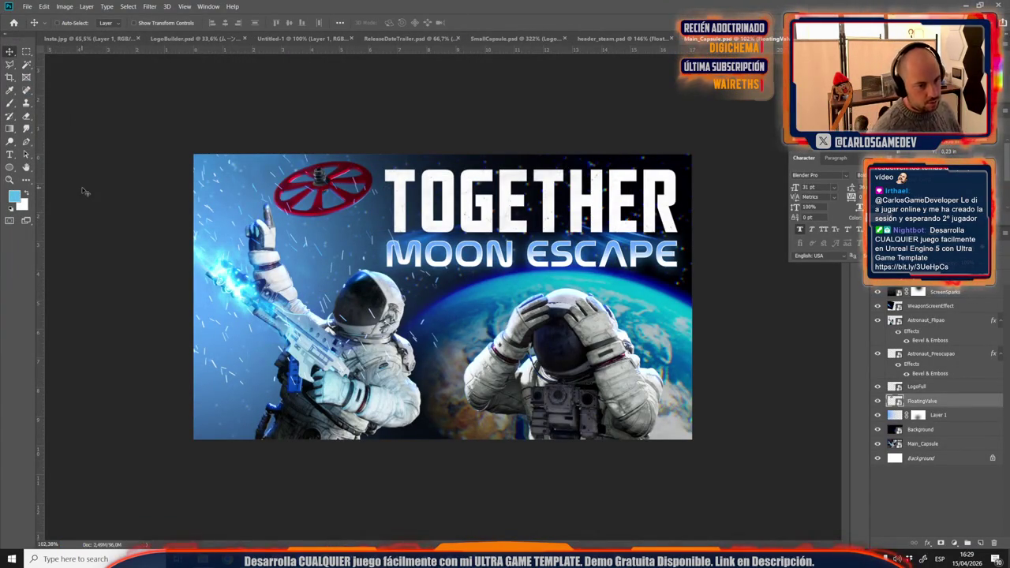
key("ctrl+1")
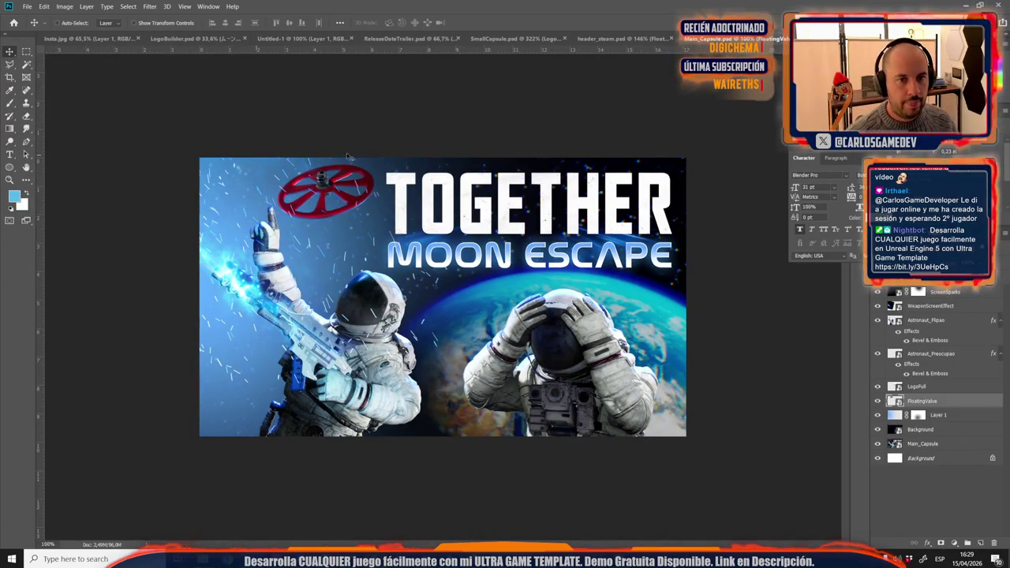
Step: Copy the Logo_Jap layer from header_steam and paste it into Main_Capsule
left_click(613, 39)
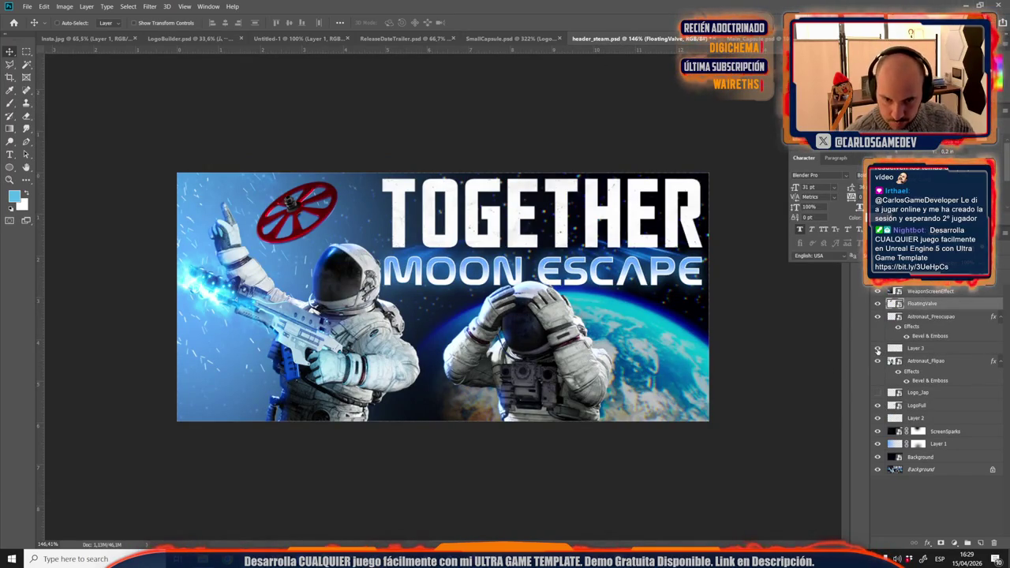
left_click(915, 393)
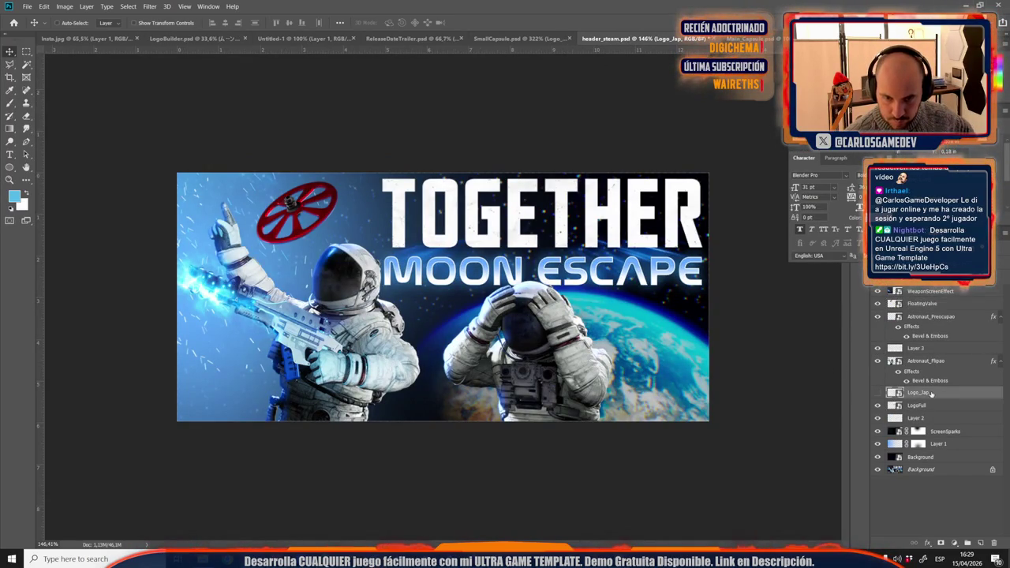
key("ctrl+Tab")
key("ctrl+v")
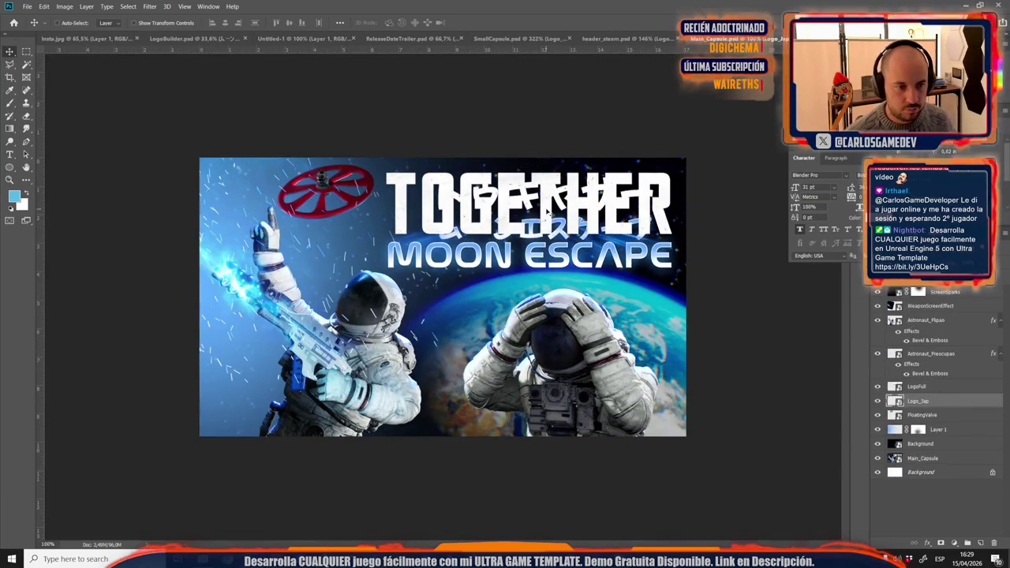
Step: Enlarge the Japanese logo over the TOGETHER title and hide the English LogoFull layer
key("ctrl+t")
left_click_drag(545, 201, 492, 196)
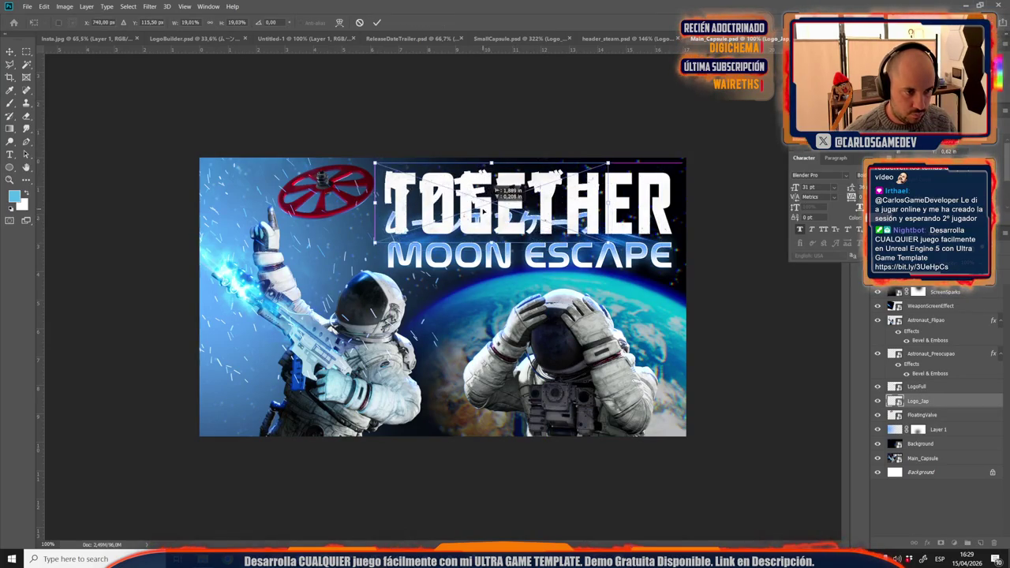
left_click_drag(612, 242, 675, 303)
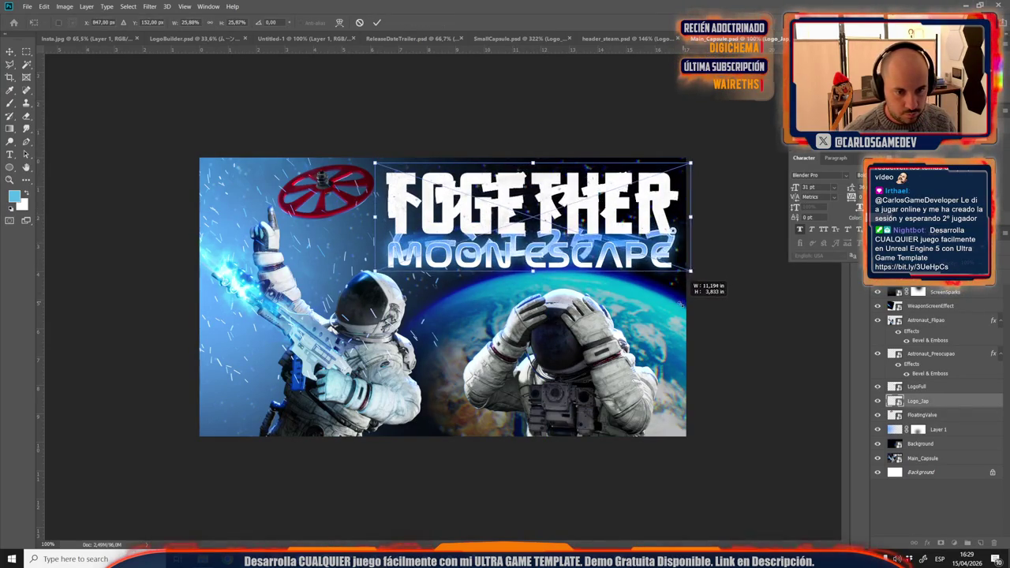
key("Return")
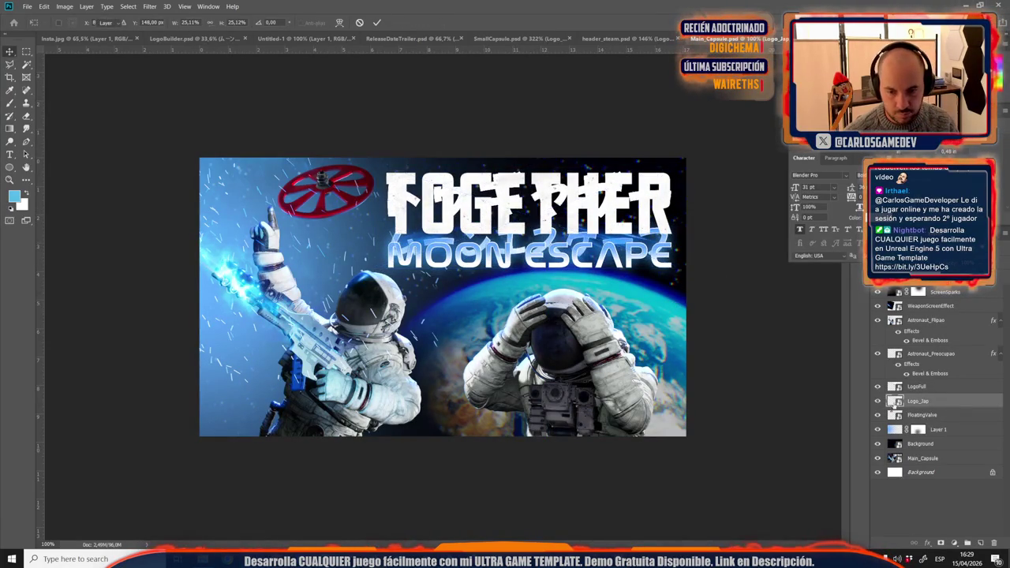
left_click(877, 387)
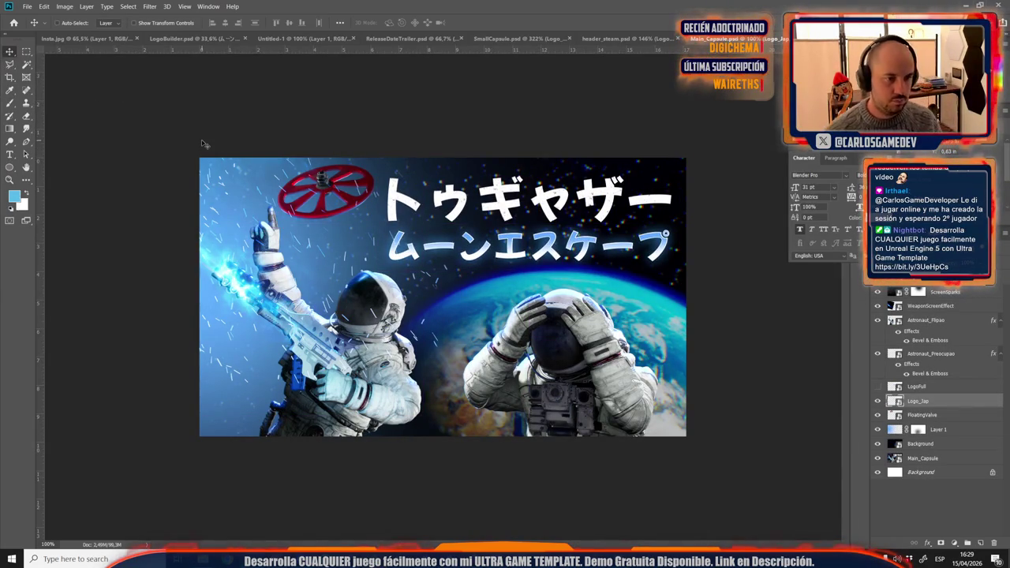
scroll(316, 276, "down", 3)
scroll(316, 277, "down", 2)
scroll(318, 277, "up", 5)
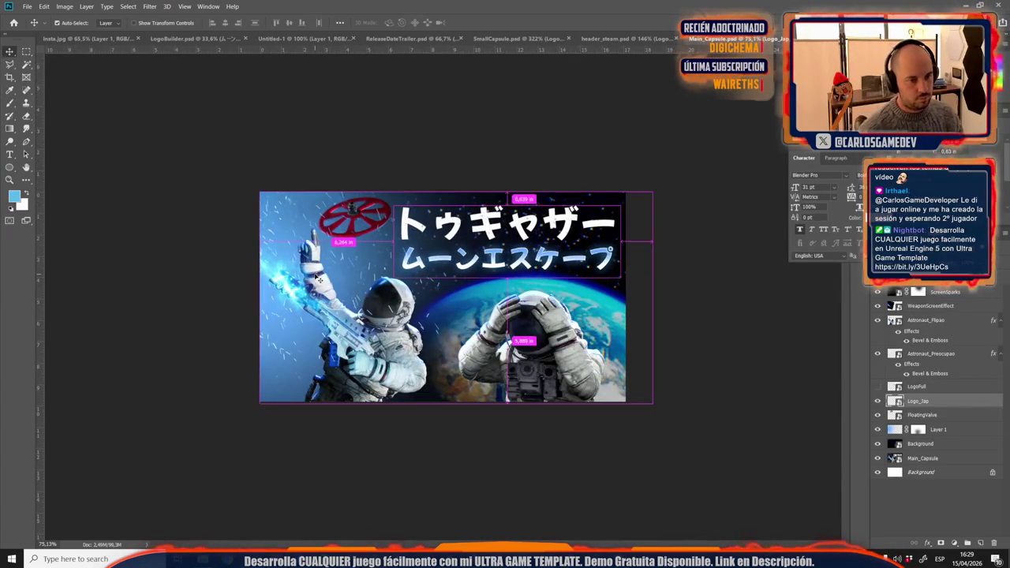
Step: Try choosing JPEG in the Save As dialog, then dismiss and cancel it
key("ctrl+shift+s")
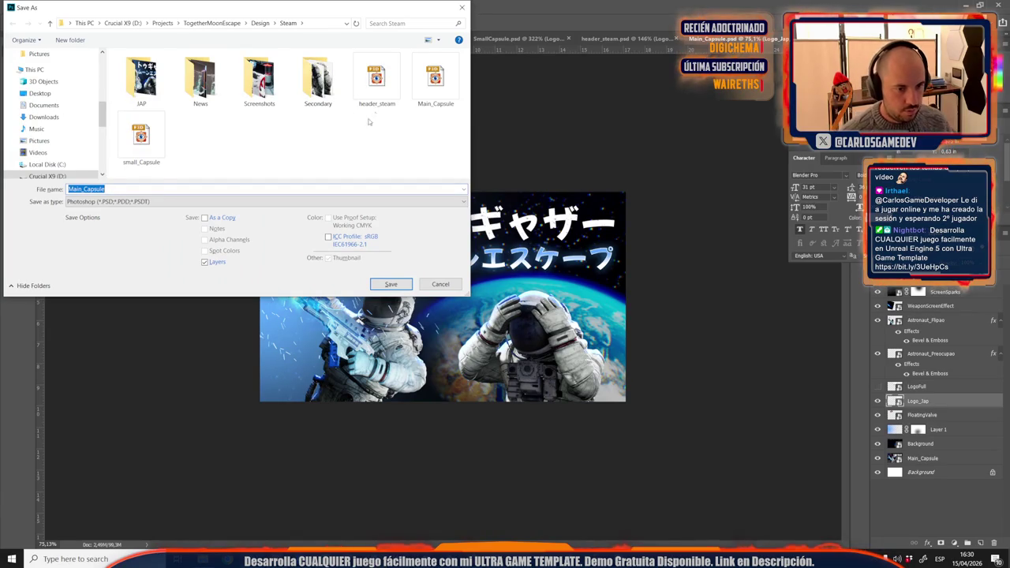
left_click(125, 203)
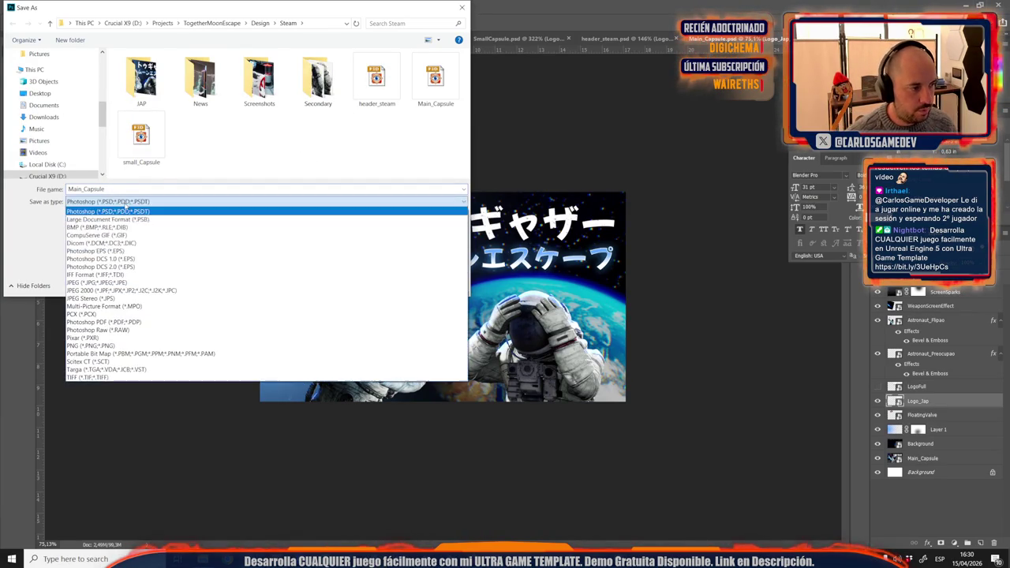
left_click(82, 284)
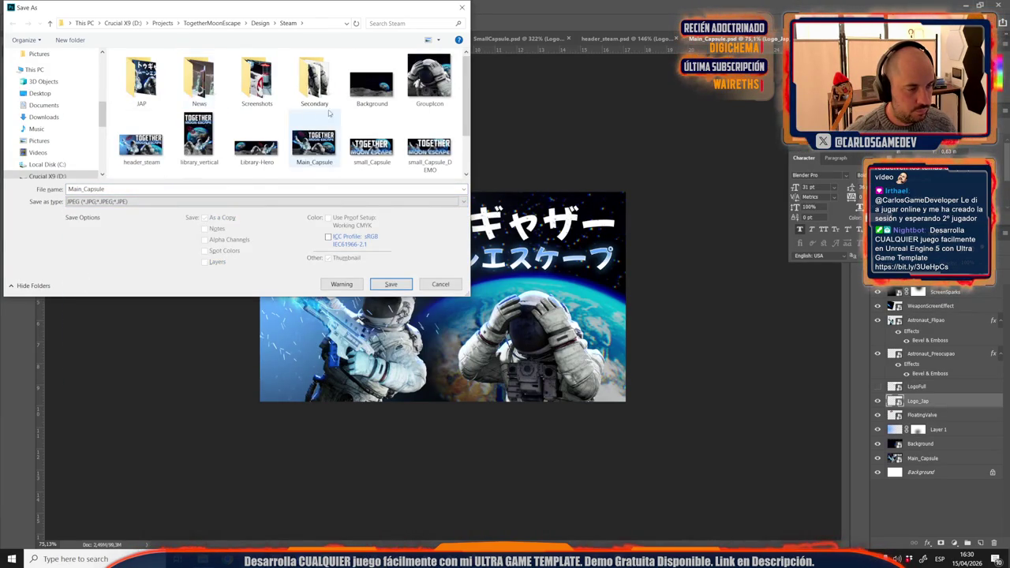
left_click(463, 9)
scroll(624, 245, "up", 5)
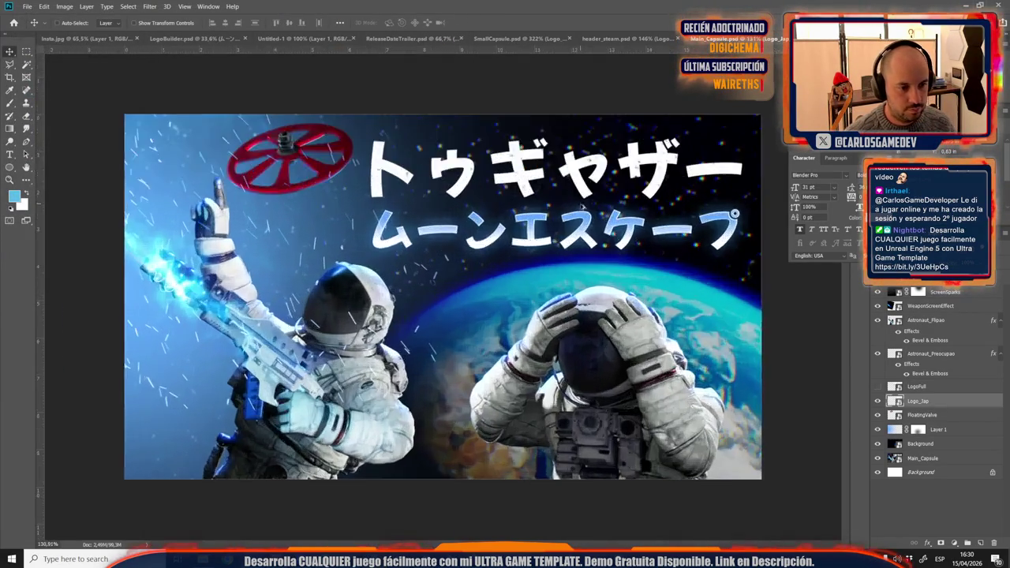
scroll(347, 342, "down", 5)
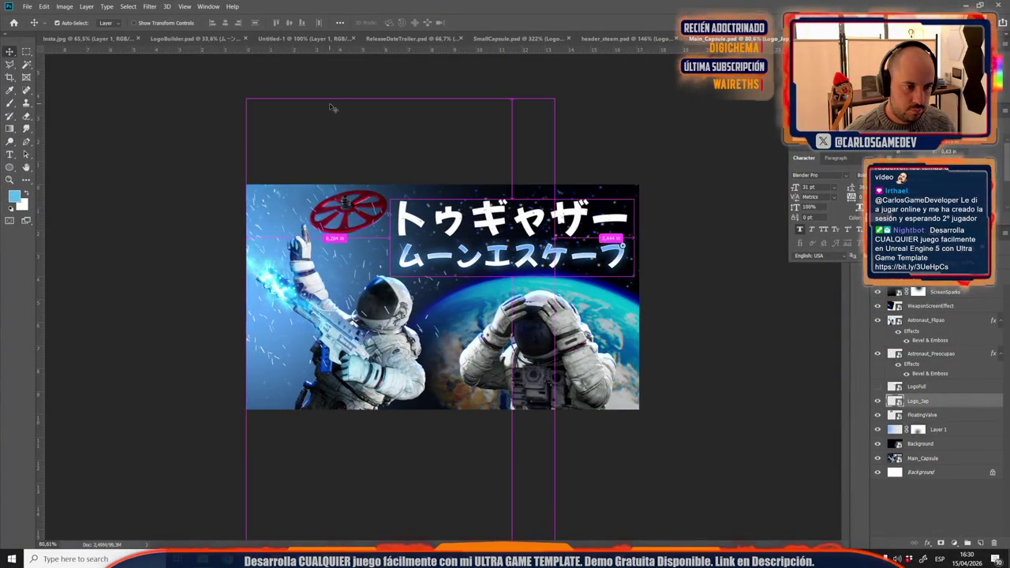
key("ctrl+shift+s")
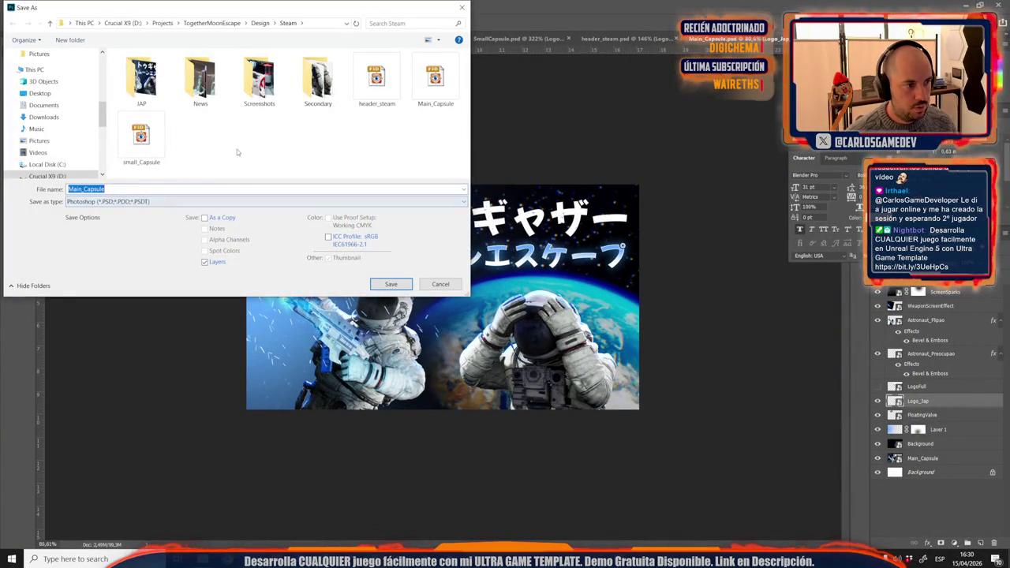
left_click(438, 287)
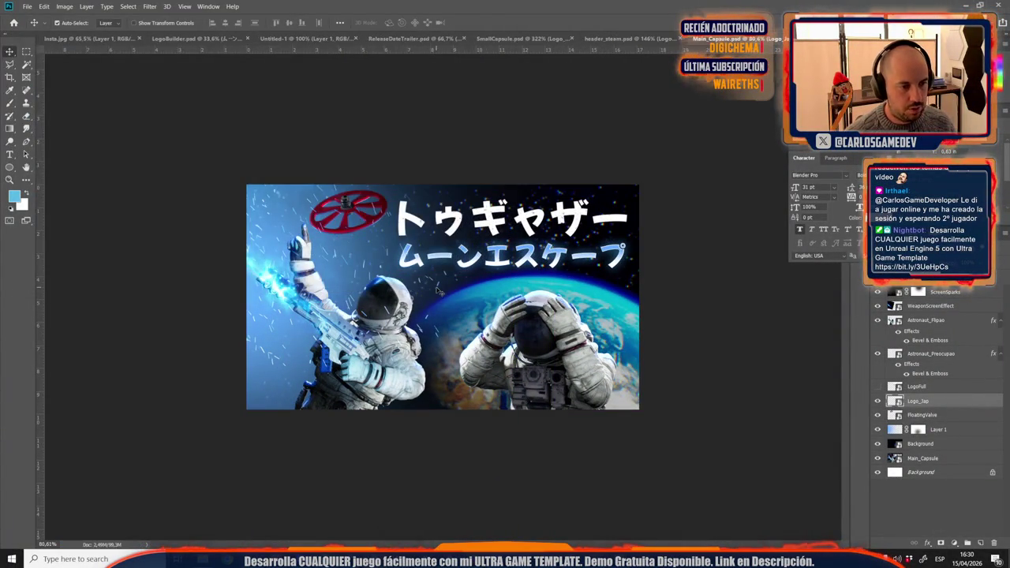
Step: Save Main_Capsule as a JPEG in the JAP folder
key("ctrl+shift+s")
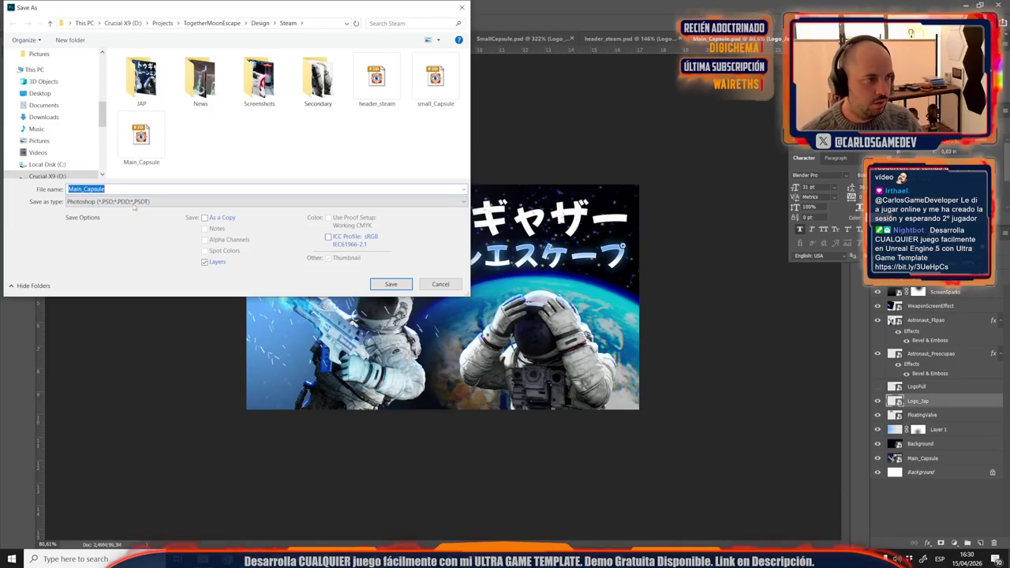
double_click(127, 93)
left_click(106, 201)
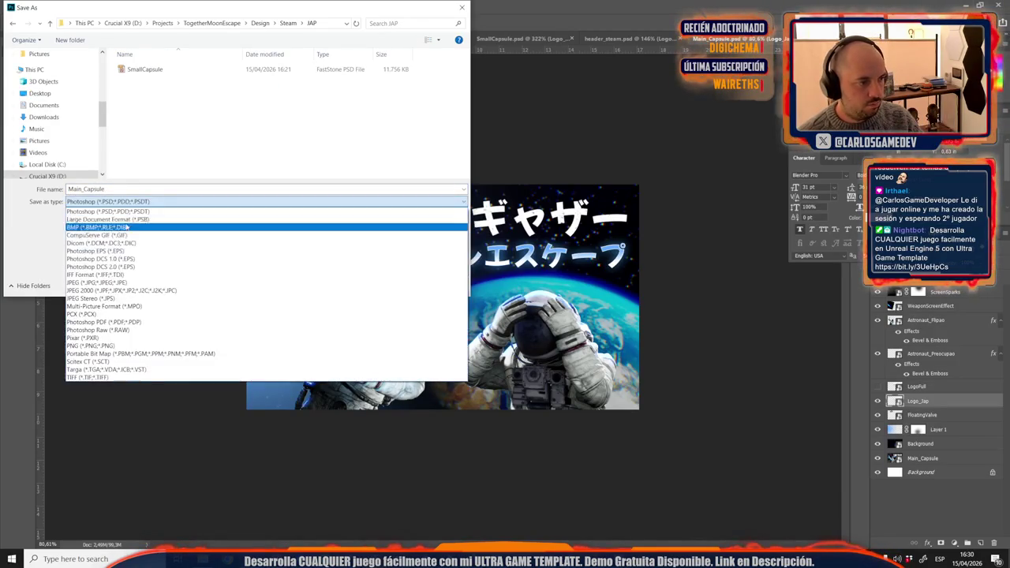
left_click(101, 282)
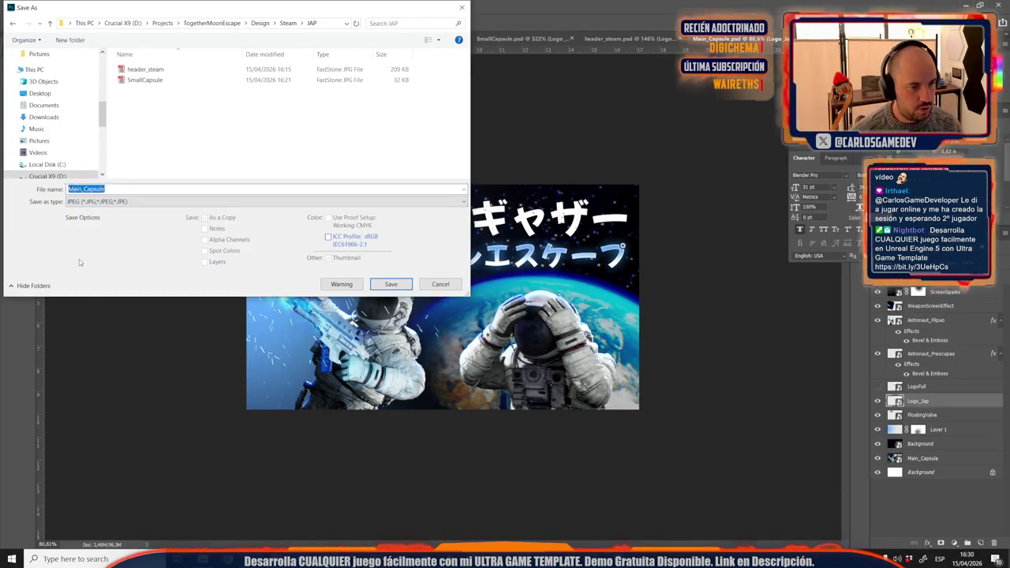
key("Return")
key("Return")
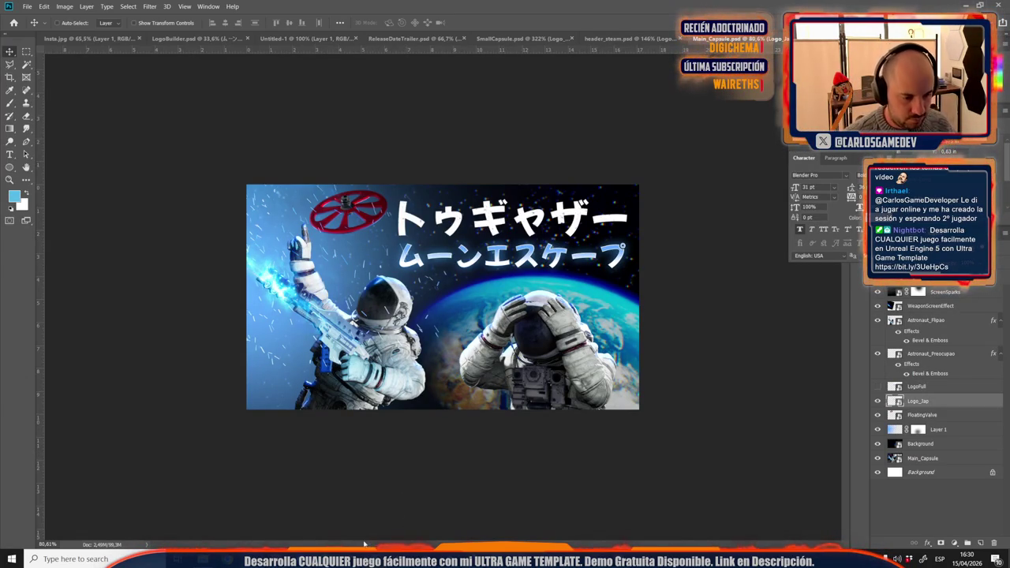
left_click(410, 514)
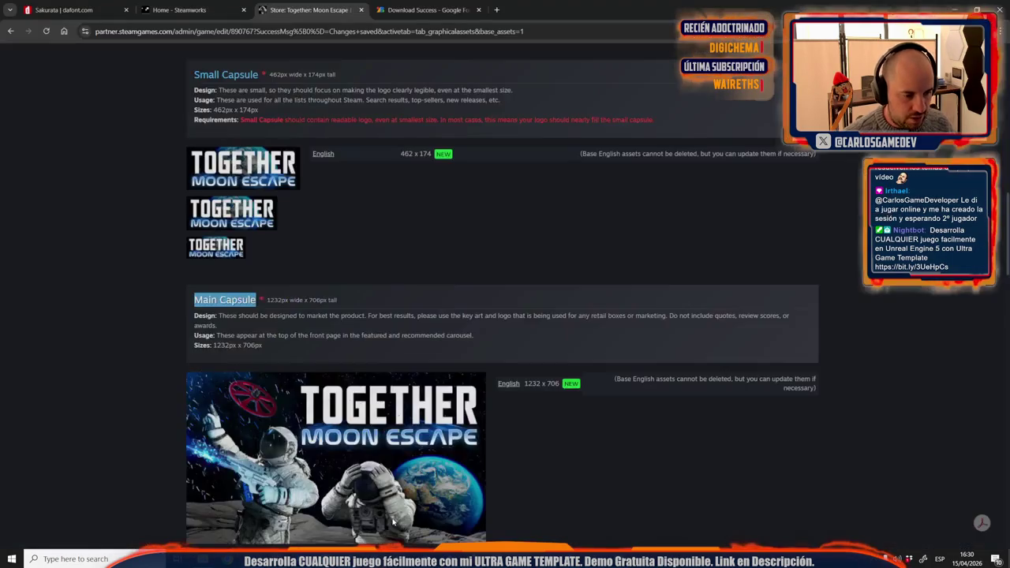
scroll(366, 365, "down", 3)
scroll(366, 364, "down", 2)
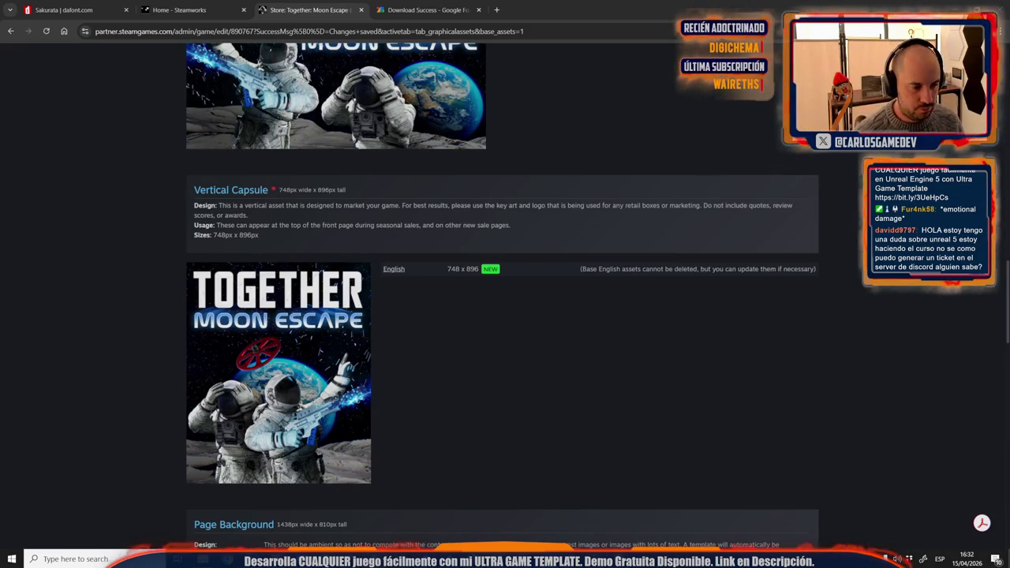
Step: Review the Vertical Capsule page, then drag library_vertical from the Steam folder into Photoshop
scroll(596, 466, "down", 2)
scroll(596, 466, "down", 2)
scroll(595, 466, "down", 4)
scroll(595, 465, "up", 5)
scroll(595, 466, "up", 1)
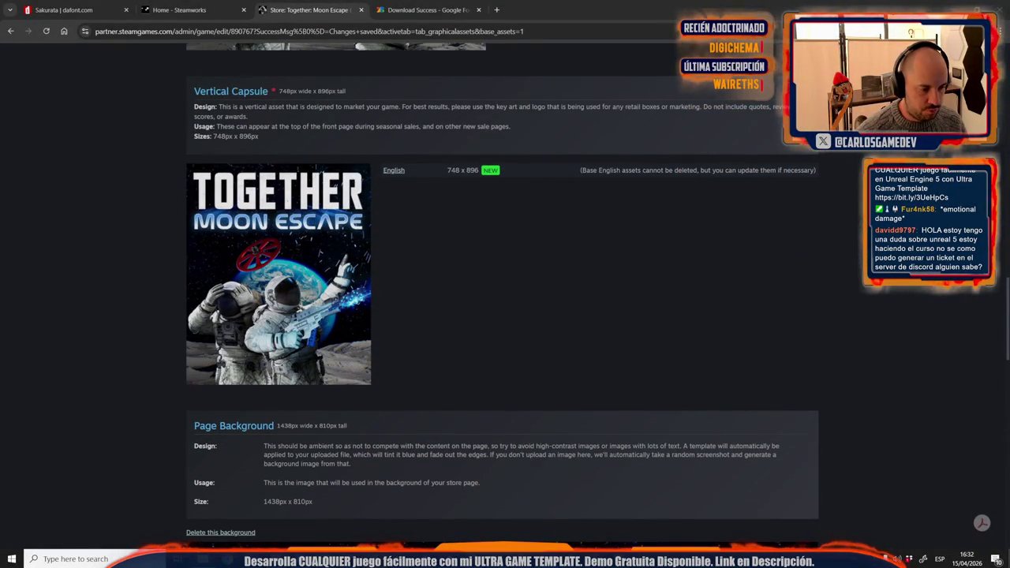
key("alt+Tab")
mouse_move(480, 306)
left_mouse_down()
mouse_move(353, 481)
mouse_move(204, 559)
mouse_move(442, 38)
left_mouse_up()
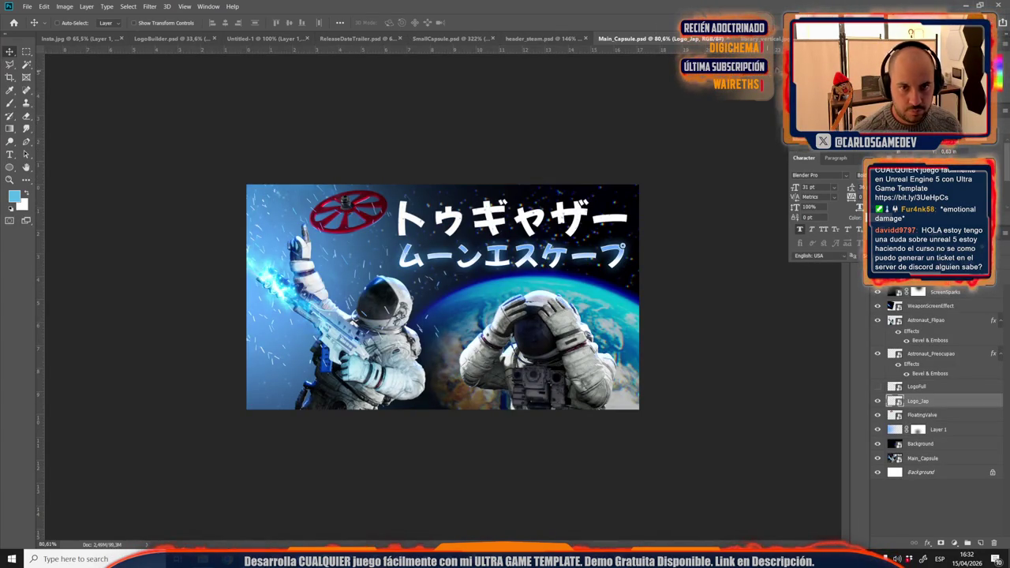
Step: Show the library_vertical document, then bring the Steam design folder back up
left_click(765, 44)
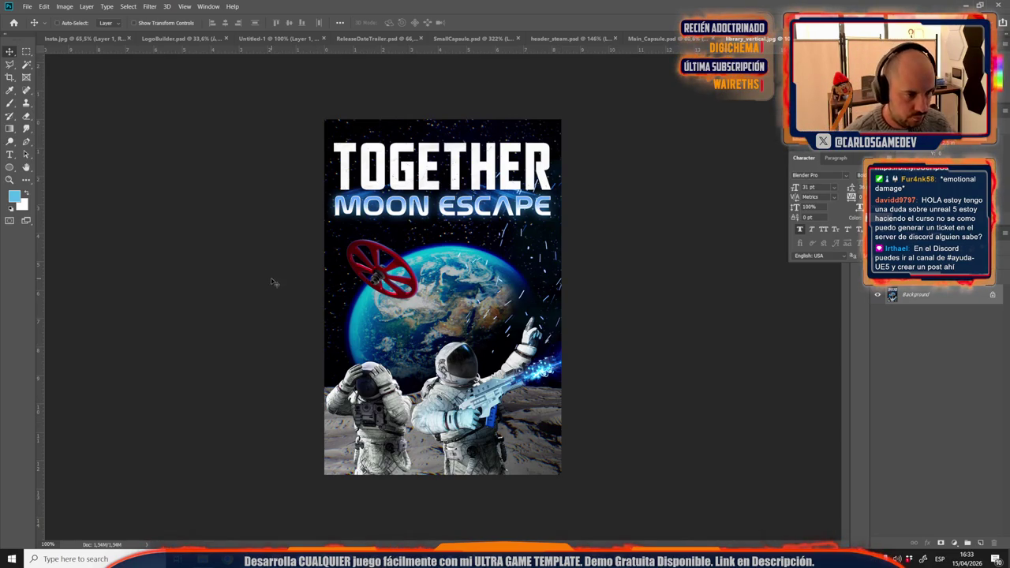
left_click(185, 559)
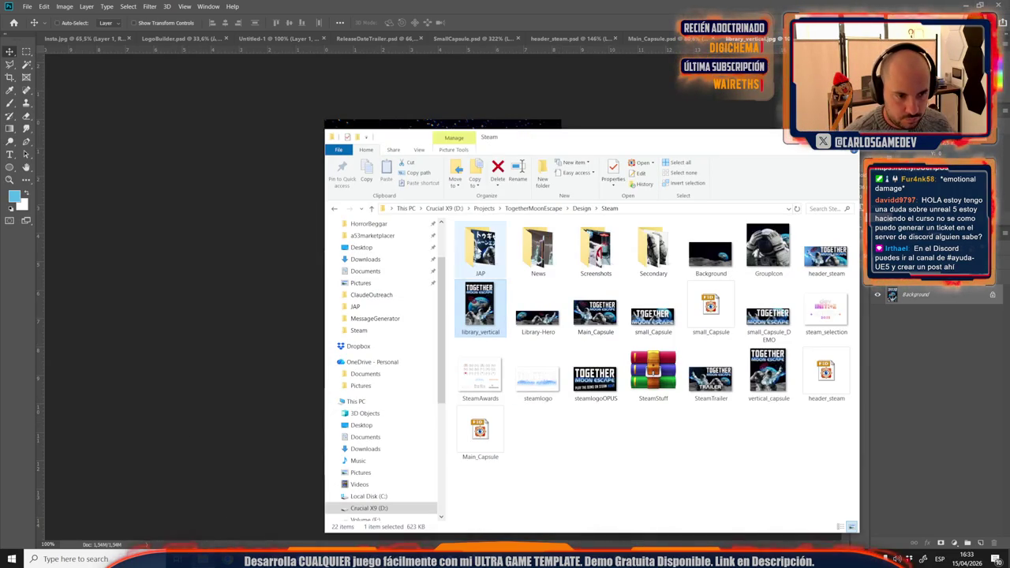
Step: Place KeyArt's Background image into library_vertical, enlarged beyond the canvas and shifted left
left_click(581, 208)
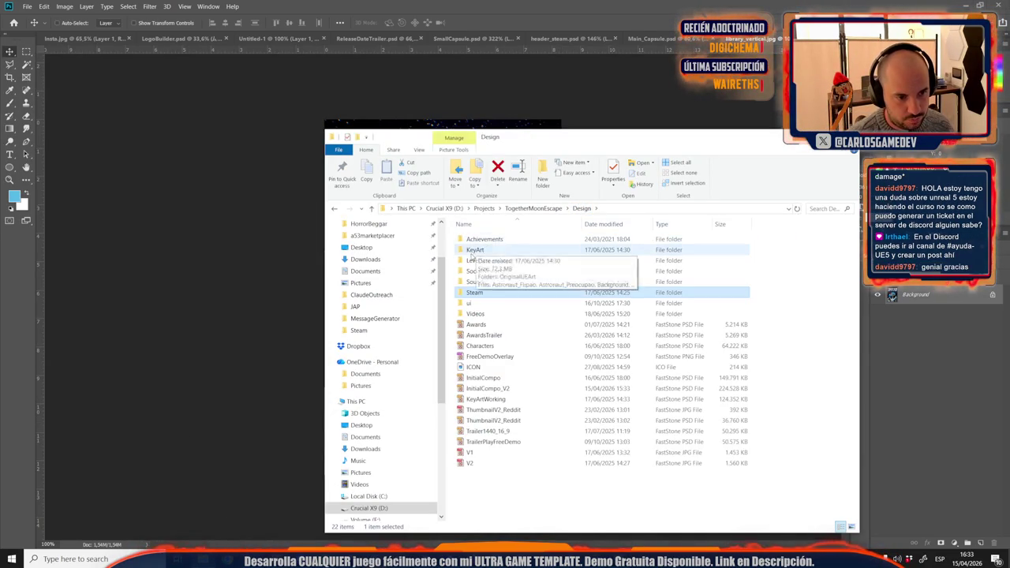
double_click(489, 262)
left_click_drag(653, 253, 396, 322)
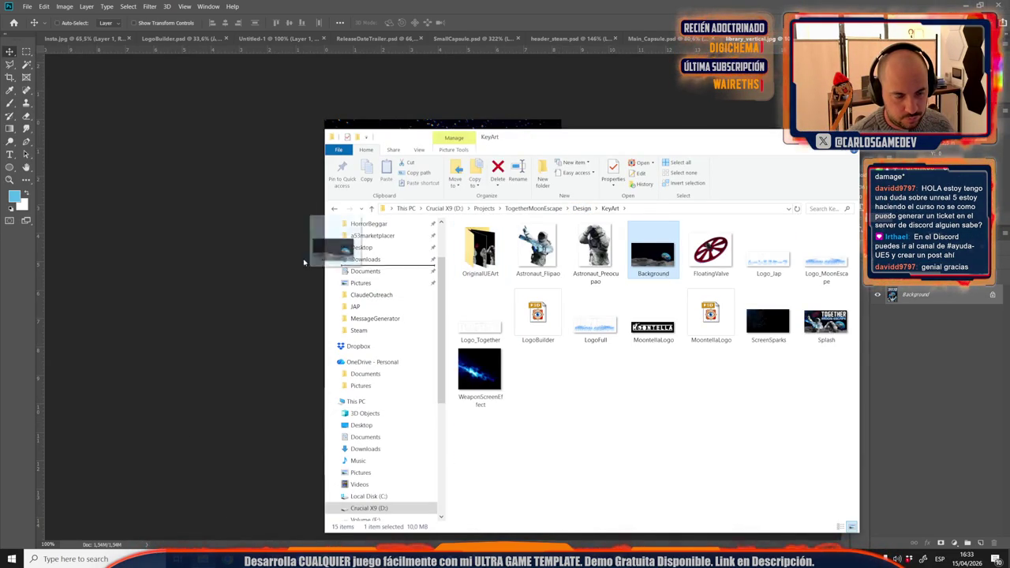
key("ctrl+minus")
key("ctrl+minus")
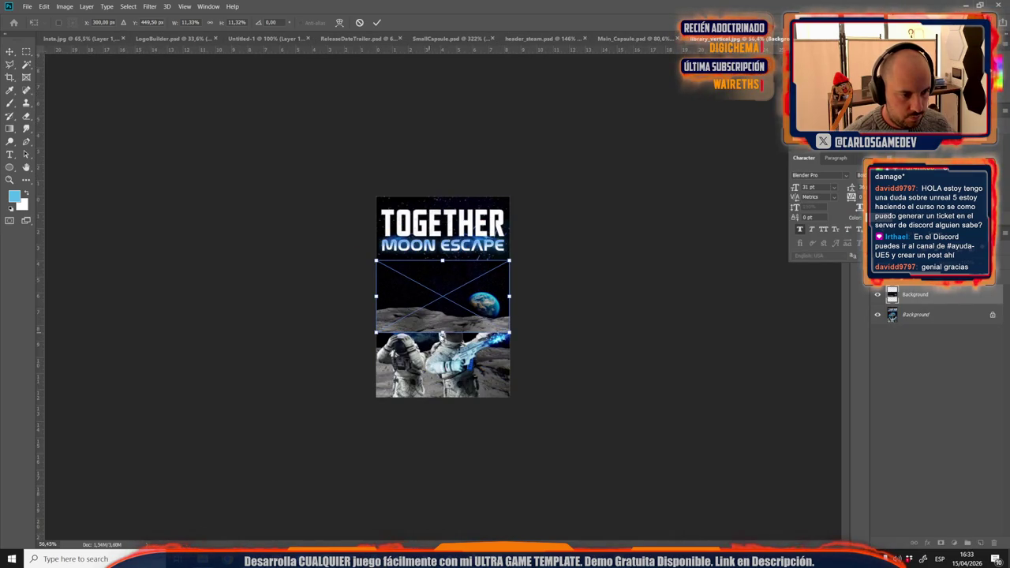
mouse_move(443, 334)
left_mouse_down()
mouse_move(287, 156)
mouse_move(511, 9)
left_mouse_up()
left_click_drag(478, 304, 373, 366)
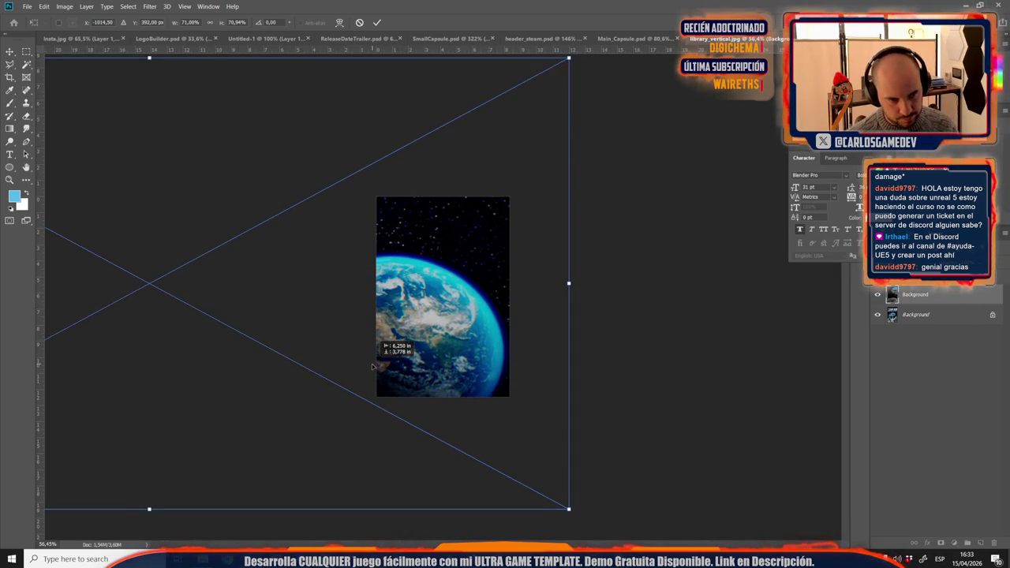
key("Return")
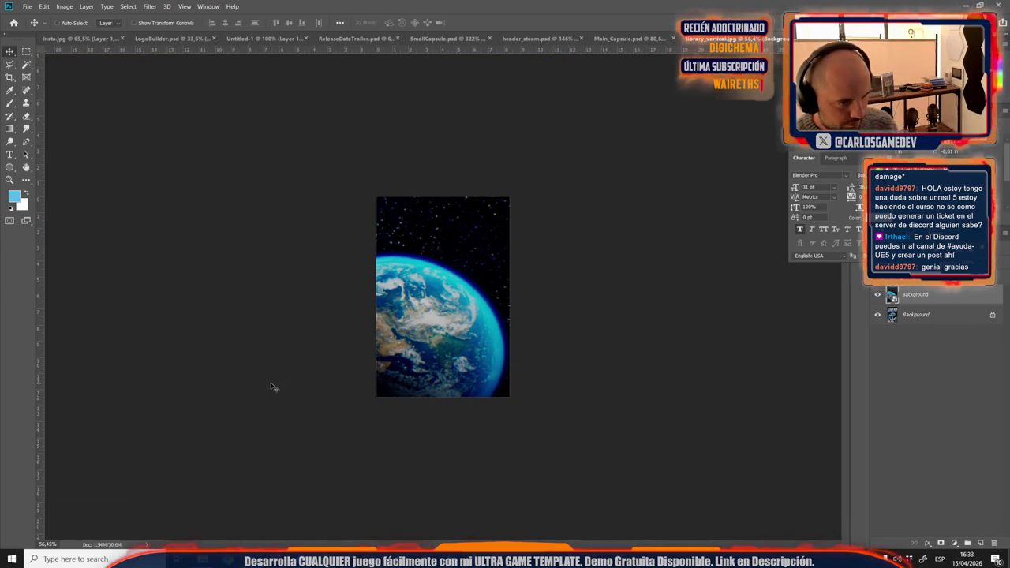
left_click(203, 559)
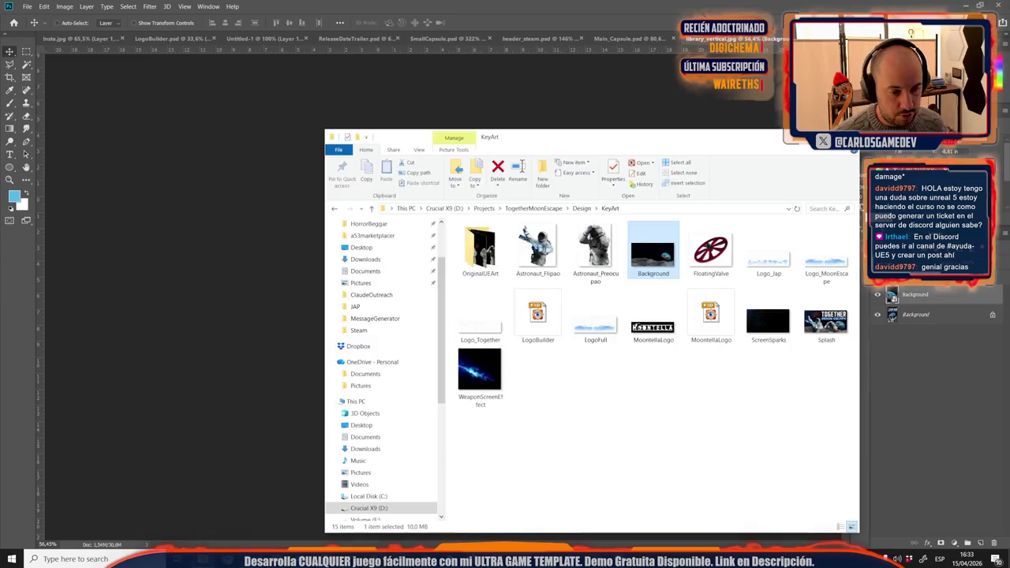
Step: Place the MOON ESCAPE logo on the capsule, then discard it and return to the KeyArt folder
left_click_drag(827, 261, 518, 104)
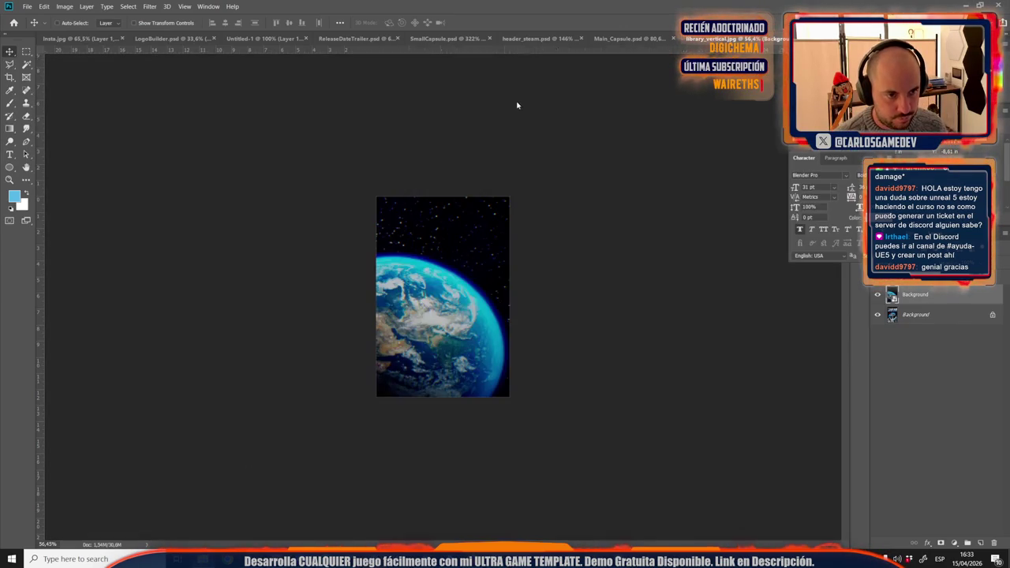
key("Escape")
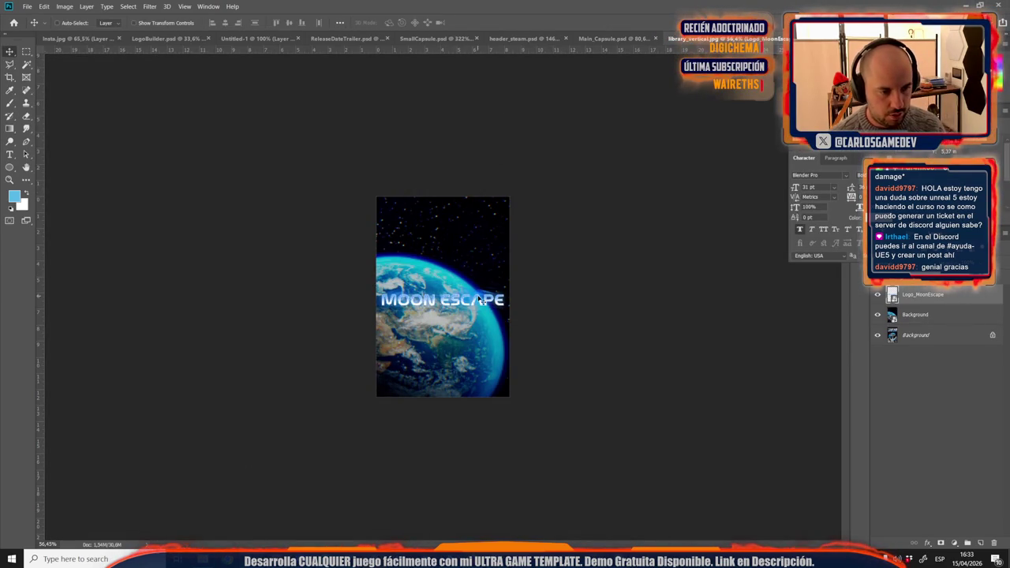
key("super+Tab")
left_click(622, 336)
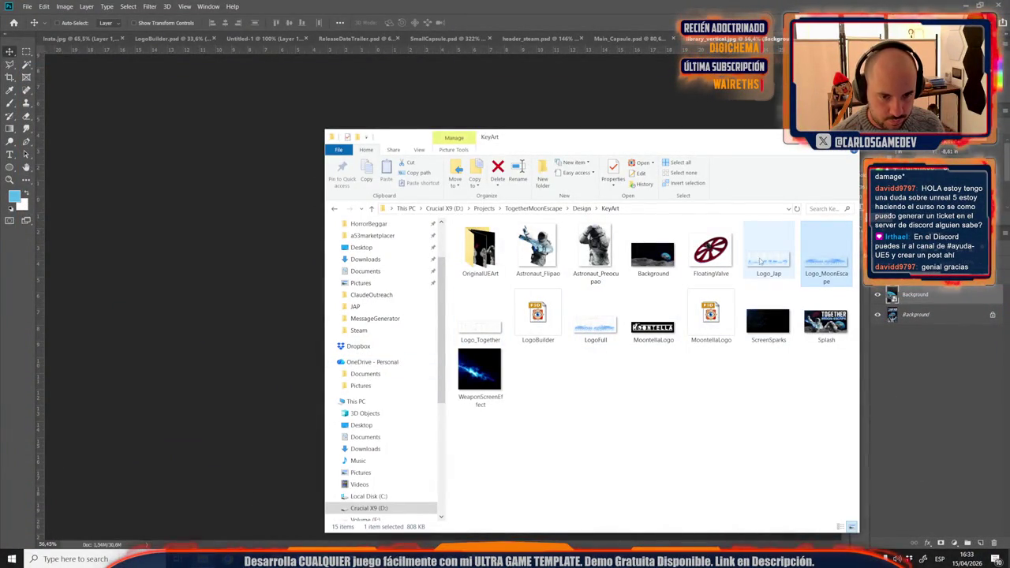
Step: Place the LogoFull image across the capsule's top and commit it
left_click(602, 322)
left_click_drag(602, 322, 245, 251)
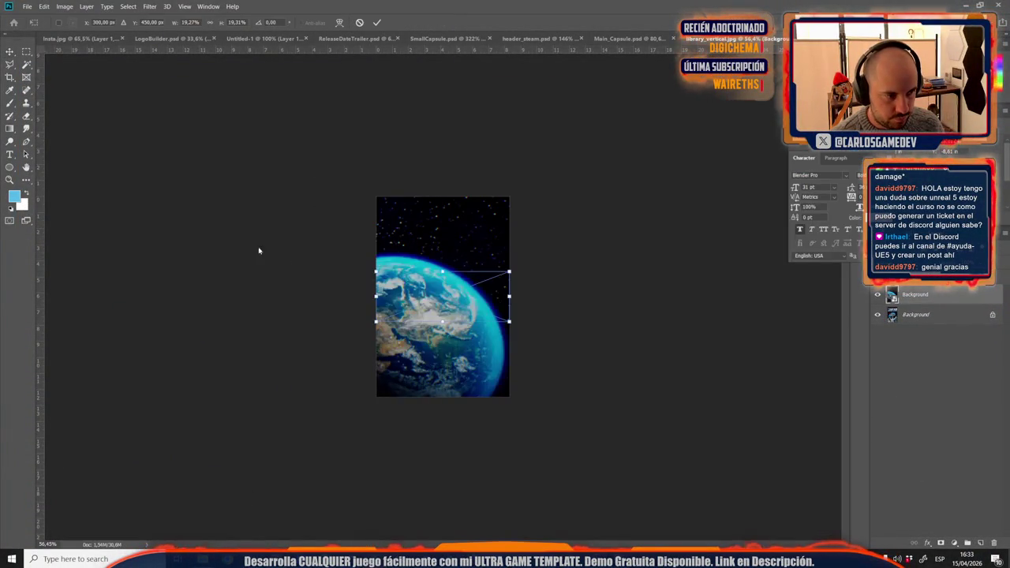
left_click_drag(465, 304, 505, 165)
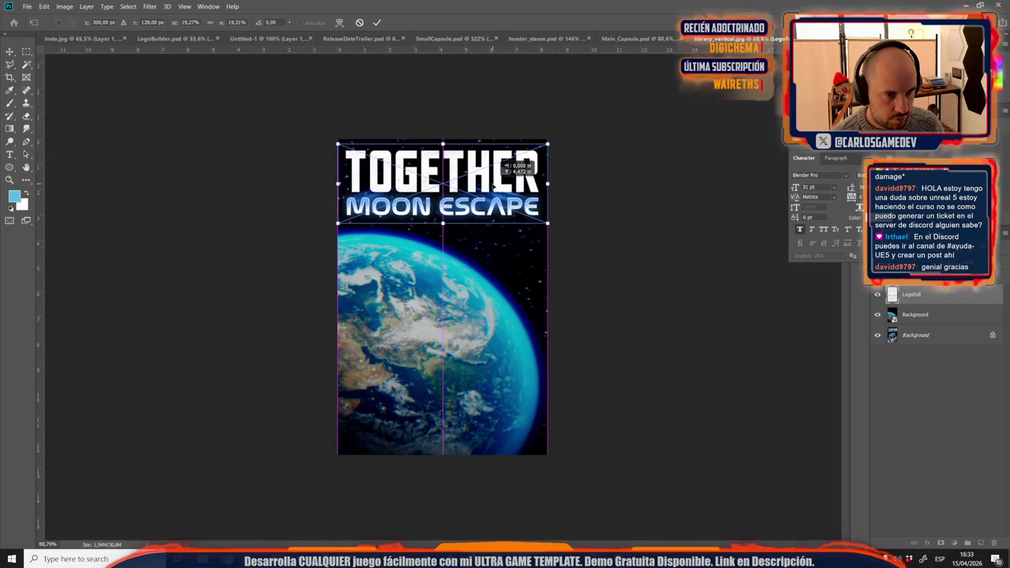
left_click_drag(506, 165, 505, 161)
key("Return")
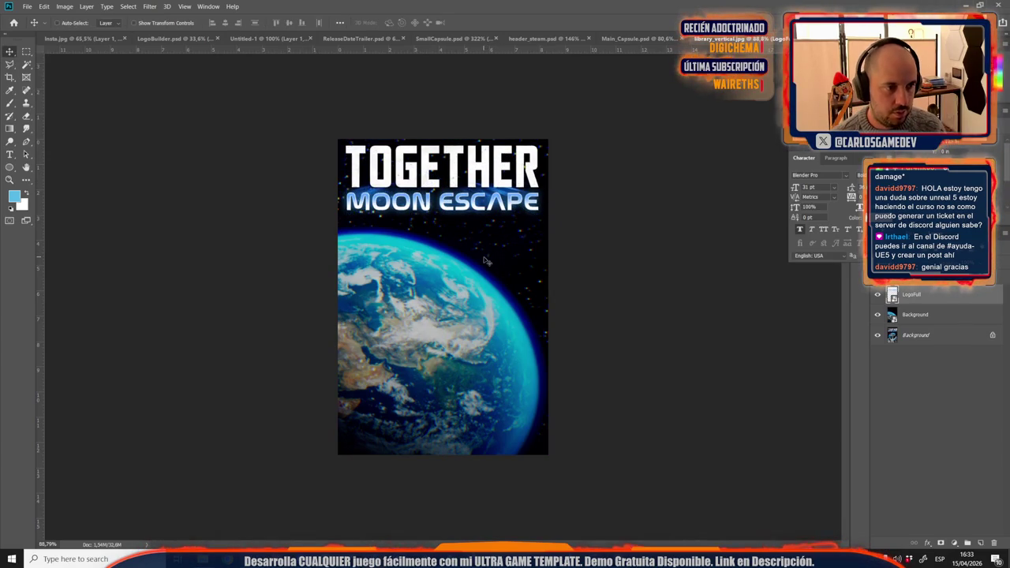
left_click(932, 322)
Step: Free-transform the earth background, rotating it about -39° and enlarging it
key("ctrl+t")
key("ctrl+0")
mouse_move(393, 418)
left_mouse_down()
mouse_move(420, 393)
mouse_move(429, 350)
left_mouse_up()
mouse_move(292, 180)
left_mouse_down()
mouse_move(507, 258)
mouse_move(456, 259)
mouse_move(425, 152)
mouse_move(412, 157)
left_mouse_up()
scroll(346, 171, "down", 2)
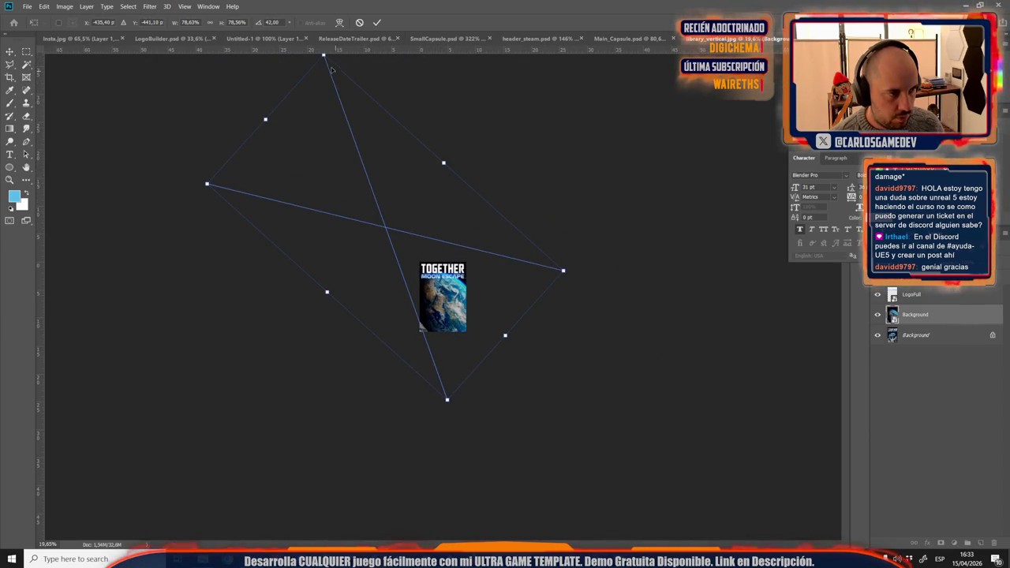
left_click_drag(324, 57, 356, 131)
Step: Shift the earth background up and left into place and apply the transform
scroll(472, 394, "up", 2)
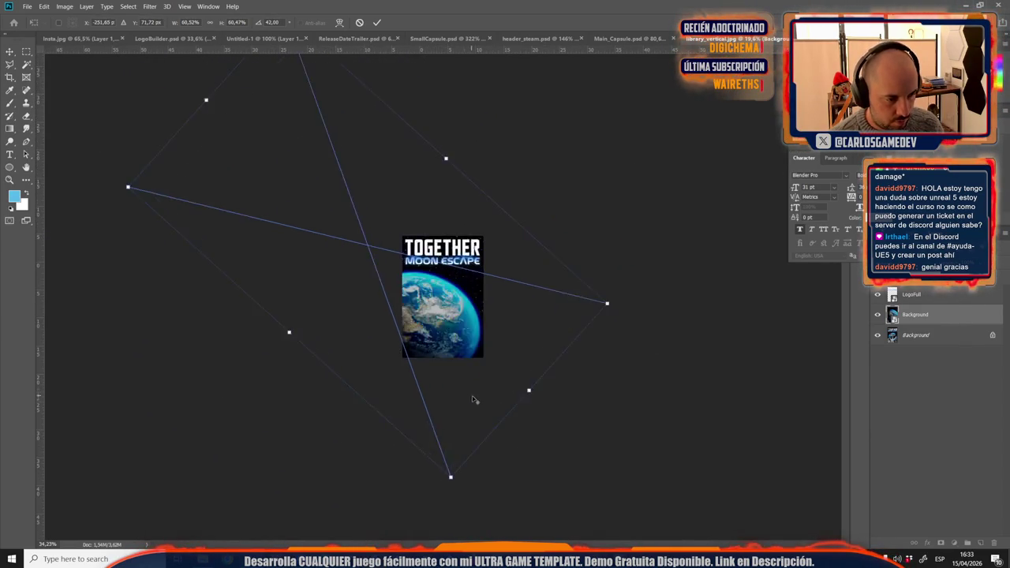
scroll(470, 349, "up", 2)
mouse_move(471, 350)
left_mouse_down()
mouse_move(462, 288)
mouse_move(437, 297)
mouse_move(452, 288)
left_mouse_up()
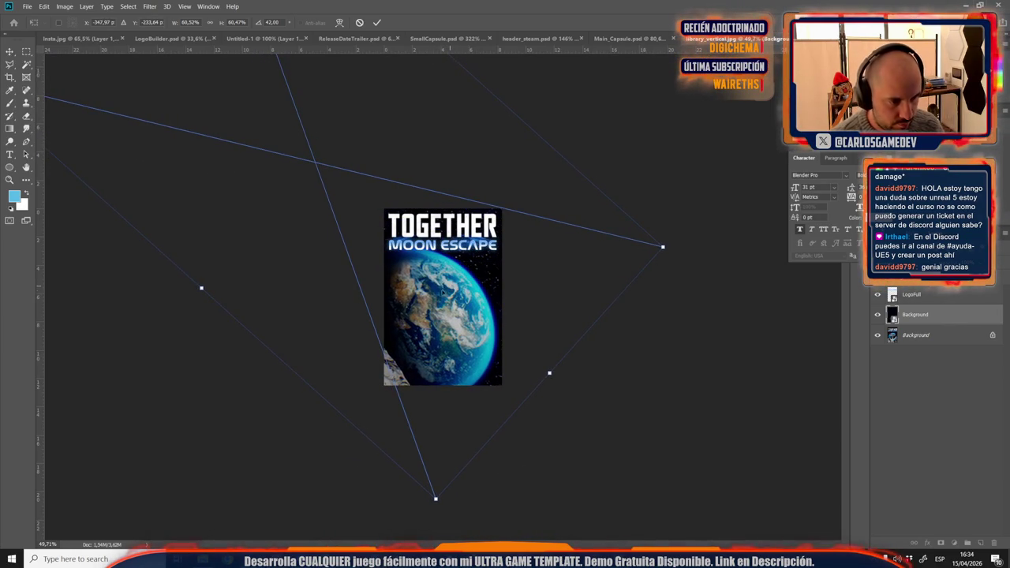
scroll(439, 298, "down", 3)
scroll(439, 298, "up", 4)
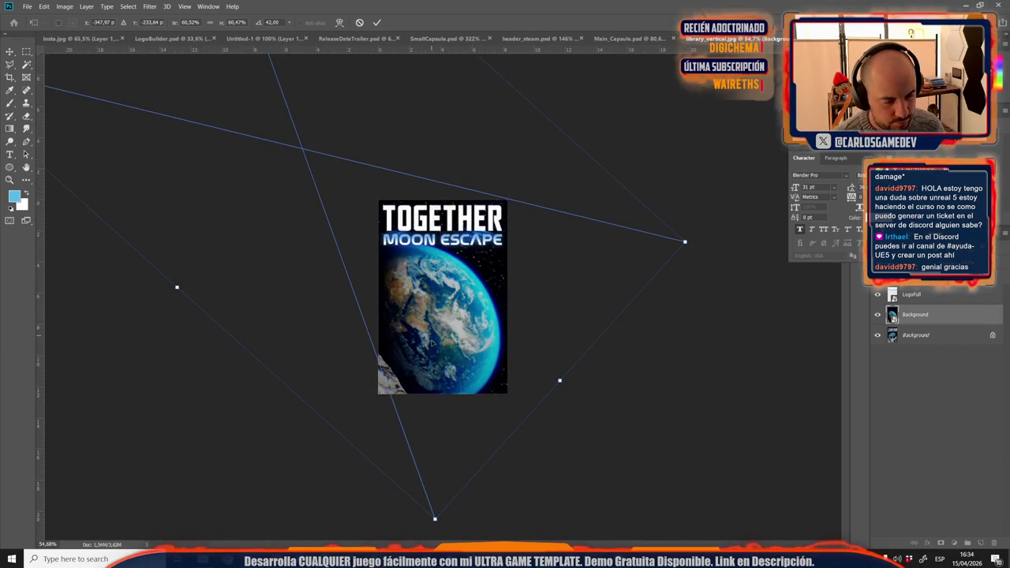
left_click_drag(431, 324, 425, 328)
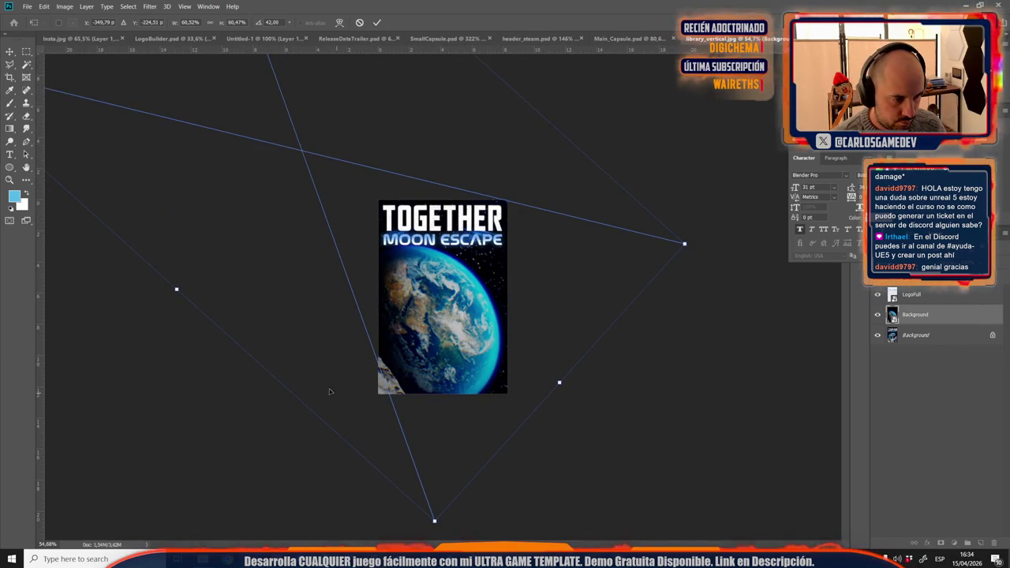
key("Return")
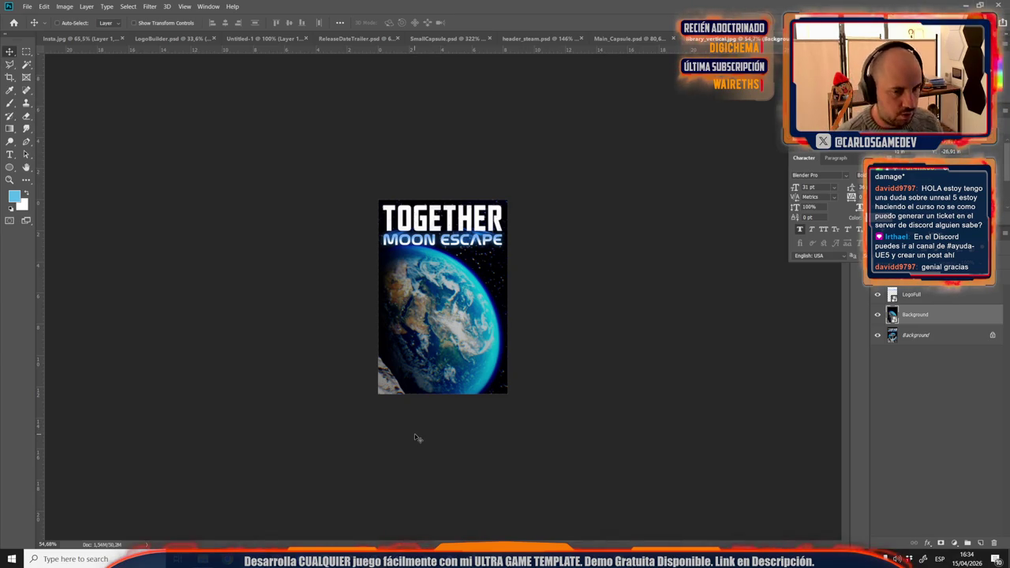
left_click(628, 38)
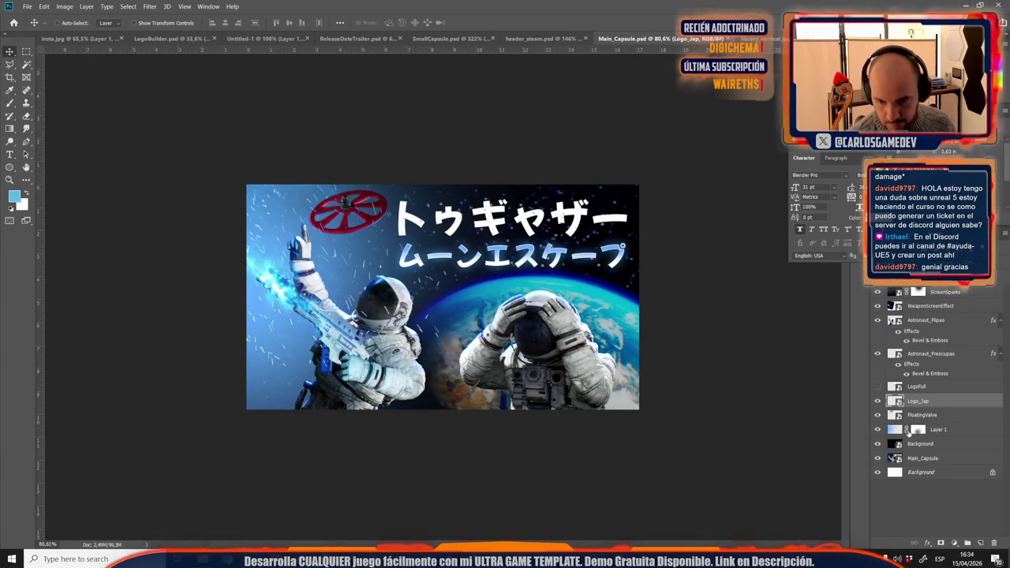
Step: Paste Astronaut_Flipao into library_vertical, flipped horizontally and rotated about -28°
left_click(927, 321)
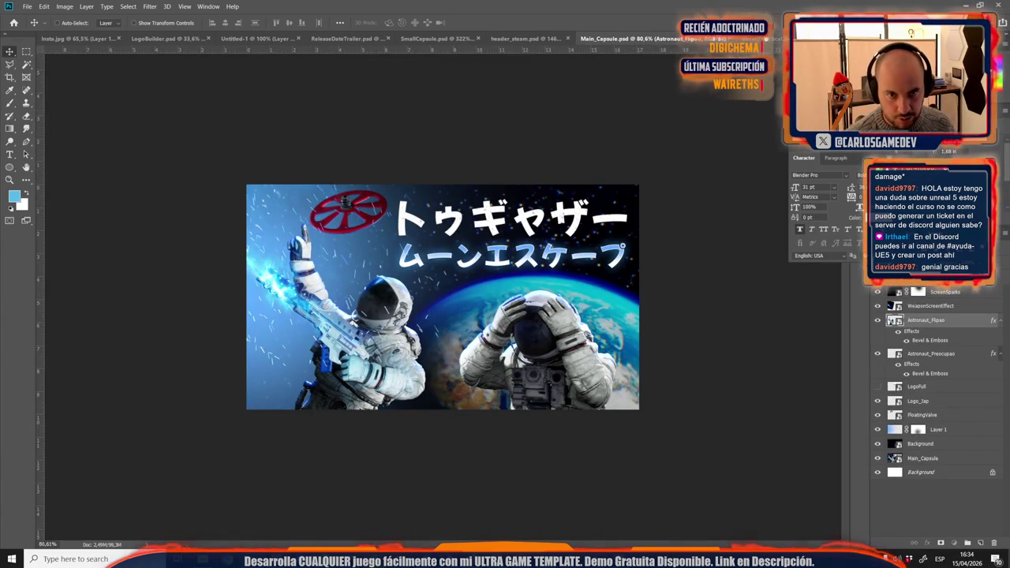
key("ctrl+Tab")
key("ctrl+v")
key("ctrl+t")
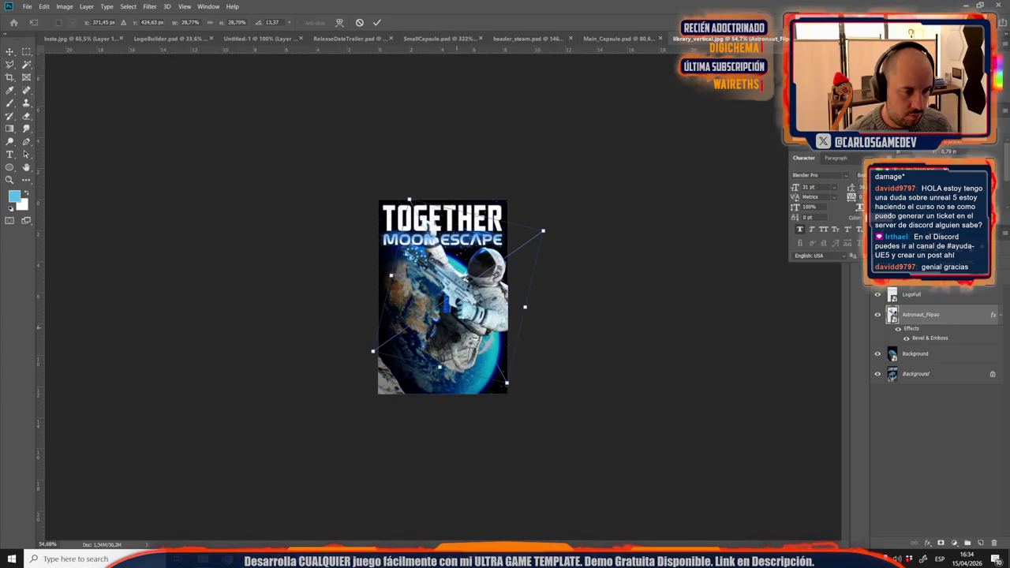
right_click(464, 312)
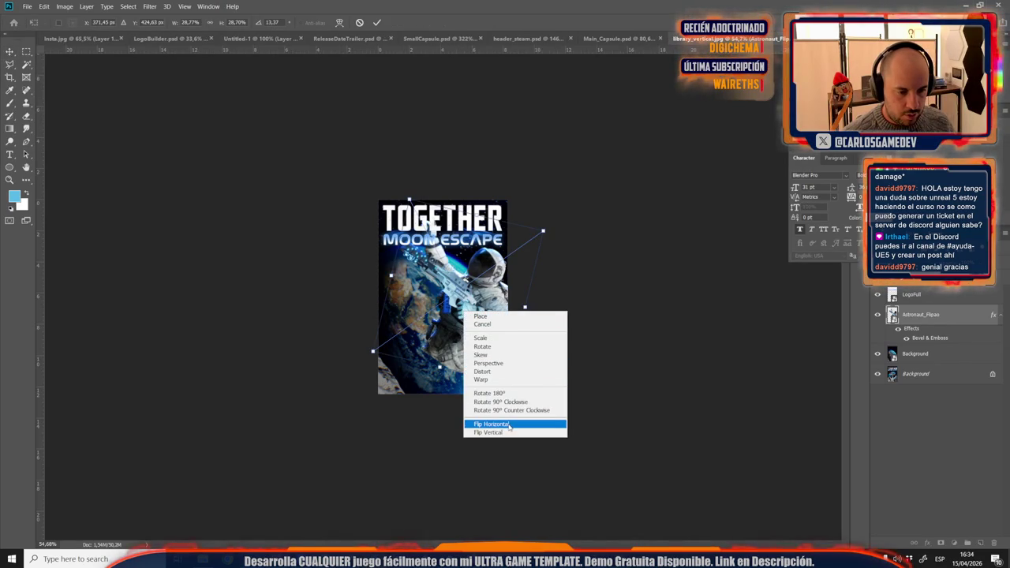
left_click(510, 425)
left_click_drag(509, 427, 491, 429)
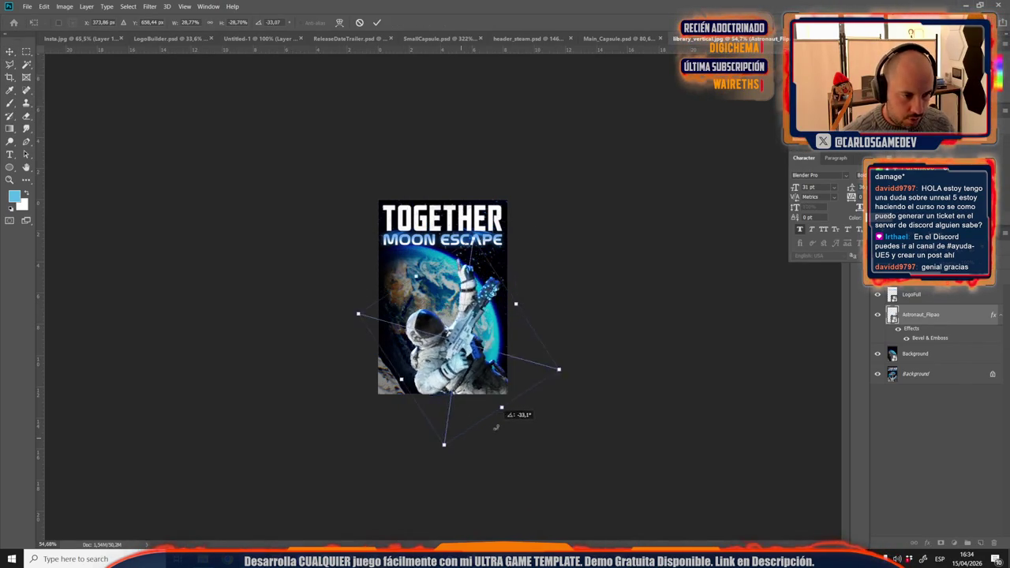
Step: Scale the armed astronaut to about 23%, tilt it about -36° into the lower half, and commit
key("ctrl+plus")
key("ctrl+plus")
key("ctrl+plus")
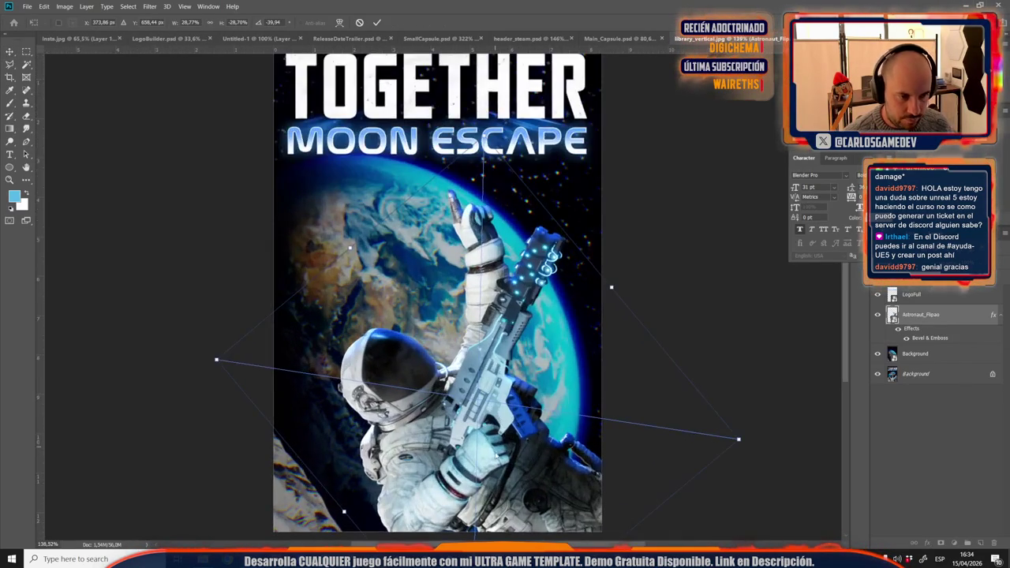
left_click_drag(496, 448, 535, 450)
scroll(521, 473, "down", 3)
scroll(518, 499, "up", 3)
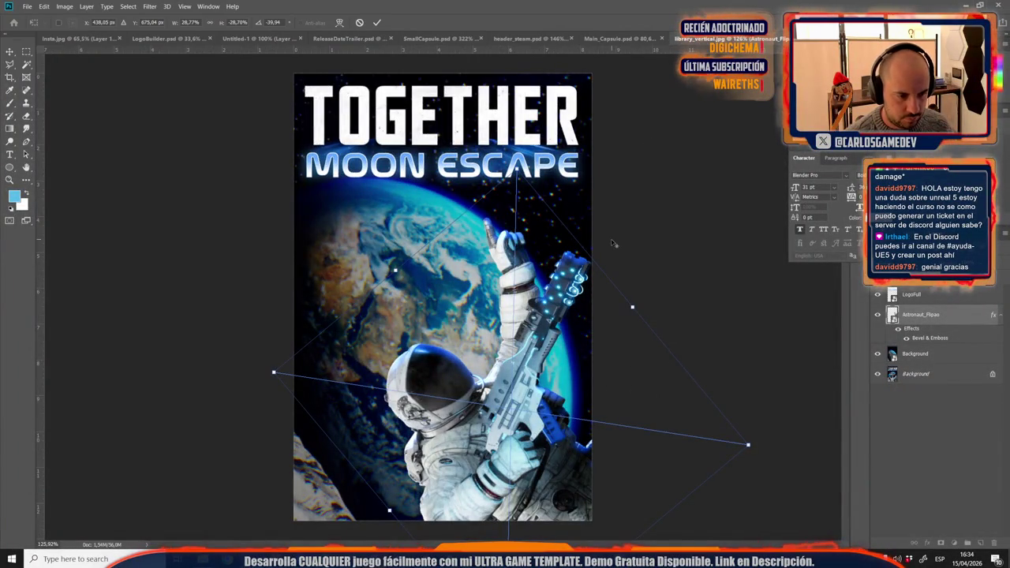
scroll(431, 294, "down", 3)
left_click_drag(430, 256, 434, 247)
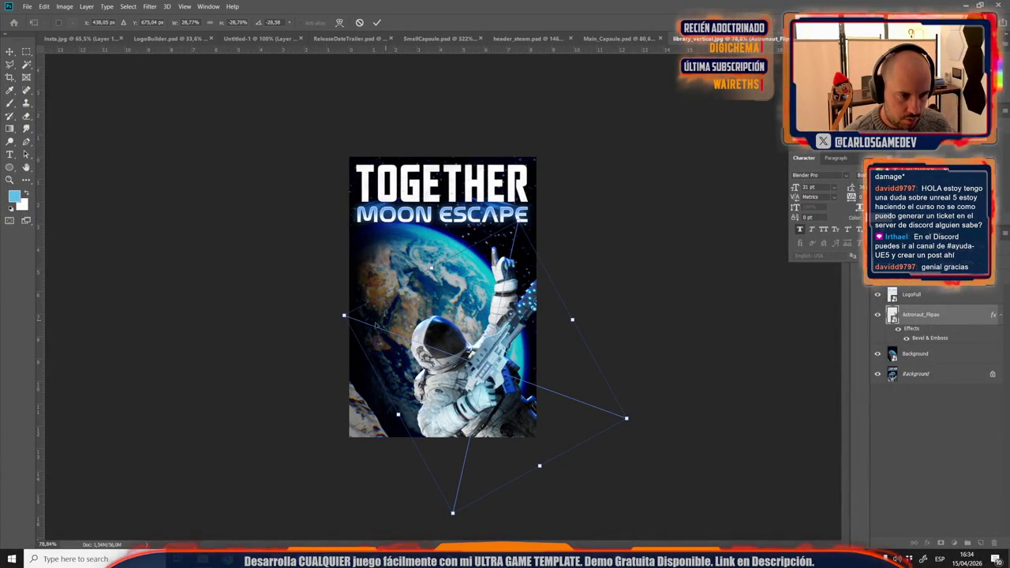
left_click_drag(345, 316, 365, 326)
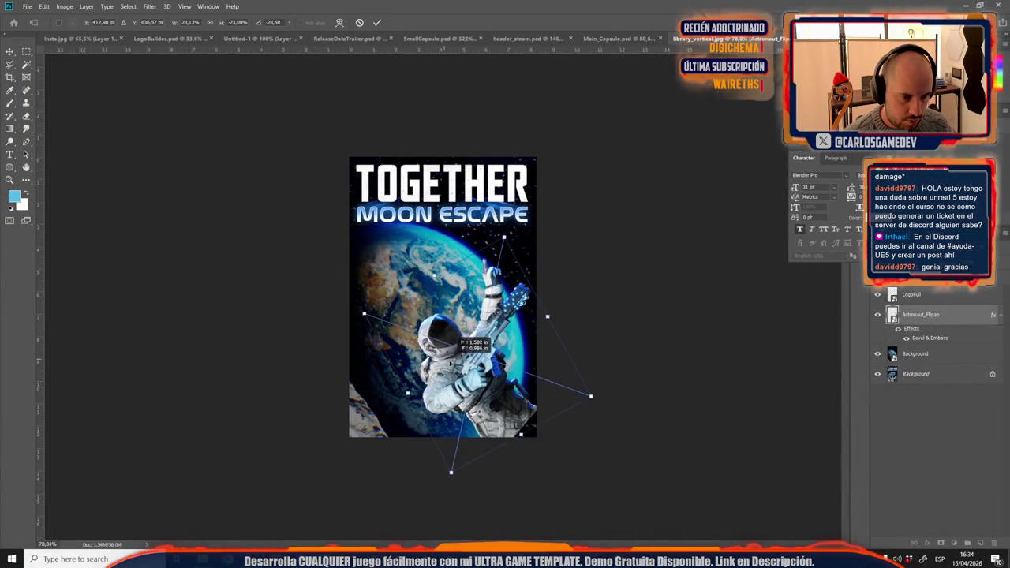
left_click_drag(472, 257, 455, 254)
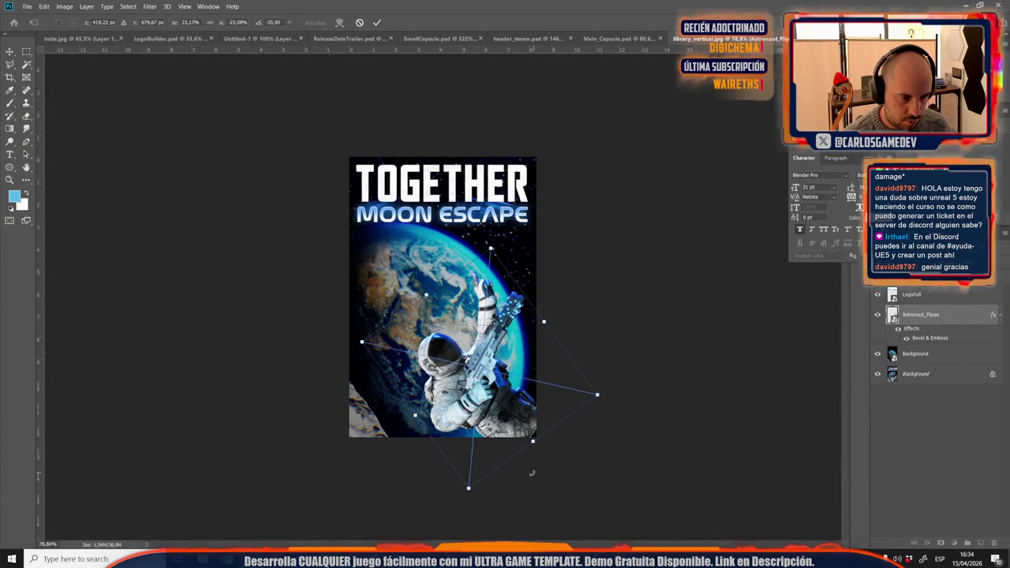
mouse_move(477, 495)
left_mouse_down()
mouse_move(499, 451)
mouse_move(496, 420)
left_mouse_up()
left_click_drag(457, 256, 491, 263)
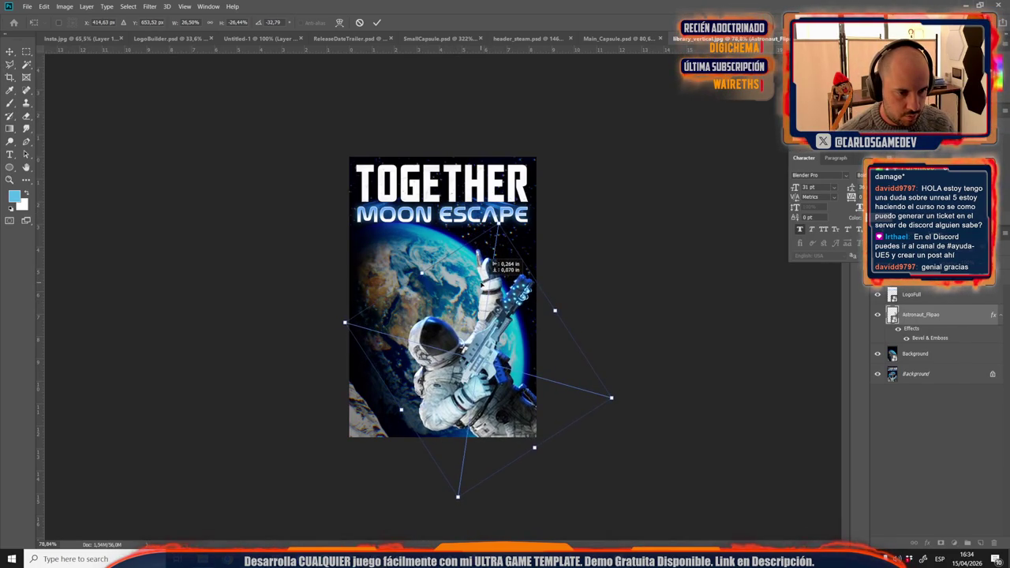
key("Return")
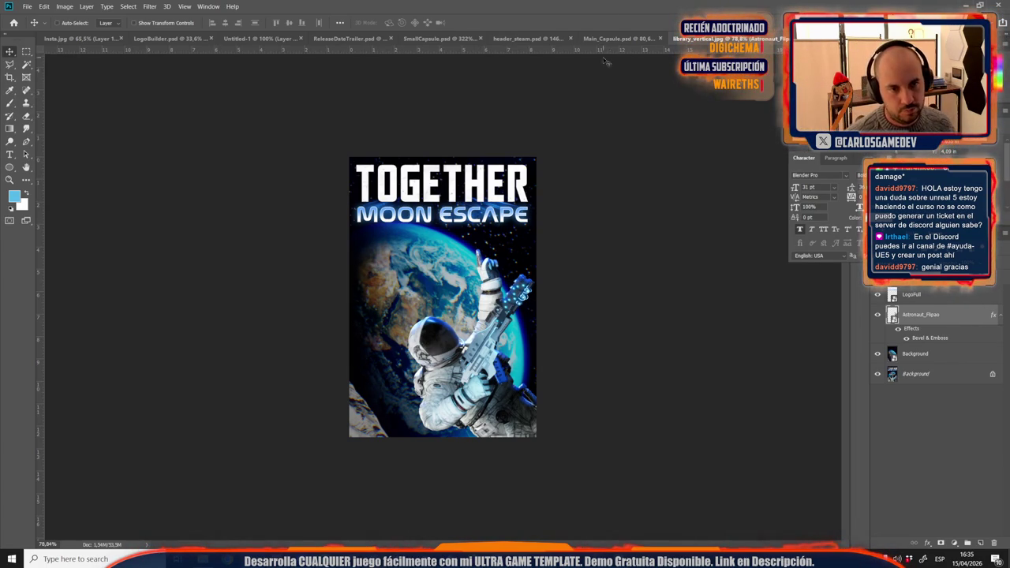
Step: Bring Astronaut_Preocupao from Main_Capsule into the capsule and move it down and left
left_click(610, 37)
left_click(938, 353)
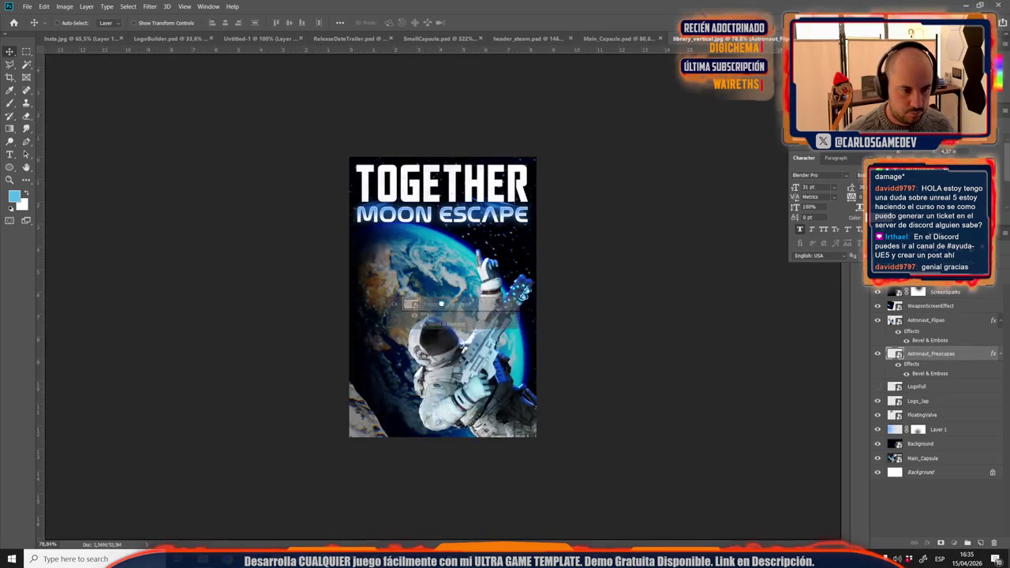
left_click_drag(931, 353, 524, 226)
key("ctrl+t")
left_click_drag(404, 395, 349, 428)
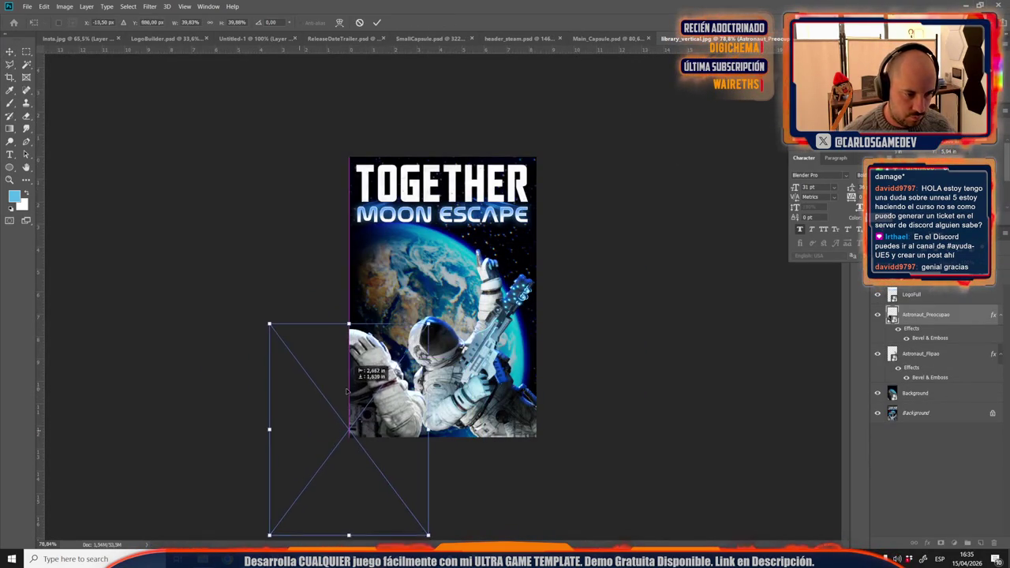
Step: Scale Astronaut_Preocupao to about 30%, tilt it about 24° into the bottom-left corner, and commit
left_click_drag(438, 311, 466, 341)
mouse_move(307, 316)
left_mouse_down()
mouse_move(335, 367)
mouse_move(382, 354)
mouse_move(382, 386)
left_mouse_up()
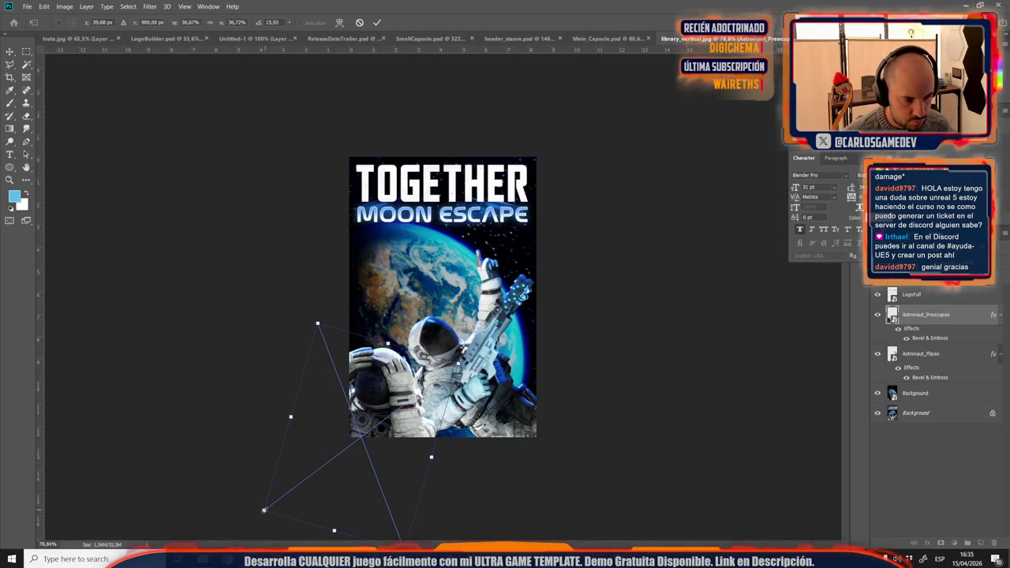
left_click_drag(265, 510, 298, 478)
left_click_drag(371, 414, 393, 432)
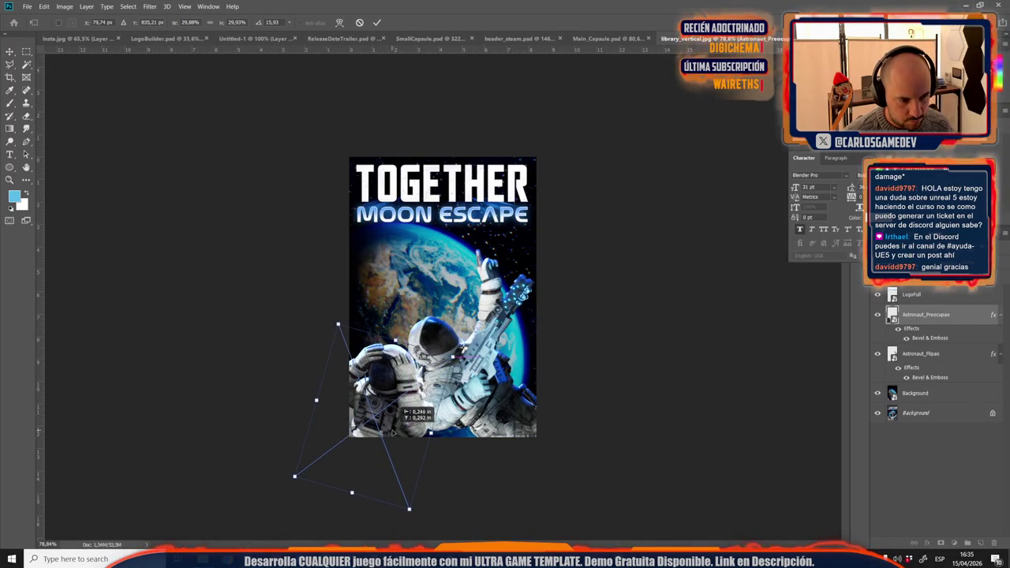
mouse_move(431, 309)
left_mouse_down()
mouse_move(444, 315)
mouse_move(416, 338)
left_mouse_up()
key("Return")
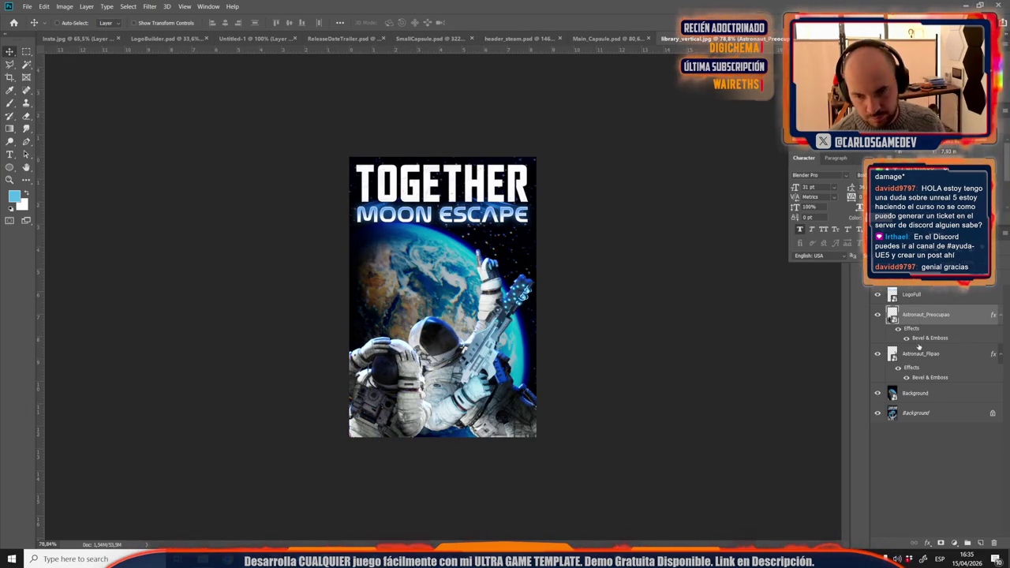
Step: Re-transform Astronaut_Flipao to 25% scale, about -39° tilt, placed lower right, and commit
left_click(920, 352)
key("ctrl+t")
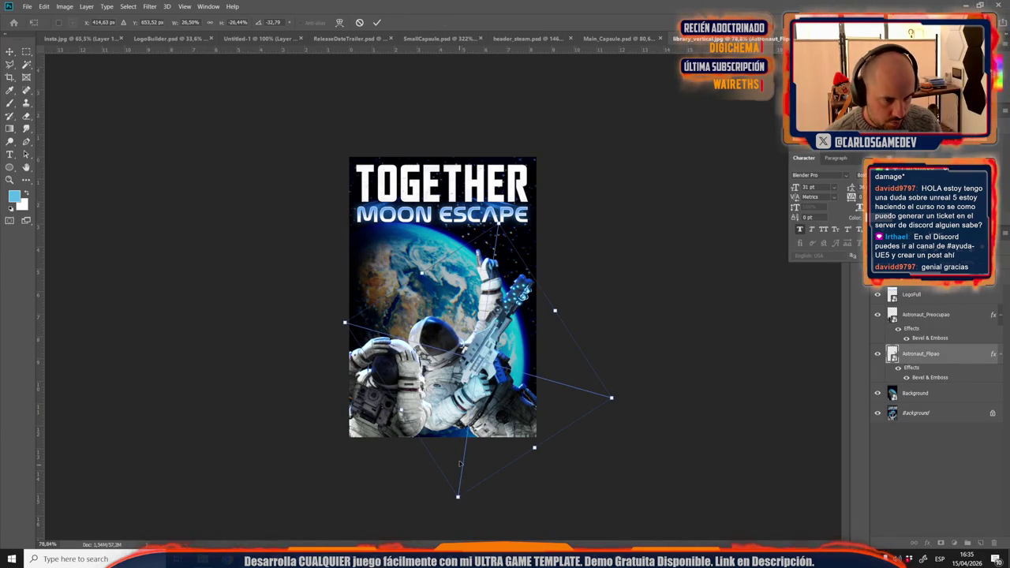
left_click_drag(460, 469, 473, 467)
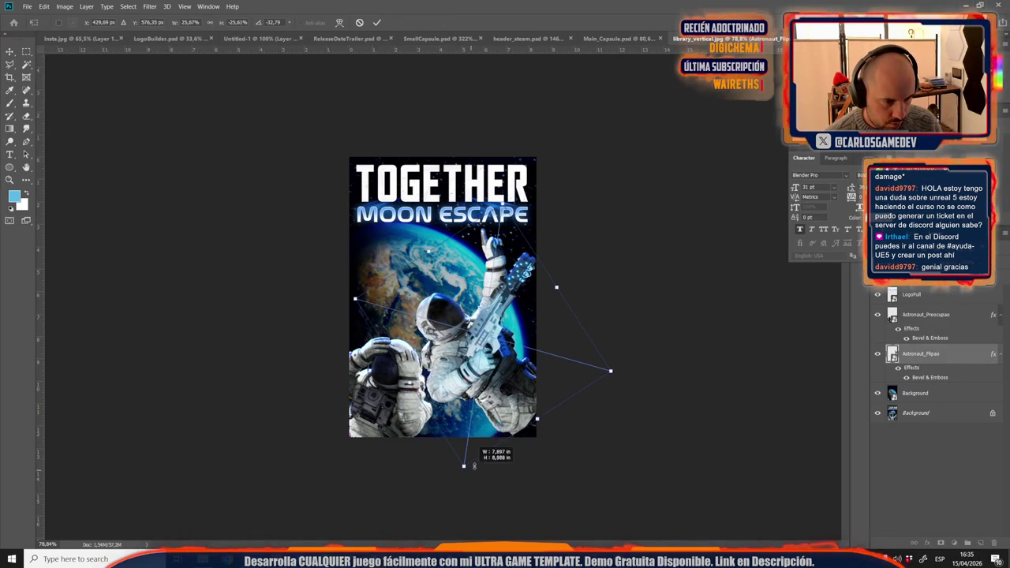
left_click_drag(497, 389, 501, 400)
mouse_move(455, 477)
left_mouse_down()
mouse_move(465, 451)
mouse_move(462, 485)
left_mouse_up()
left_click_drag(520, 393, 522, 399)
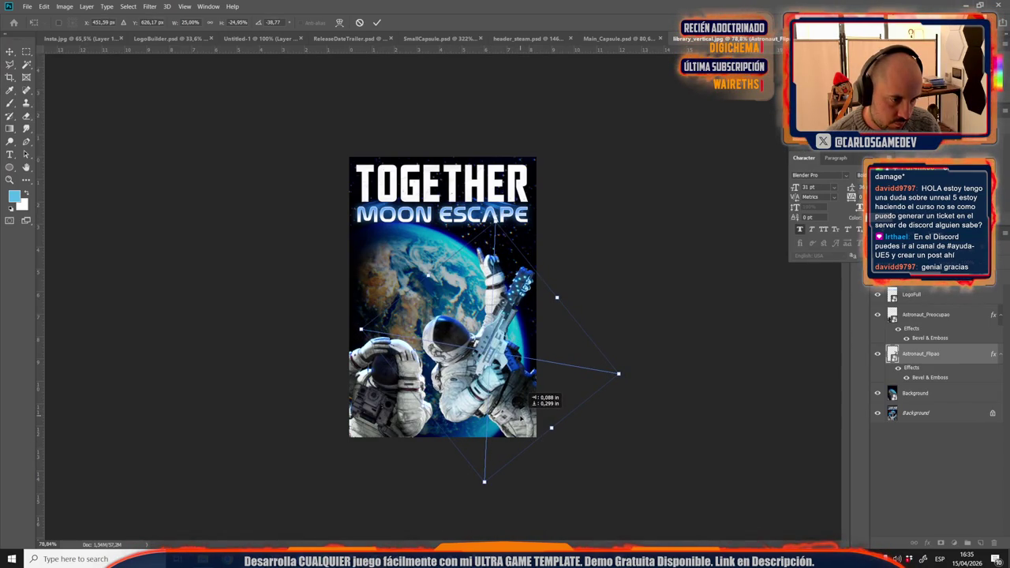
key("Return")
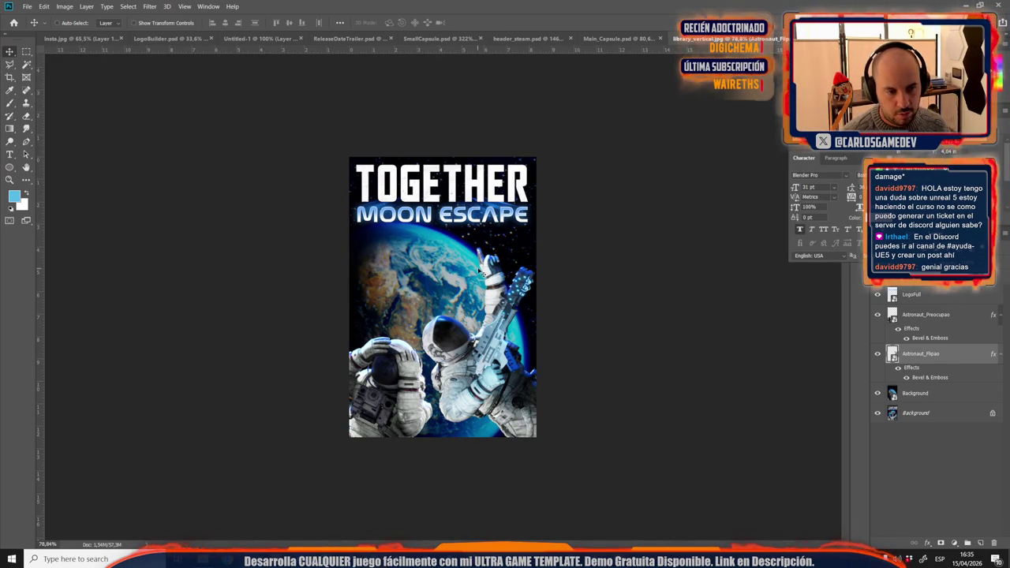
Step: Free-transform the Background layer, trying moves, rotations and resizing of the earth image
left_click(940, 394)
key("ctrl+t")
key("ctrl+0")
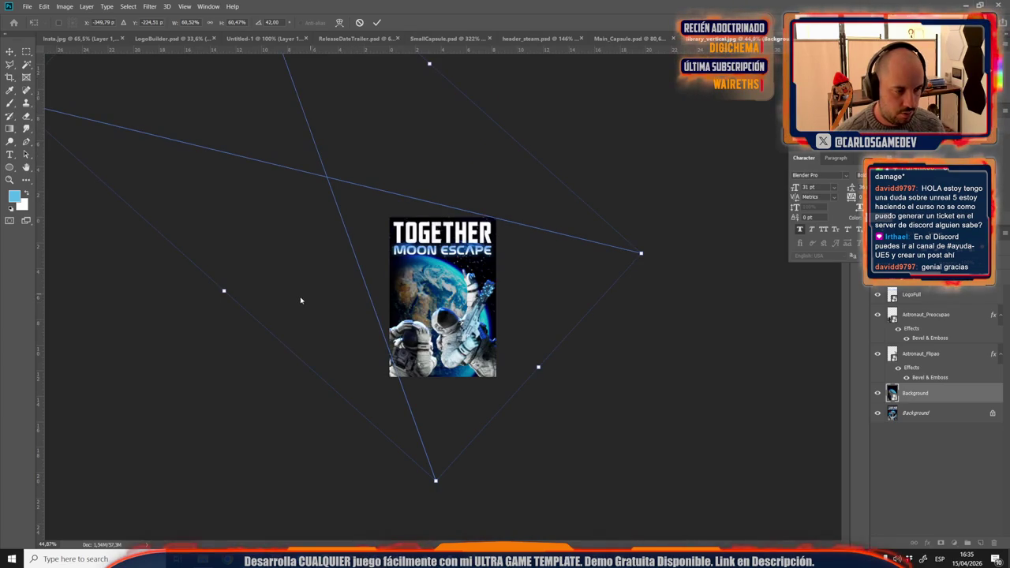
key("ctrl+minus")
key("ctrl+minus")
key("ctrl+minus")
key("ctrl+plus")
key("ctrl+plus")
key("ctrl+plus")
mouse_move(454, 260)
left_mouse_down()
mouse_move(455, 290)
mouse_move(451, 272)
left_mouse_up()
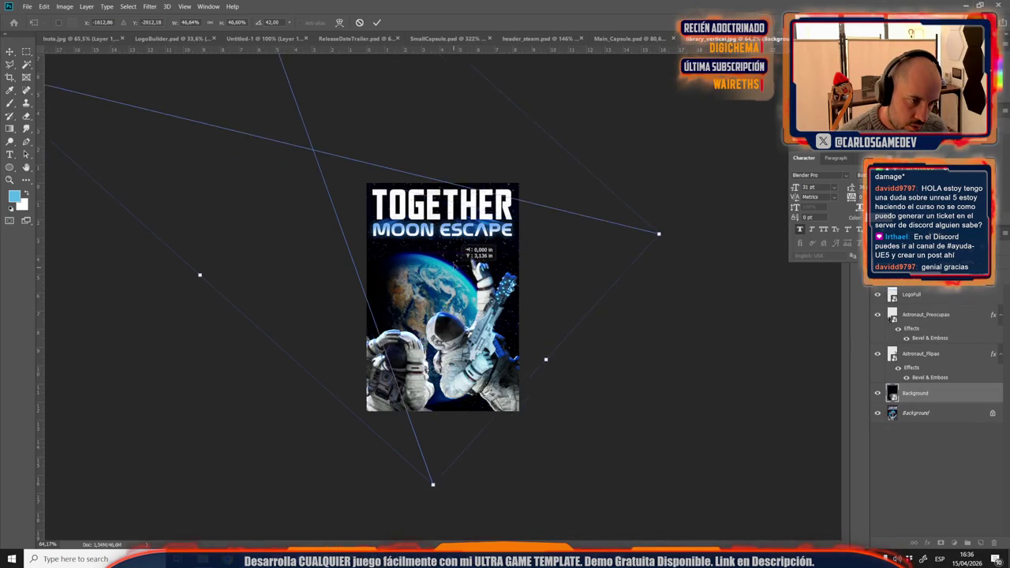
left_click_drag(492, 501, 710, 213)
mouse_move(569, 107)
left_mouse_down()
mouse_move(438, 418)
mouse_move(652, 356)
left_mouse_up()
mouse_move(348, 316)
left_mouse_down()
mouse_move(359, 335)
mouse_move(394, 324)
left_mouse_up()
Step: Restart the earth background transform, reshaping it and shifting it up and left
key("Escape")
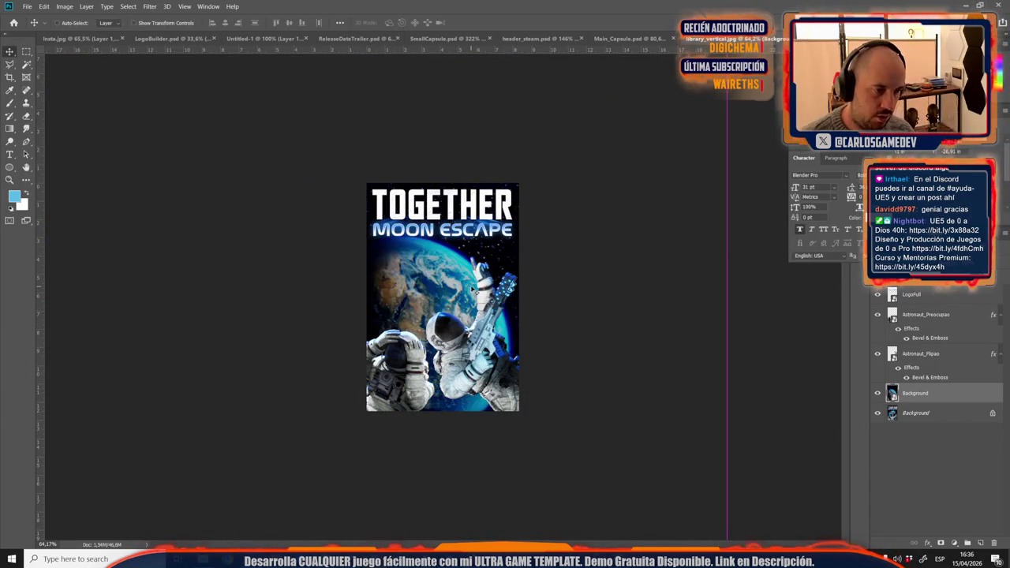
key("ctrl+t")
scroll(318, 315, "down", 3)
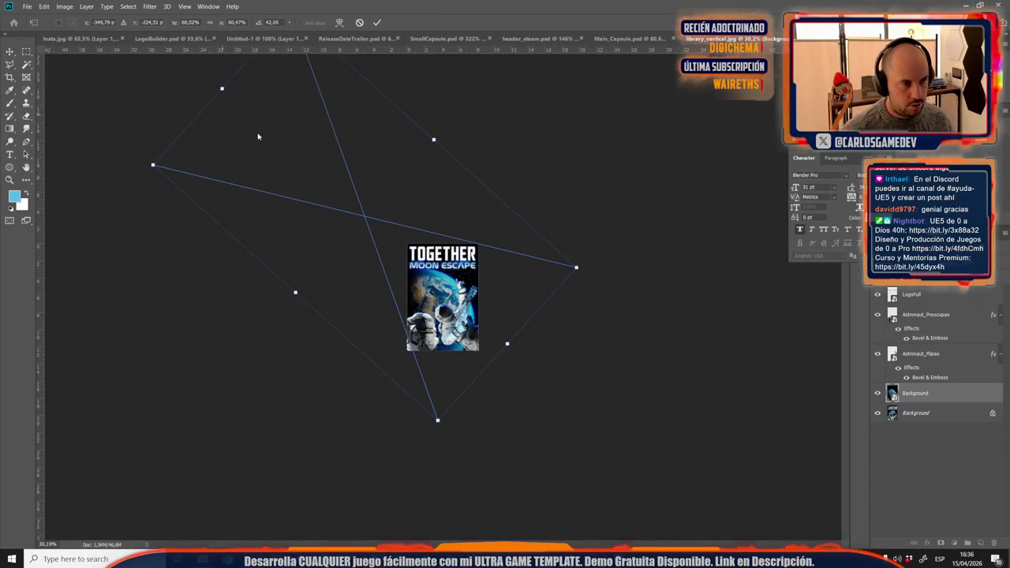
left_click_drag(223, 87, 286, 142)
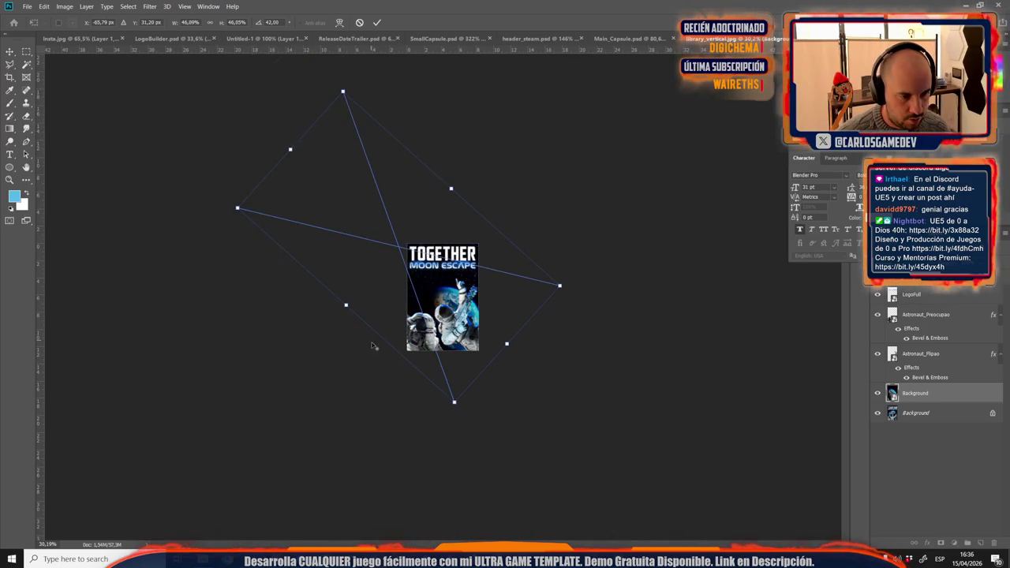
scroll(440, 312, "up", 5)
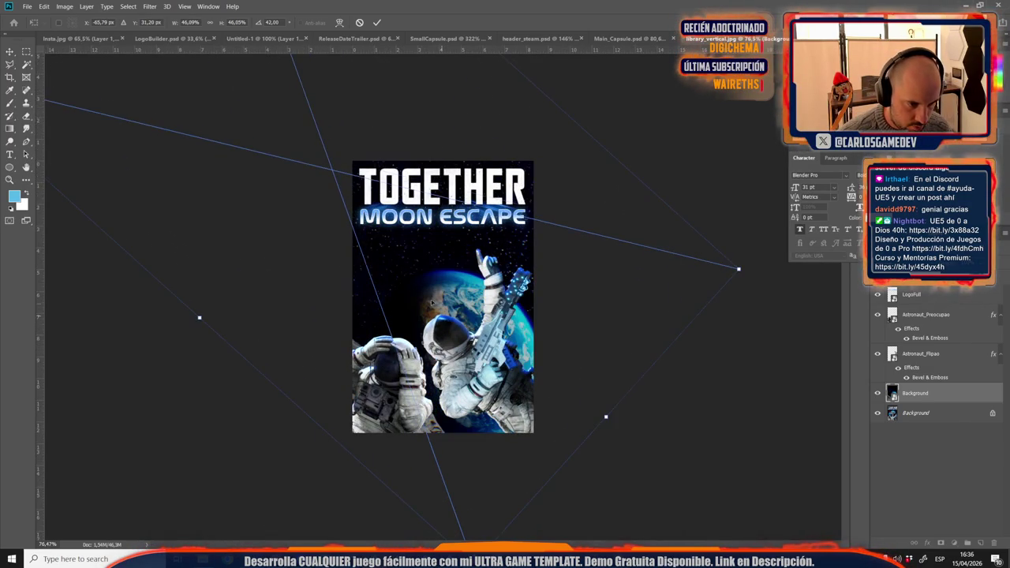
left_click_drag(445, 321, 403, 275)
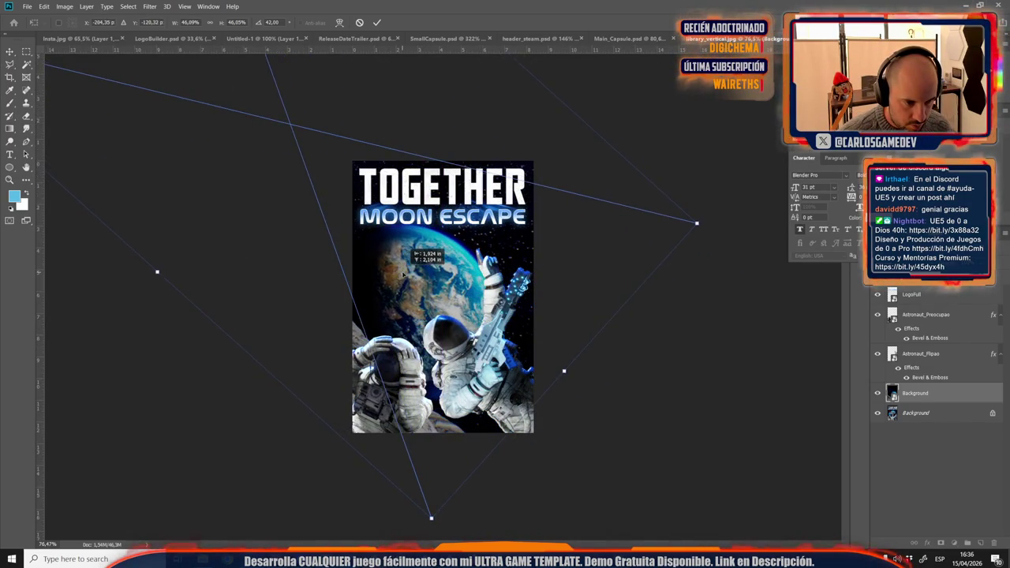
left_click_drag(403, 275, 415, 281)
Step: Mirror and enlarge the earth background, then cancel the transform and delete the duplicate layer
right_click(430, 300)
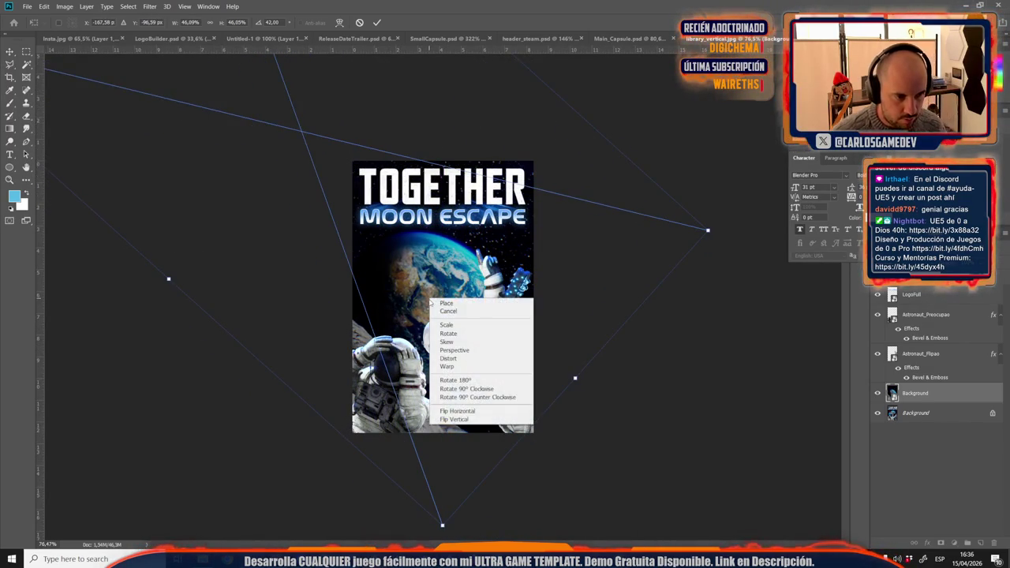
left_click(458, 412)
mouse_move(160, 525)
left_mouse_down()
mouse_move(605, 446)
mouse_move(180, 392)
mouse_move(455, 43)
mouse_move(461, 67)
left_mouse_up()
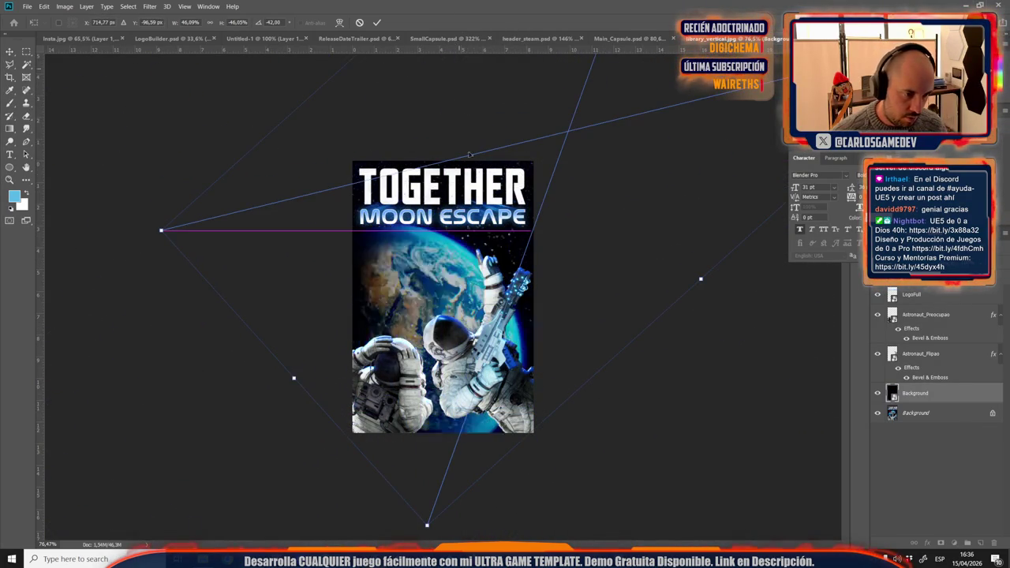
left_click_drag(438, 295, 436, 281)
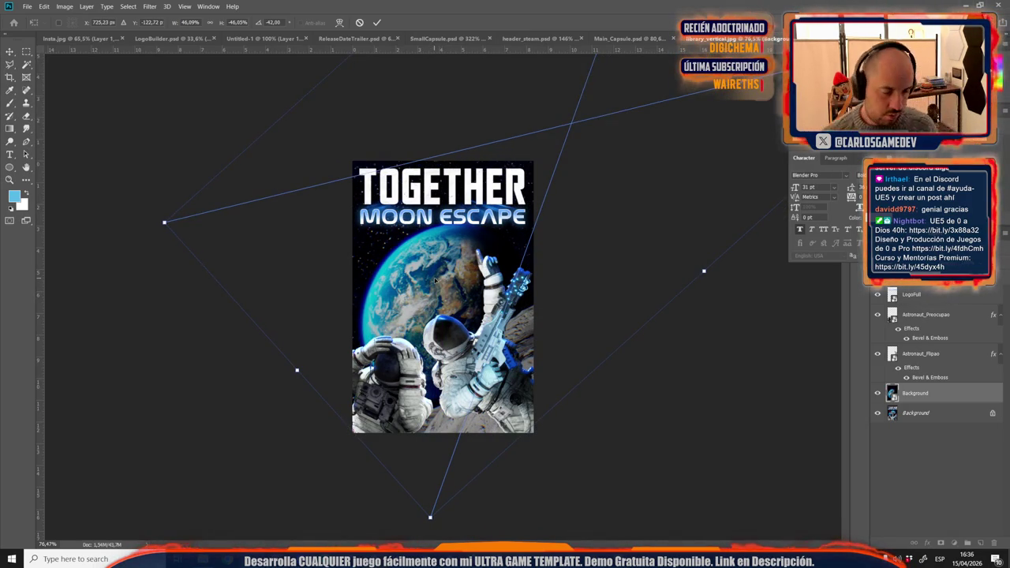
scroll(436, 281, "down", 2)
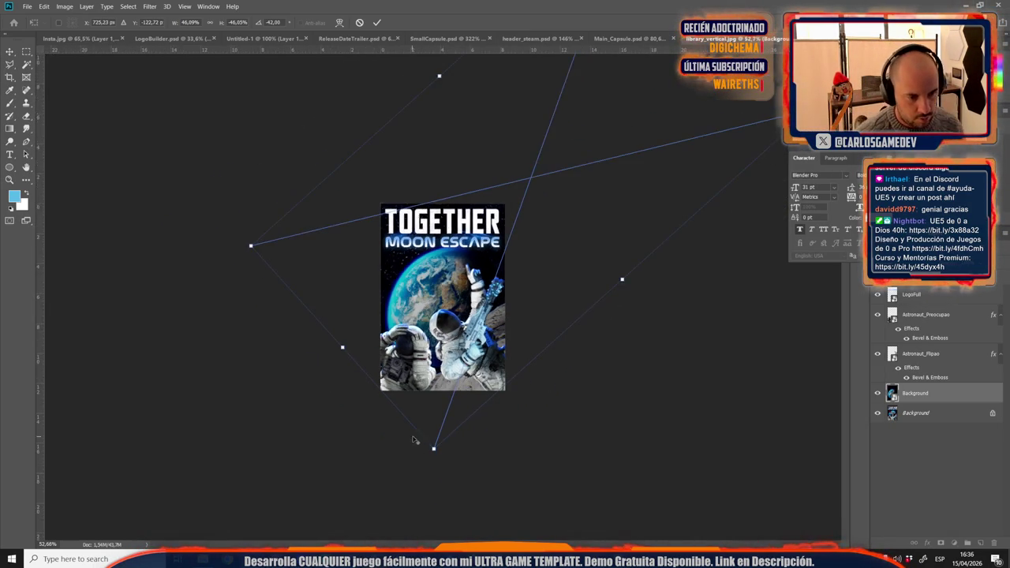
left_click_drag(434, 451, 411, 512)
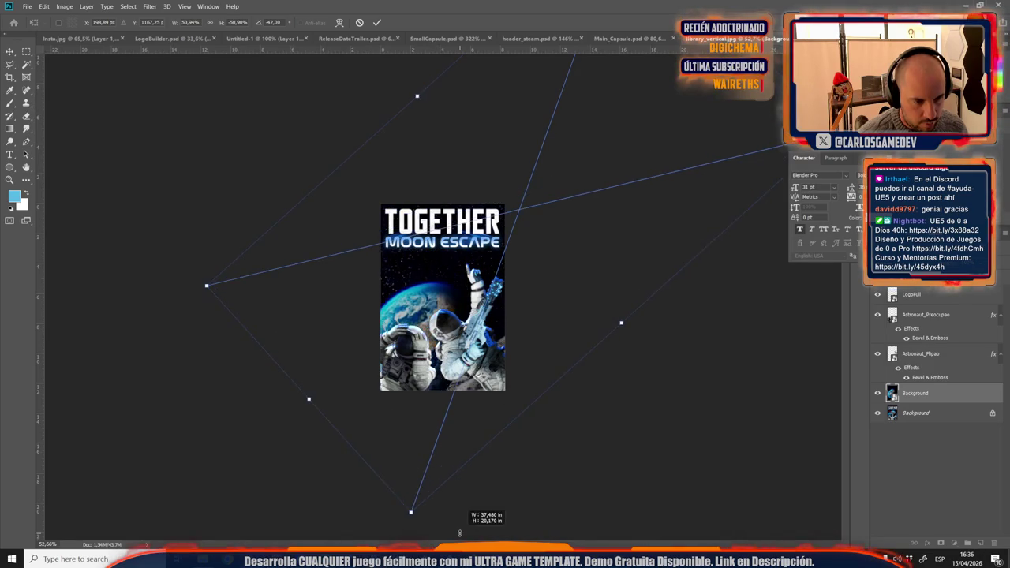
mouse_move(468, 392)
left_mouse_down()
mouse_move(499, 364)
mouse_move(492, 359)
left_mouse_up()
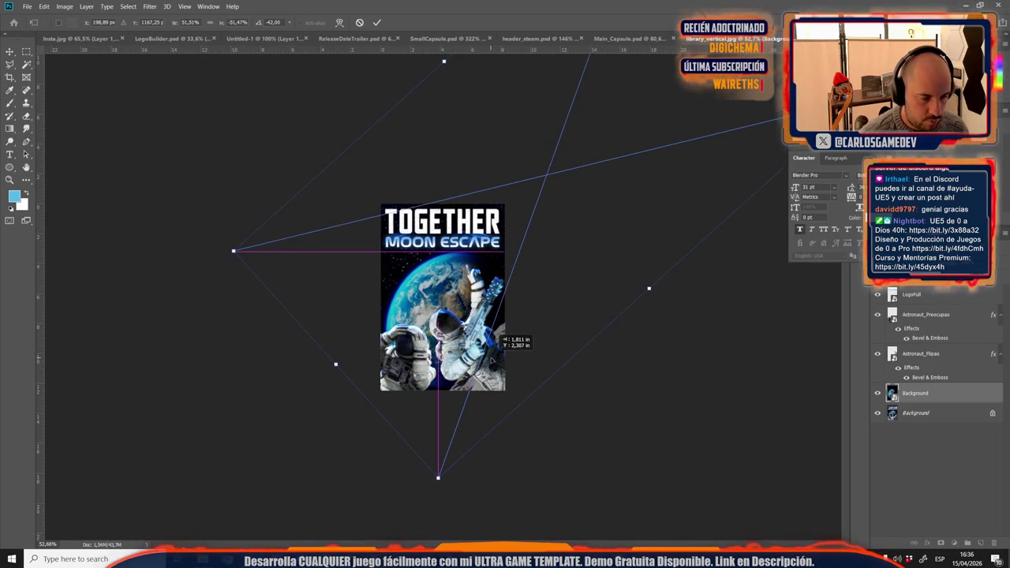
key("Escape")
key("Delete")
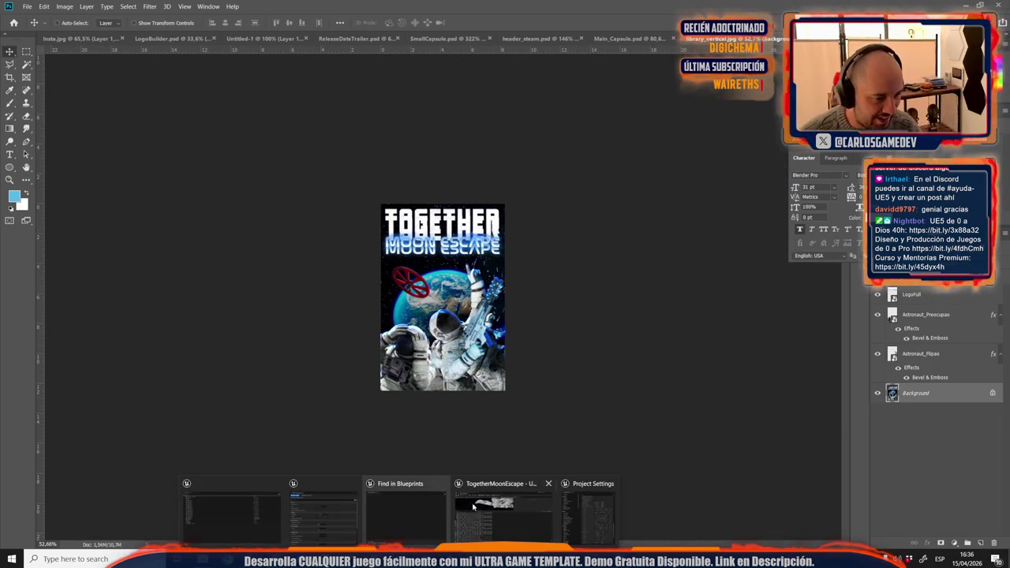
Step: Delete every moon landscape tile sharing its material in Unreal and make the viewport full screen
left_click(503, 513)
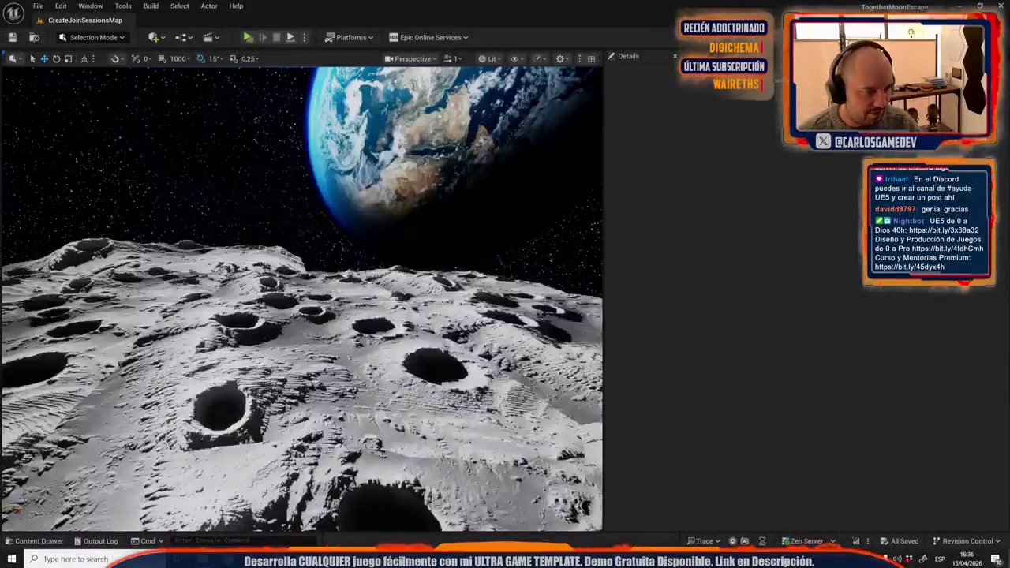
left_click(345, 322)
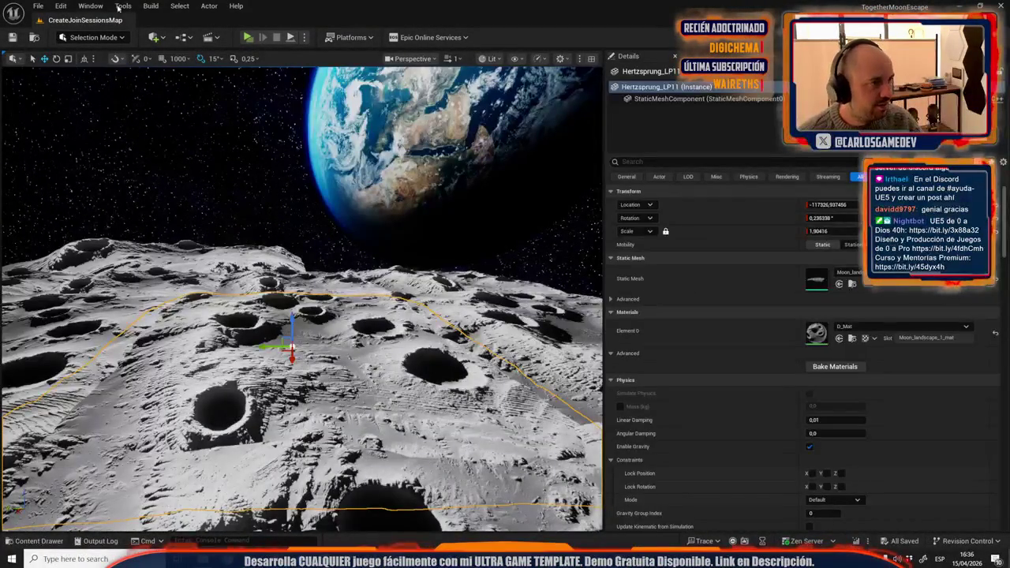
left_click(180, 5)
mouse_move(201, 163)
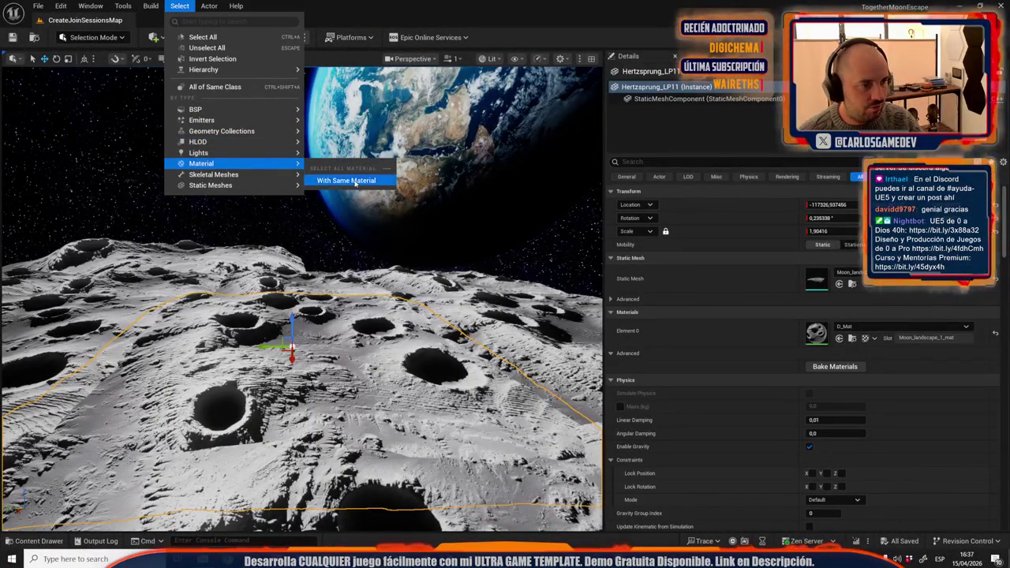
left_click(341, 180)
key("Delete")
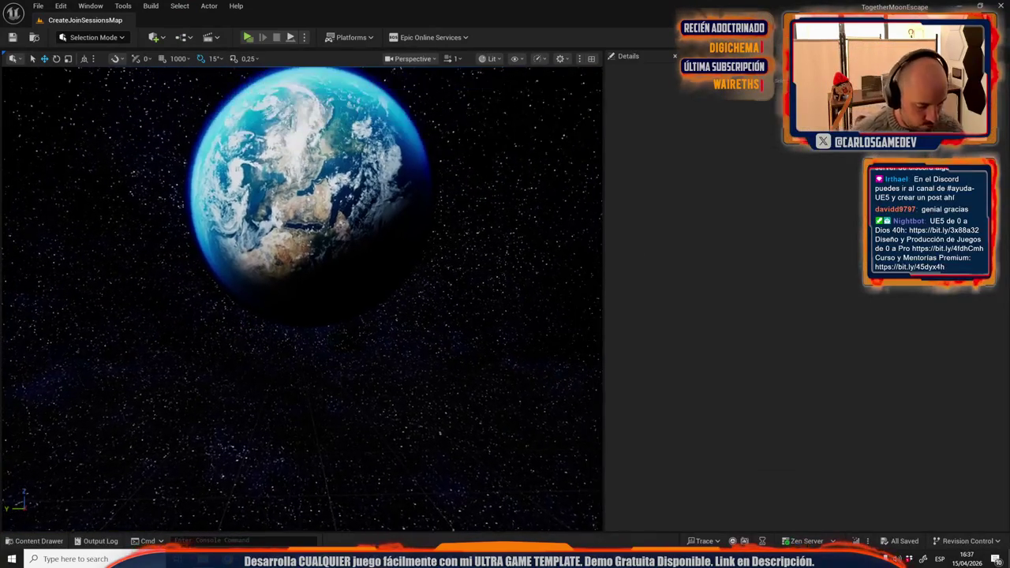
key("F11")
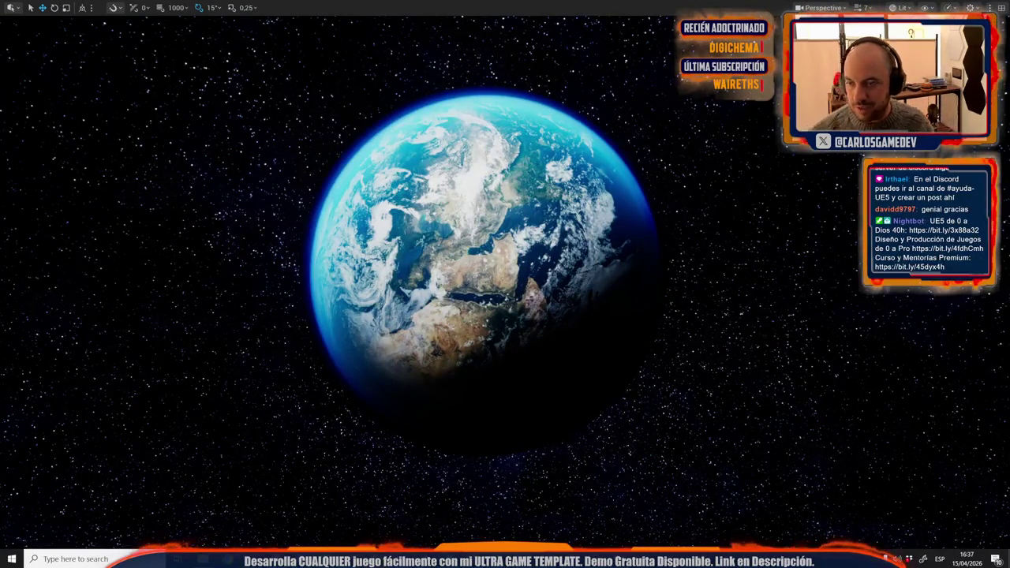
key("alt+Tab")
Step: Paste the Earth capture into the poster, shrink it to about 74% and tilt it diagonally
key("ctrl+v")
key("ctrl+t")
left_click_drag(438, 328, 270, 275)
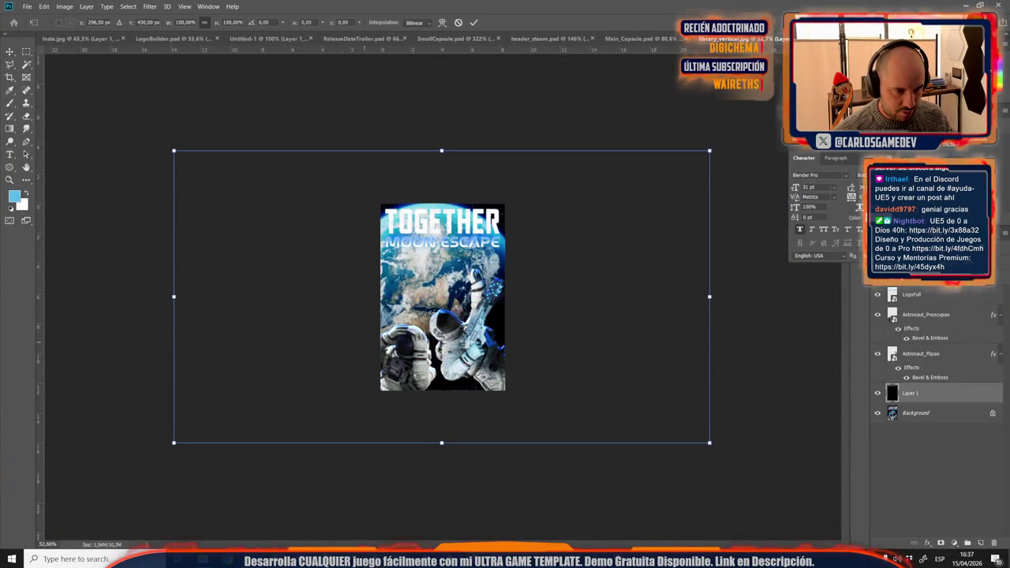
left_click_drag(452, 148, 452, 195)
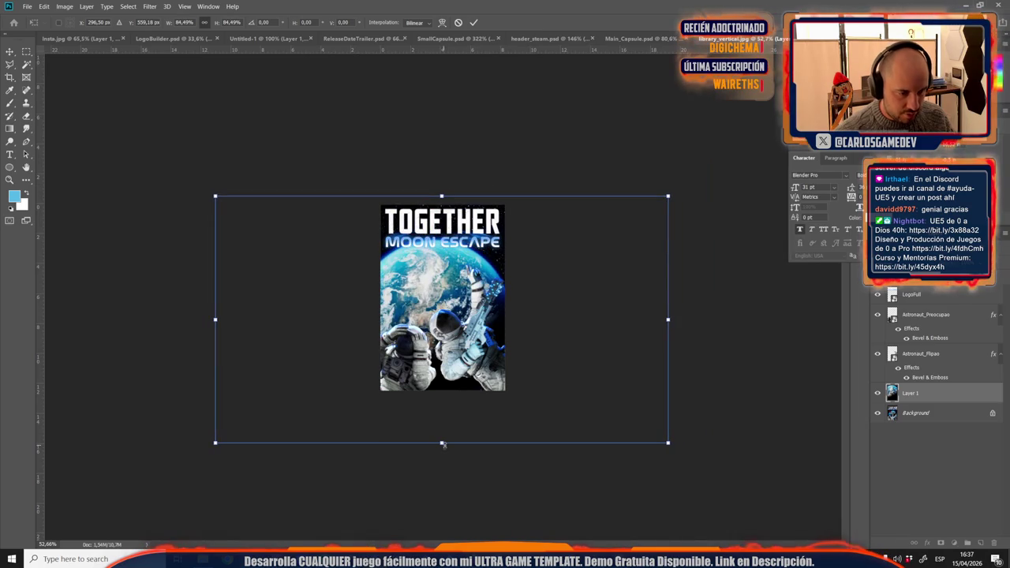
left_click_drag(443, 438, 445, 413)
mouse_move(475, 328)
left_mouse_down()
mouse_move(483, 345)
mouse_move(474, 337)
left_mouse_up()
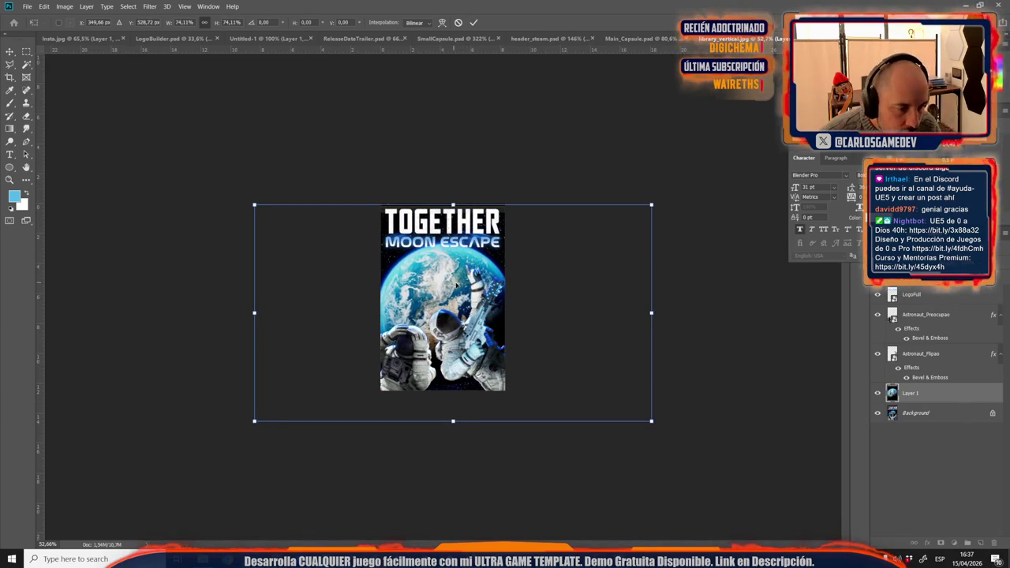
scroll(456, 282, "up", 5)
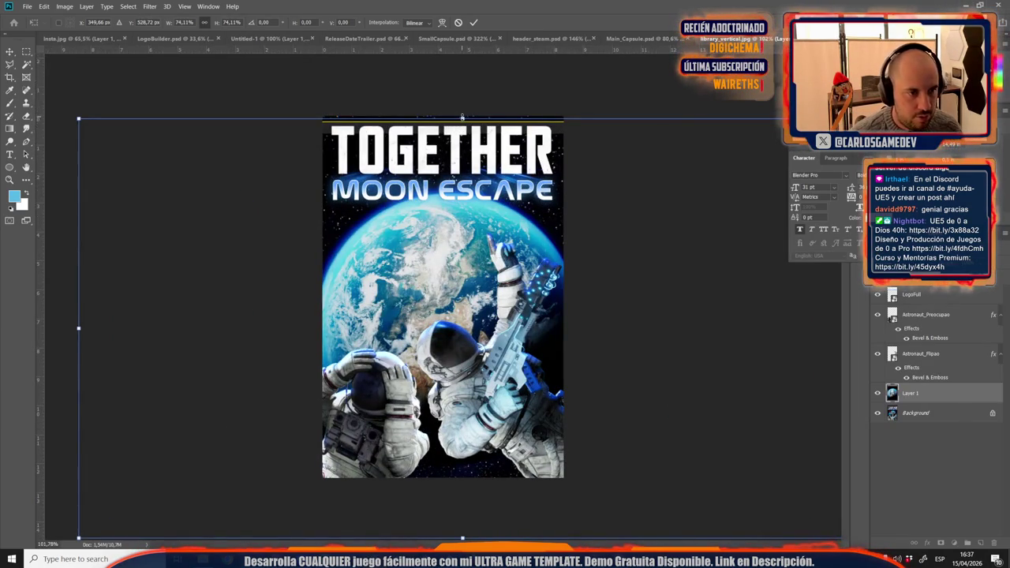
left_click_drag(462, 117, 463, 125)
left_click_drag(457, 218, 454, 217)
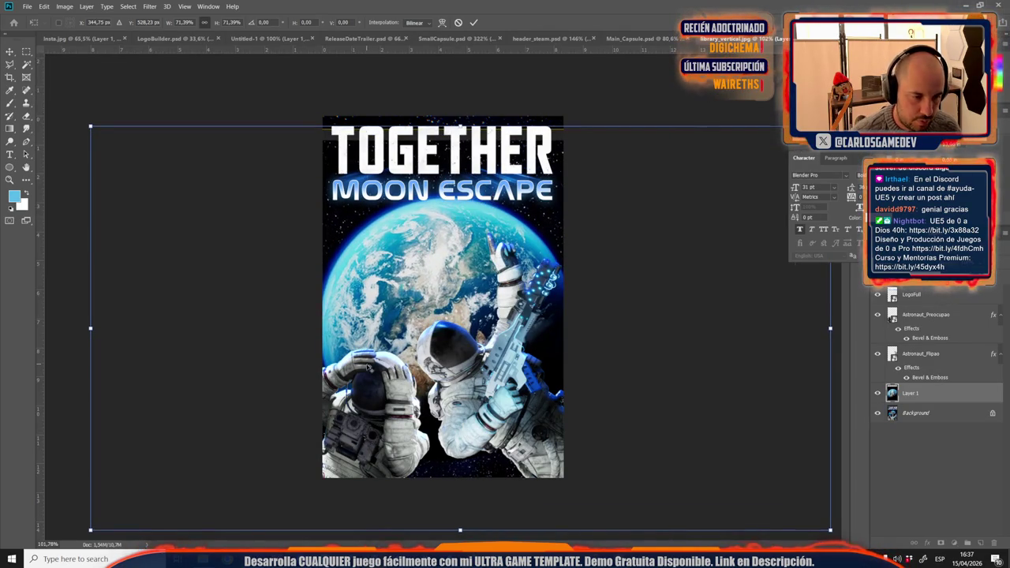
scroll(368, 367, "down", 3)
mouse_move(429, 463)
left_mouse_down()
mouse_move(534, 427)
mouse_move(507, 445)
left_mouse_up()
mouse_move(479, 326)
left_mouse_down()
mouse_move(474, 319)
mouse_move(487, 349)
left_mouse_up()
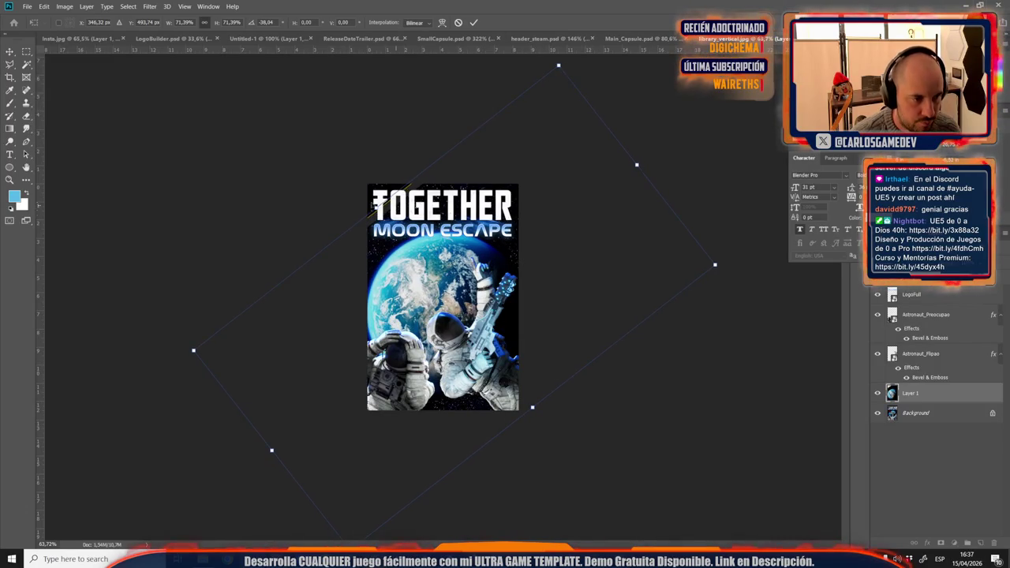
Step: Rescale the earth layer to about 76%, rotate it to about -21°, and commit
key("ctrl+minus")
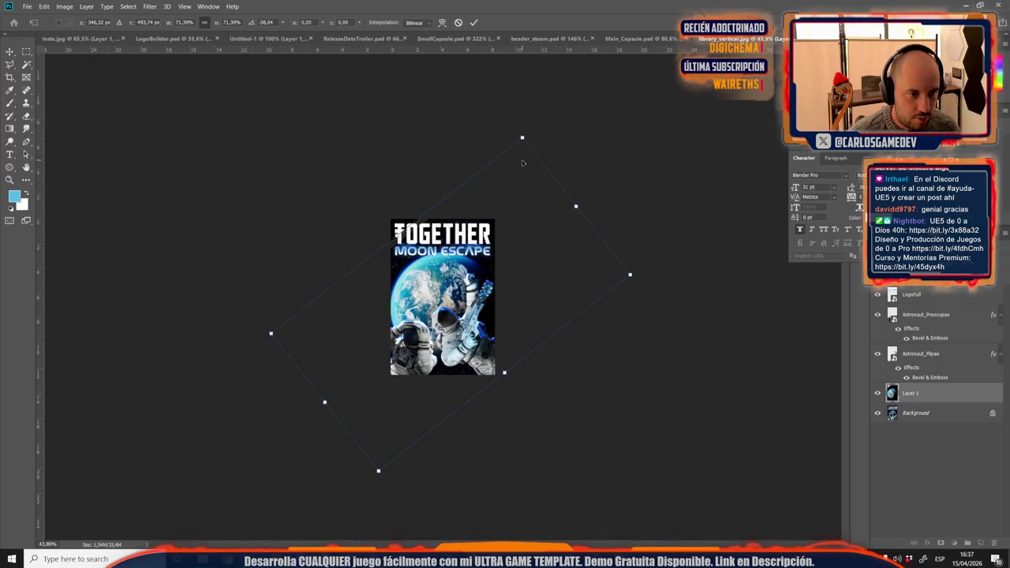
left_click_drag(396, 235, 444, 318)
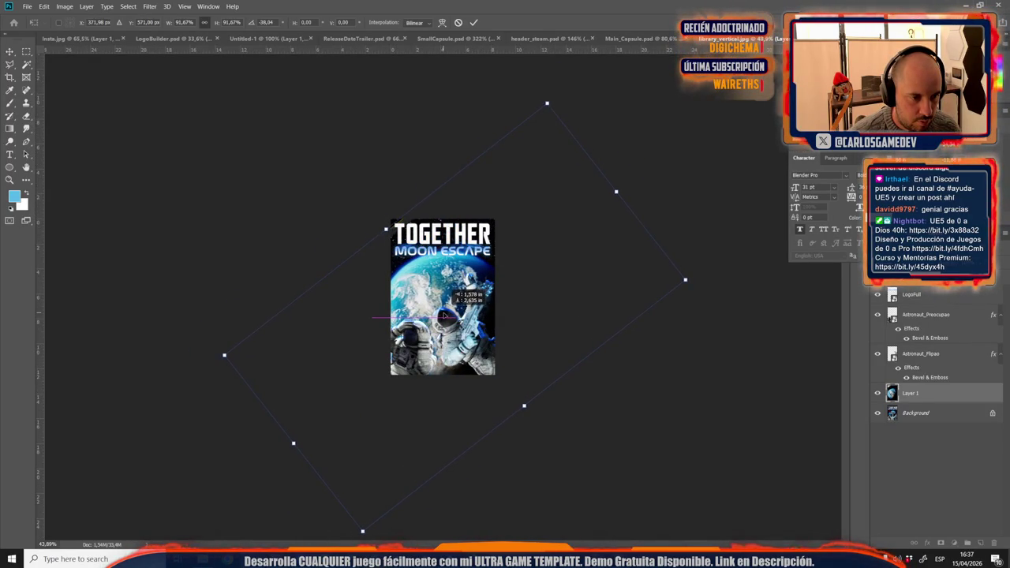
left_click_drag(295, 447, 323, 419)
left_click_drag(500, 309, 448, 317)
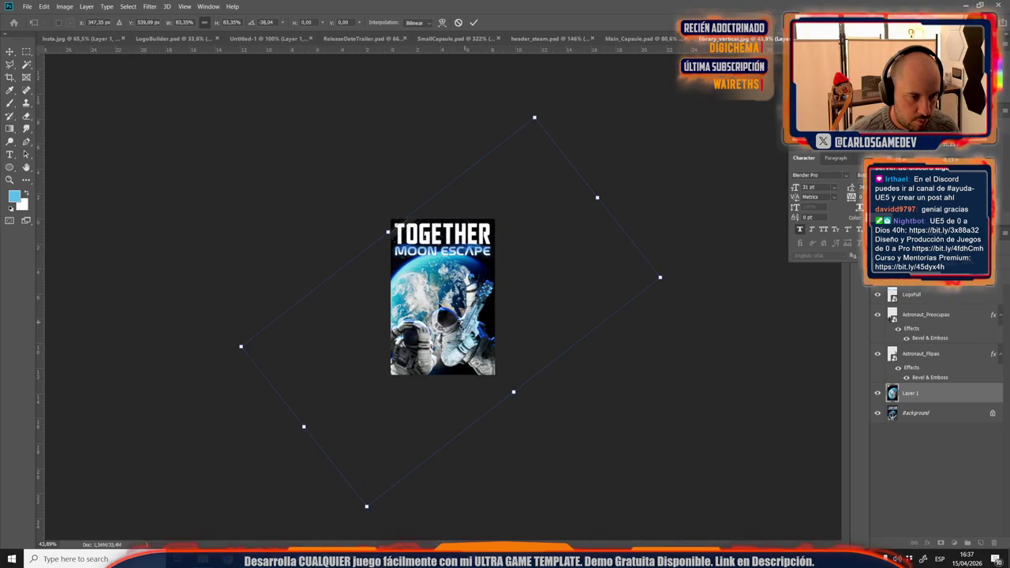
left_click_drag(241, 347, 259, 341)
left_click_drag(430, 309, 426, 306)
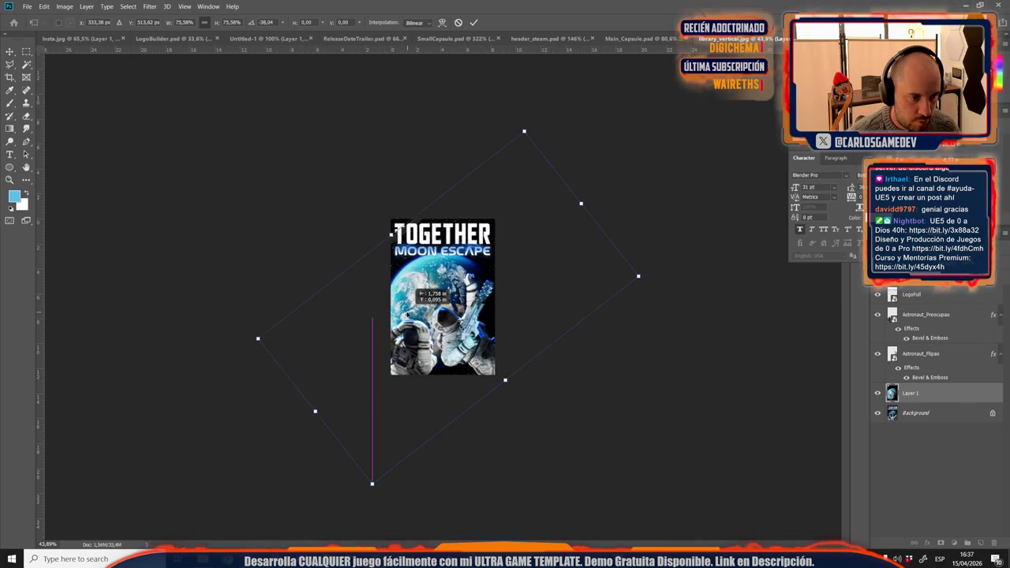
left_click_drag(446, 451, 401, 448)
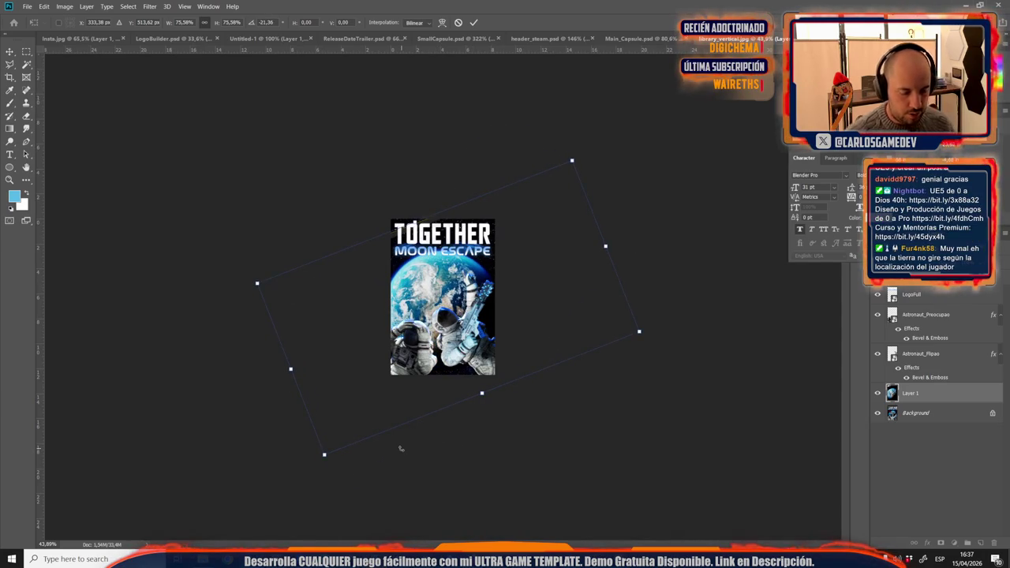
key("Return")
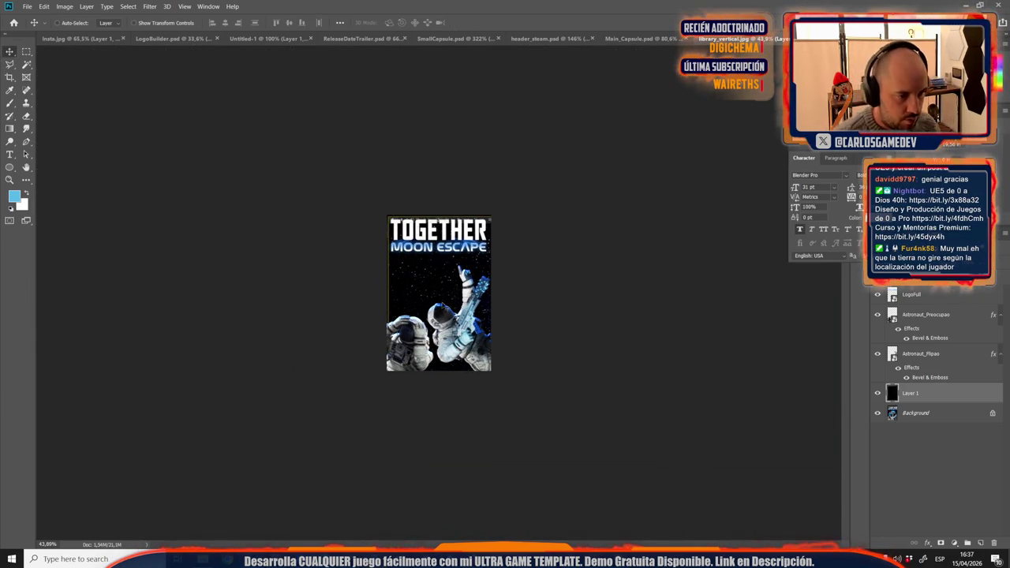
Step: Re-transform the earth layer to about 79% scale, raise it about 36 px, and apply
key("ctrl+t")
mouse_move(482, 308)
left_mouse_down()
mouse_move(426, 307)
mouse_move(422, 294)
left_mouse_up()
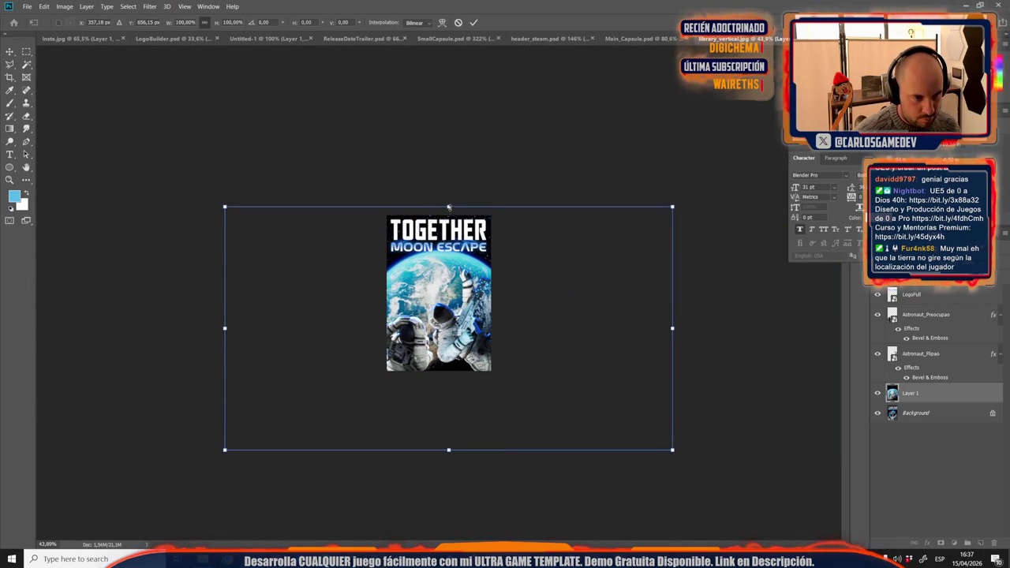
left_click_drag(448, 207, 448, 239)
left_click_drag(446, 304, 446, 278)
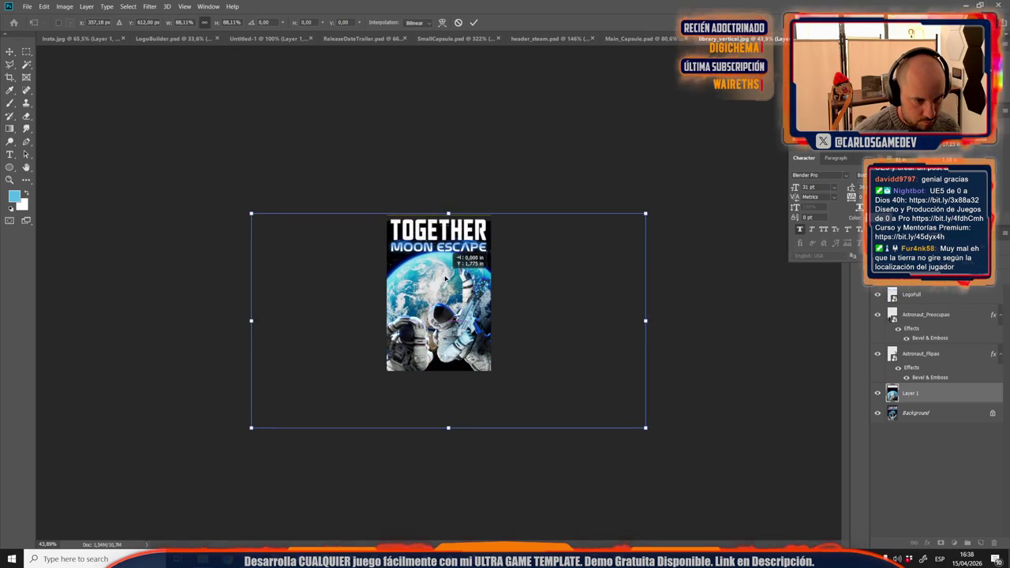
left_click_drag(448, 213, 448, 237)
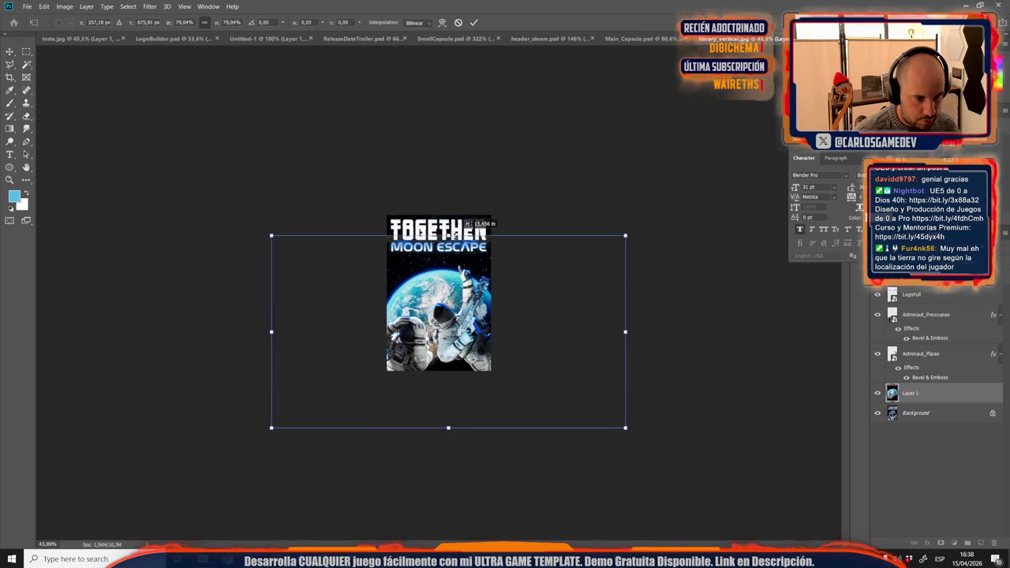
scroll(443, 293, "up", 2)
left_click_drag(452, 292, 449, 266)
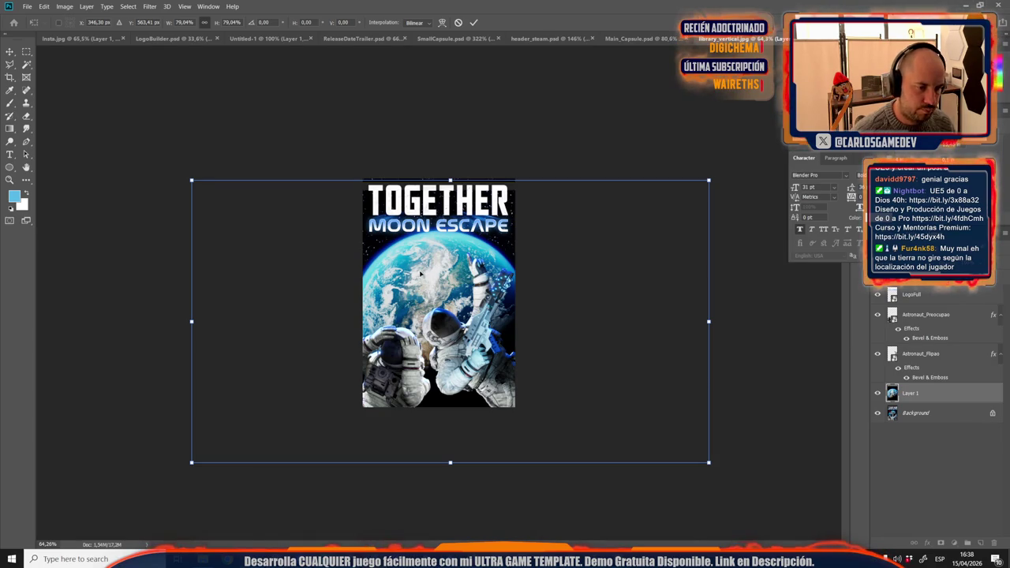
key("Return")
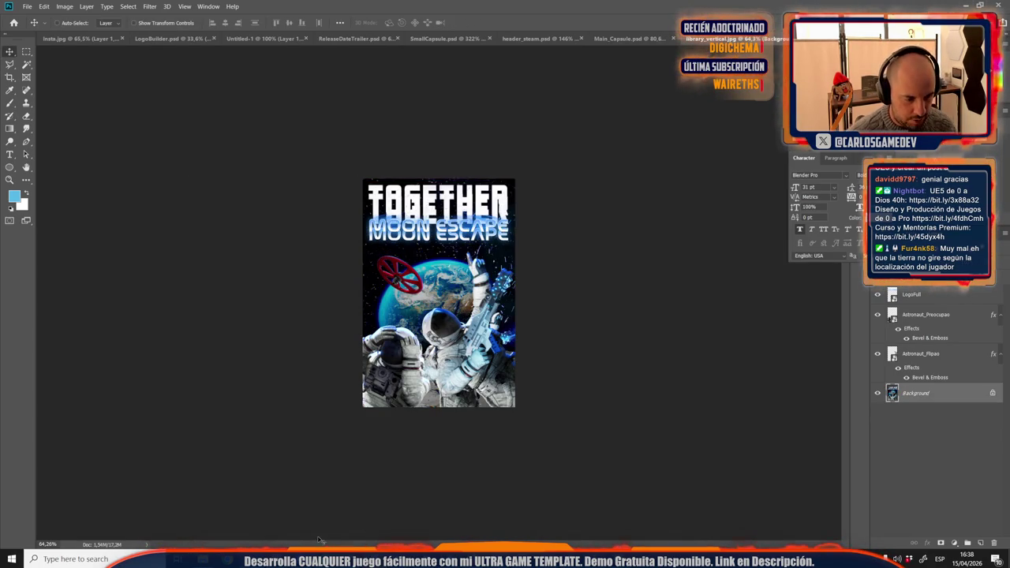
left_click(504, 512)
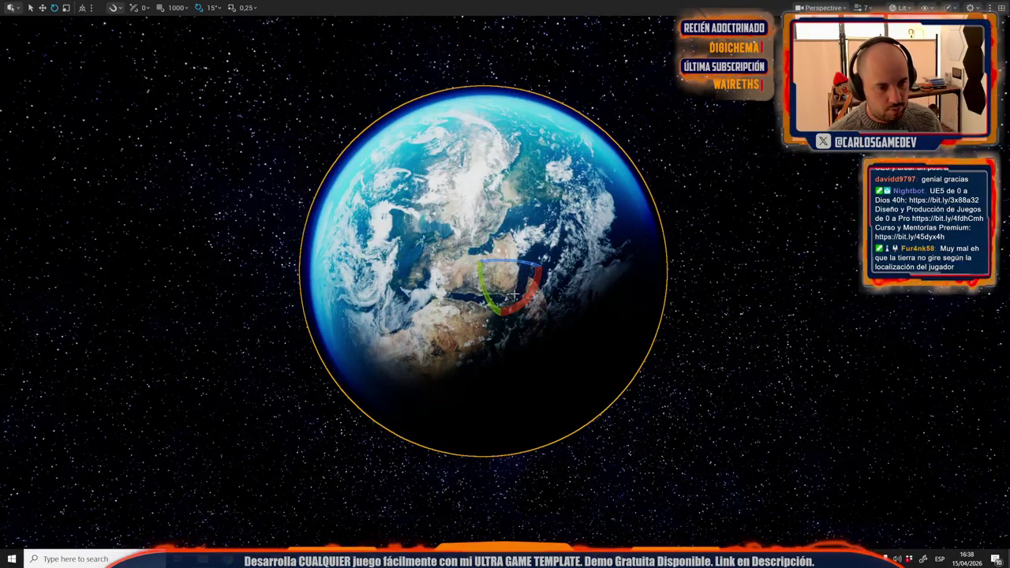
Step: Try rotating the Earth mesh, including about 105°, undoing each to keep its original orientation
left_click_drag(535, 286, 565, 313)
key("ctrl+z")
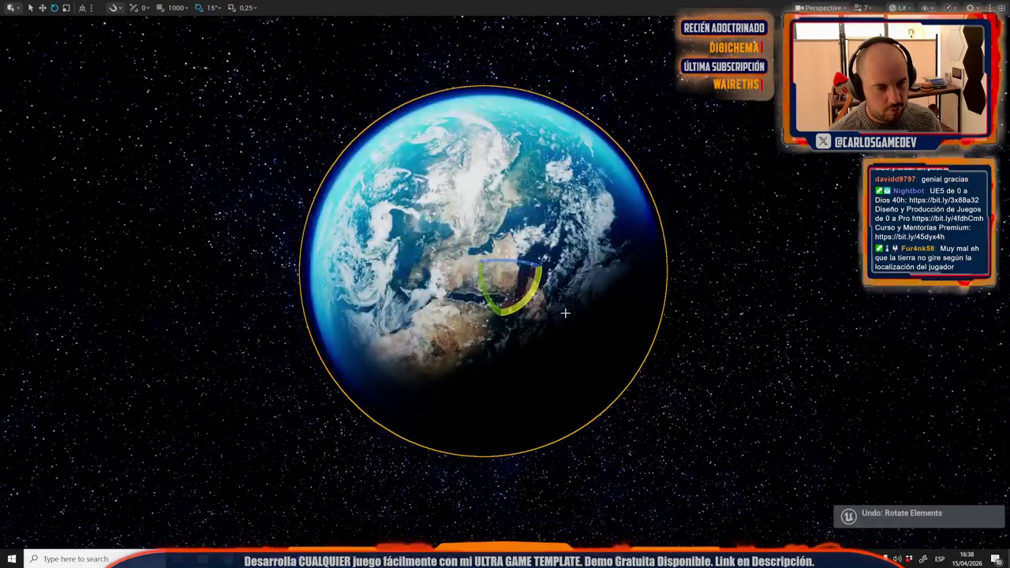
scroll(566, 313, "up", 2)
scroll(486, 237, "down", 1)
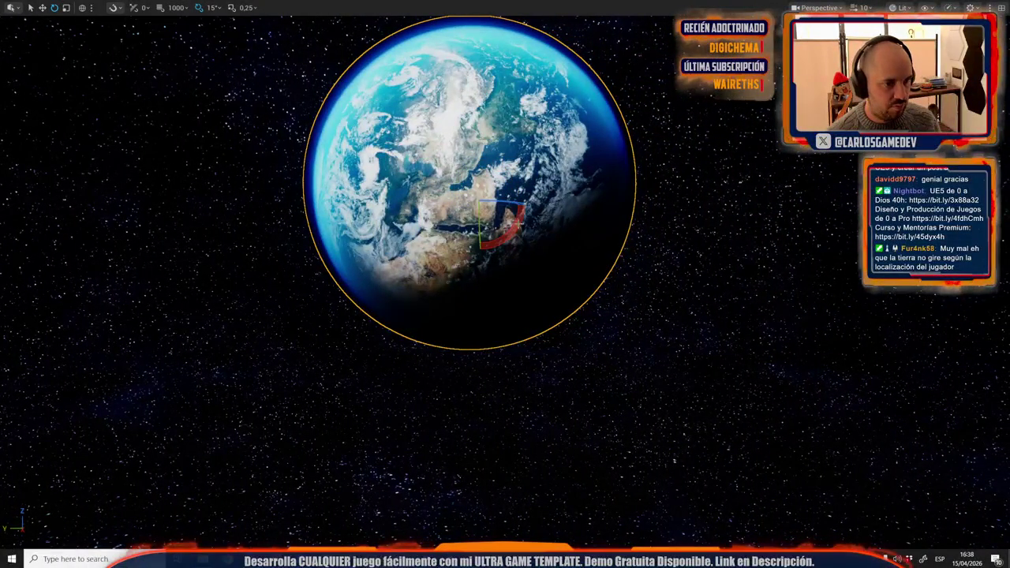
mouse_move(502, 235)
left_mouse_down()
mouse_move(473, 228)
mouse_move(511, 231)
left_mouse_up()
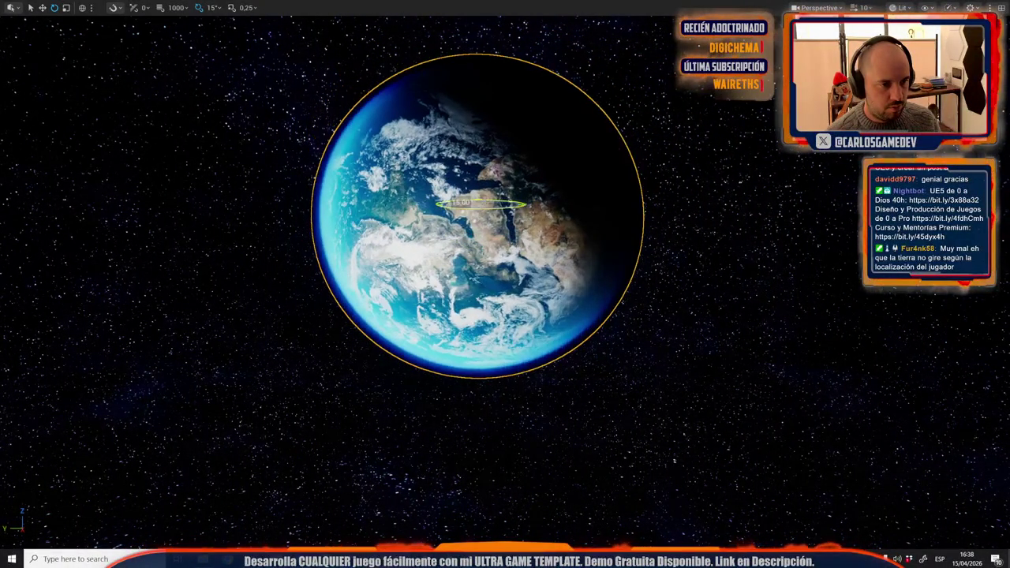
key("ctrl+z")
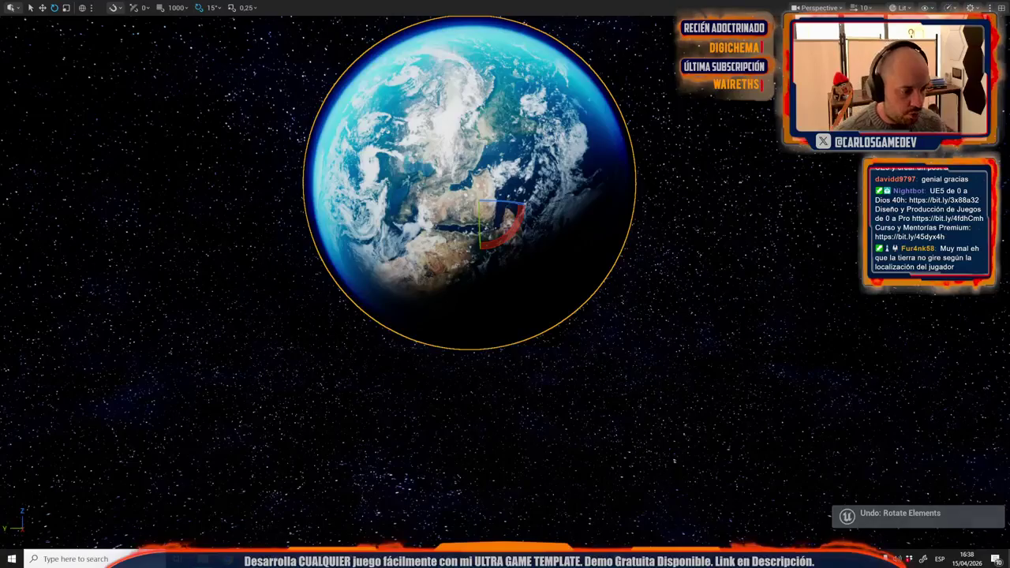
key("alt+Tab")
Step: Paste the earth image as Layer 1 and scale it down to about 75%
key("ctrl+v")
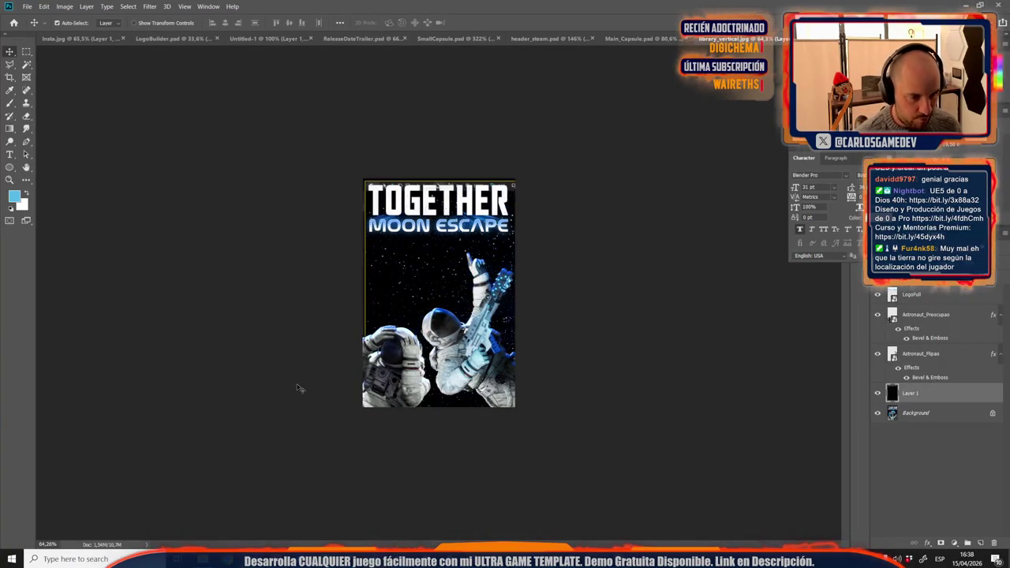
key("ctrl+t")
left_click_drag(376, 263, 375, 263)
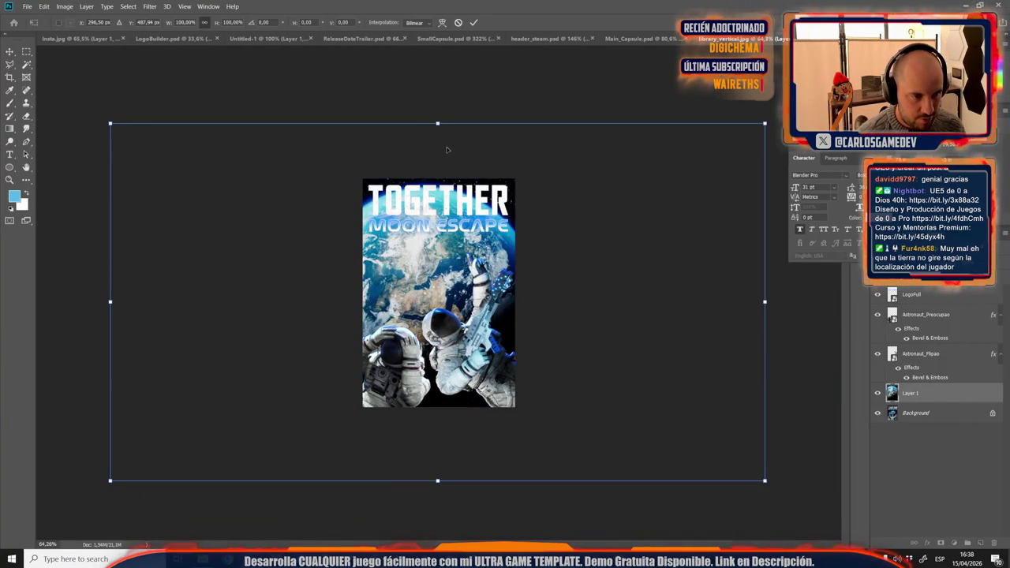
left_click_drag(438, 124, 432, 240)
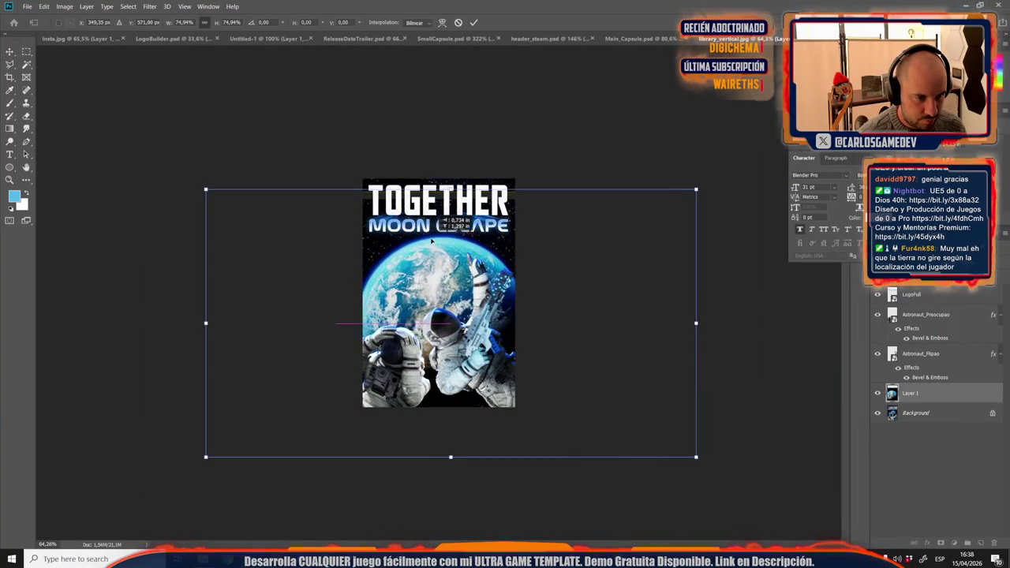
Step: Level the earth layer to about -0.7°, narrow it to 66.67% width, and commit
mouse_move(452, 478)
left_mouse_down()
mouse_move(389, 423)
mouse_move(491, 431)
left_mouse_up()
mouse_move(462, 323)
left_mouse_down()
mouse_move(476, 327)
mouse_move(477, 312)
left_mouse_up()
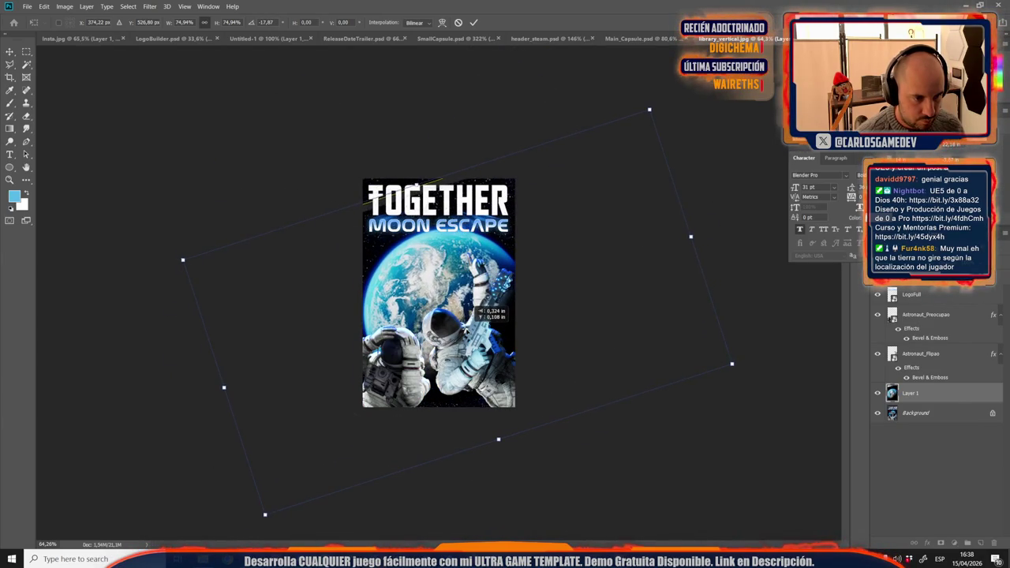
left_click_drag(493, 470, 449, 477)
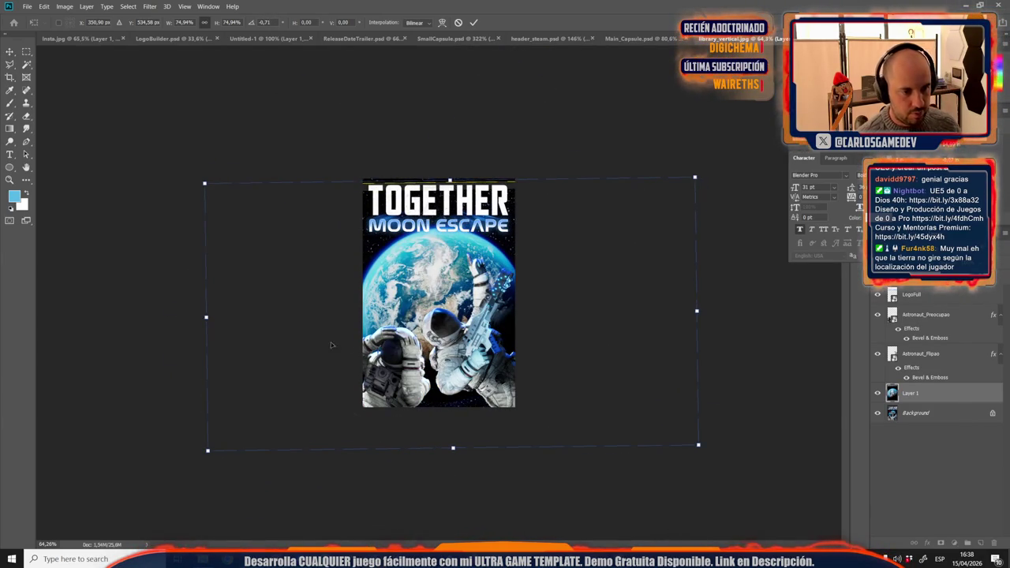
left_click_drag(208, 317, 222, 315)
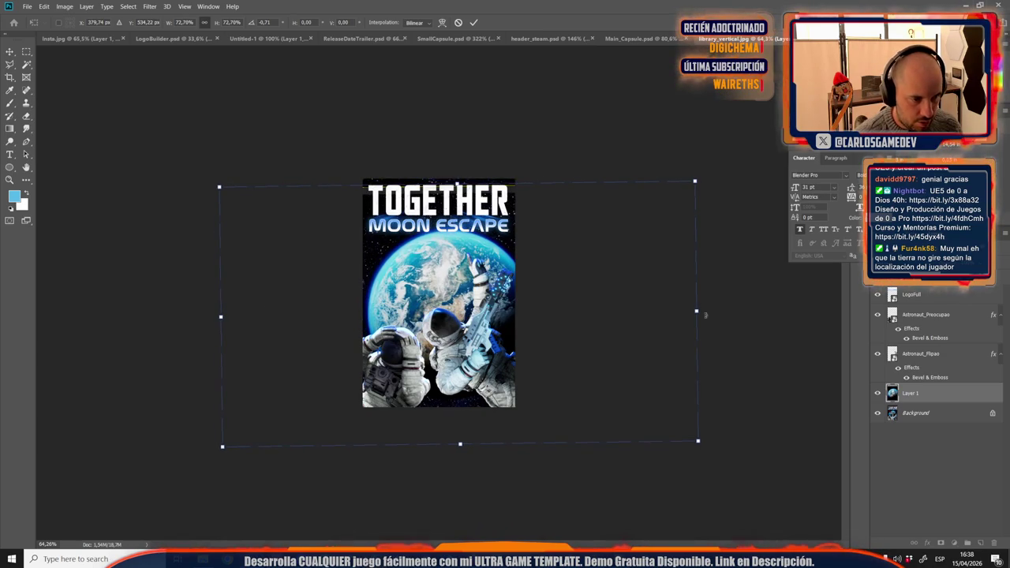
left_click_drag(698, 313, 668, 312)
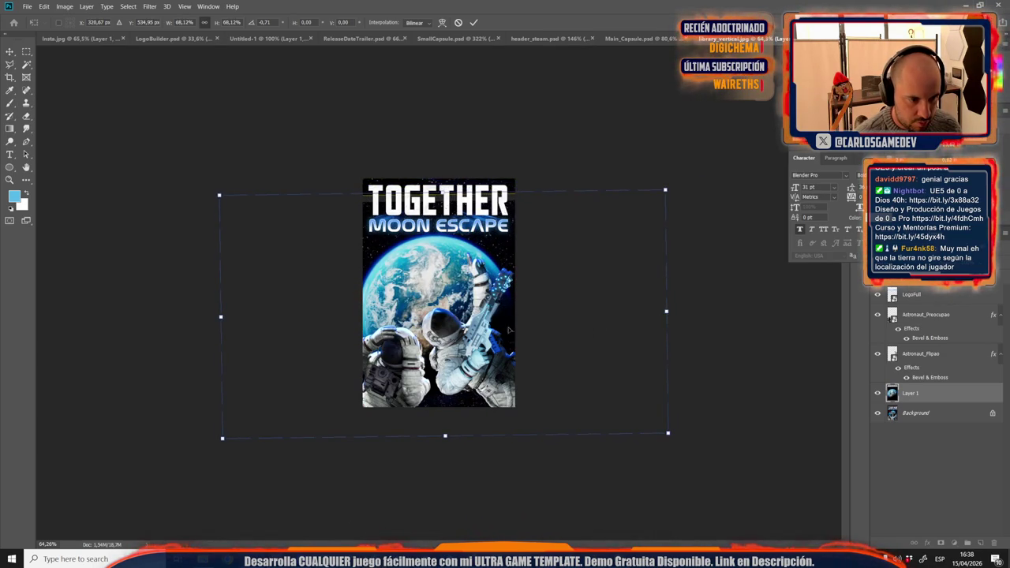
left_click_drag(228, 318, 232, 315)
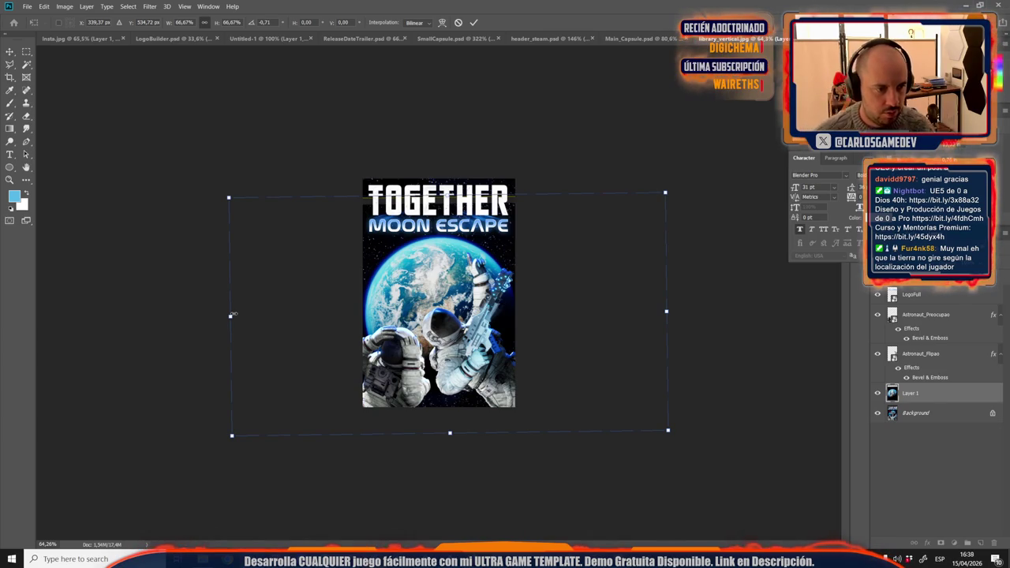
key("Return")
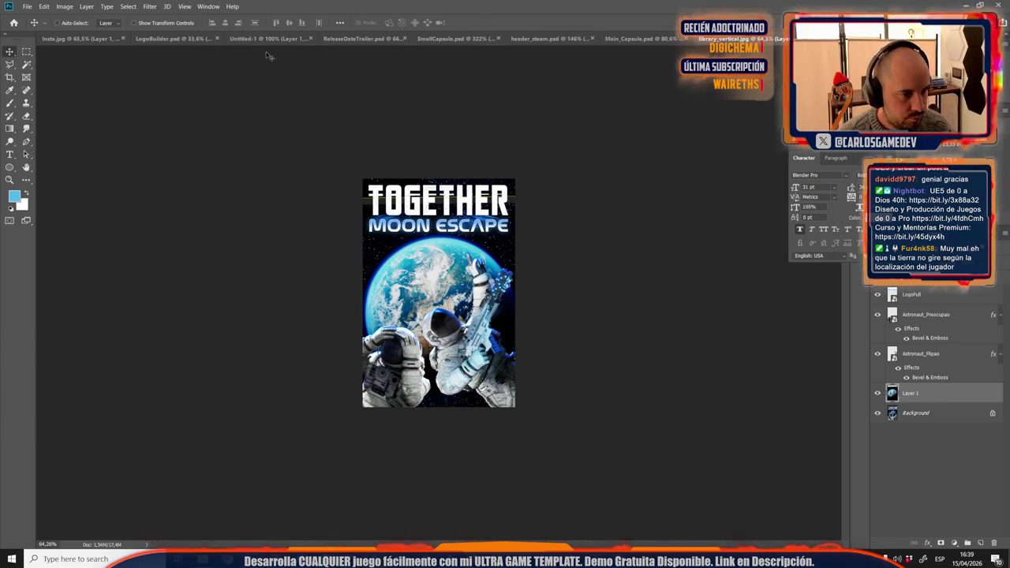
Step: Move the layer so the doubled TOGETHER title lines up
left_click(26, 51)
mouse_move(345, 106)
left_mouse_down()
mouse_move(555, 187)
mouse_move(585, 219)
left_mouse_up()
left_click(579, 207)
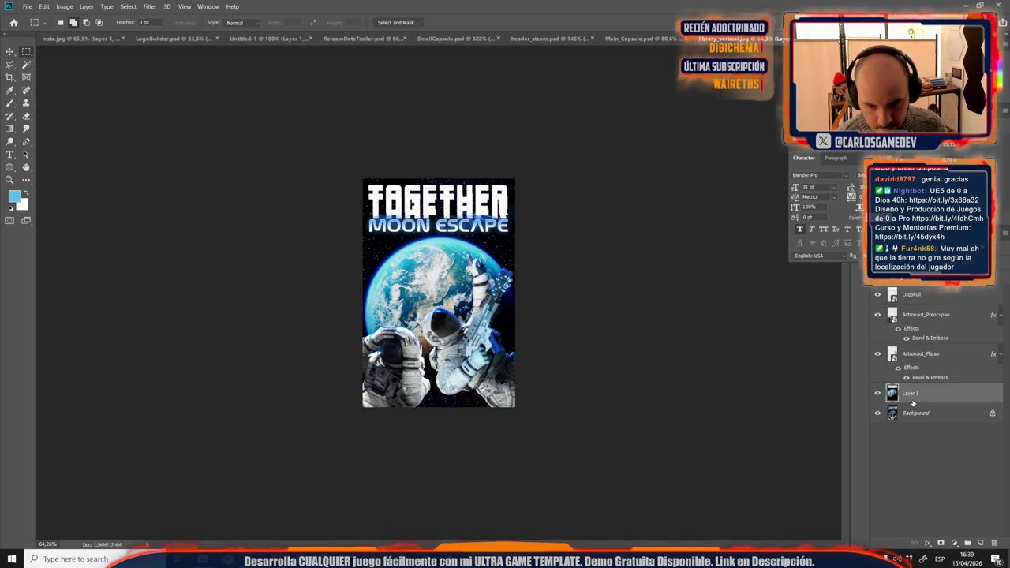
key("v")
left_click_drag(463, 344, 471, 142)
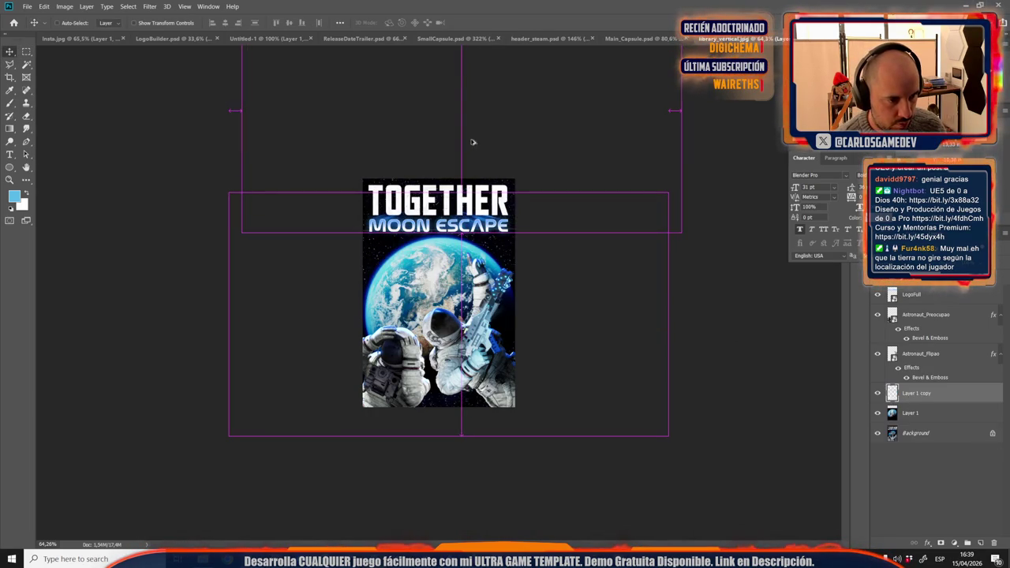
Step: Clear the poster selection and bring the KeyArt folder to the front
scroll(472, 204, "up", 3)
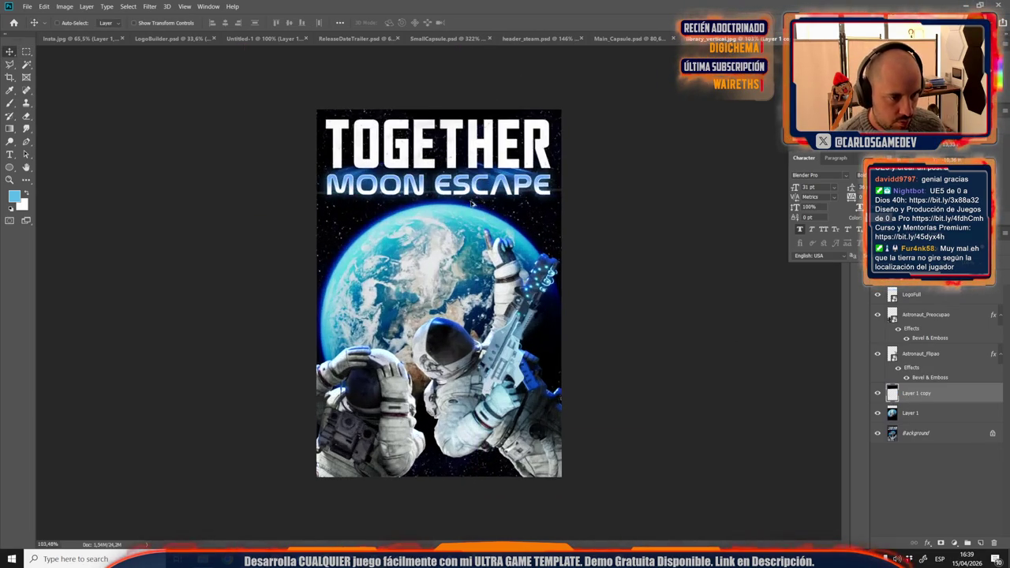
left_click(24, 53)
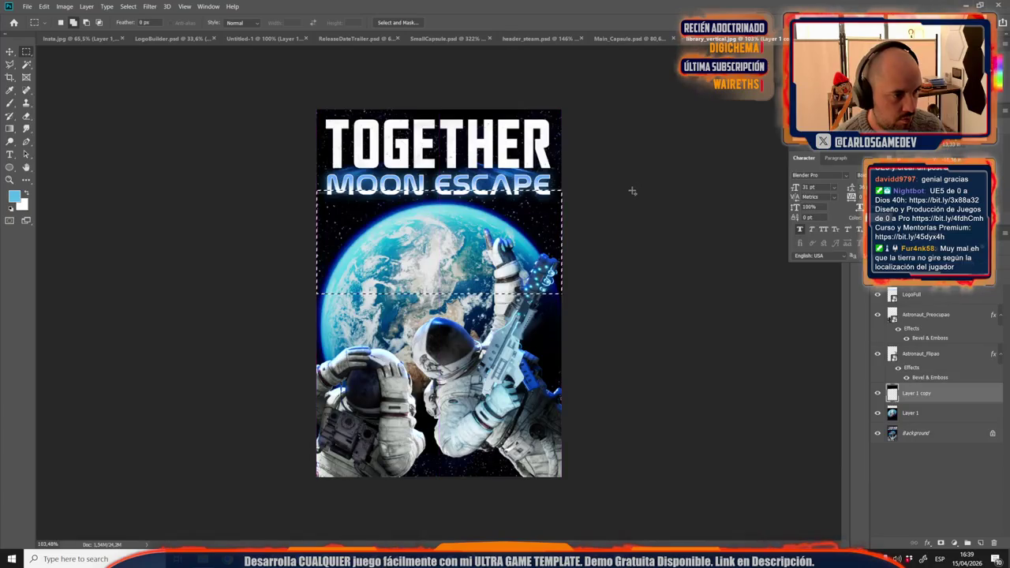
scroll(337, 122, "up", 2)
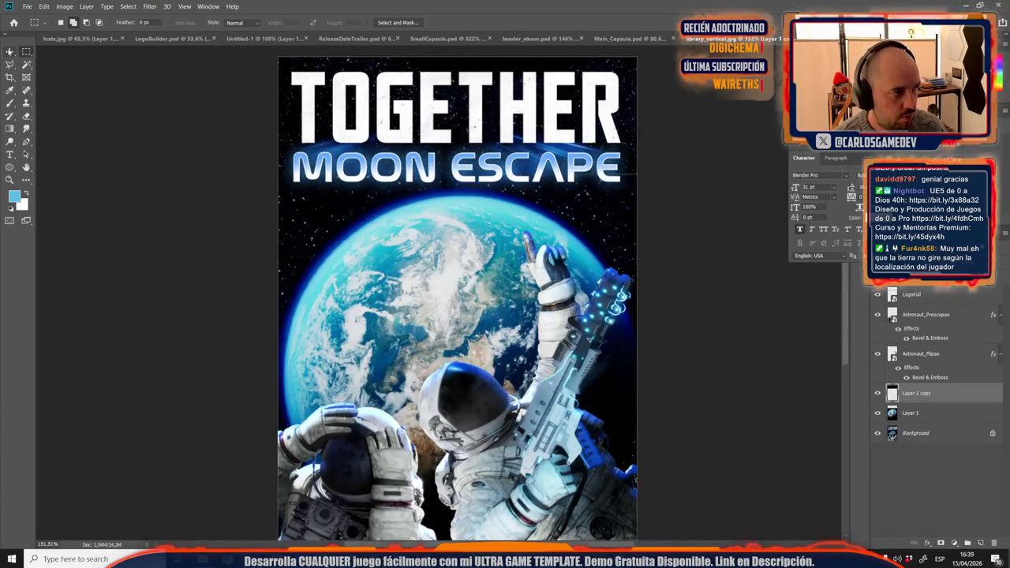
key("v")
left_click(26, 51)
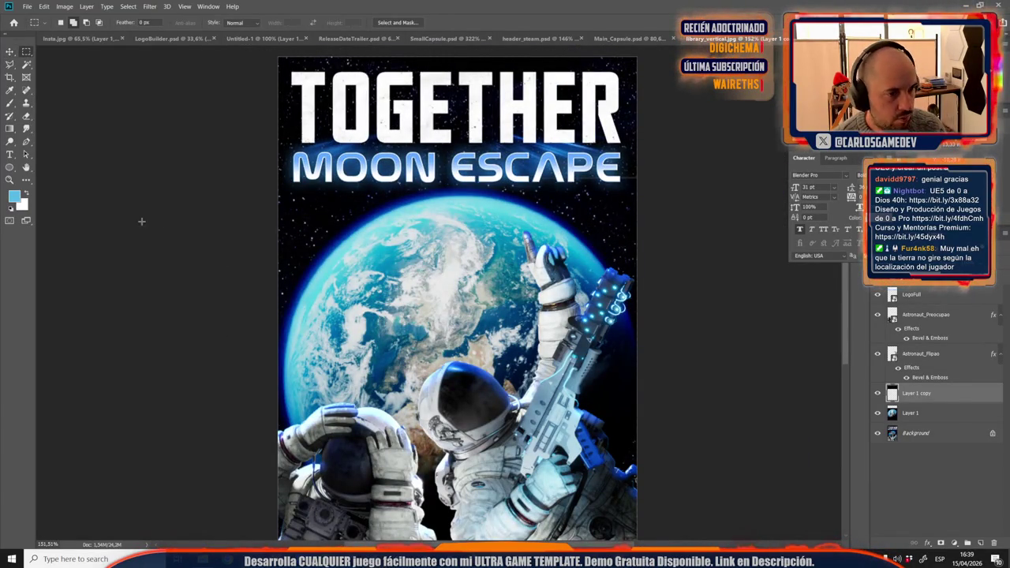
left_click_drag(273, 224, 755, 177)
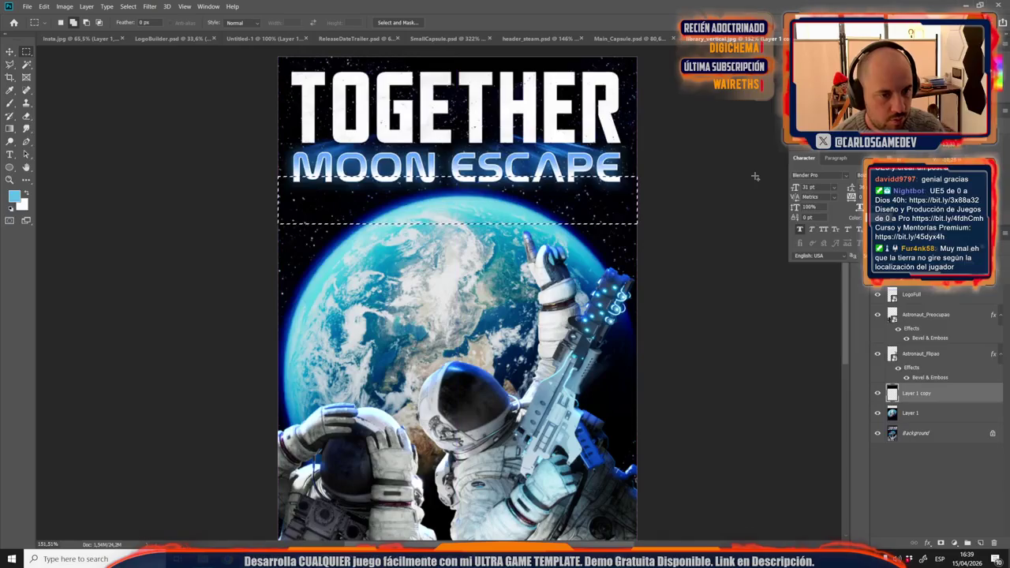
left_click(571, 124)
scroll(414, 254, "down", 3)
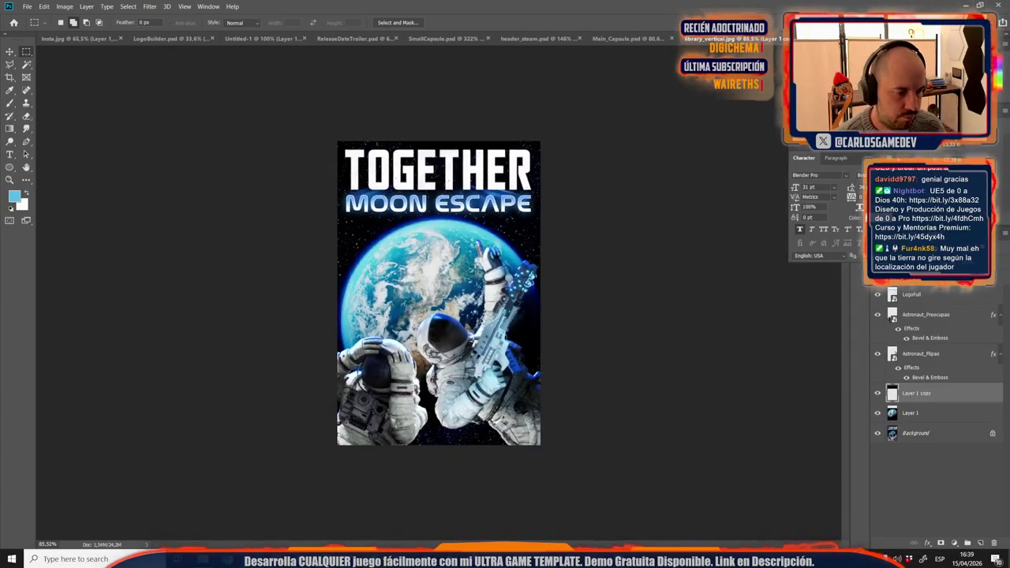
key("alt+Tab")
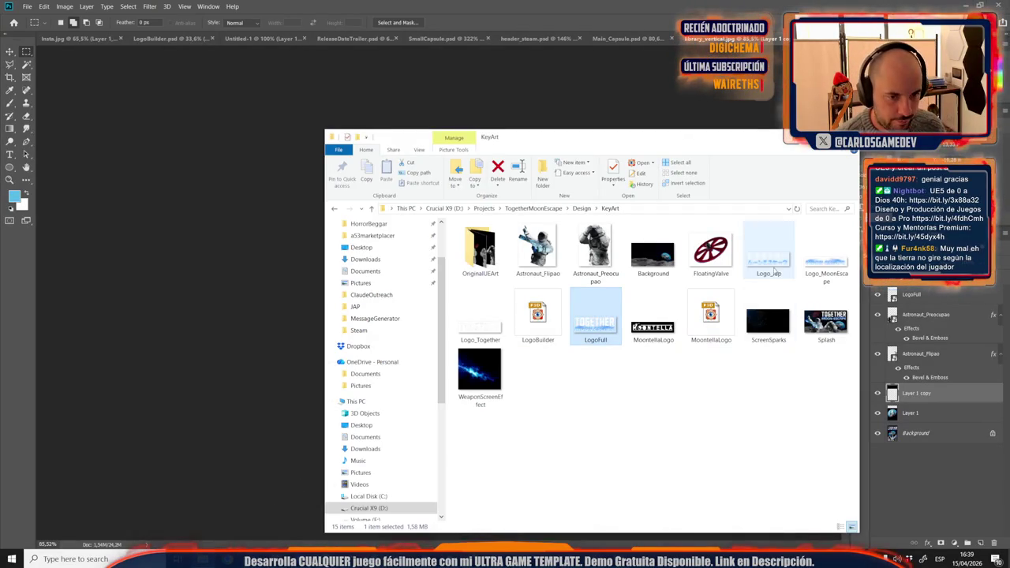
Step: Place the FloatingValve image into the poster, shrunk and positioned over the Earth
left_click(711, 251)
left_click_drag(290, 223, 417, 228)
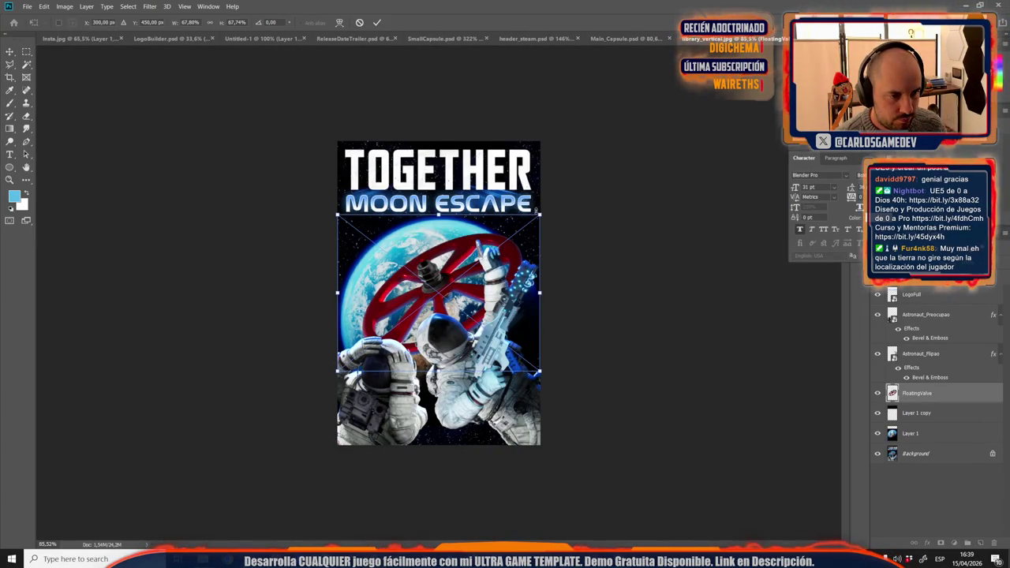
left_click_drag(542, 217, 442, 272)
left_click_drag(379, 284, 398, 254)
left_click_drag(458, 216, 429, 244)
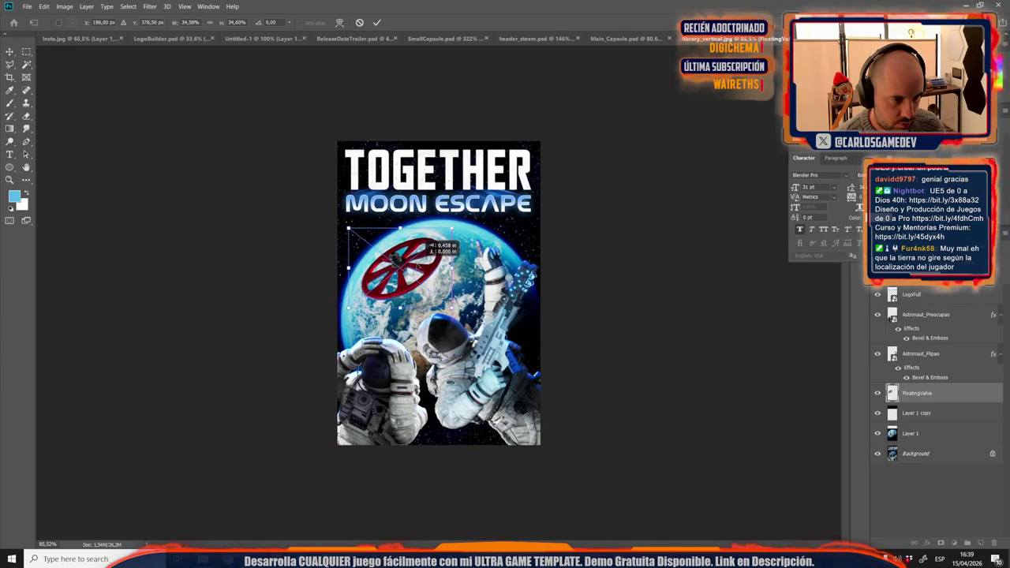
Step: Rotate the valve about 54°, commit it, and return to Main_Capsule
mouse_move(344, 270)
left_mouse_down()
mouse_move(385, 268)
mouse_move(373, 237)
left_mouse_up()
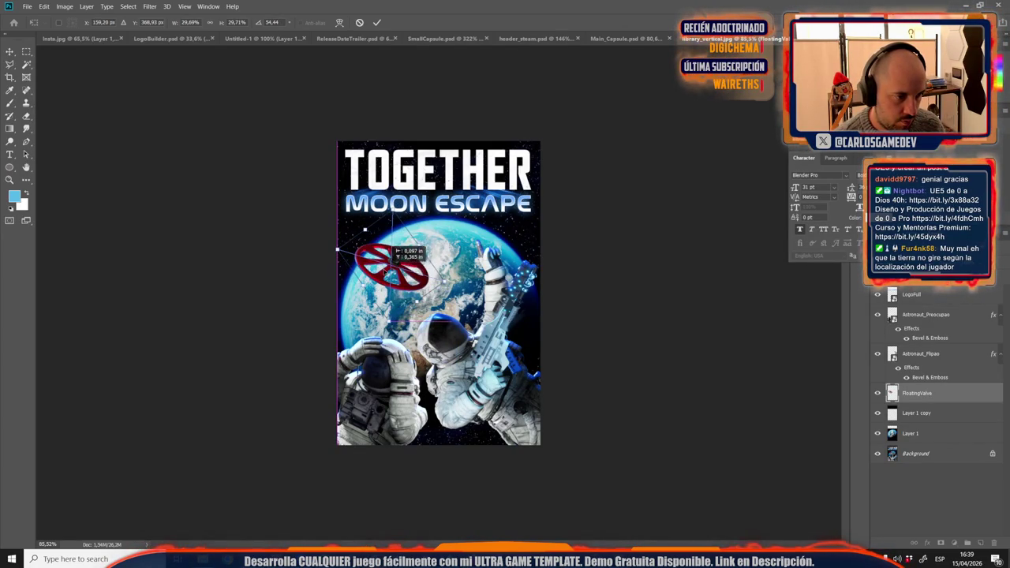
left_click(377, 22)
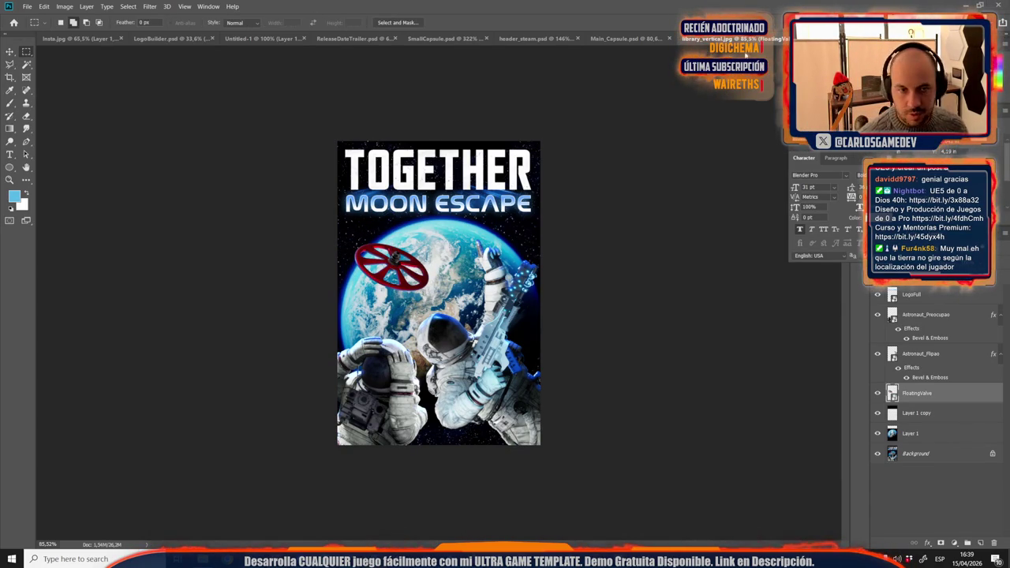
left_click(594, 39)
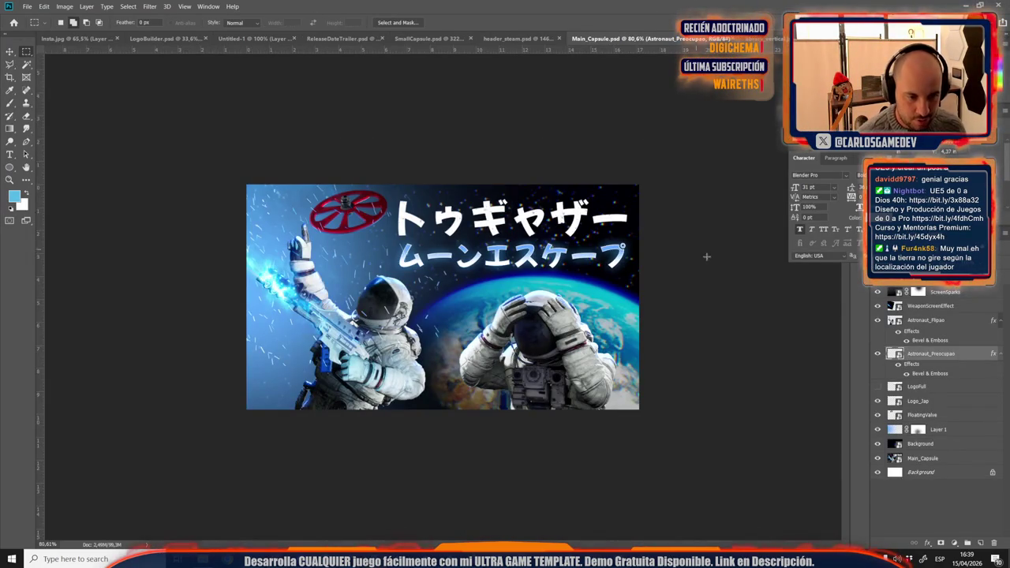
Step: Copy the blue light Layer 1 into the poster as Layer 2, flipped horizontally and moved left
left_click(947, 428)
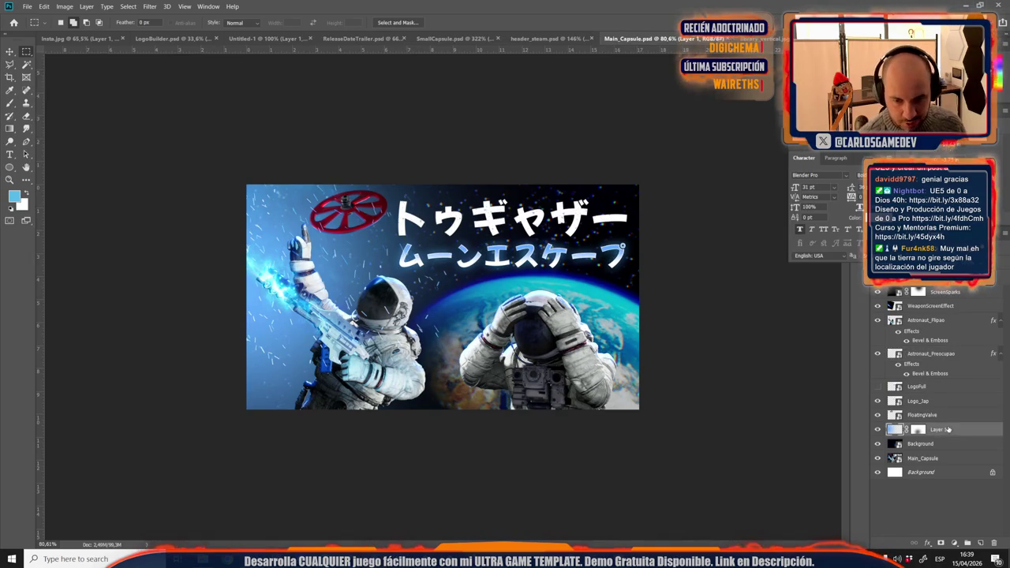
left_click_drag(932, 428, 514, 275)
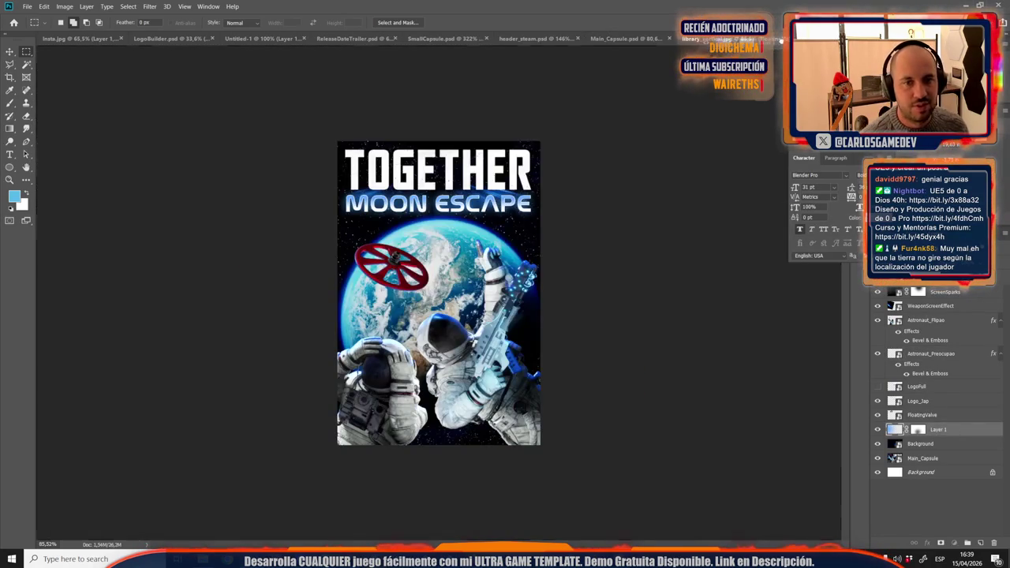
key("ctrl+t")
right_click(523, 299)
left_click(552, 420)
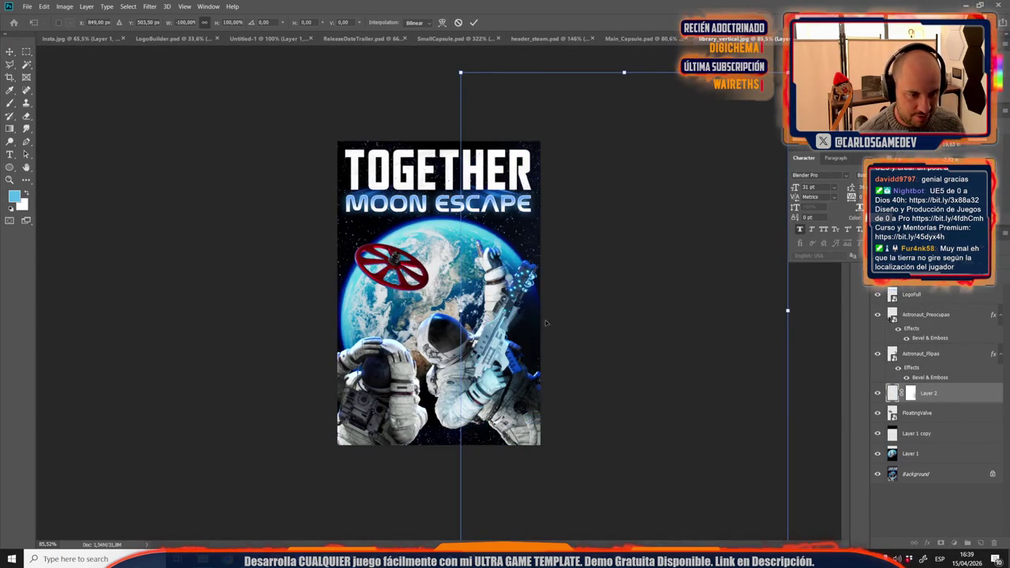
left_click_drag(522, 335, 301, 316)
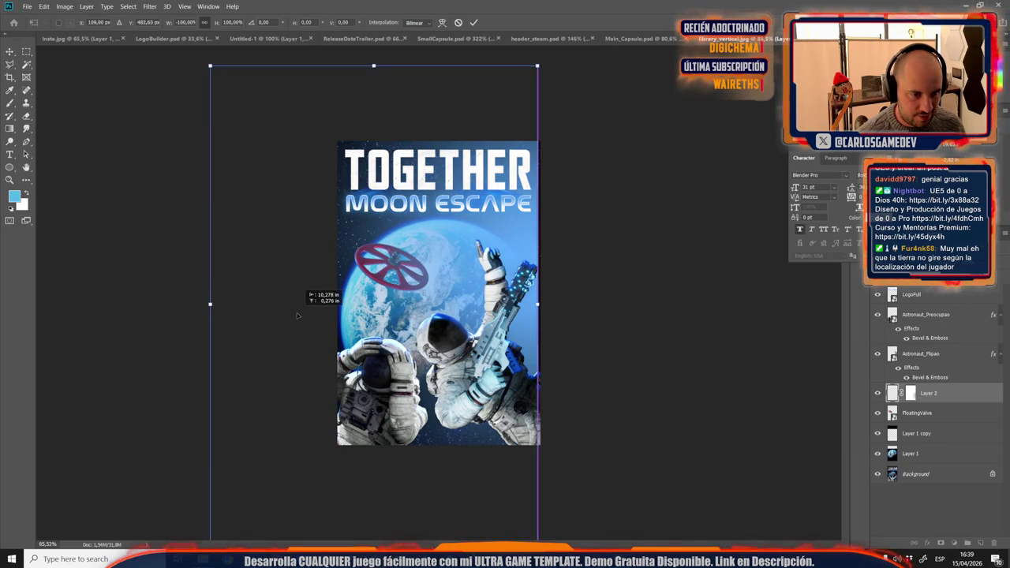
Step: Scale Layer 2 to about 61% with 50% height, commit, and return to Main_Capsule
scroll(314, 337, "down", 2)
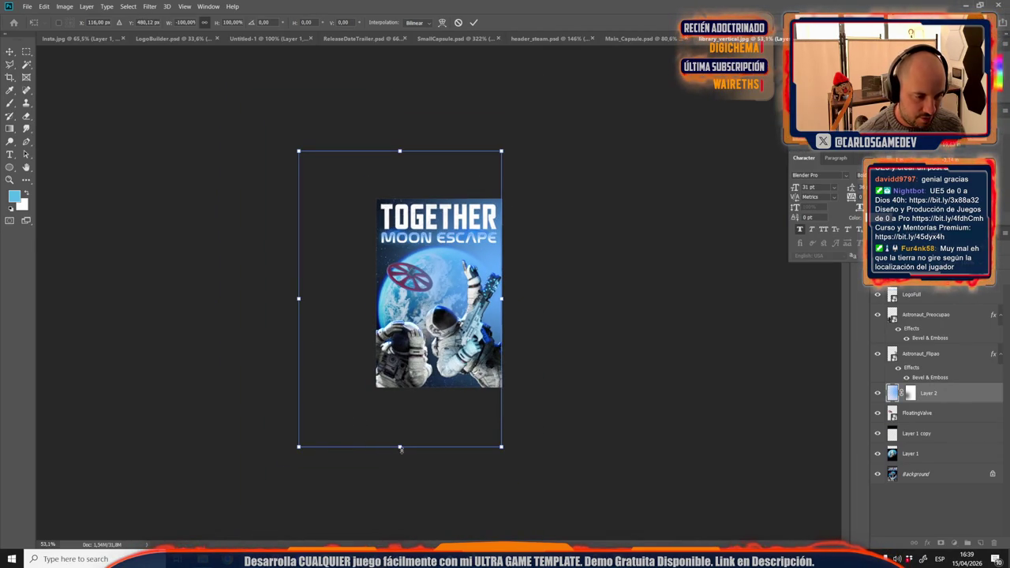
left_click_drag(400, 448, 468, 296)
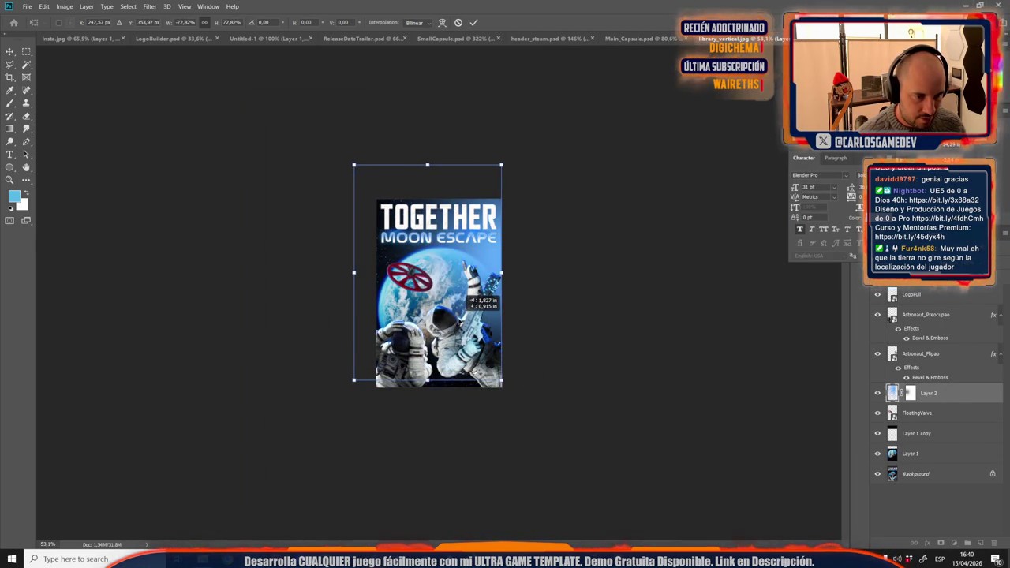
left_click_drag(427, 166, 438, 198)
left_click_drag(430, 242, 453, 242)
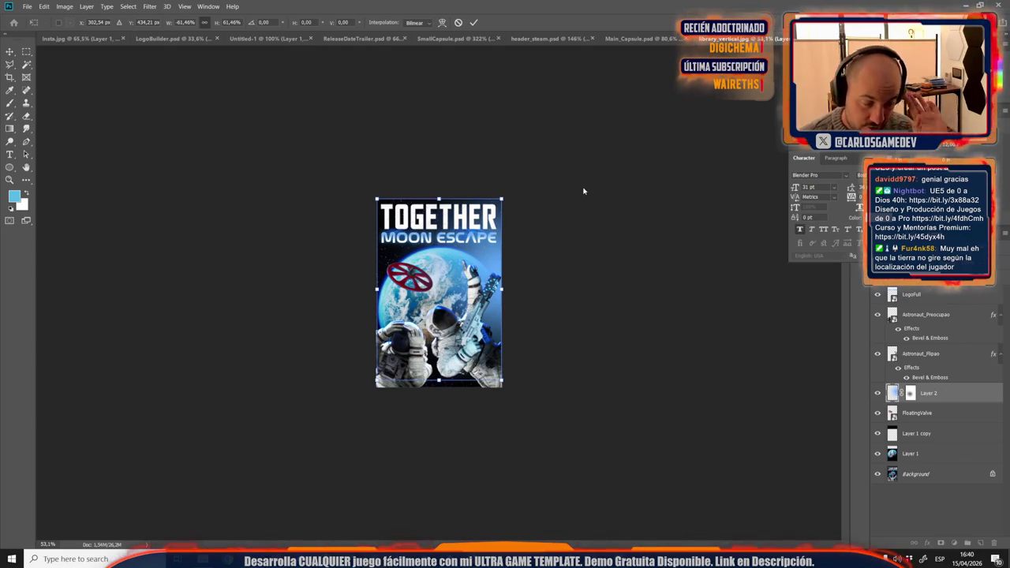
key("Down")
left_click_drag(437, 197, 472, 236)
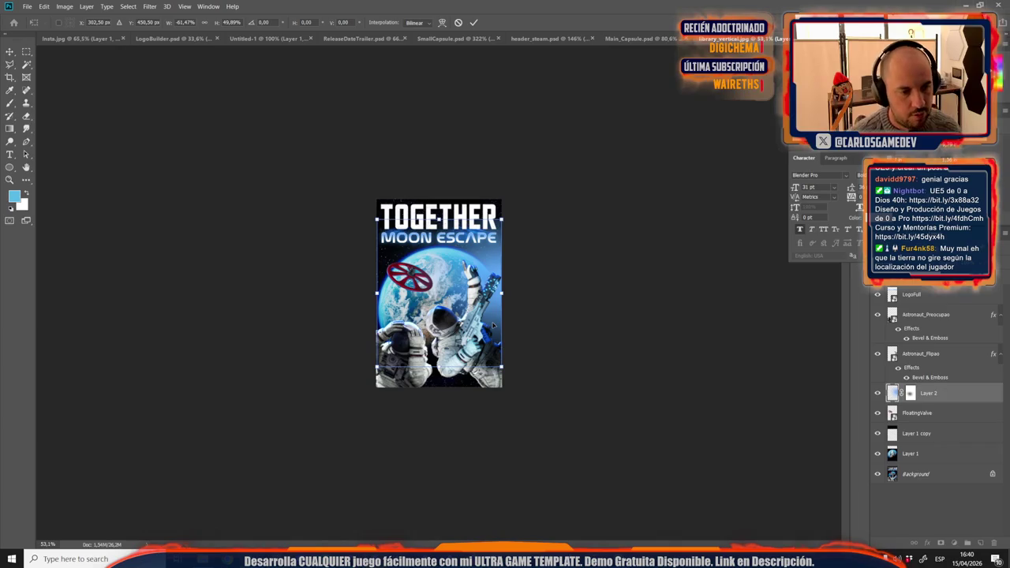
key("Return")
key("ctrl+0")
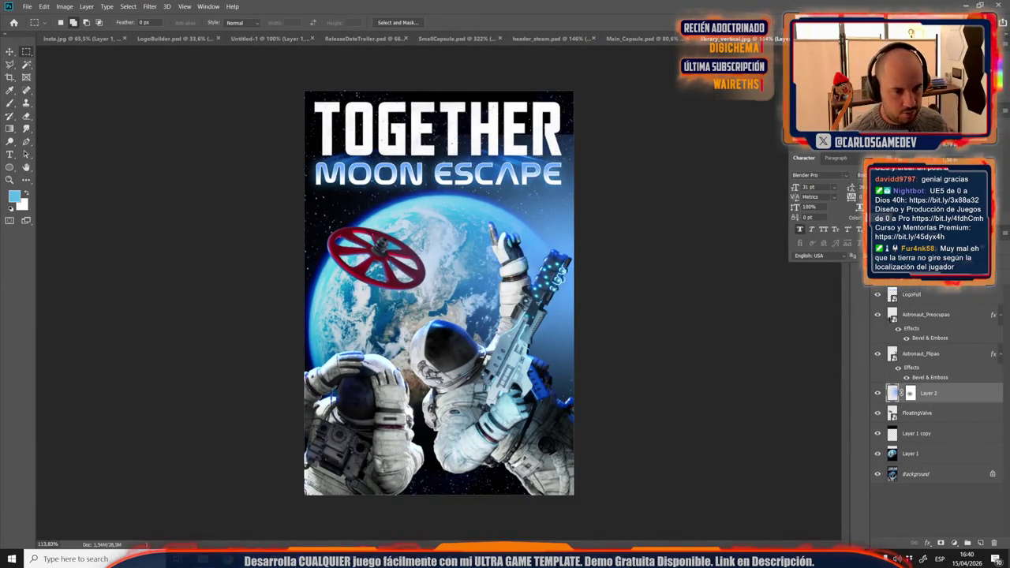
left_click(639, 39)
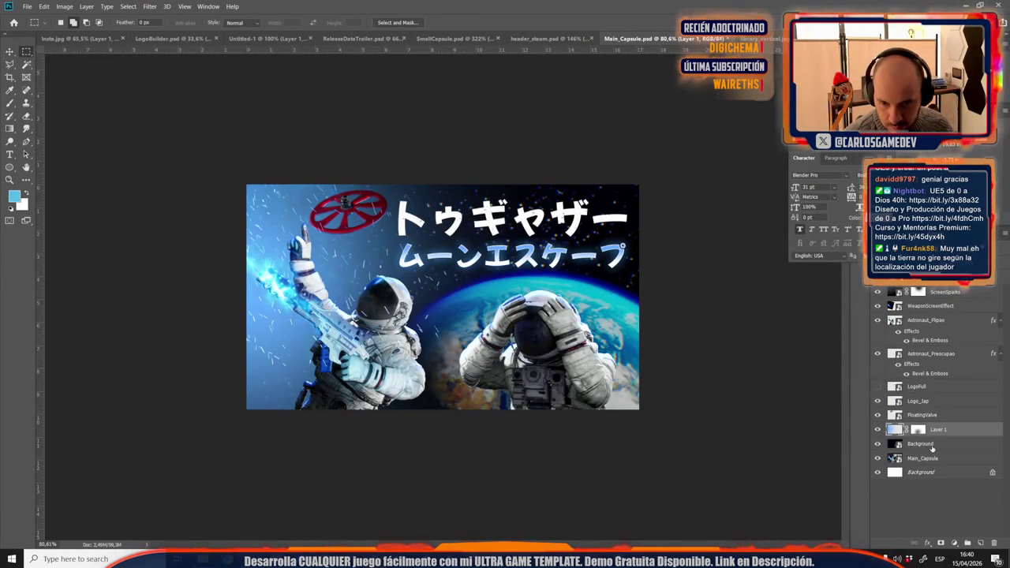
Step: Copy WeaponScreenEffect into the poster, rotated about -3.5° over the gun, stacked below LogoFull
left_click(915, 305)
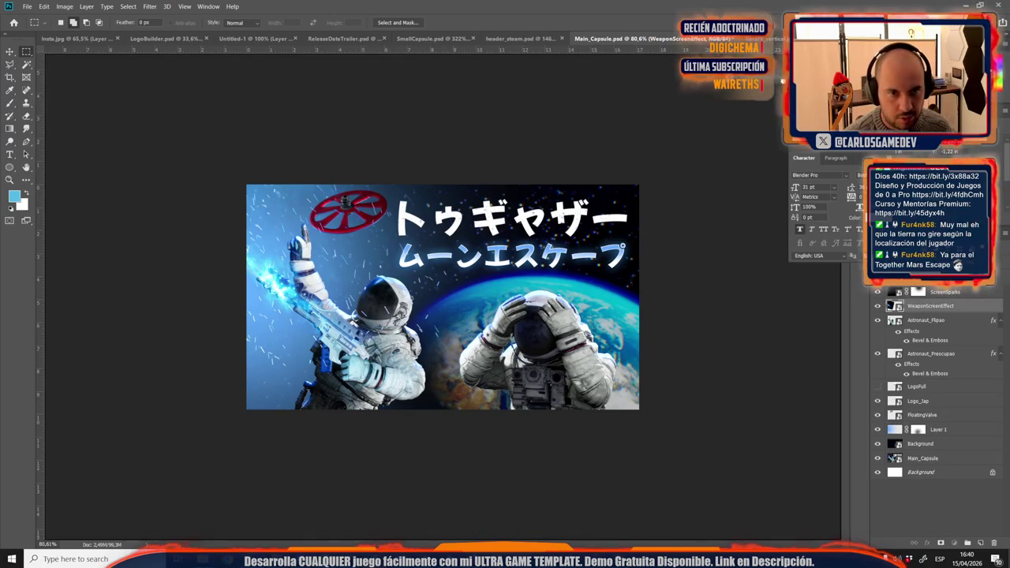
left_click_drag(777, 38, 495, 315)
key("ctrl+t")
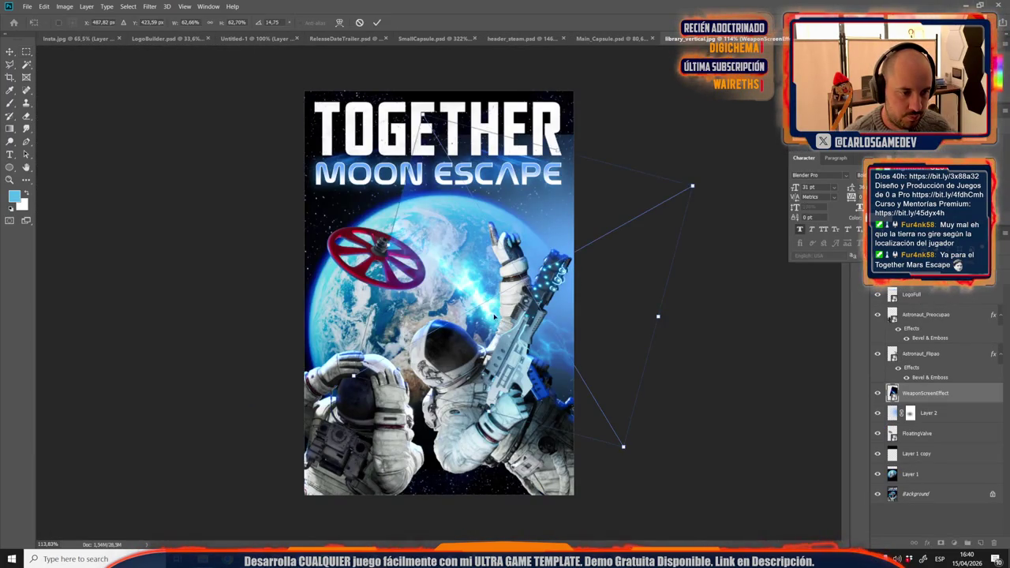
mouse_move(517, 513)
left_mouse_down()
mouse_move(590, 500)
mouse_move(306, 304)
left_mouse_up()
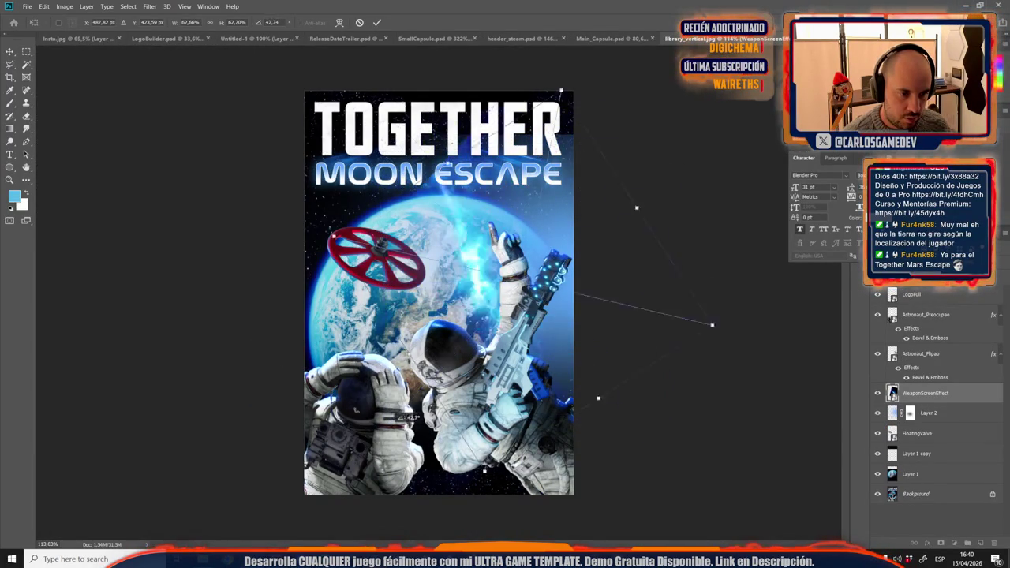
left_click_drag(489, 260, 540, 278)
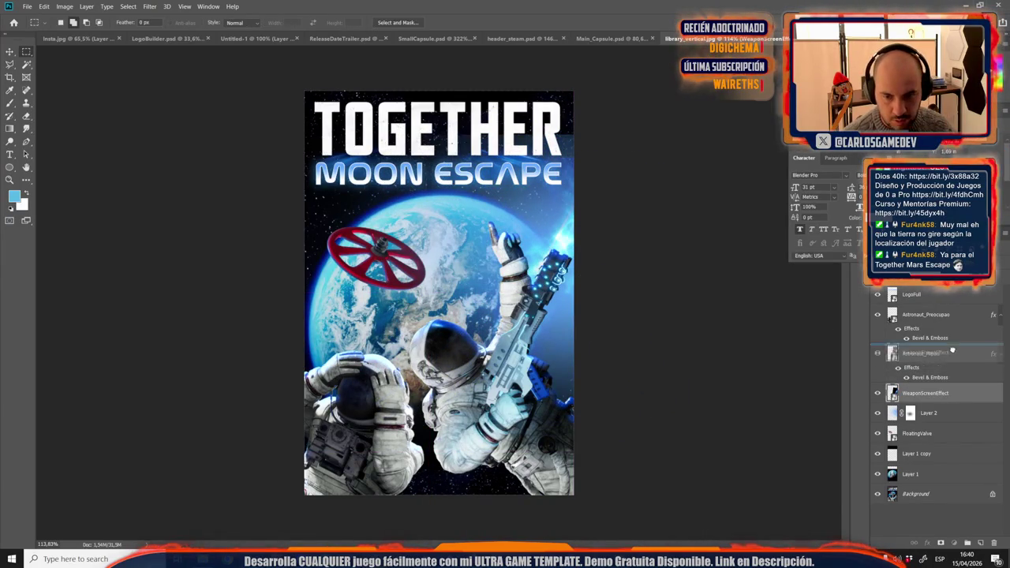
left_click_drag(947, 392, 940, 324)
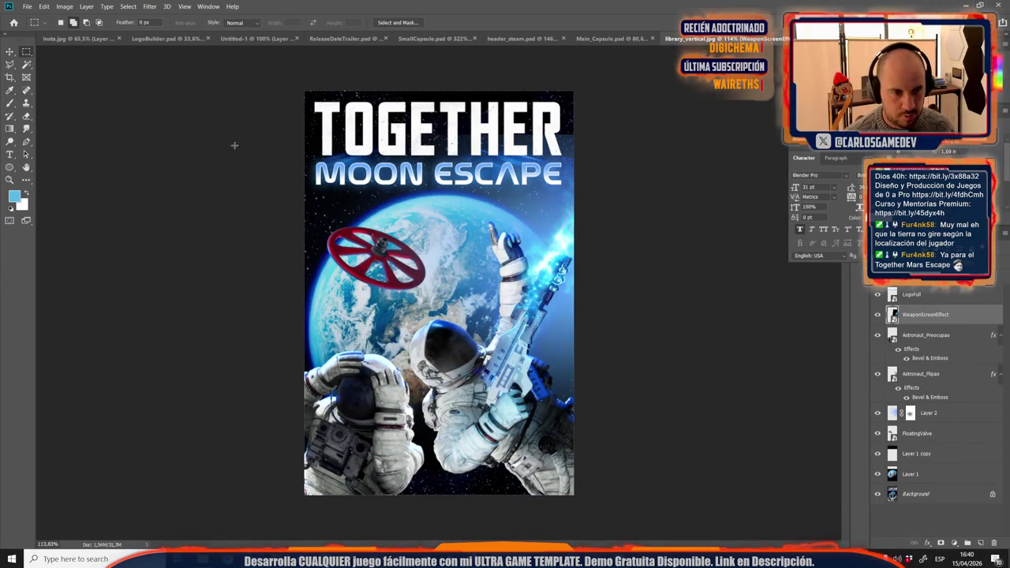
left_click(13, 55)
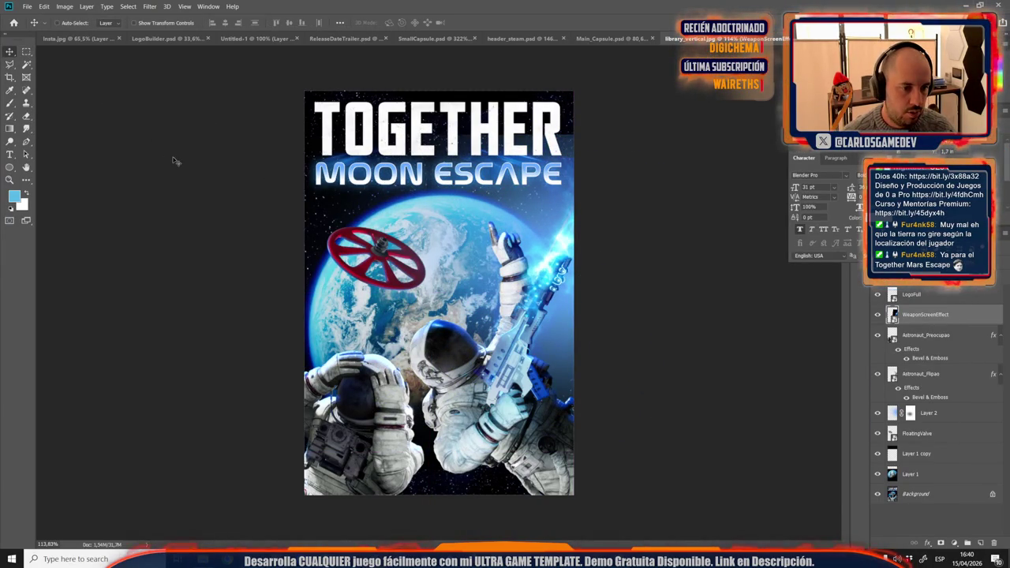
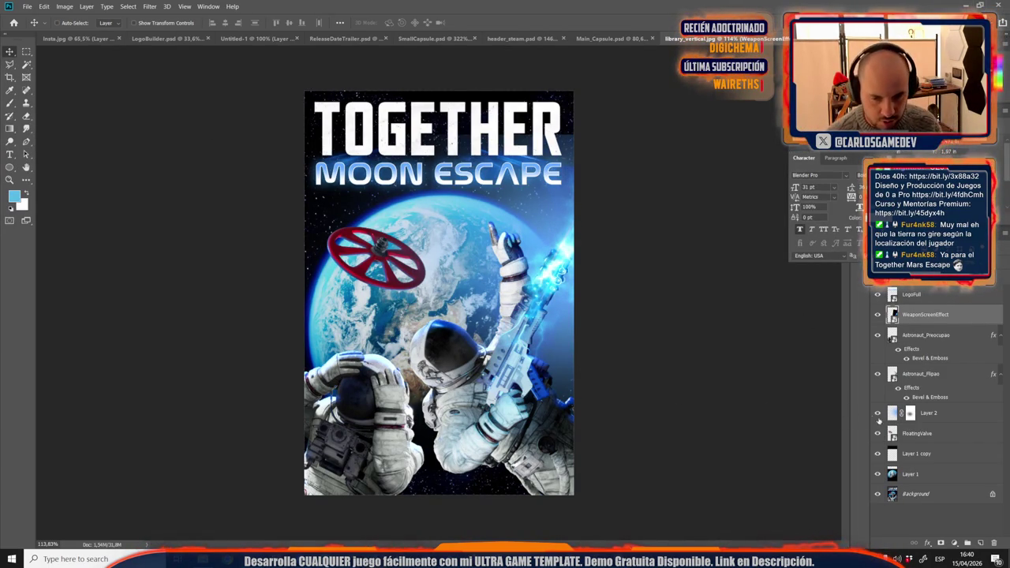
Step: Target Layer 2's mask and toggle the layer off and on to compare the glow
left_click(911, 413)
left_click(878, 413)
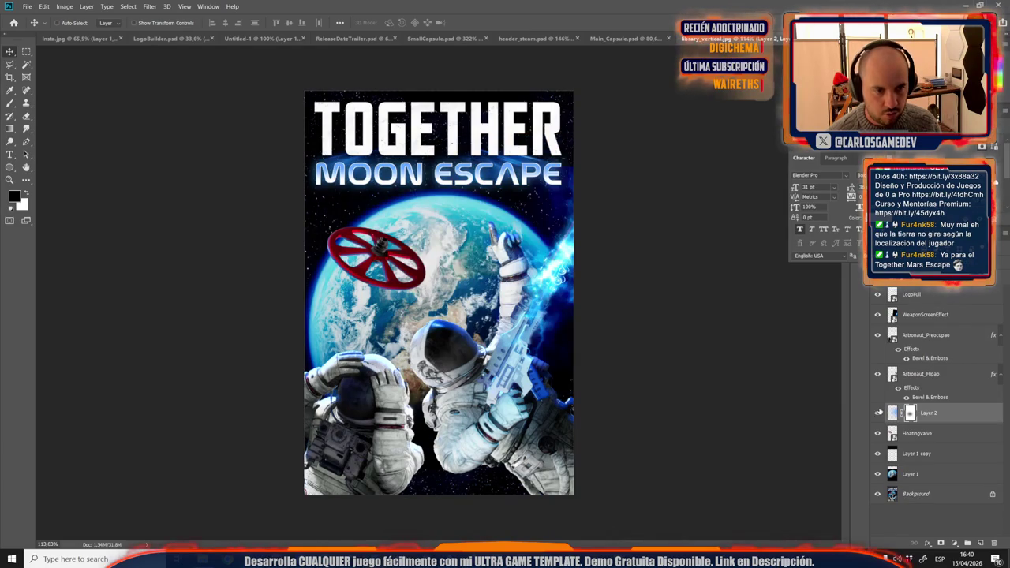
left_click(893, 413)
Step: Set a black-and-white 306 px brush at 100% opacity and add a mask to WeaponScreenEffect
key("b")
key("d")
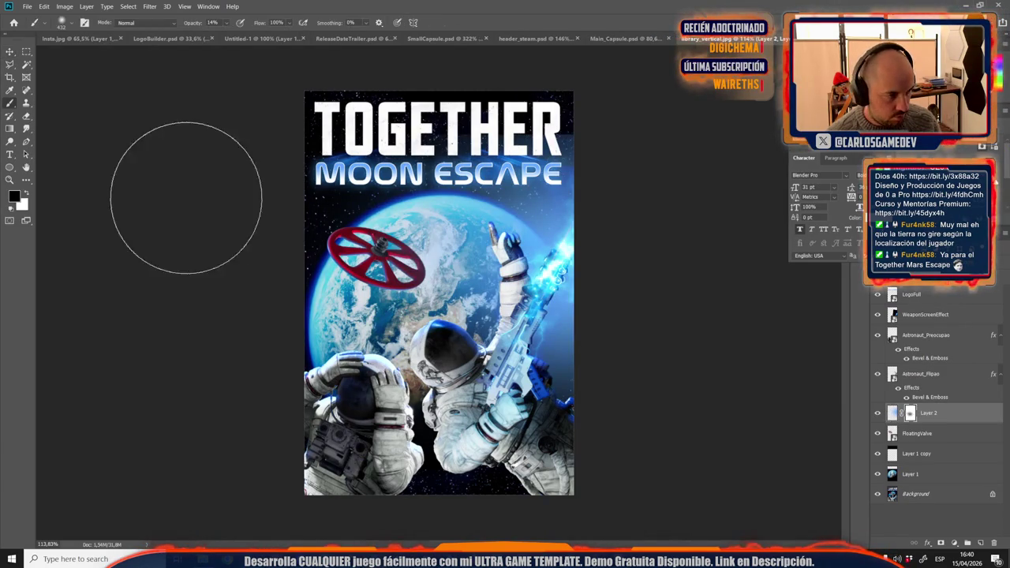
right_click(516, 190)
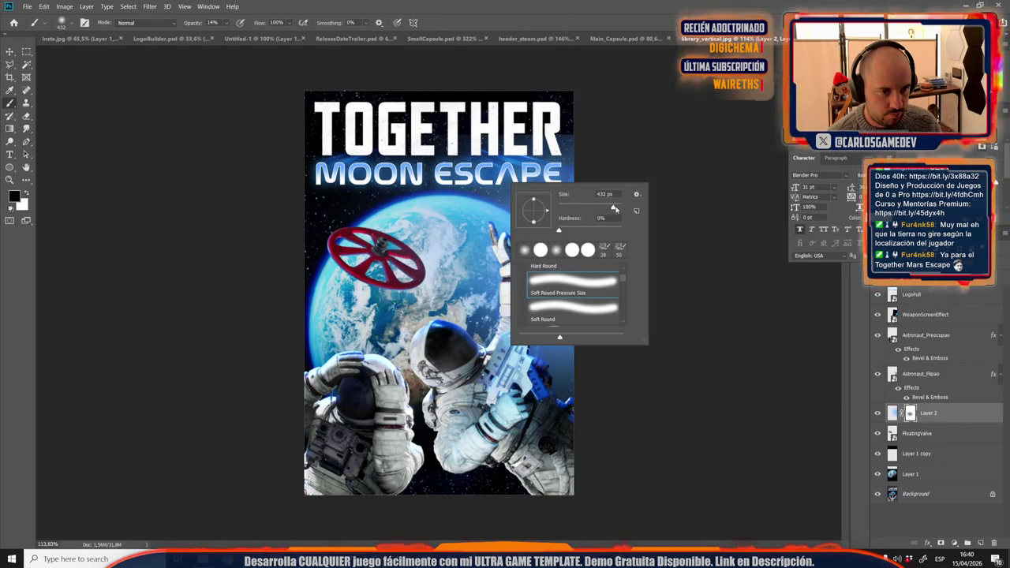
left_click_drag(610, 207, 607, 207)
key("Return")
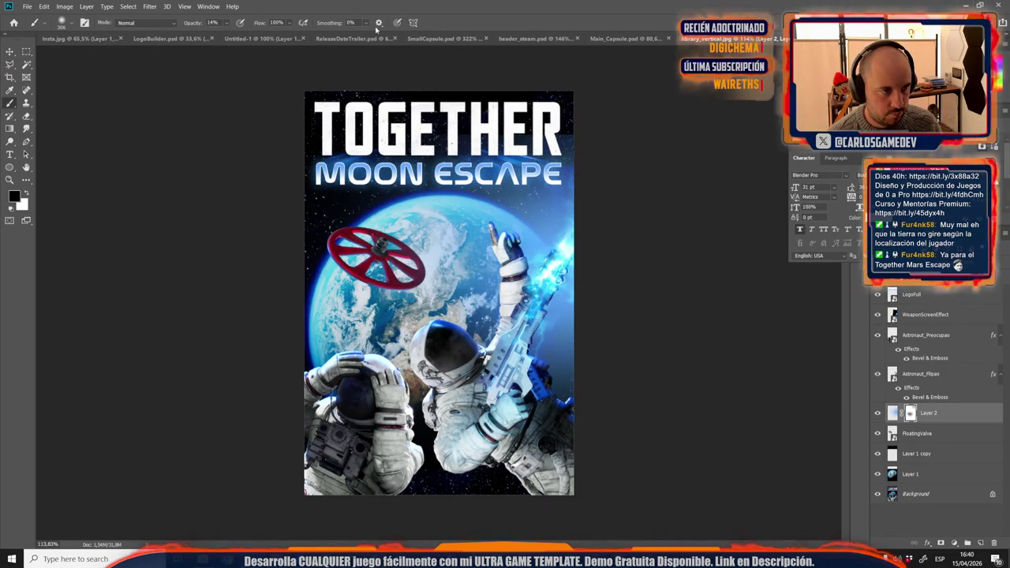
left_click_drag(194, 26, 608, 78)
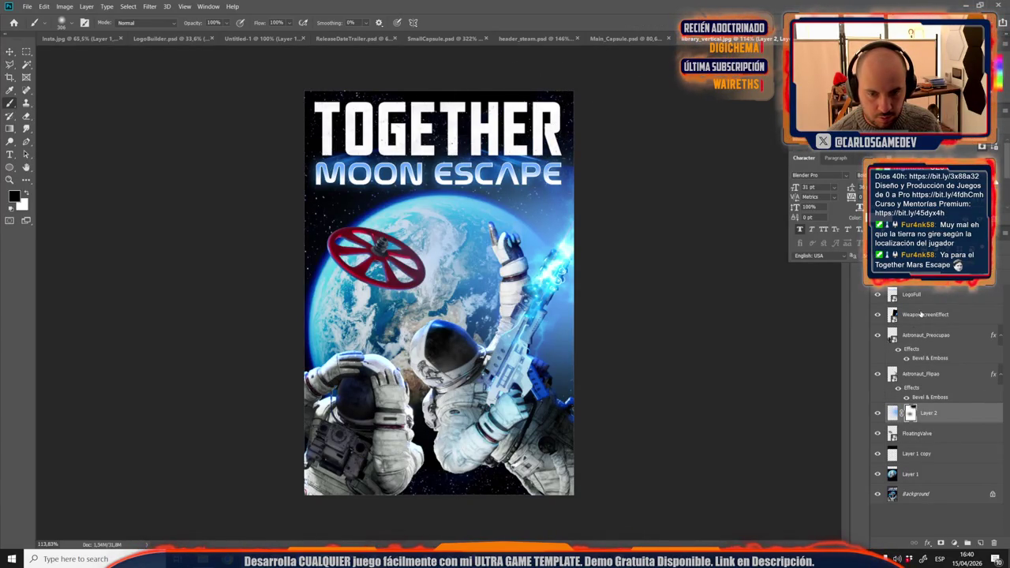
left_click(920, 314)
left_click(953, 544)
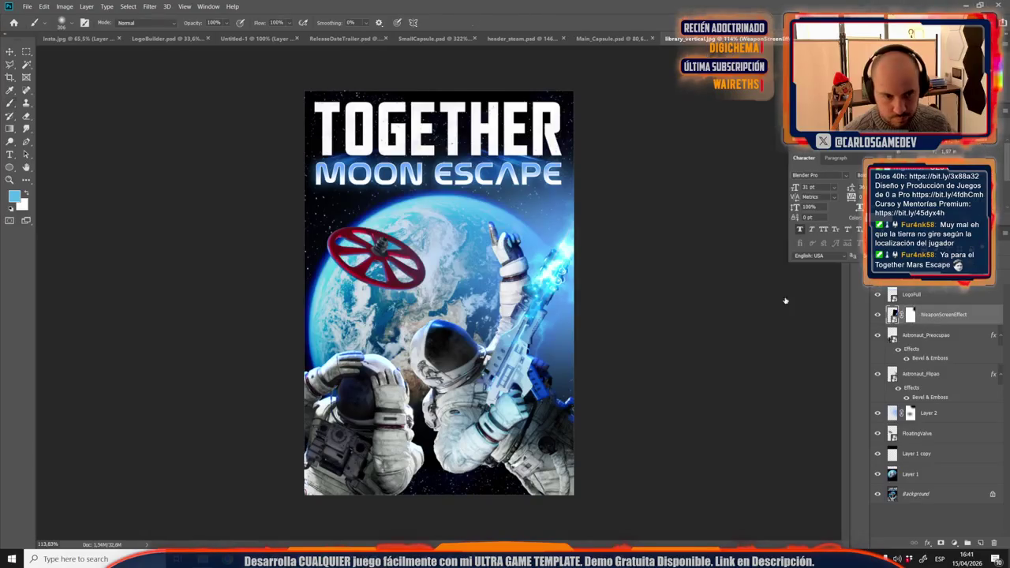
Step: Rotate the weapon glow slightly clockwise and move it up along the gun
key("ctrl+t")
left_click_drag(627, 19, 652, 19)
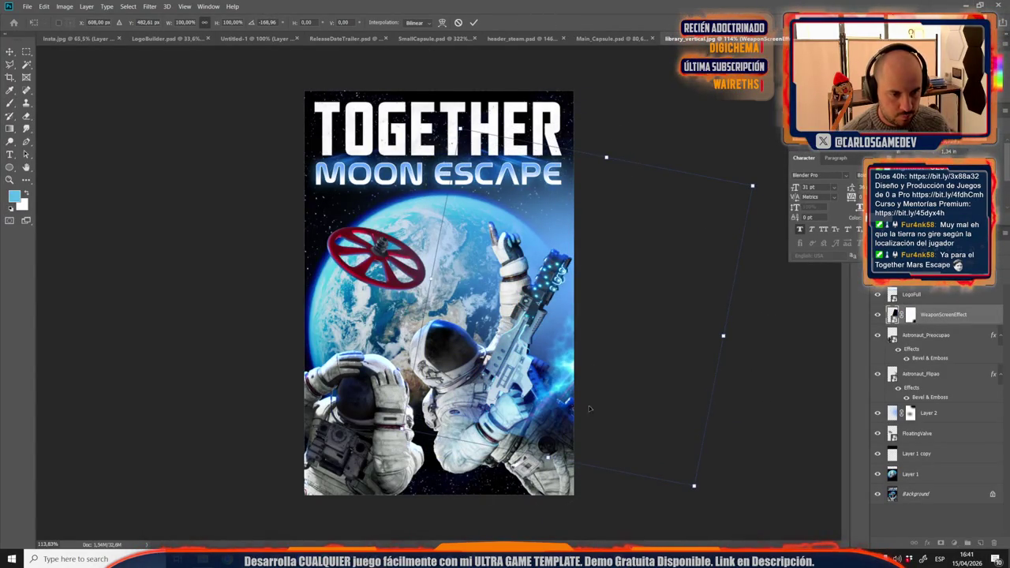
left_click_drag(555, 503, 542, 294)
key("Return")
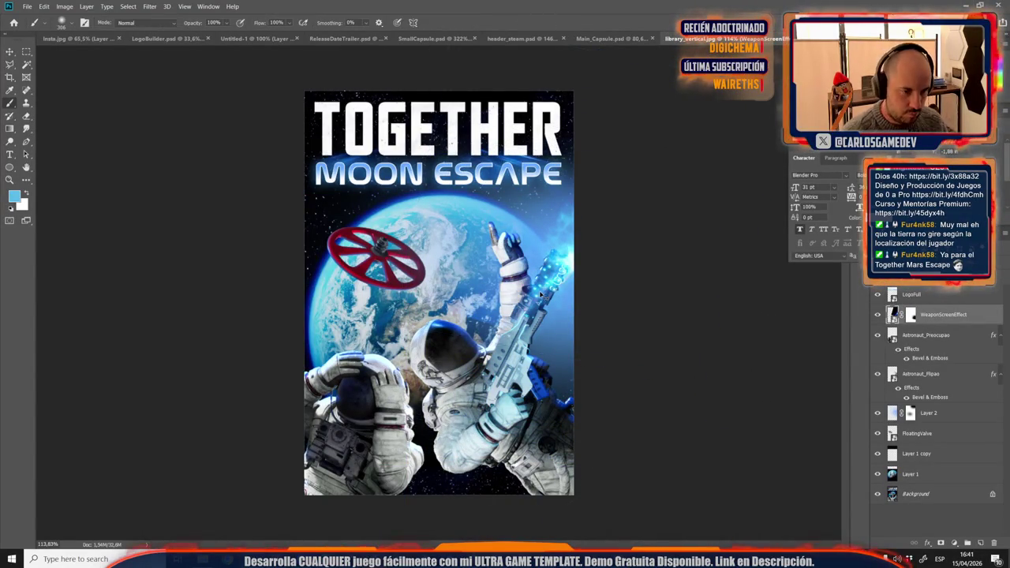
Step: Prepare a 259 px black brush on the WeaponScreenEffect mask, comparing glow and mask views
key("e")
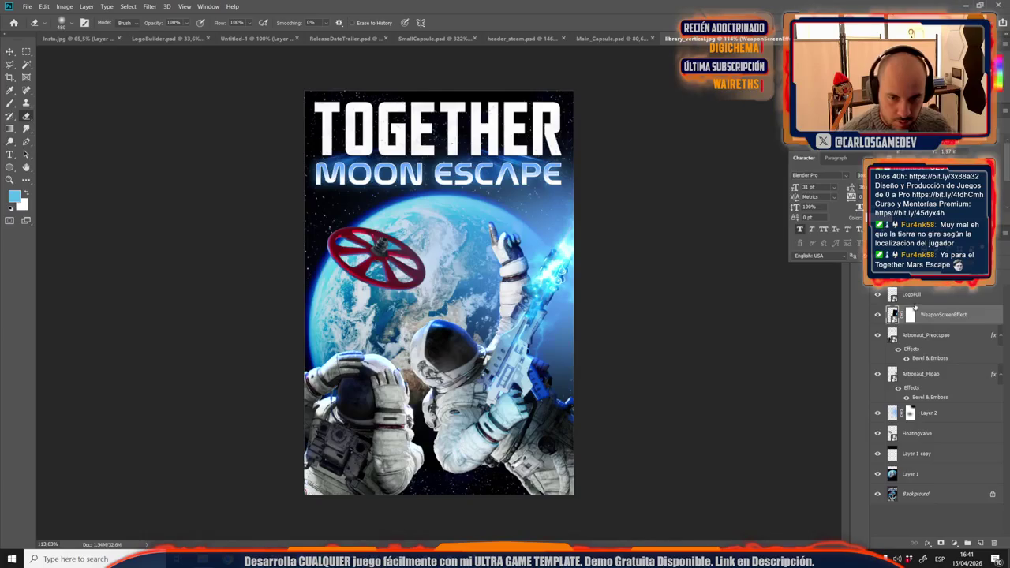
left_click(910, 314)
key("d")
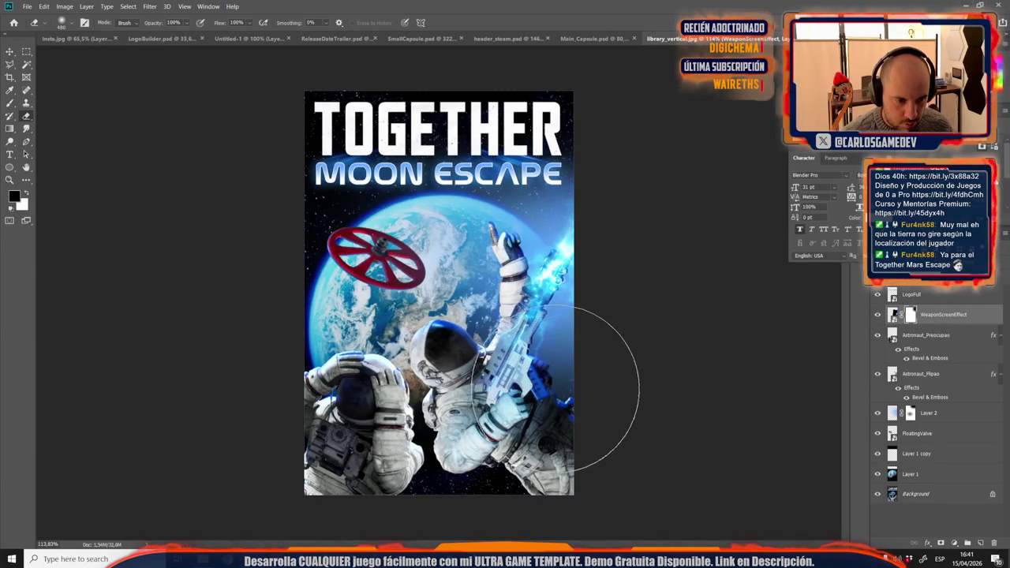
right_click(485, 371)
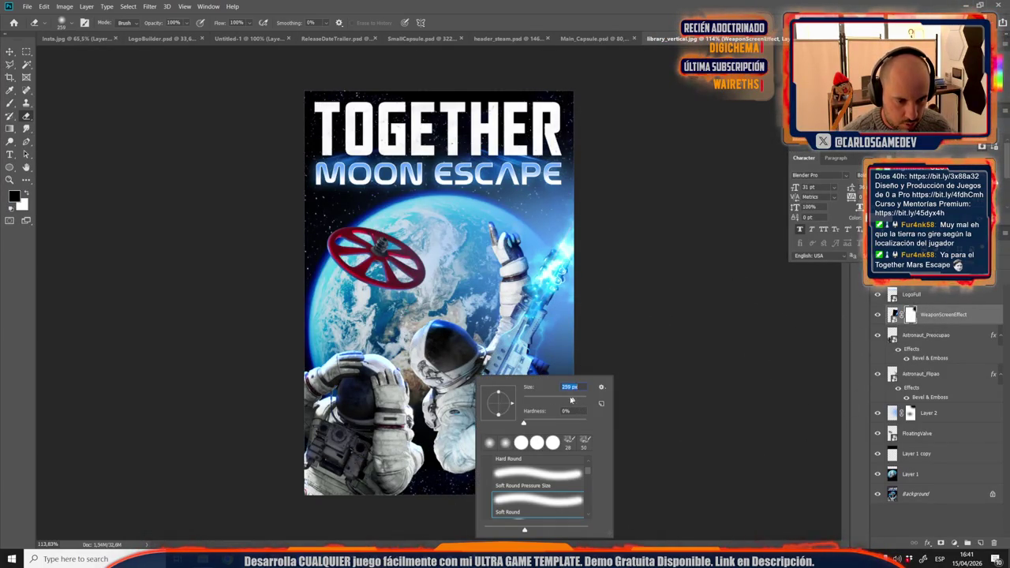
key("Return")
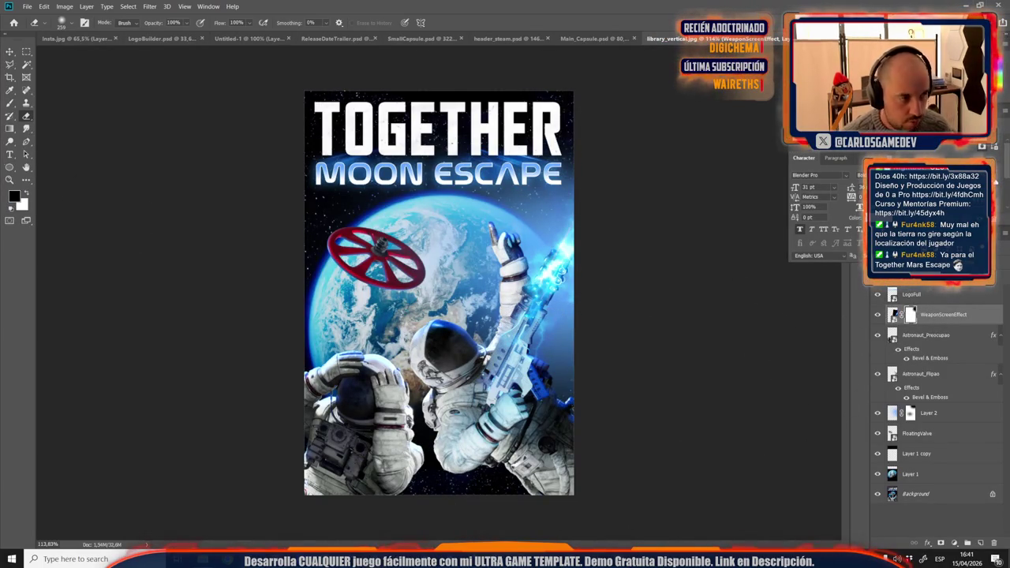
left_click(878, 315)
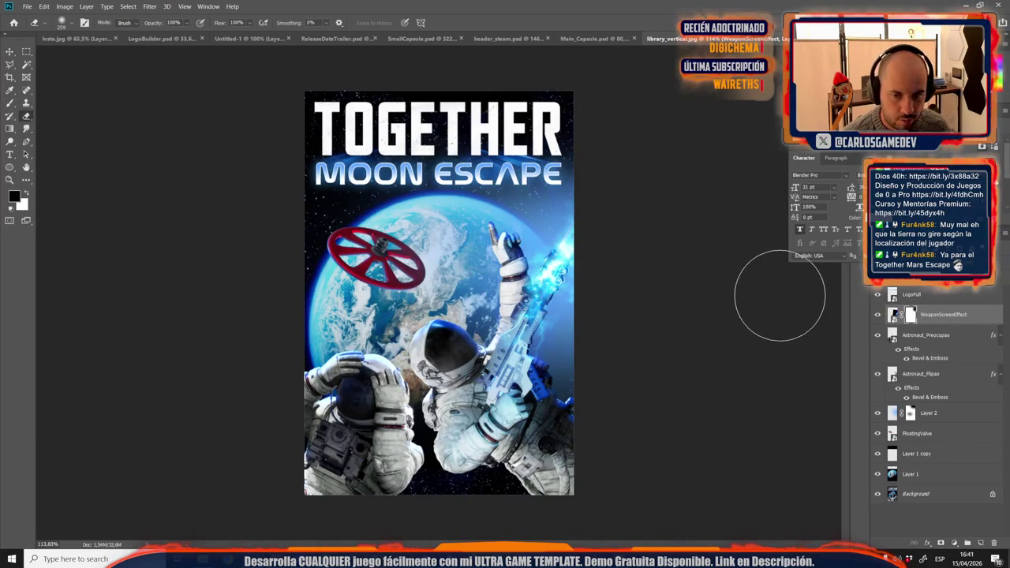
left_click(911, 315, "alt")
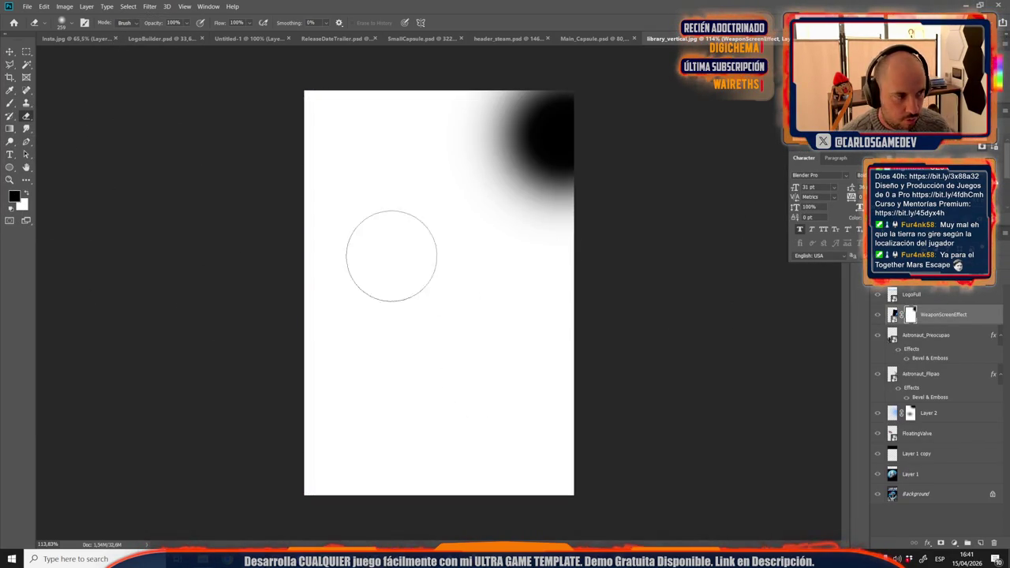
key("b")
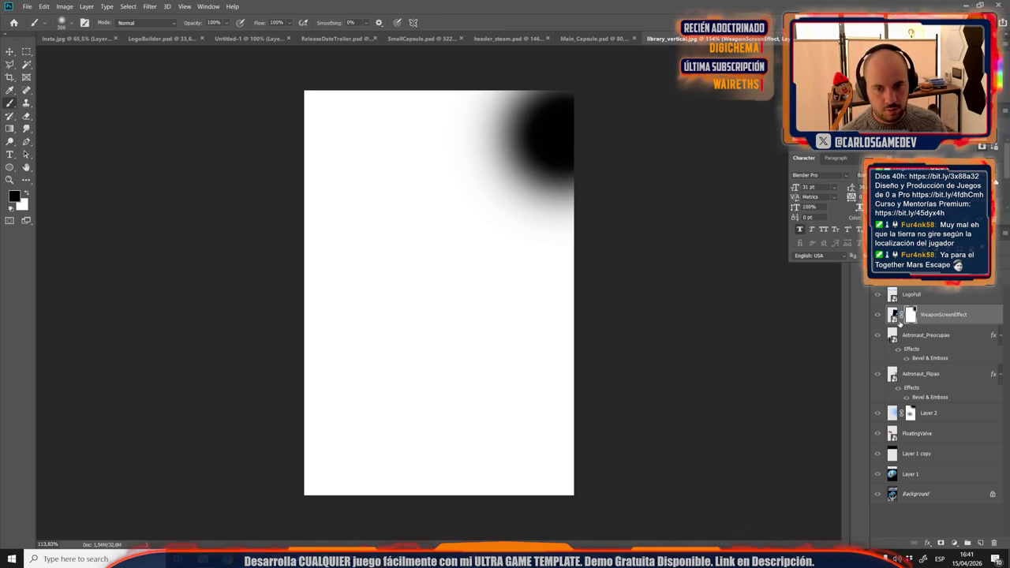
left_click(893, 315)
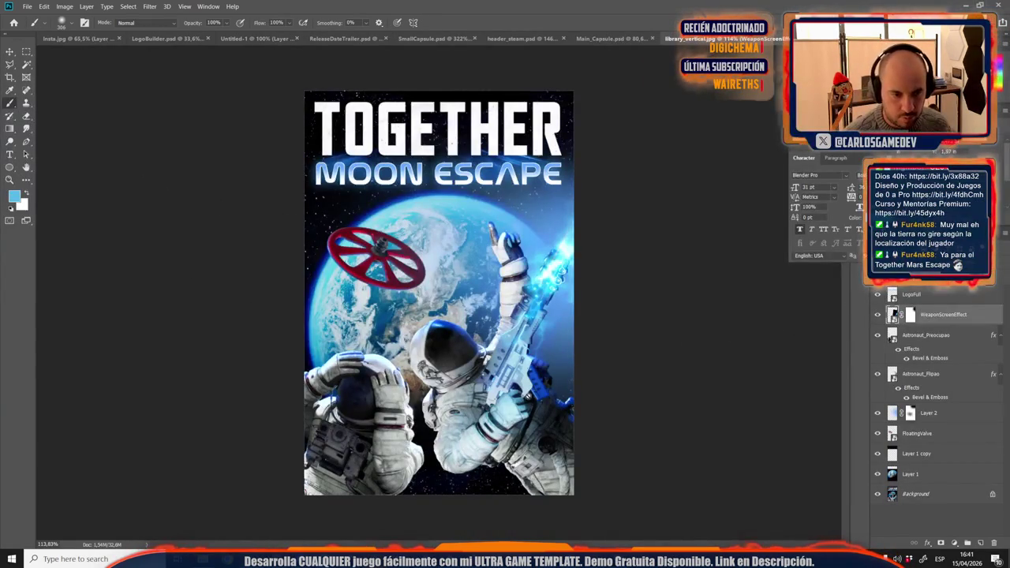
left_click(910, 315)
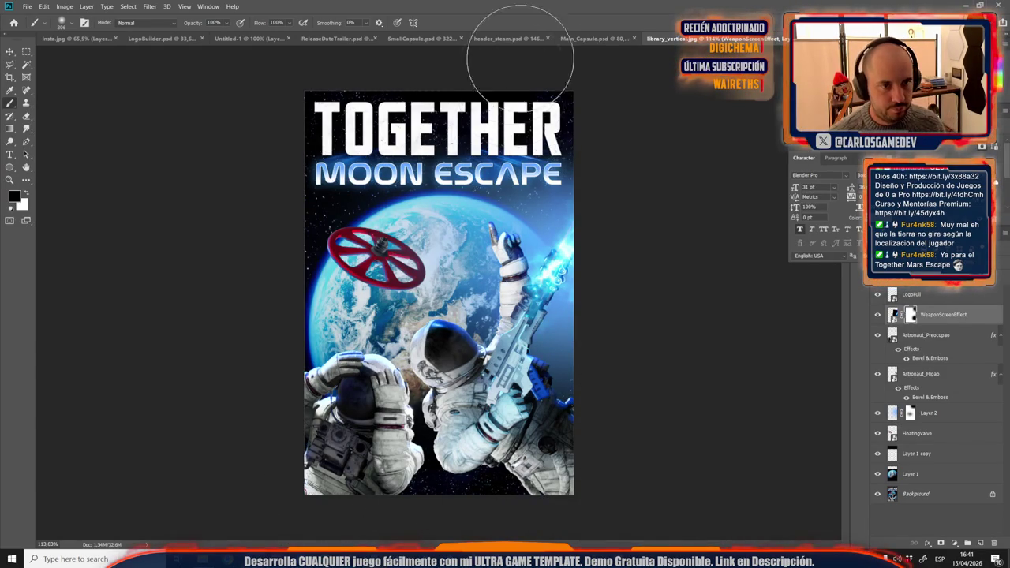
Step: Copy ScreenSparks from Main_Capsule into the vertical poster, flip it horizontally and move it up-left
left_click(596, 38)
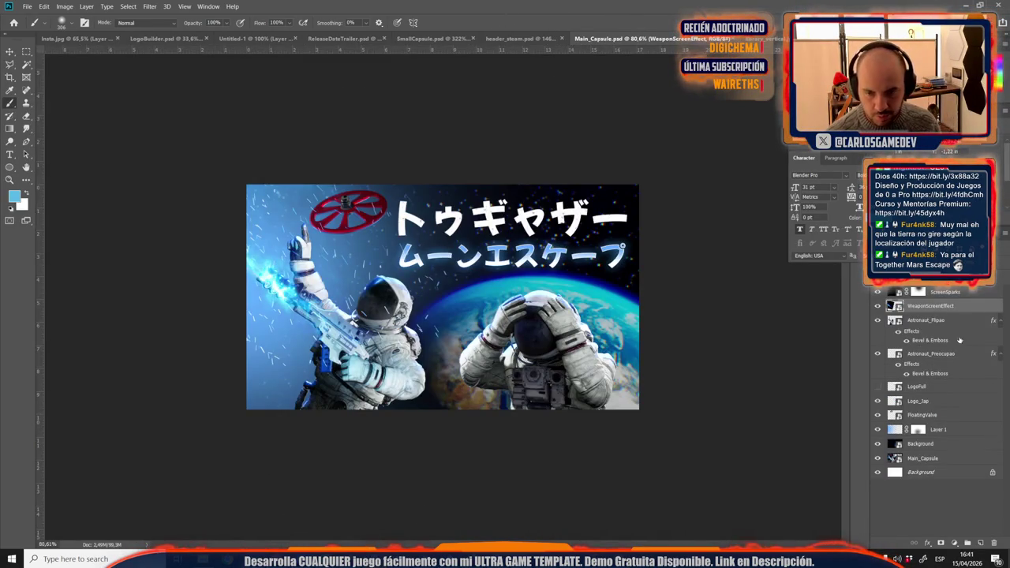
mouse_move(941, 298)
left_mouse_down()
mouse_move(633, 128)
mouse_move(470, 266)
left_mouse_up()
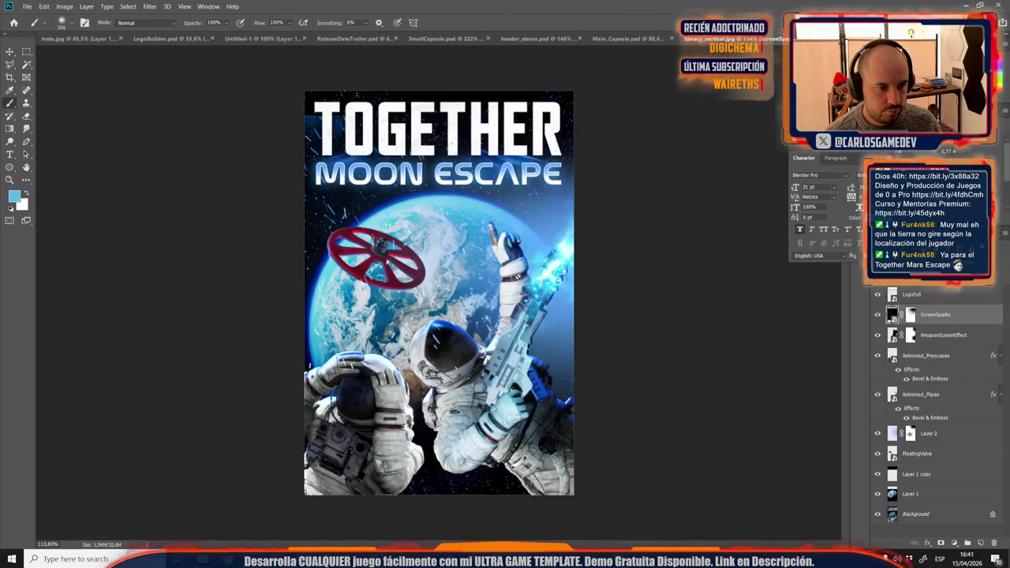
right_click(456, 270)
left_click(487, 391)
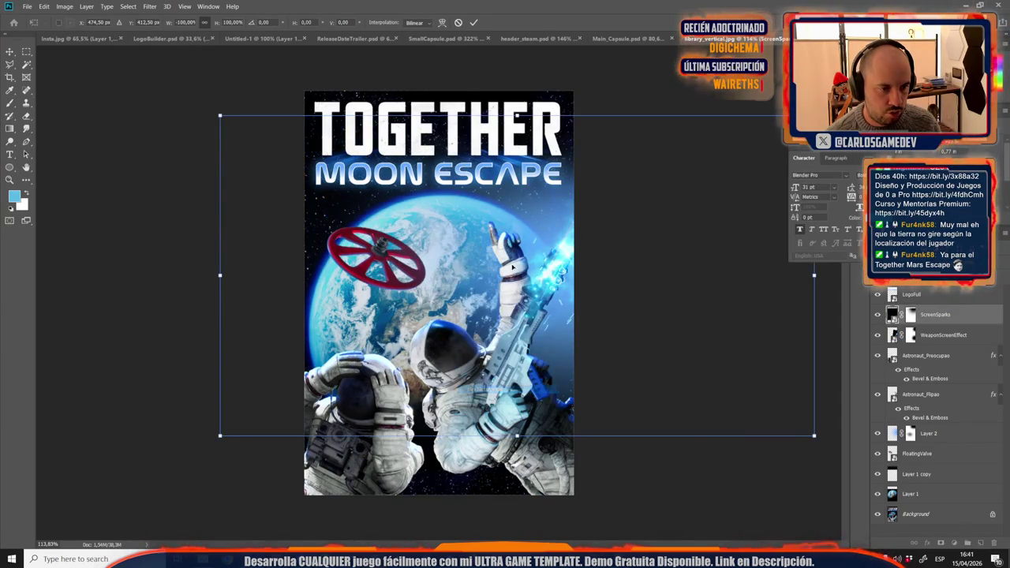
left_click_drag(503, 271, 290, 233)
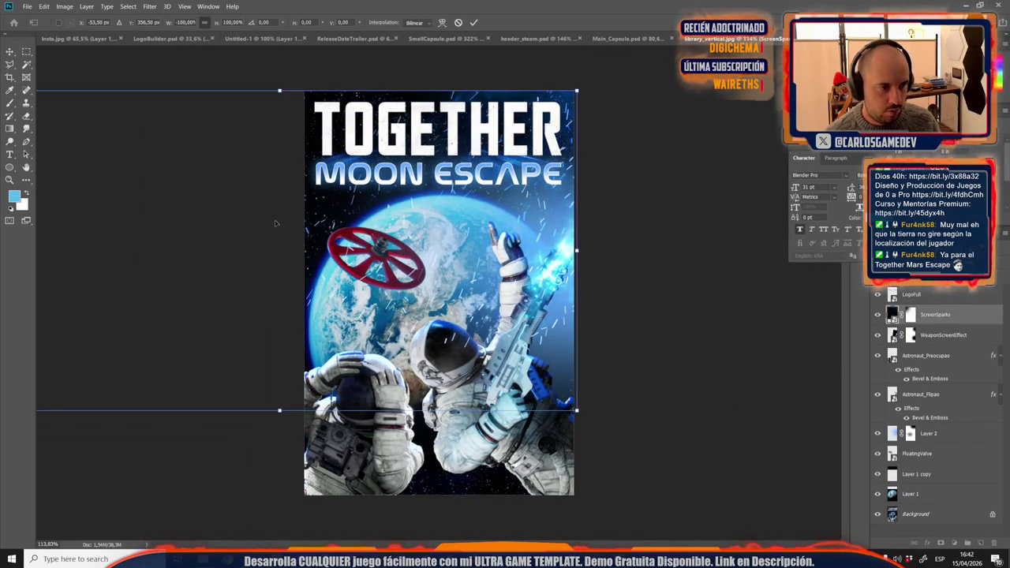
key("Return")
key("b")
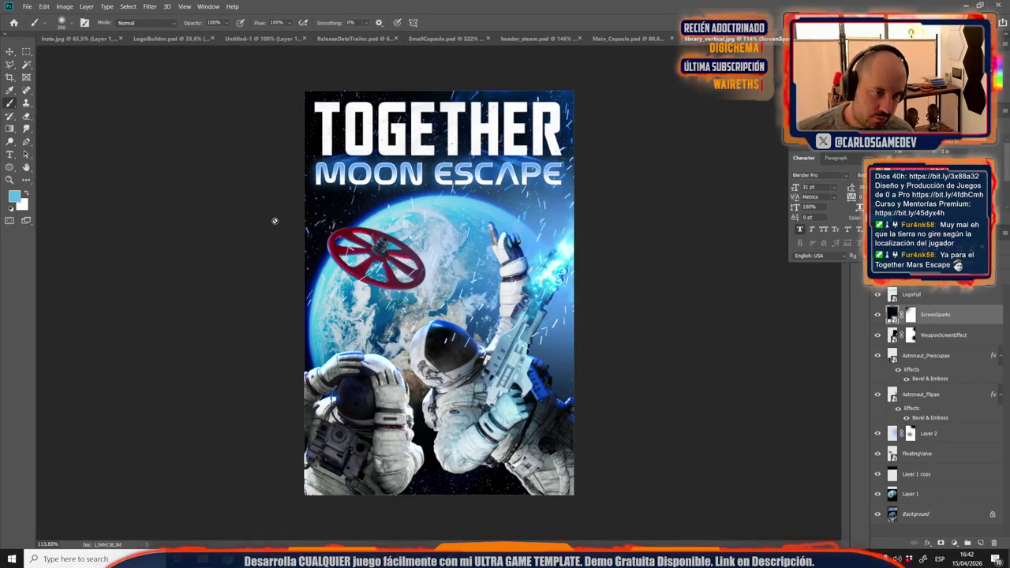
Step: Scale the ScreenSparks layer down to 79% and nudge it slightly right
scroll(466, 247, "up", 2)
scroll(478, 244, "up", 4)
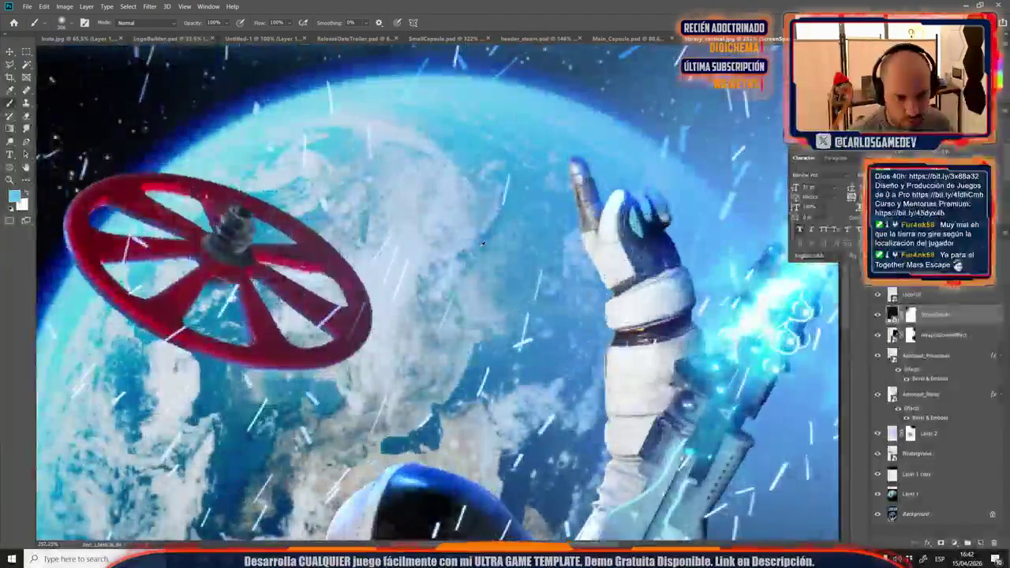
key("ctrl+1")
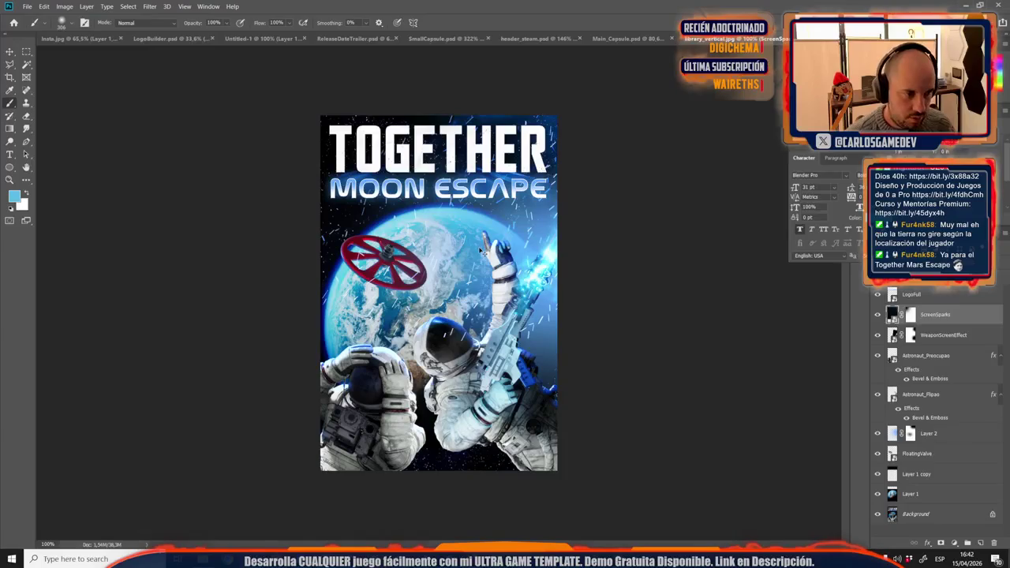
key("ctrl+t")
key("ctrl+minus")
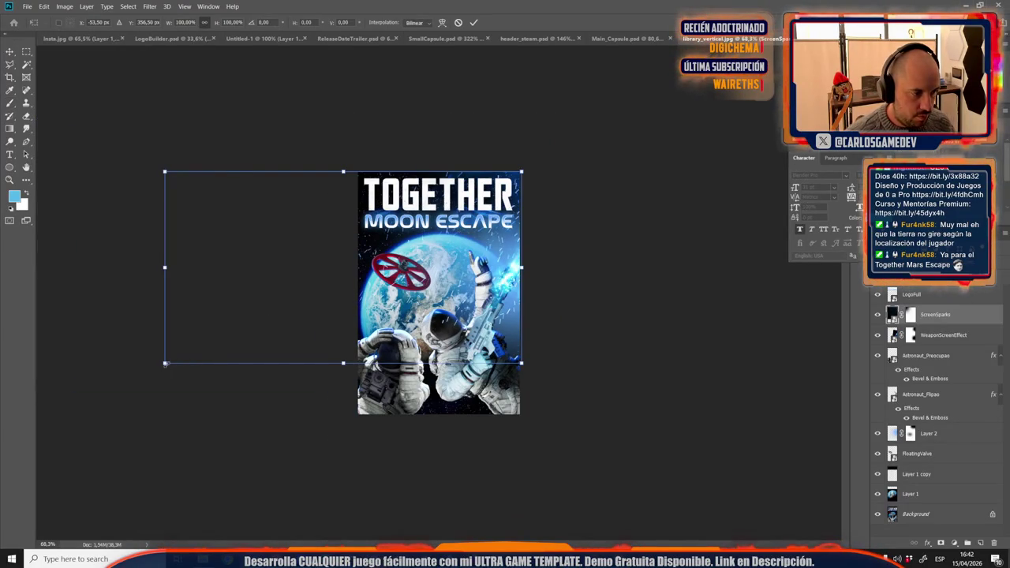
left_click_drag(165, 364, 240, 323)
left_click_drag(418, 273, 420, 265)
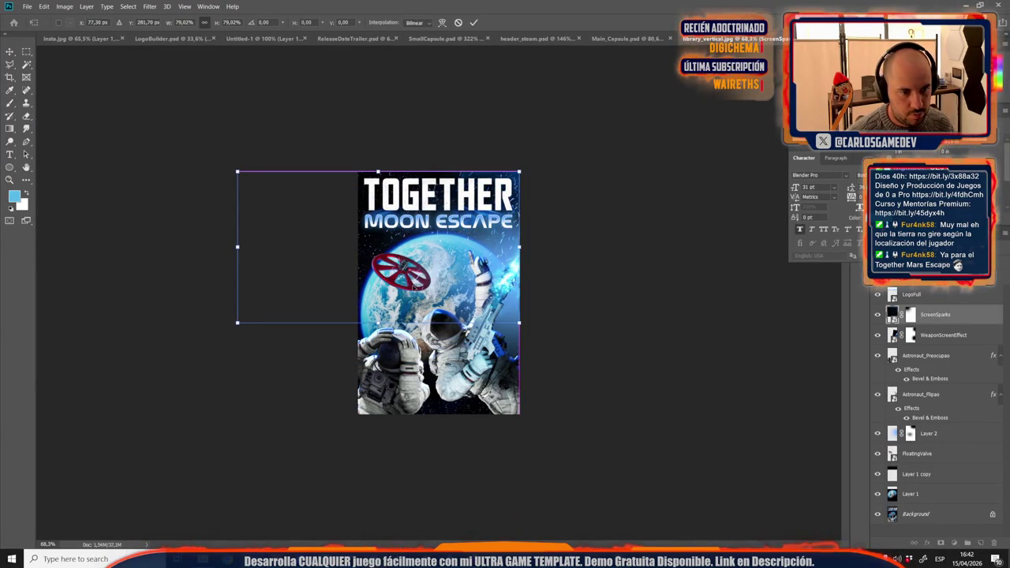
key("Return")
key("b")
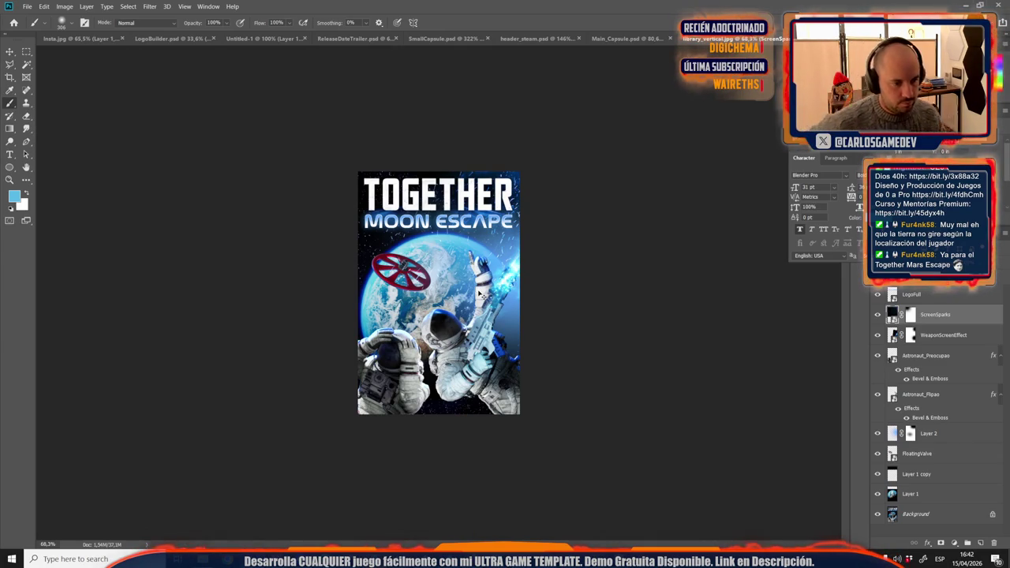
key("ctrl+shift+s")
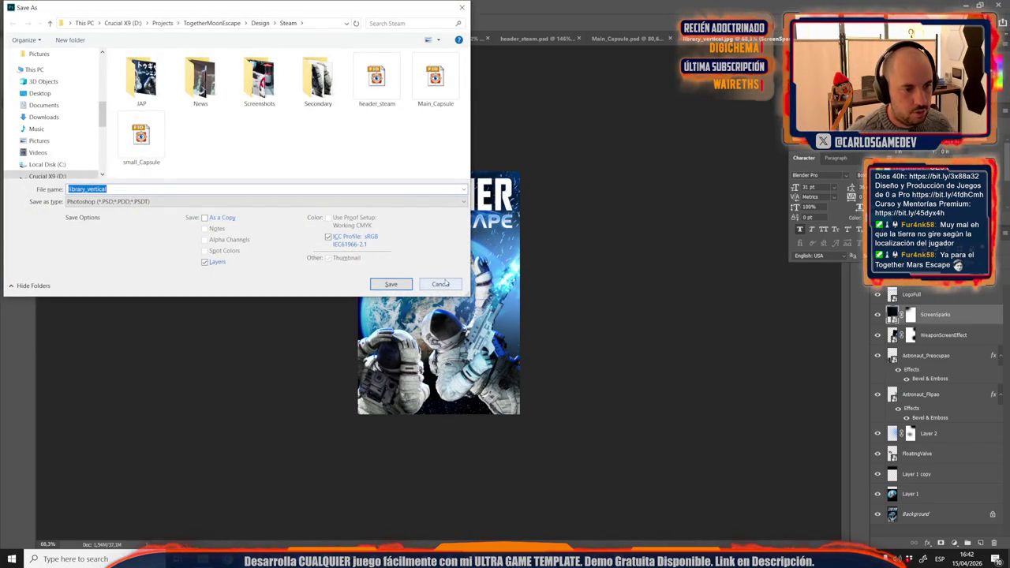
Step: Save library_vertical as a Photoshop PSD, dismissing the save error
left_click(445, 283)
key("ctrl+shift+s")
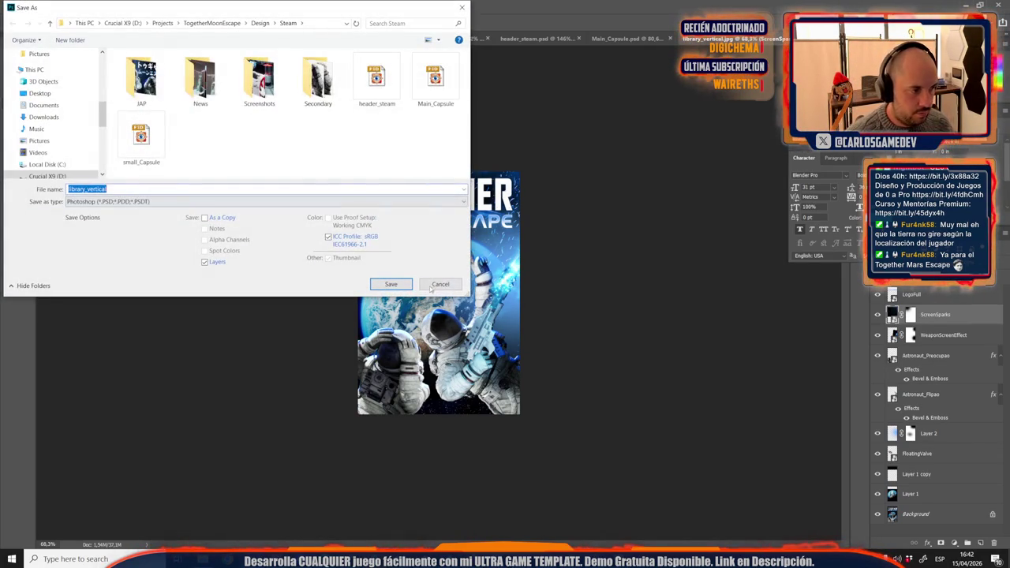
left_click(392, 285)
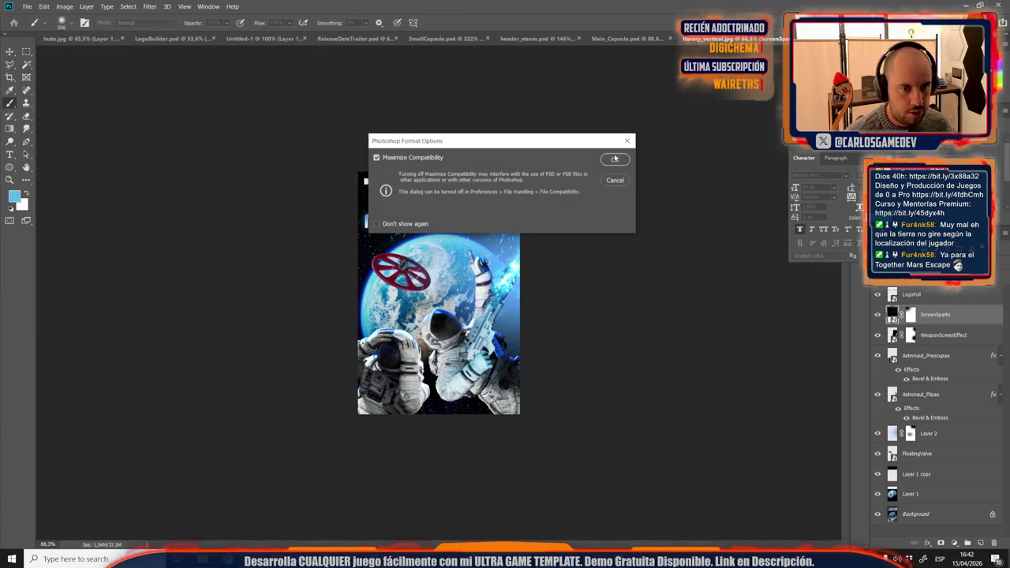
left_click(615, 159)
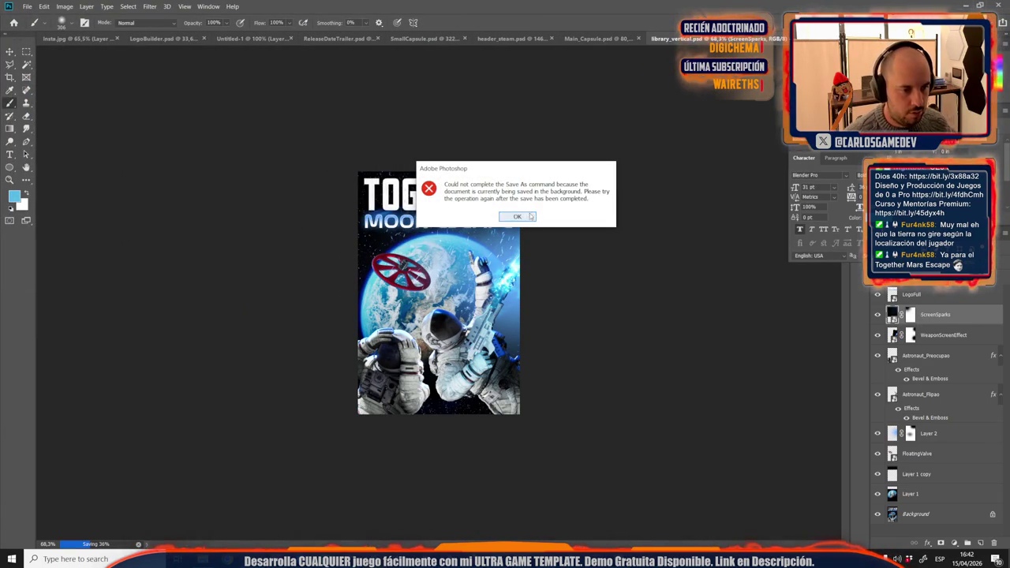
left_click(532, 216)
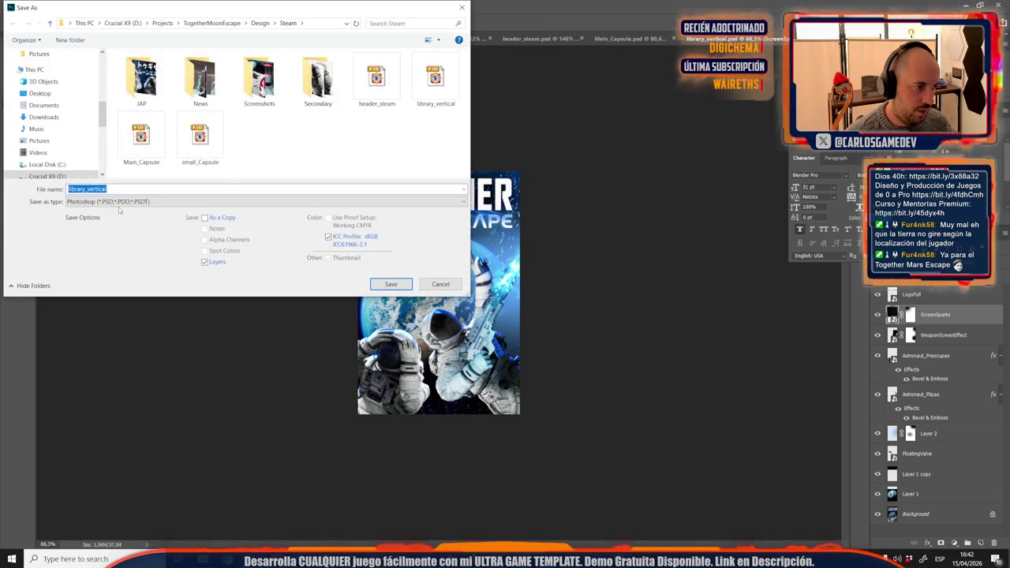
Step: Save library_vertical as a JPEG in the Steam folder, replacing the existing file
left_click(118, 202)
left_click(95, 285)
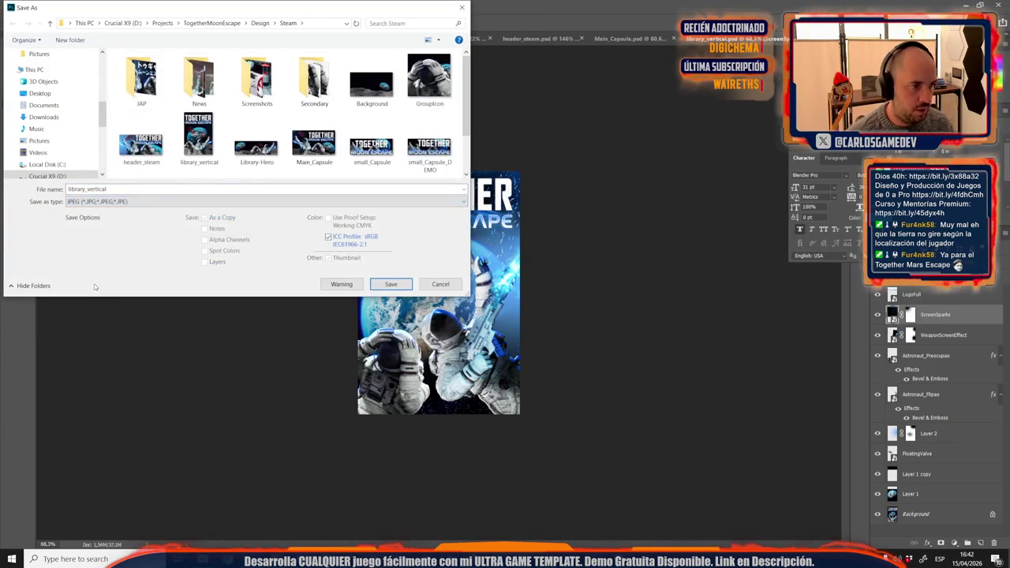
key("Return")
key("Left")
key("Return")
key("Return")
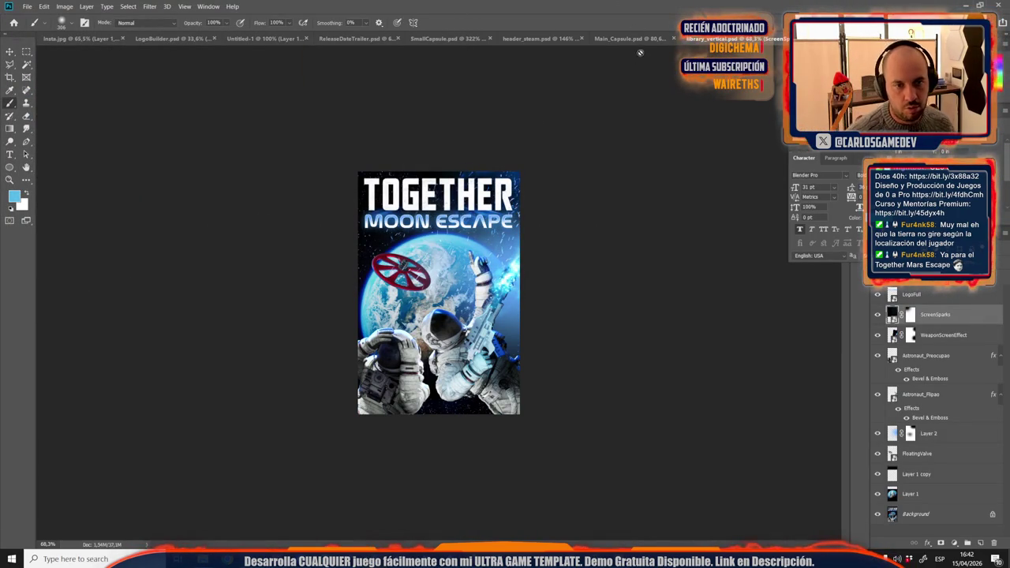
Step: Copy Logo_Jap onto the poster, scale it to 19.4% across the top, and hide LogoFull
left_click(631, 38)
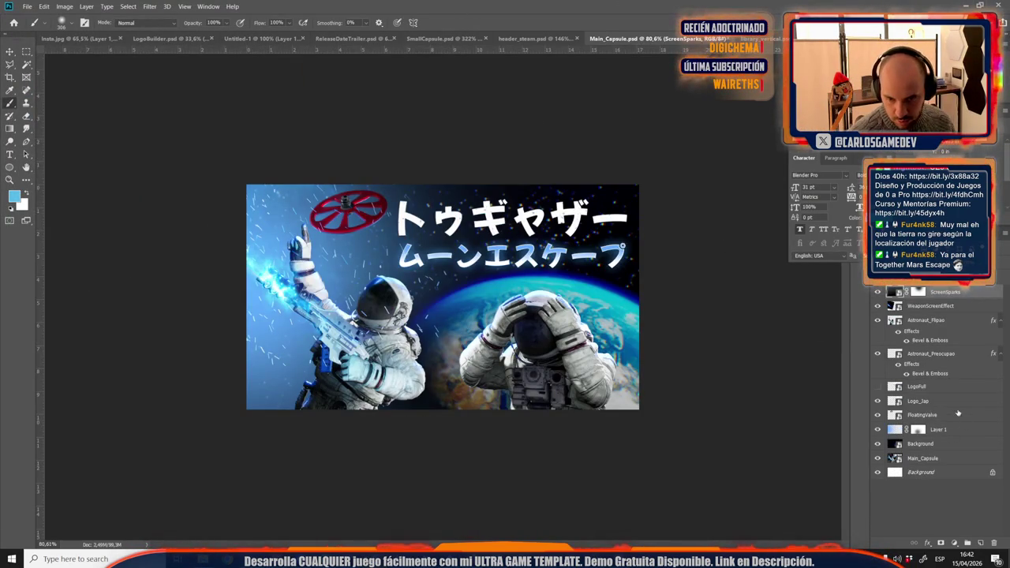
left_click(779, 38)
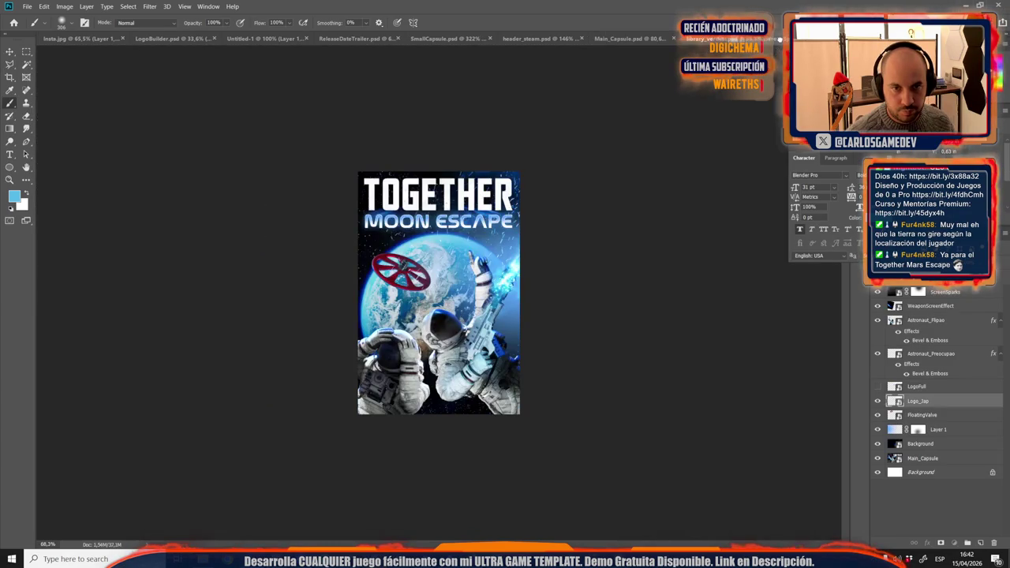
mouse_move(780, 38)
left_mouse_down()
mouse_move(426, 229)
mouse_move(470, 204)
left_mouse_up()
key("ctrl+t")
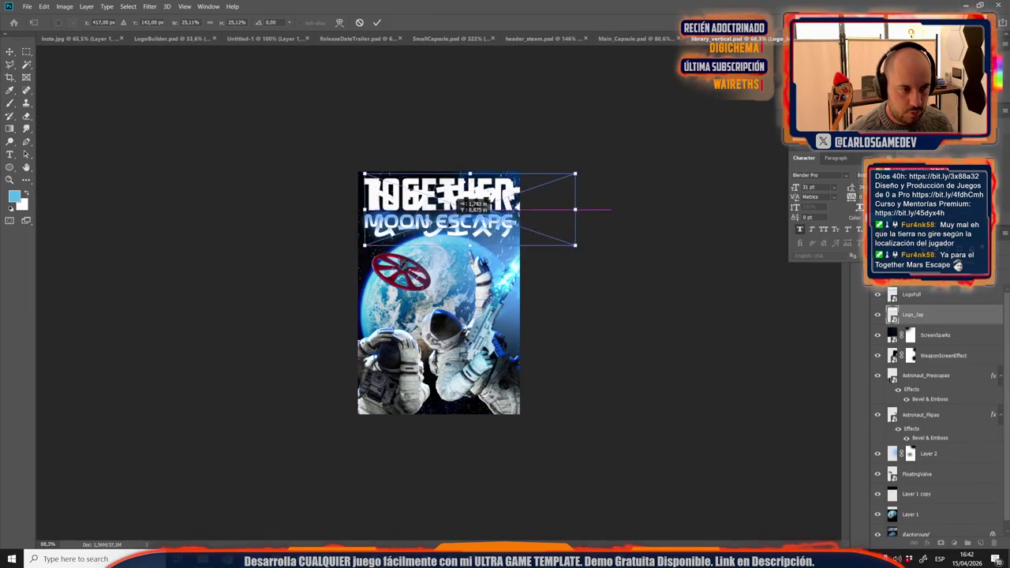
left_click_drag(575, 246, 522, 228)
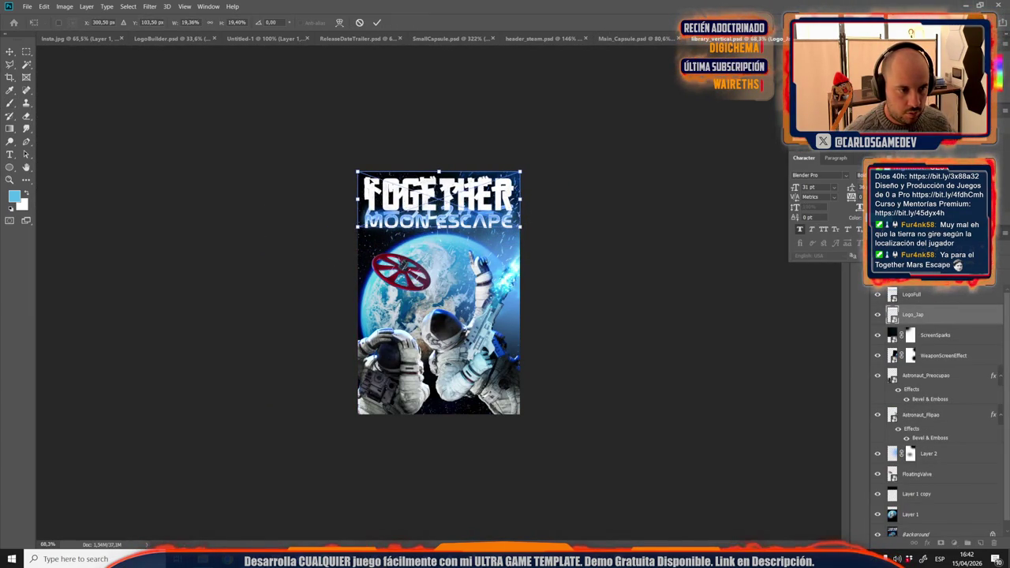
scroll(388, 196, "up", 3)
scroll(387, 196, "up", 2)
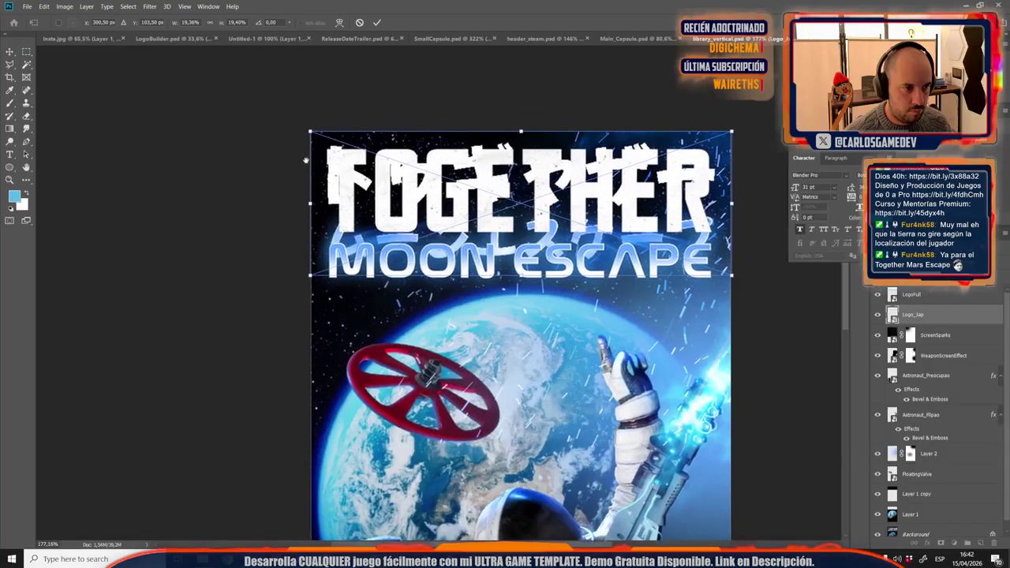
left_click_drag(308, 139, 309, 135)
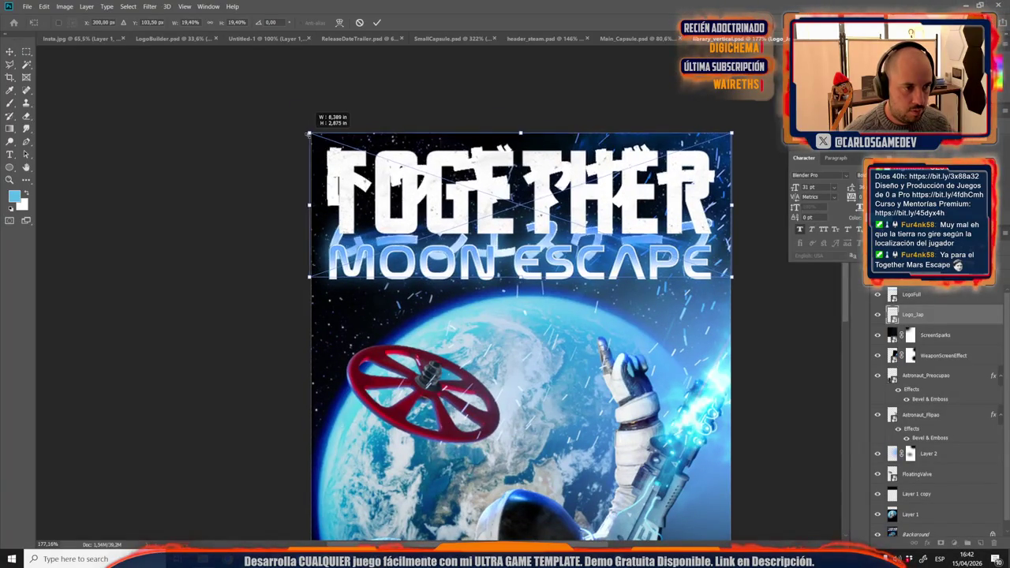
key("Return")
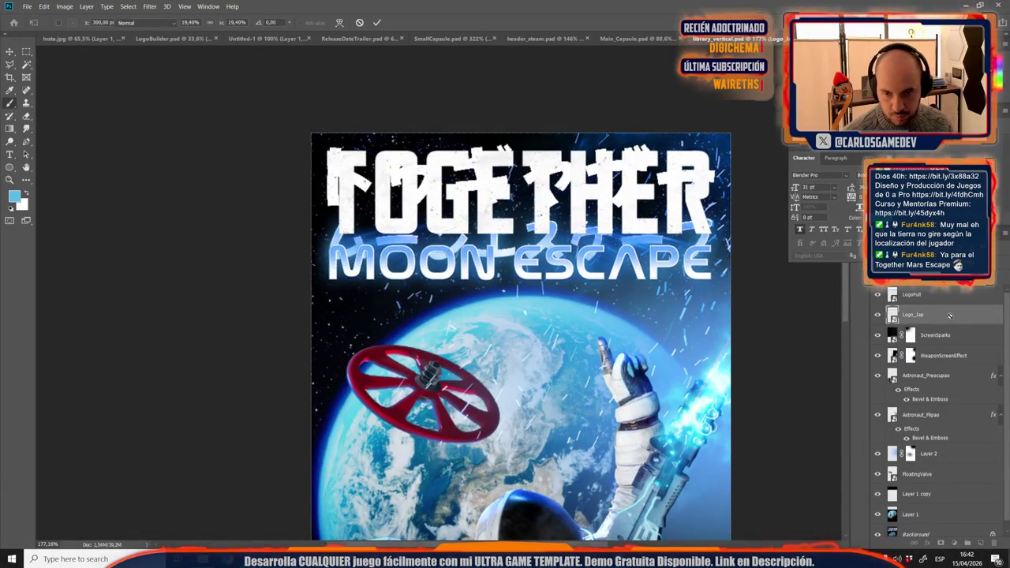
left_click(877, 294)
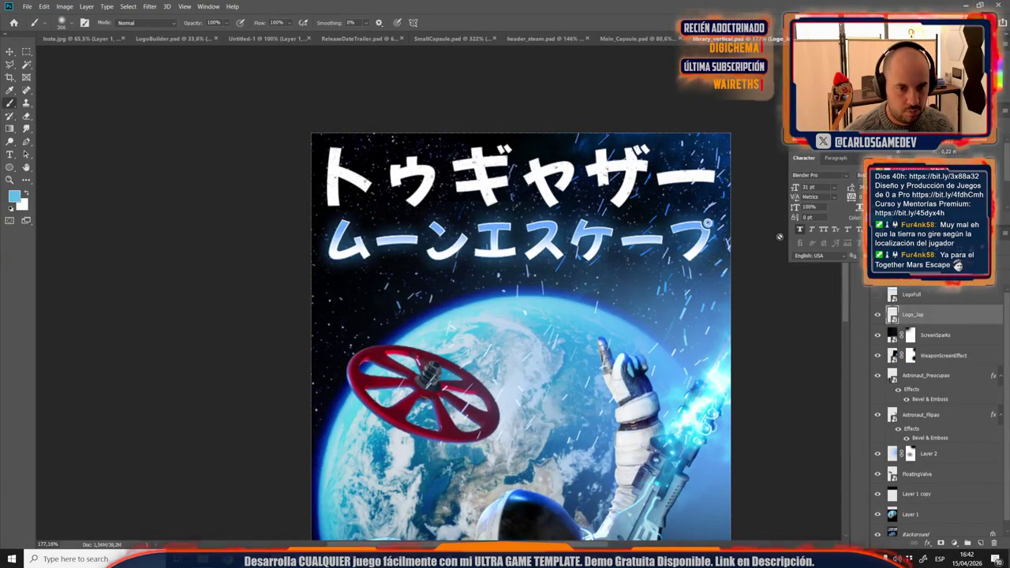
left_click(16, 53)
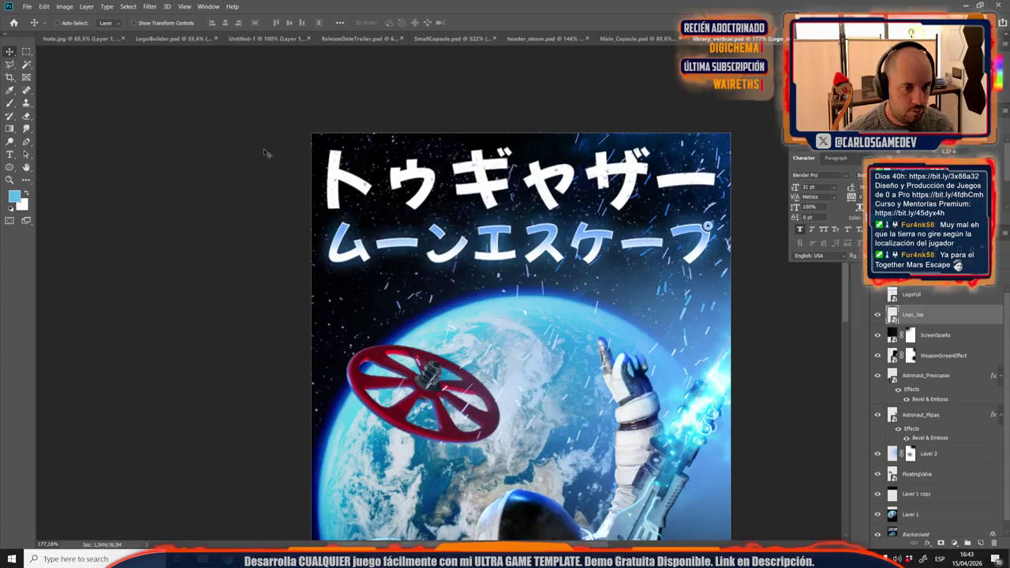
scroll(298, 258, "down", 3)
scroll(298, 258, "down", 1)
scroll(298, 258, "up", 2)
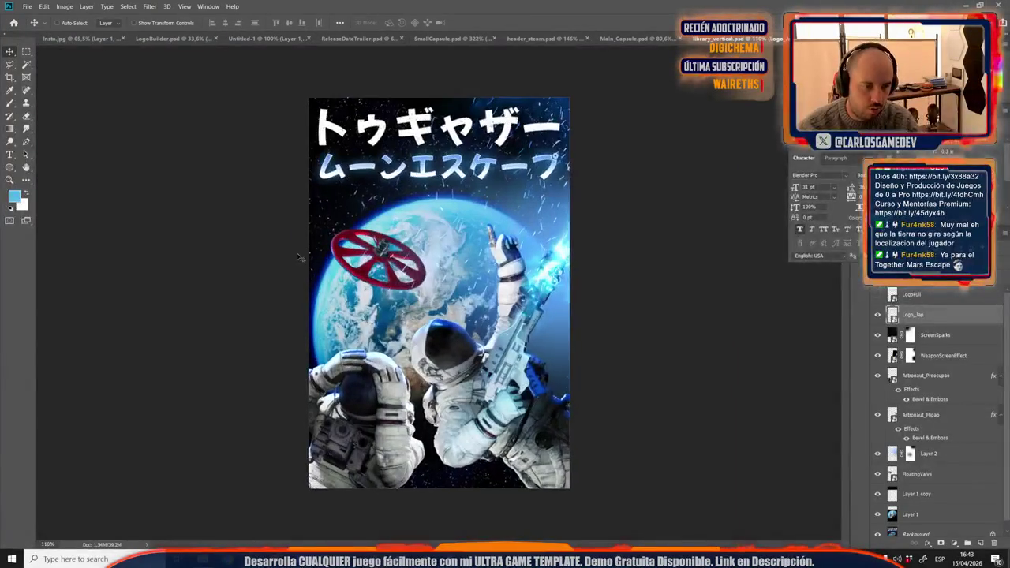
key("ctrl+shift+s")
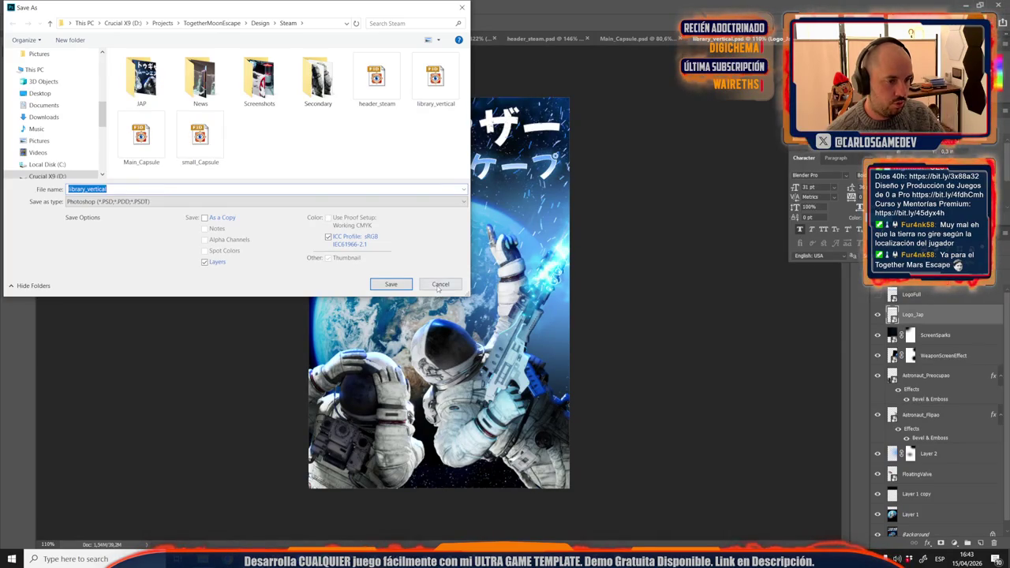
left_click(440, 285)
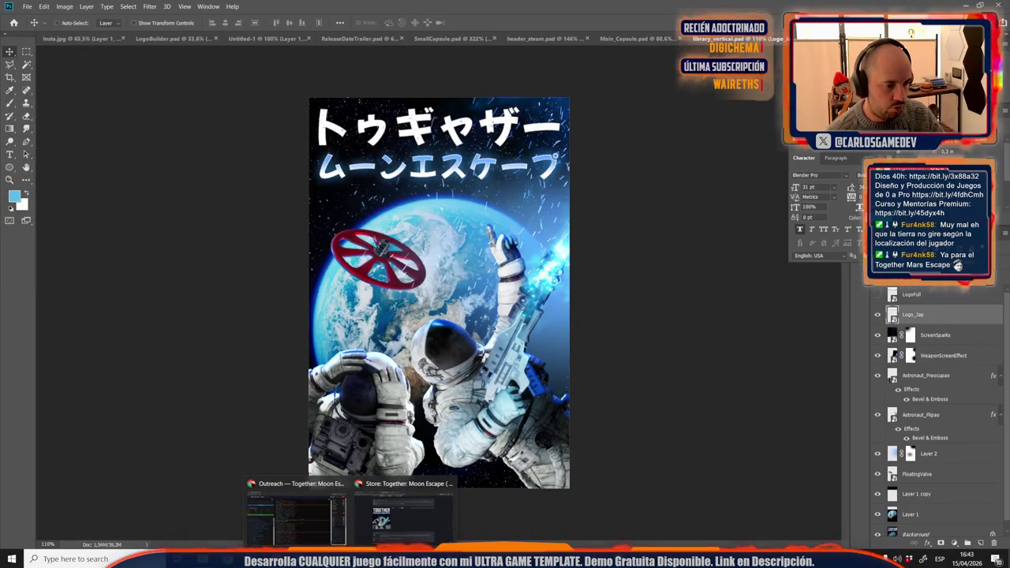
mouse_move(348, 559)
left_click(383, 508)
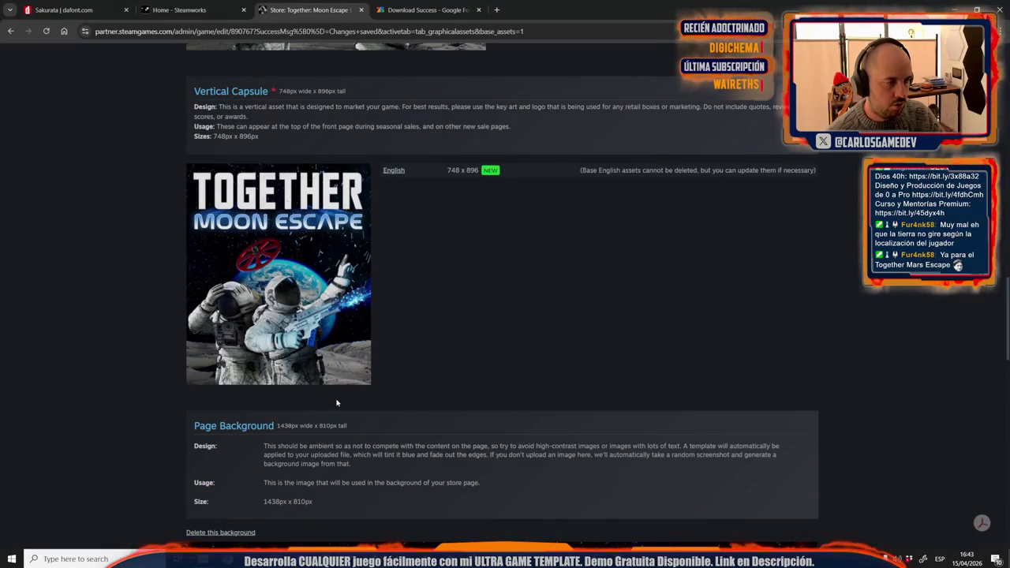
Step: Scroll Steamworks to review the 748 × 896 Vertical Capsule art, then return to Photoshop
scroll(337, 404, "up", 4)
scroll(337, 403, "down", 3)
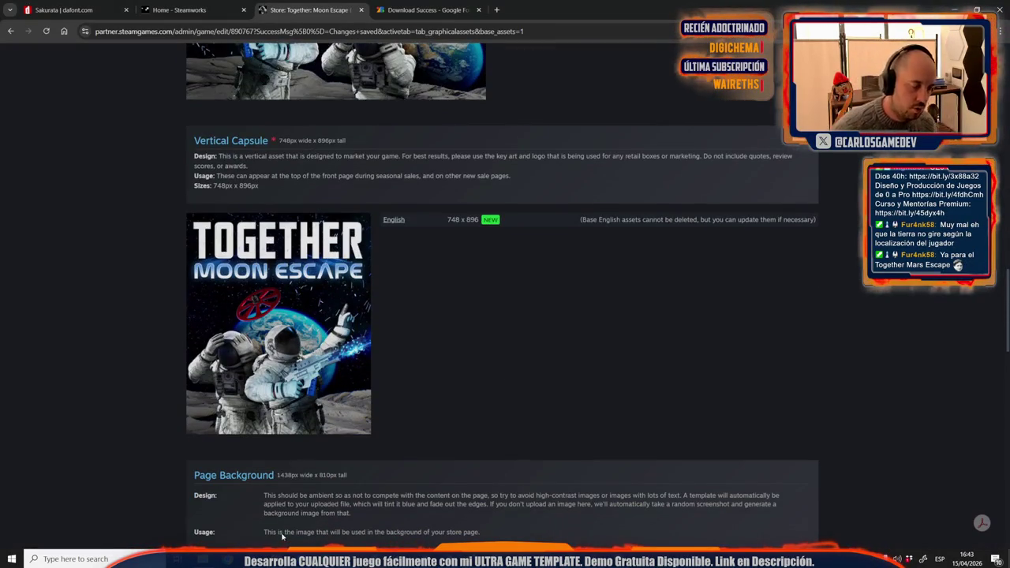
scroll(286, 509, "down", 2)
scroll(343, 437, "down", 7)
scroll(343, 437, "up", 5)
scroll(344, 437, "up", 4)
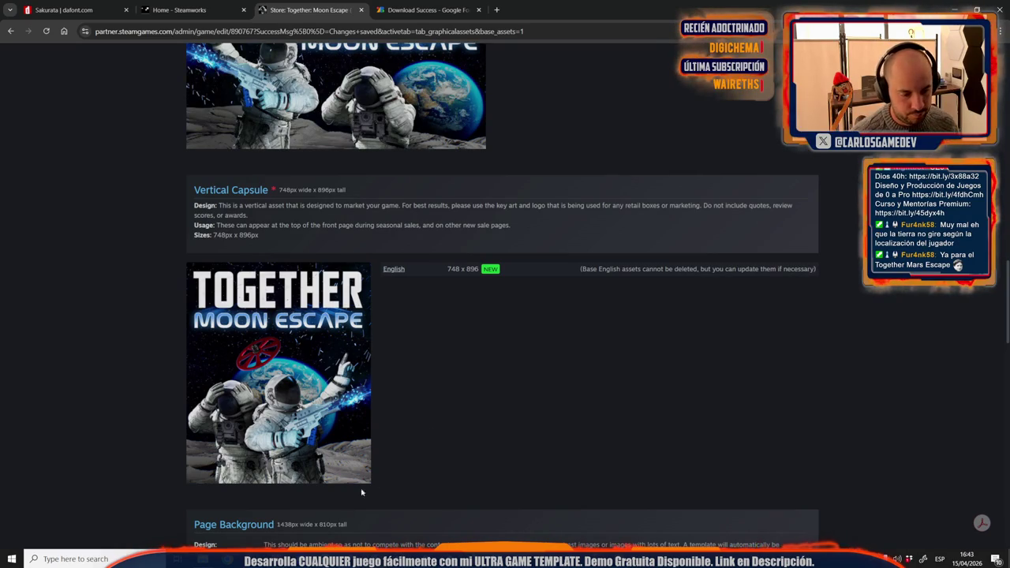
key("alt+Tab")
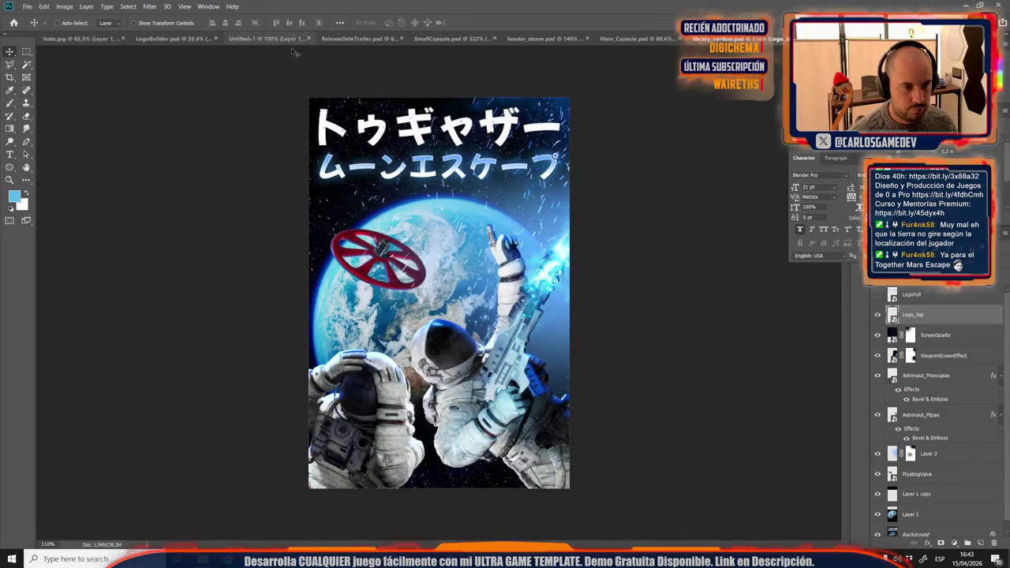
Step: Save the Japanese poster as the JPEG library_vertical in the JAP folder
key("ctrl+shift+s")
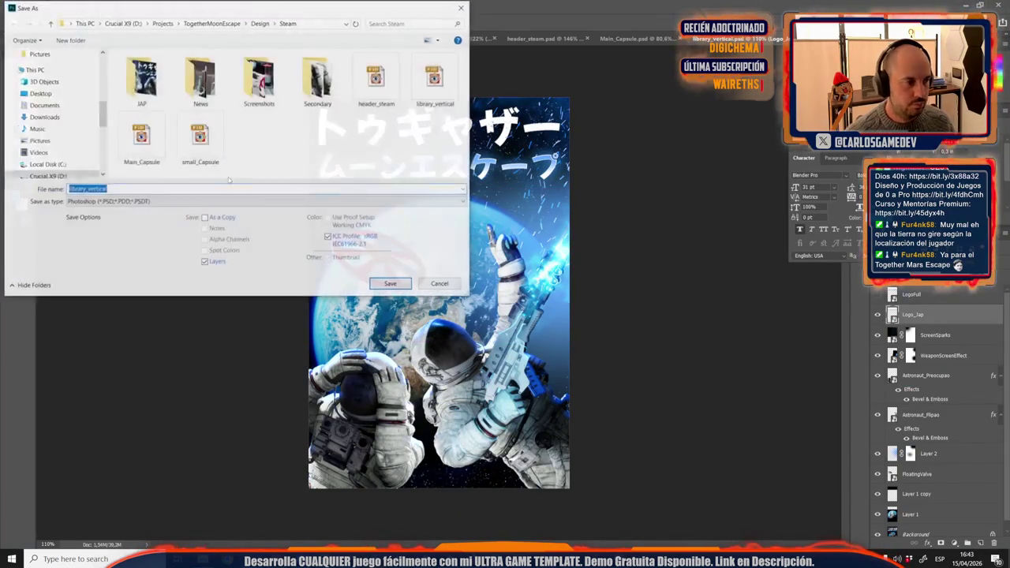
double_click(141, 79)
left_click(110, 201)
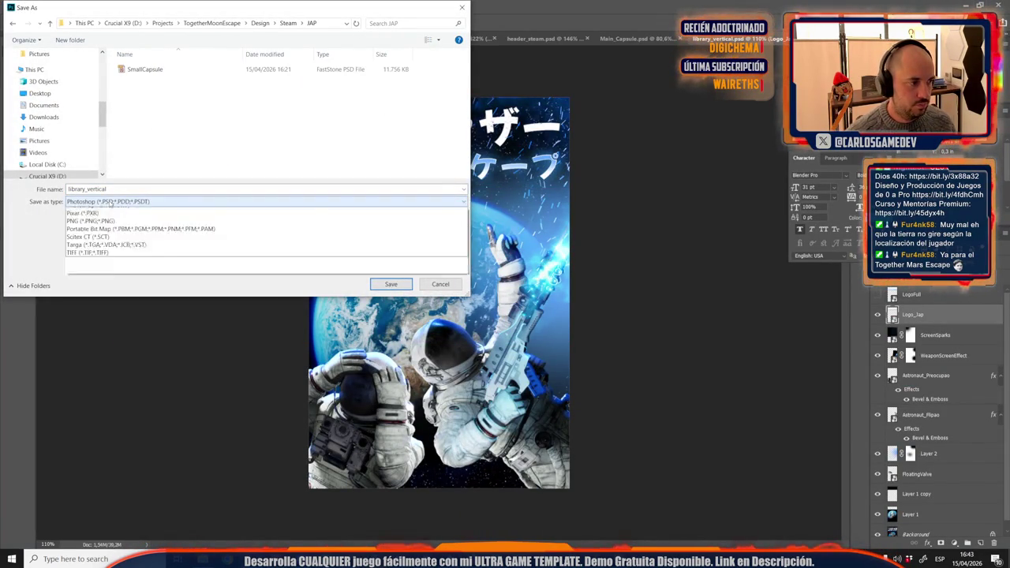
left_click(111, 283)
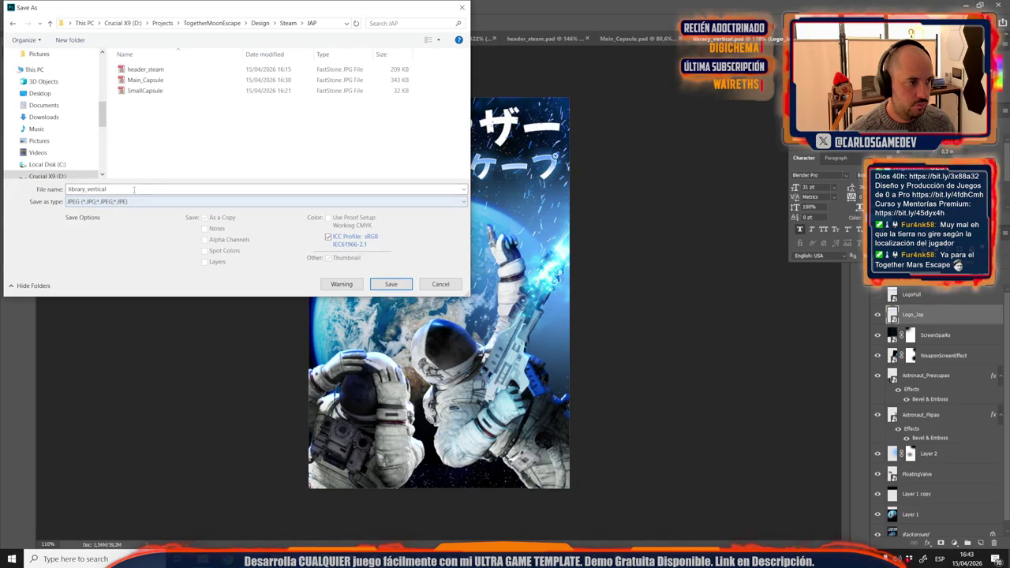
left_click(390, 285)
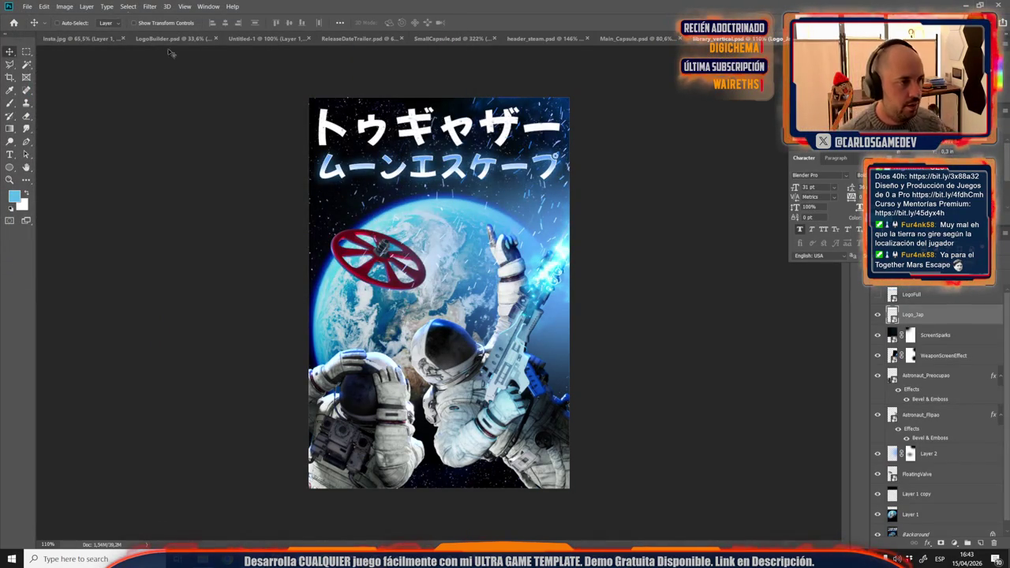
left_click(69, 6)
left_click(79, 84)
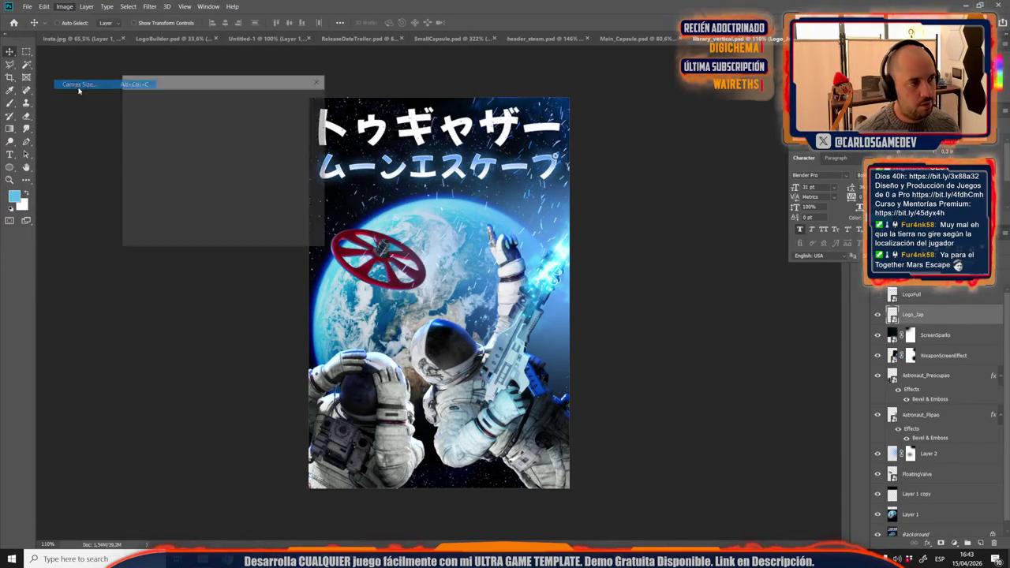
left_click(267, 146)
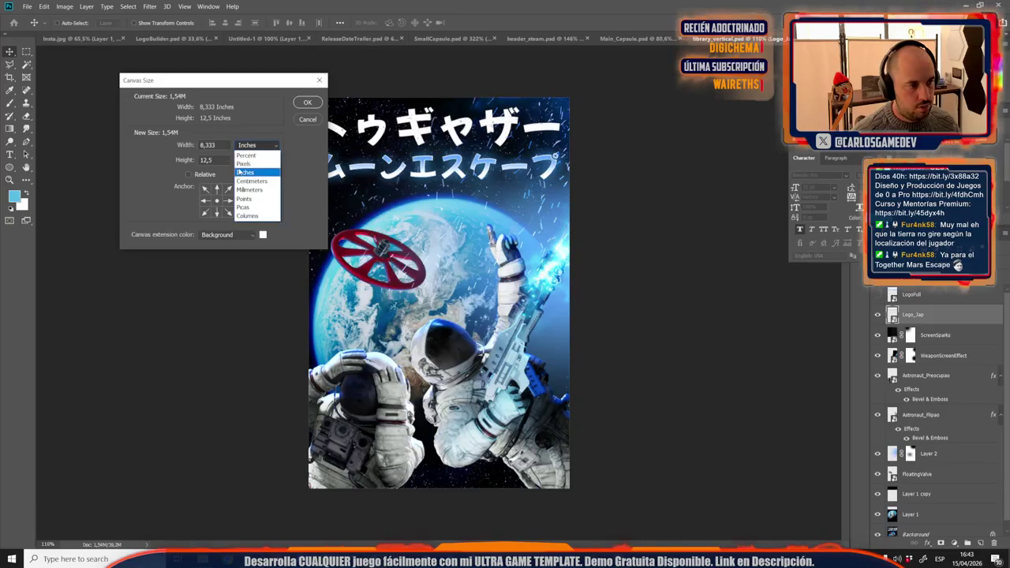
left_click(254, 164)
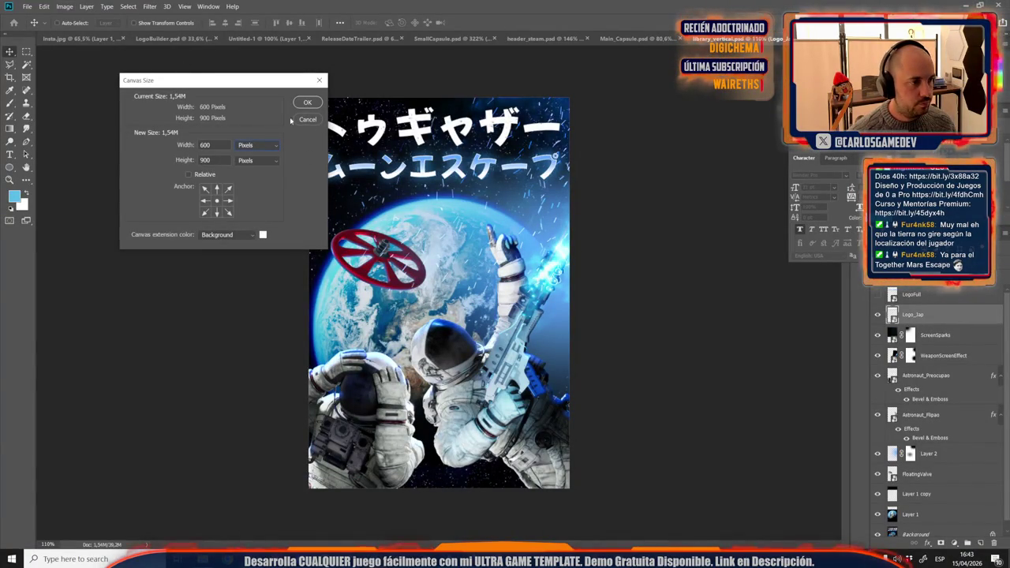
left_click(309, 120)
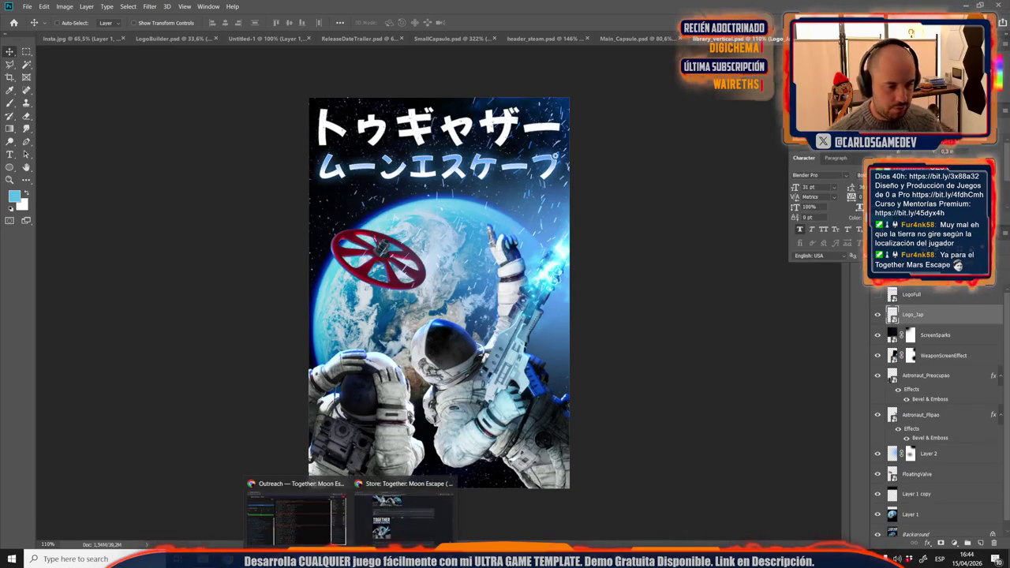
left_click(442, 509)
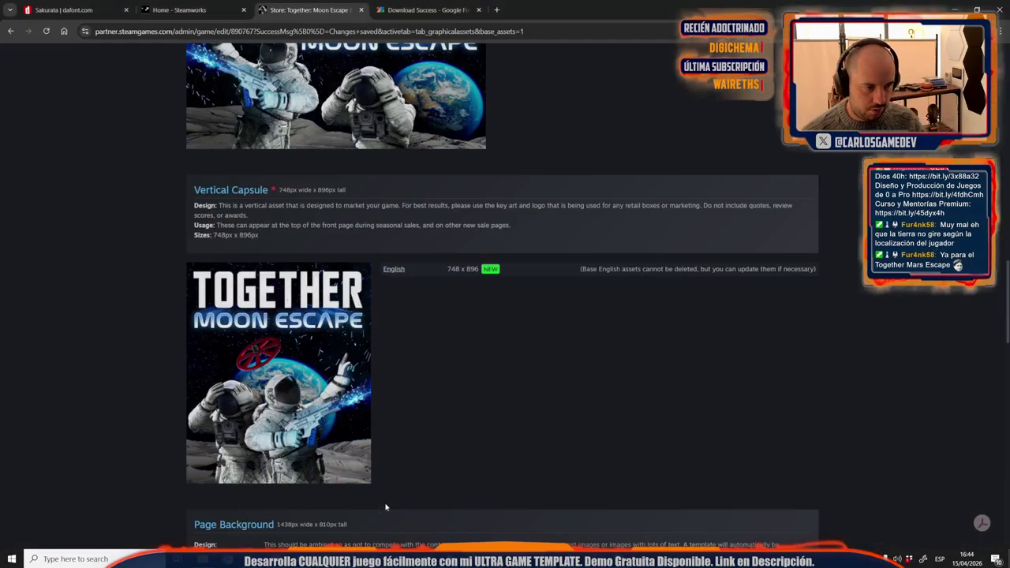
left_click_drag(212, 235, 222, 235)
left_click(215, 235)
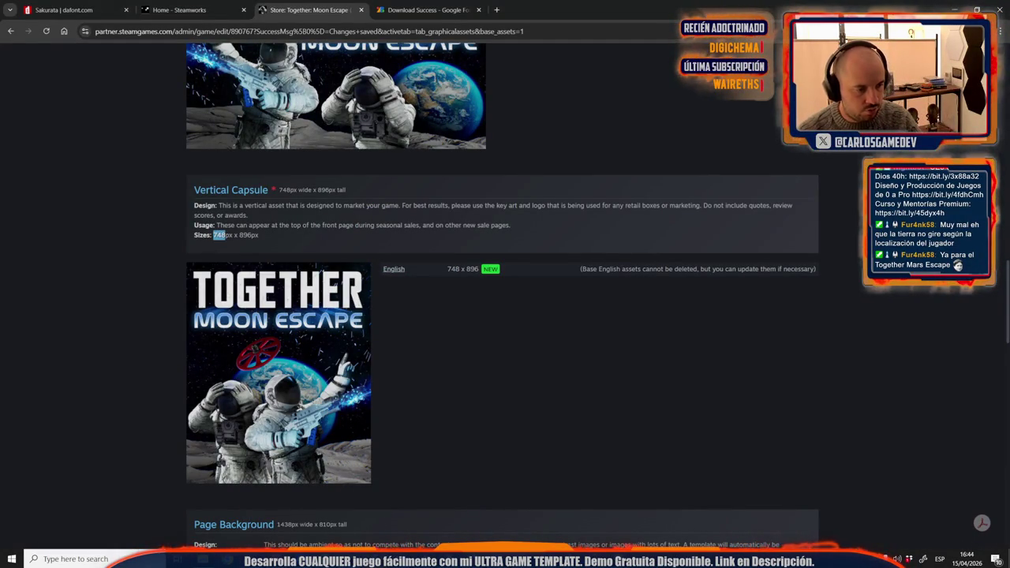
key("alt+Tab")
left_click(64, 7)
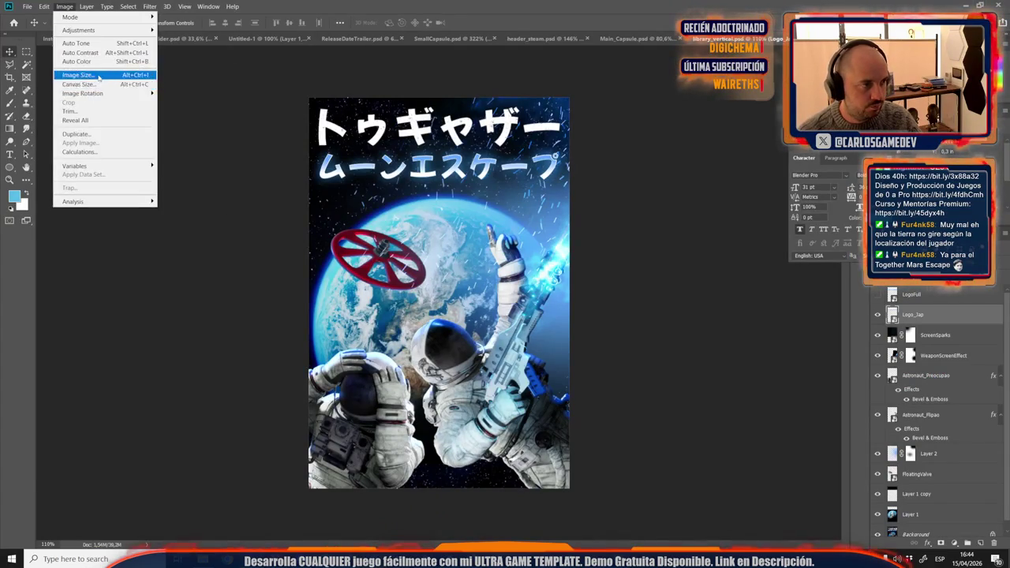
Step: Resize the image to 748 px wide
left_click(75, 74)
type("748")
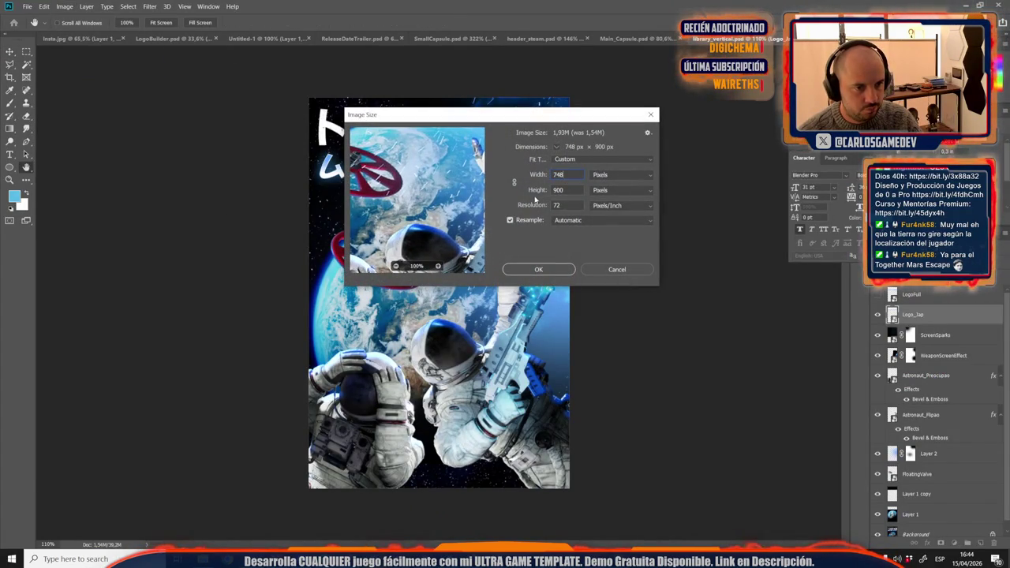
left_click(602, 269)
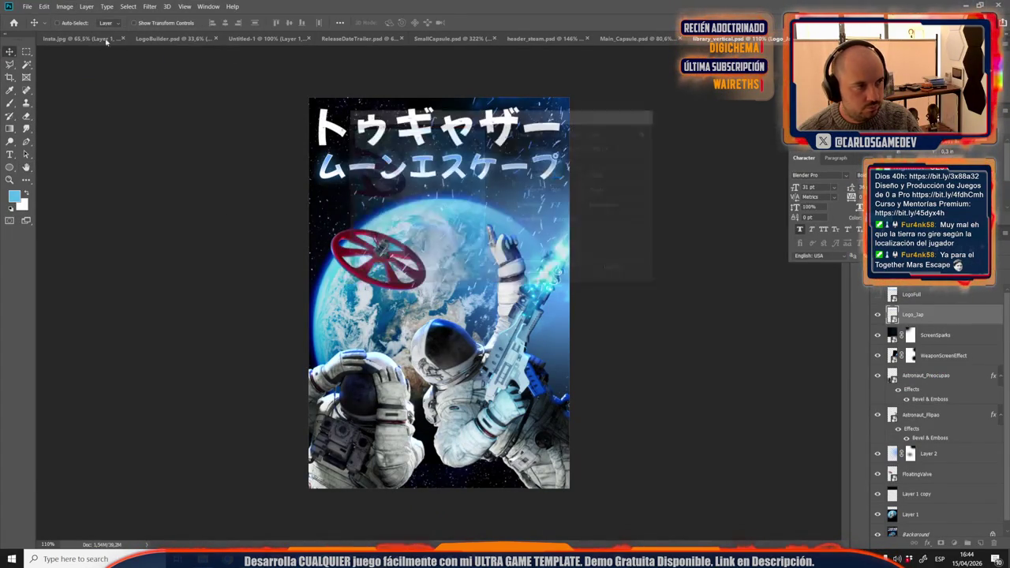
left_click(65, 6)
left_click(103, 75)
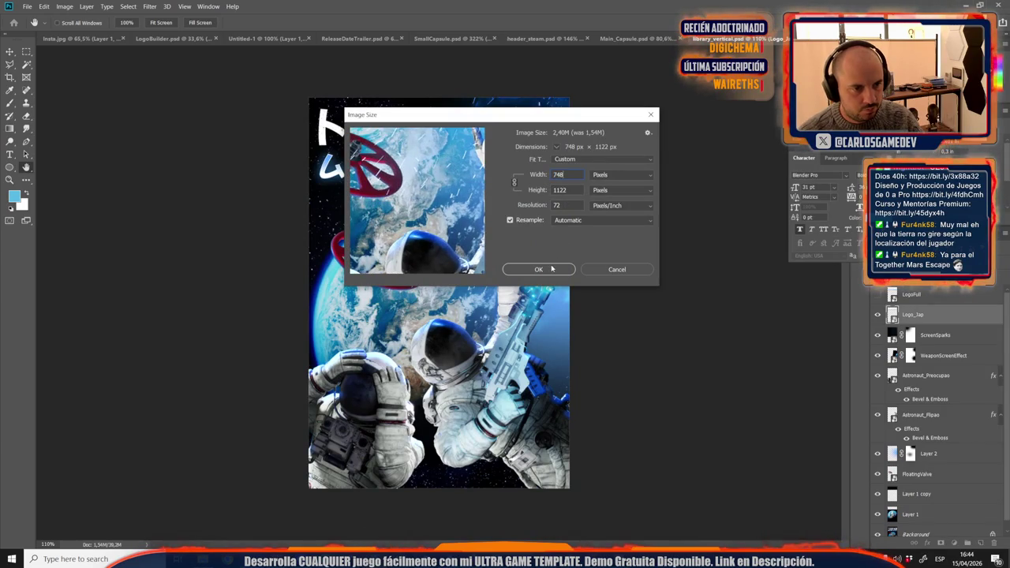
left_click(538, 269)
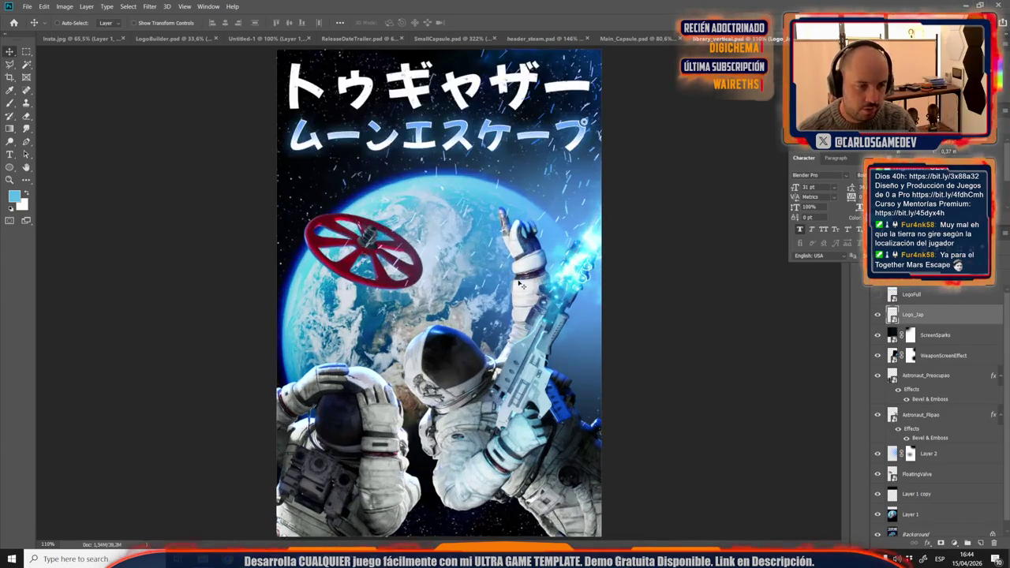
Step: Set the canvas height to 896 pixels, accept the clipping, and hide Logo_Jap
left_click(60, 7)
left_click(79, 83)
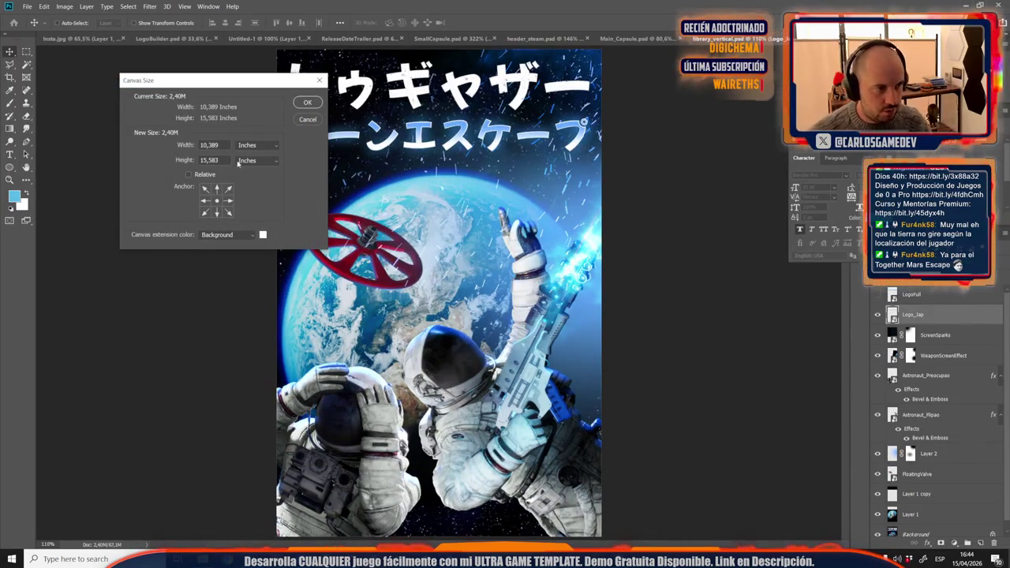
left_click(254, 146)
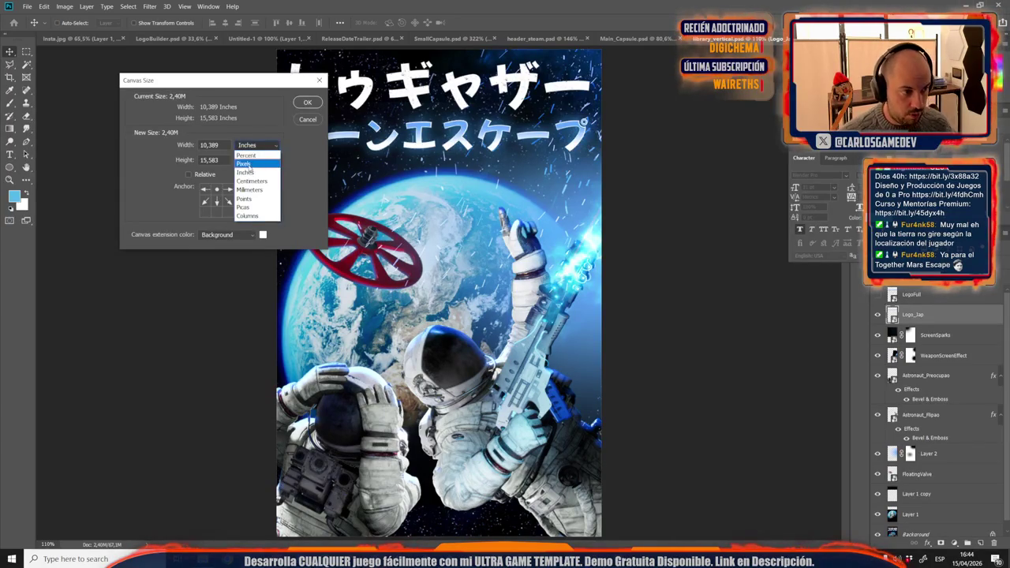
left_click(254, 151)
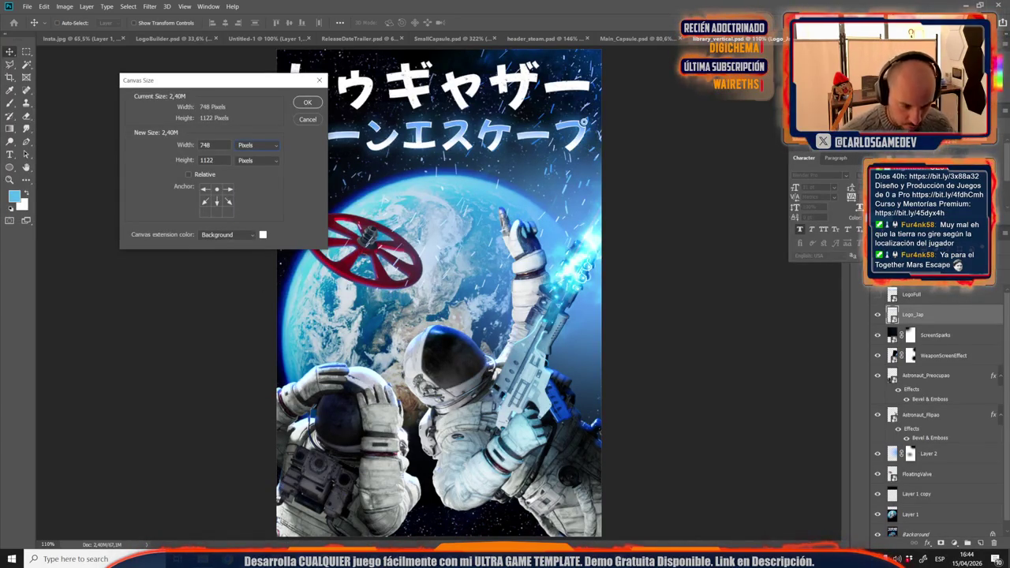
mouse_move(177, 559)
left_click(405, 497)
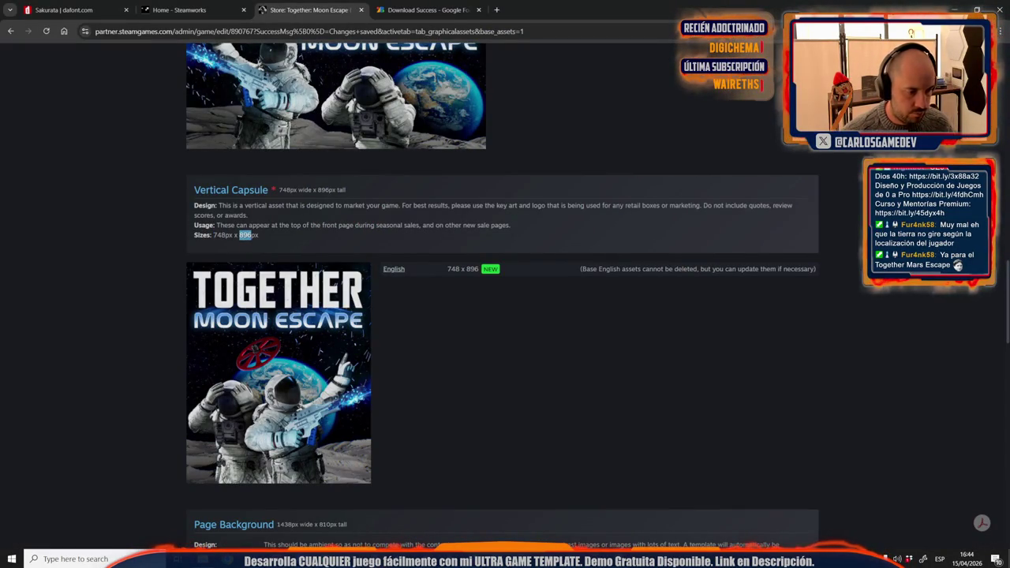
key("alt+Tab")
type("896")
left_click(308, 103)
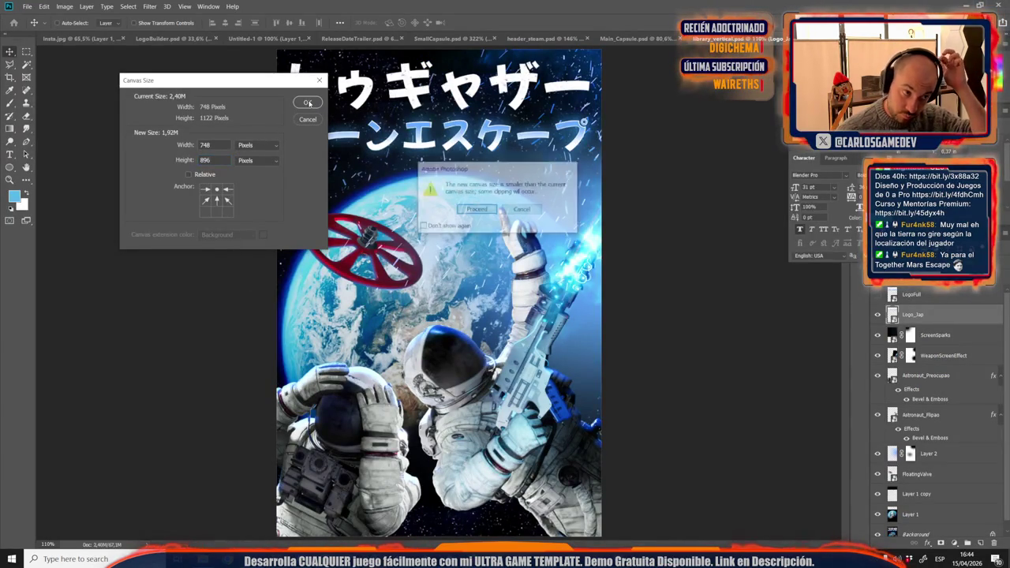
left_click(488, 209)
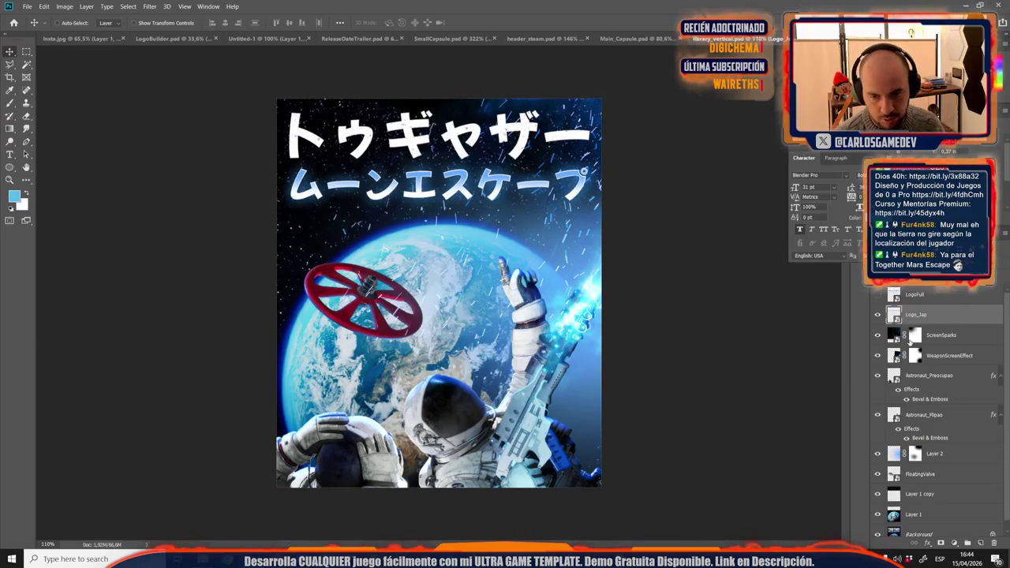
left_click(878, 315)
Step: Show the English LogoFull title and select its layer
left_click(877, 296)
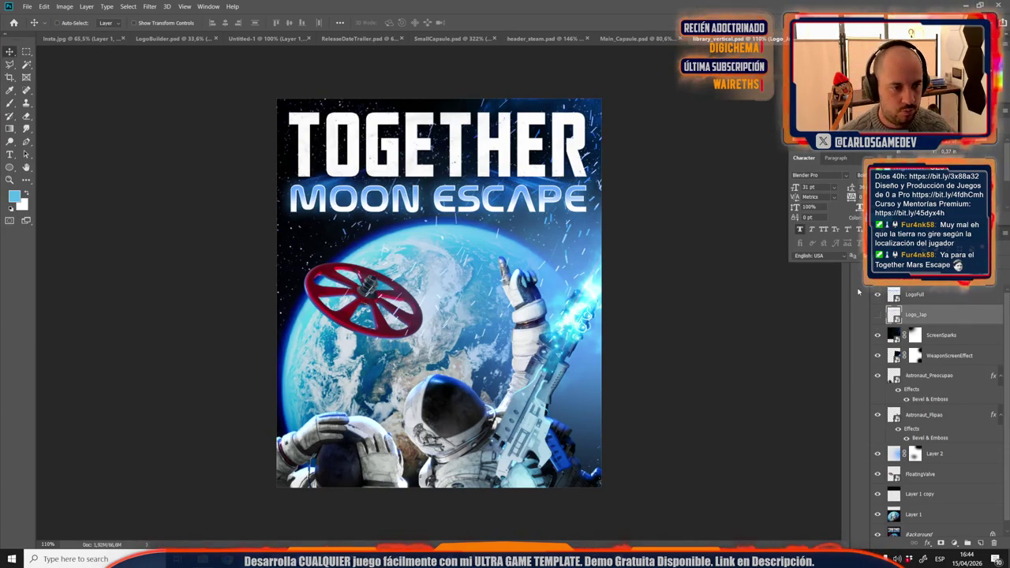
left_click(931, 299)
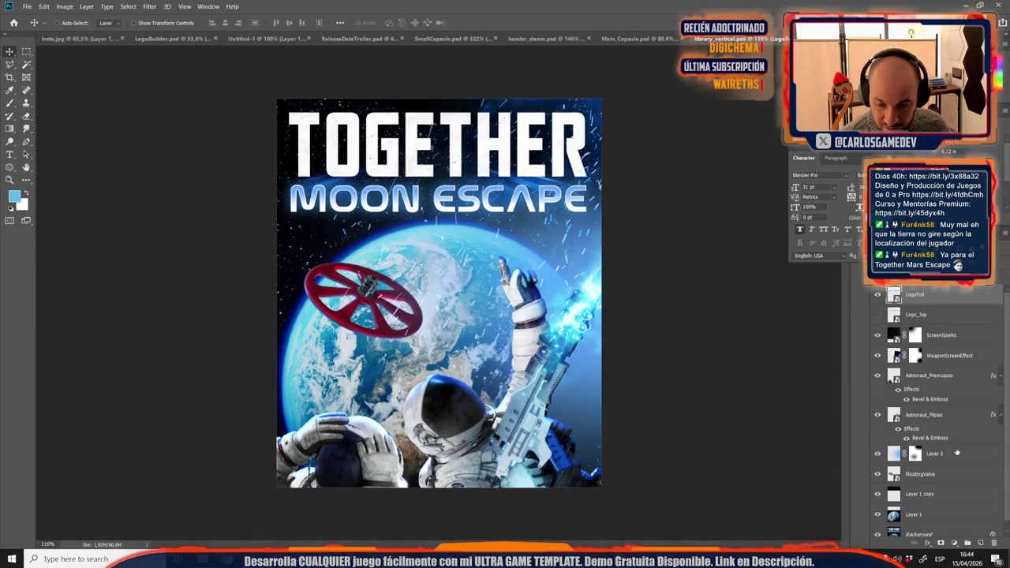
scroll(957, 452, "down", 1)
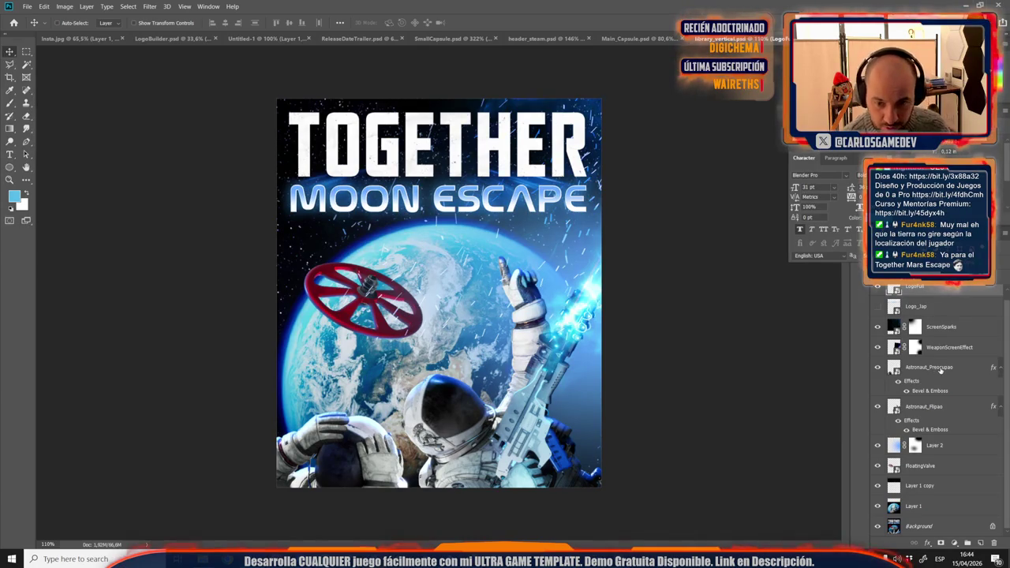
Step: Scale both astronaut layers to 84.54%, move them up-right and tilt them about 2.4°
left_click(940, 369)
left_click(931, 407, "ctrl")
key("ctrl+t")
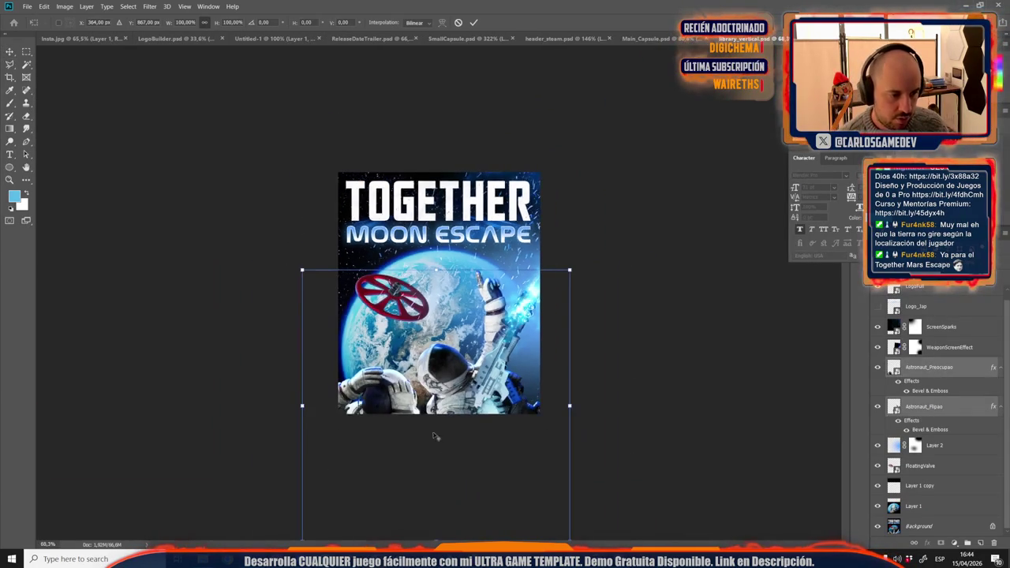
scroll(439, 363, "down", 3)
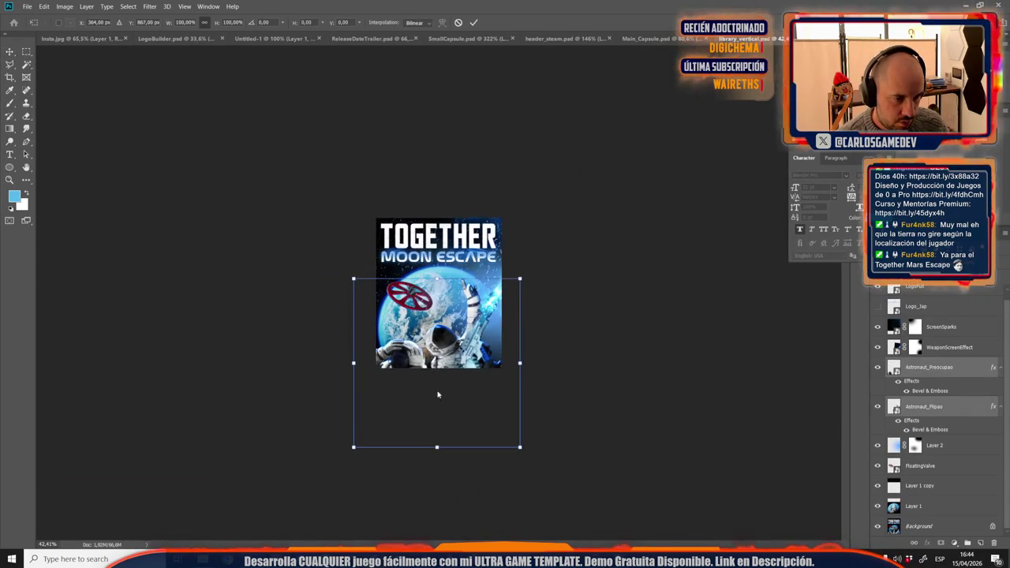
left_click_drag(522, 449, 494, 421)
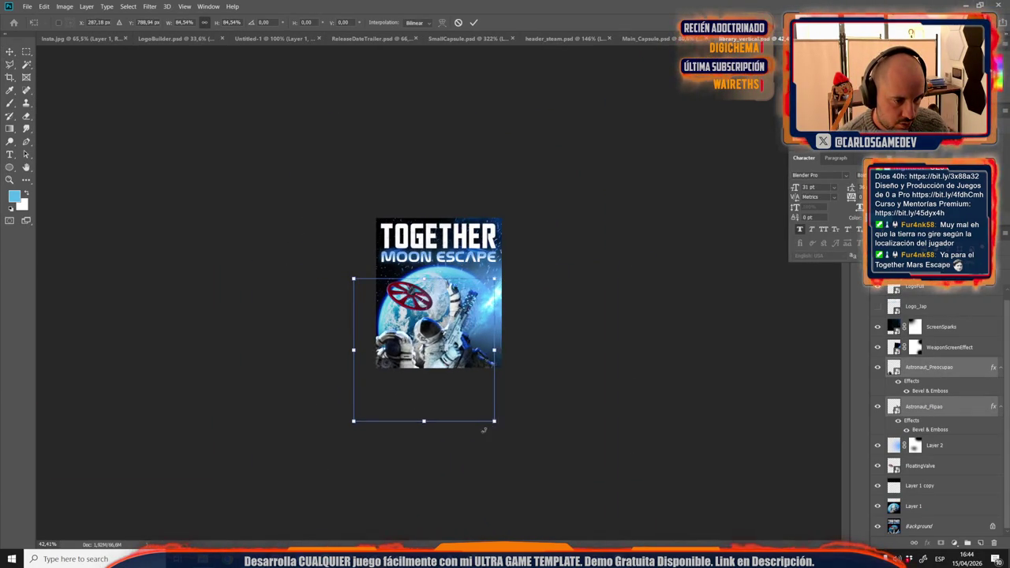
scroll(470, 425, "up", 3)
mouse_move(446, 371)
left_mouse_down()
mouse_move(476, 356)
mouse_move(480, 324)
left_mouse_up()
left_click_drag(467, 509, 462, 509)
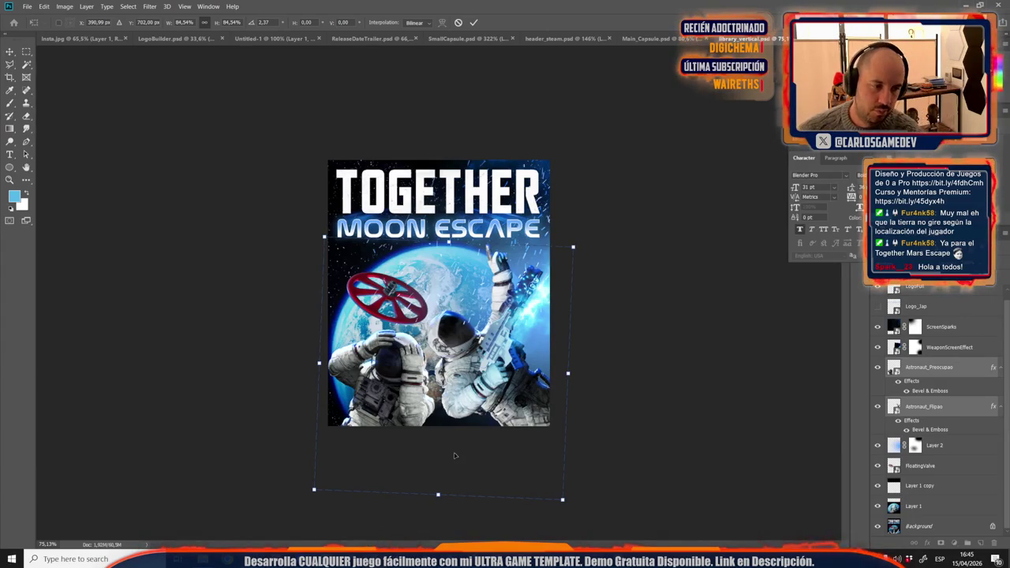
key("Return")
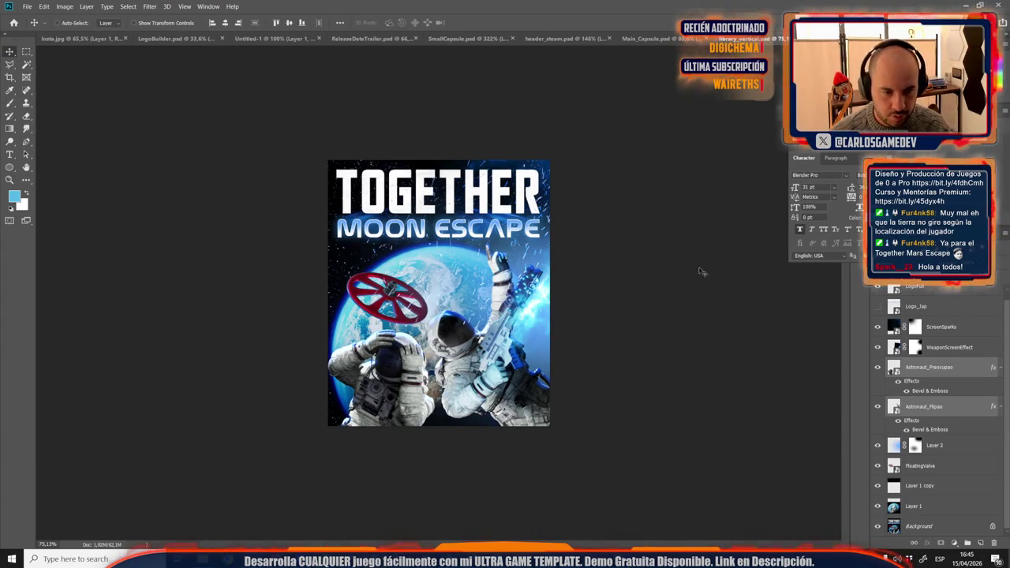
Step: Stretch the WeaponScreenEffect glow into a beam along the gun and move FloatingValve up-right
left_click(947, 328)
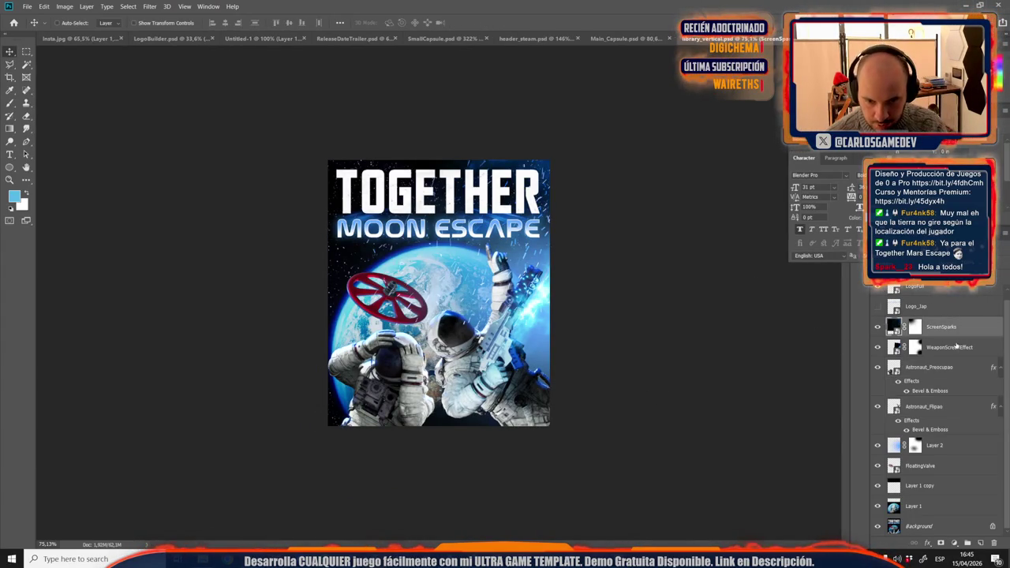
left_click(950, 351)
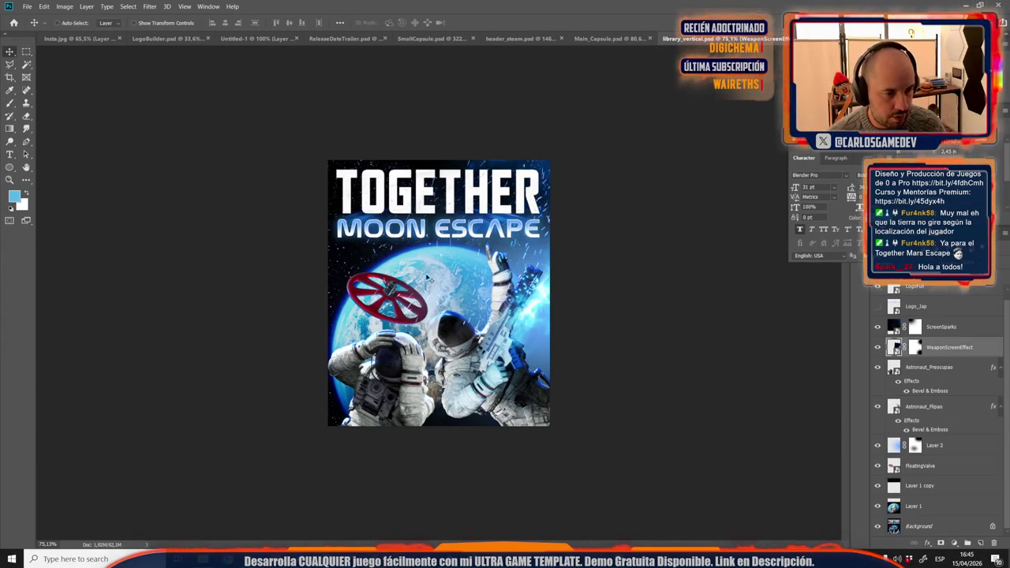
left_click_drag(415, 263, 504, 294)
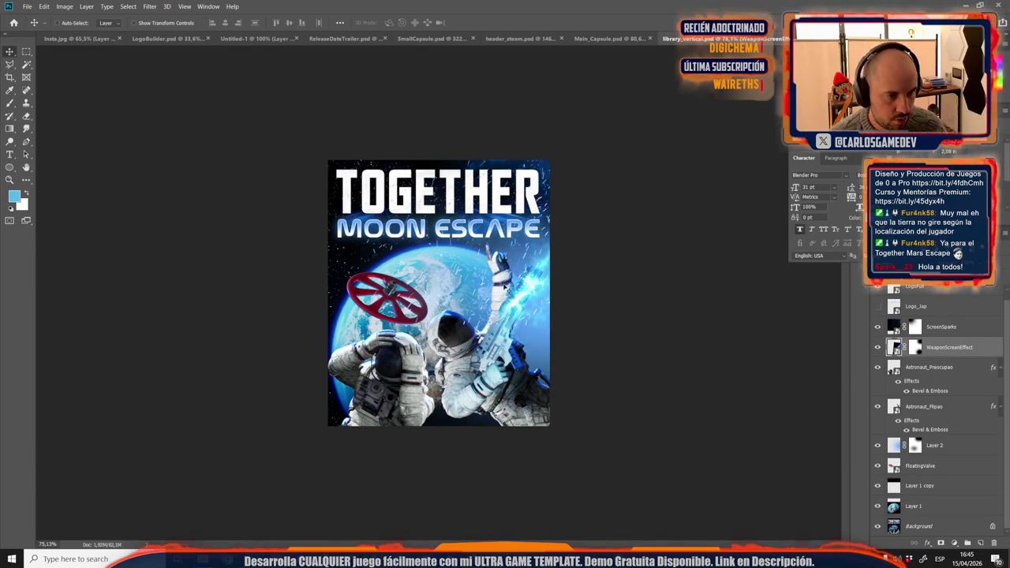
scroll(924, 366, "up", 1)
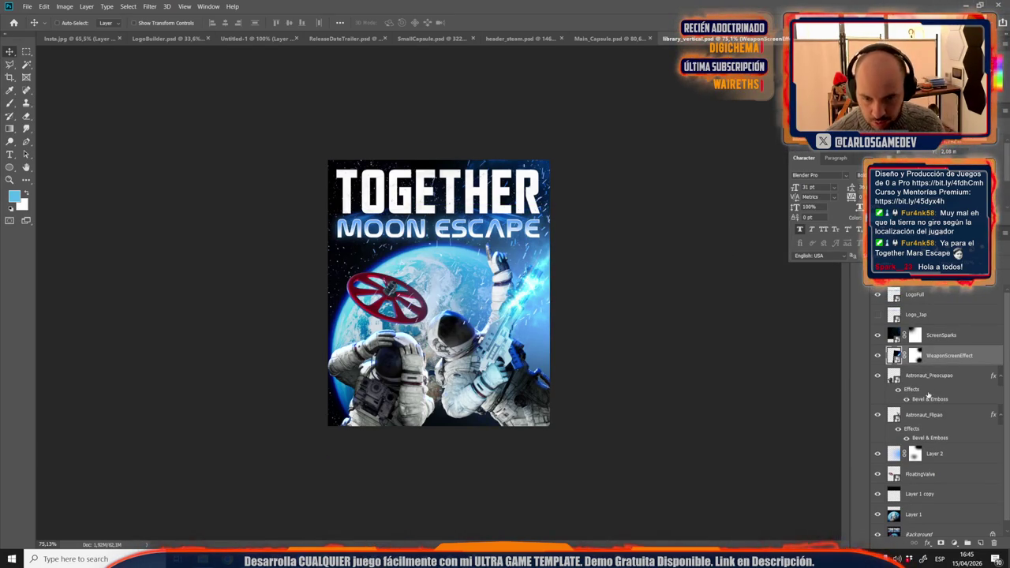
left_click(928, 474)
left_click_drag(383, 273, 398, 264)
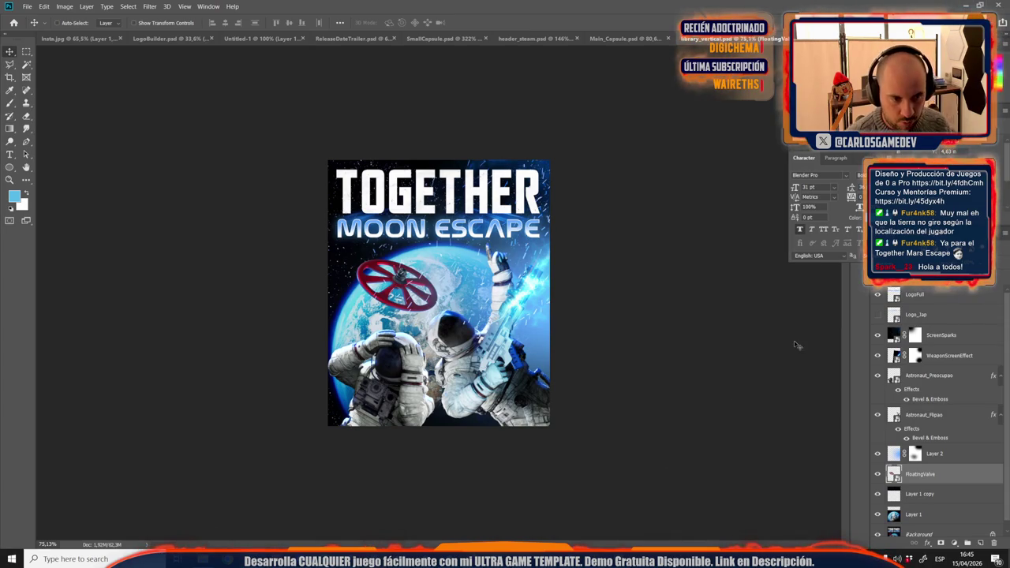
Step: Flip the ScreenSparks-through-FloatingValve layers horizontally
left_click(945, 335, "shift")
key("ctrl+t")
right_click(453, 277)
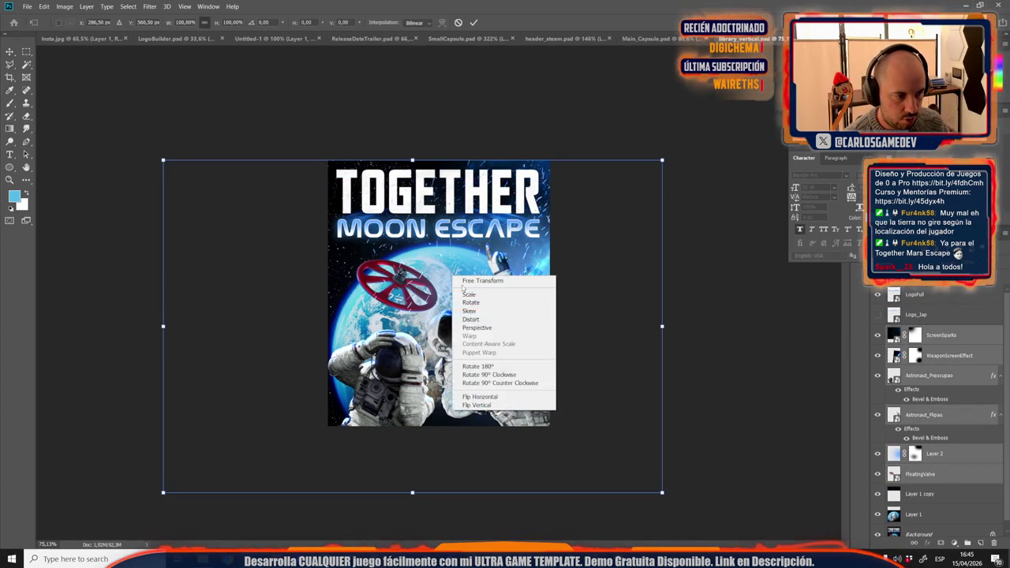
left_click(484, 397)
Step: Shift the flipped artwork right, nudge it into alignment, and commit the transform
left_click_drag(422, 323, 474, 324)
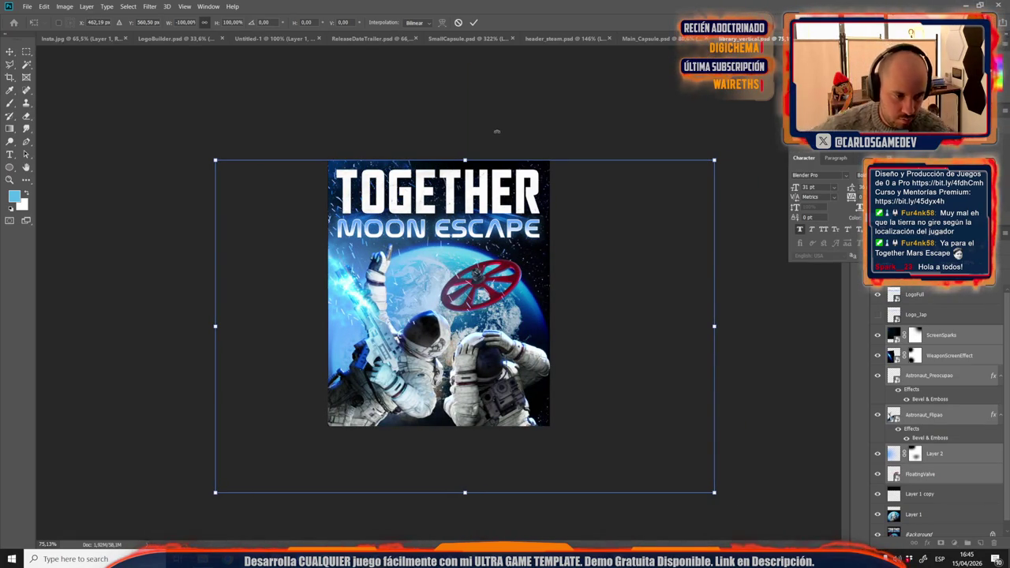
key("Left")
key("Left")
key("Left")
key("Right")
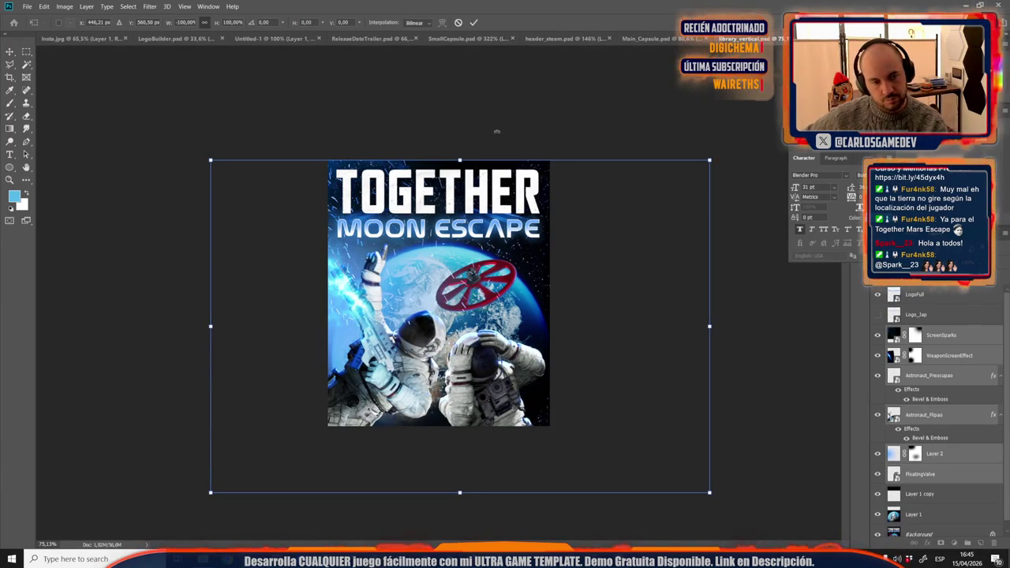
key("Return")
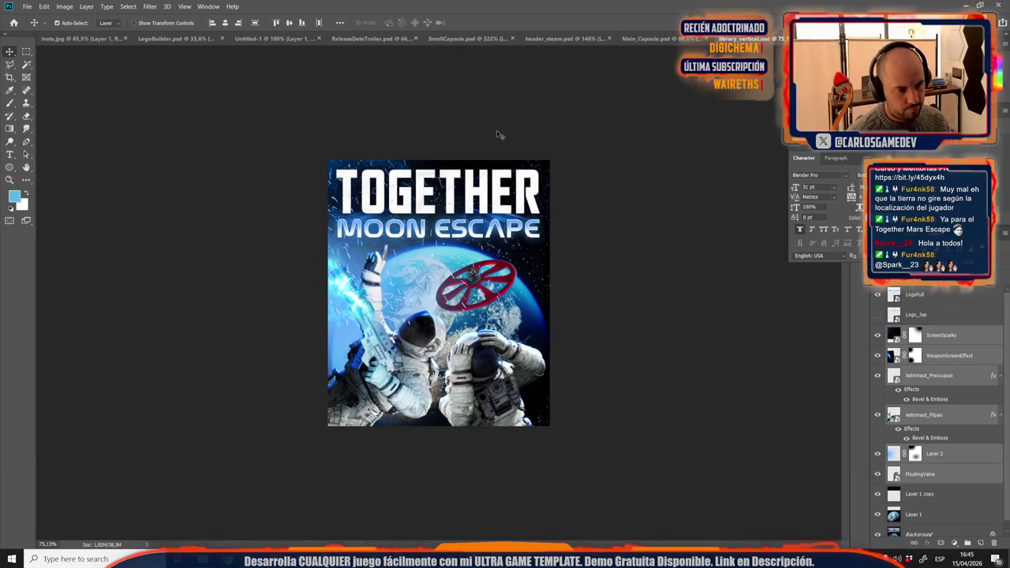
left_click_drag(498, 134, 577, 90)
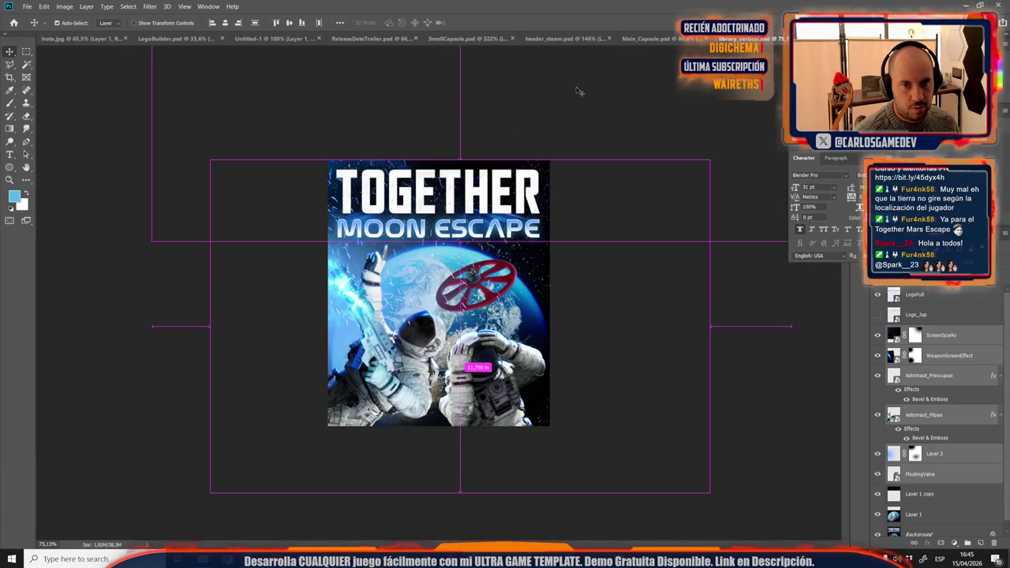
key("ctrl+shift+s")
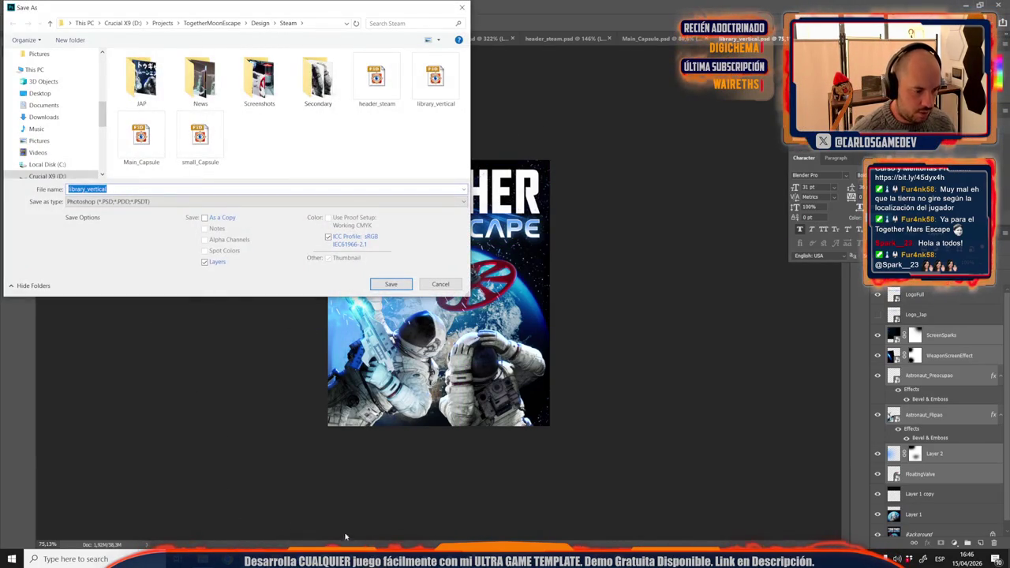
Step: Save the artwork as Vertical_capsule.psd in the Steam folder
left_click(380, 510)
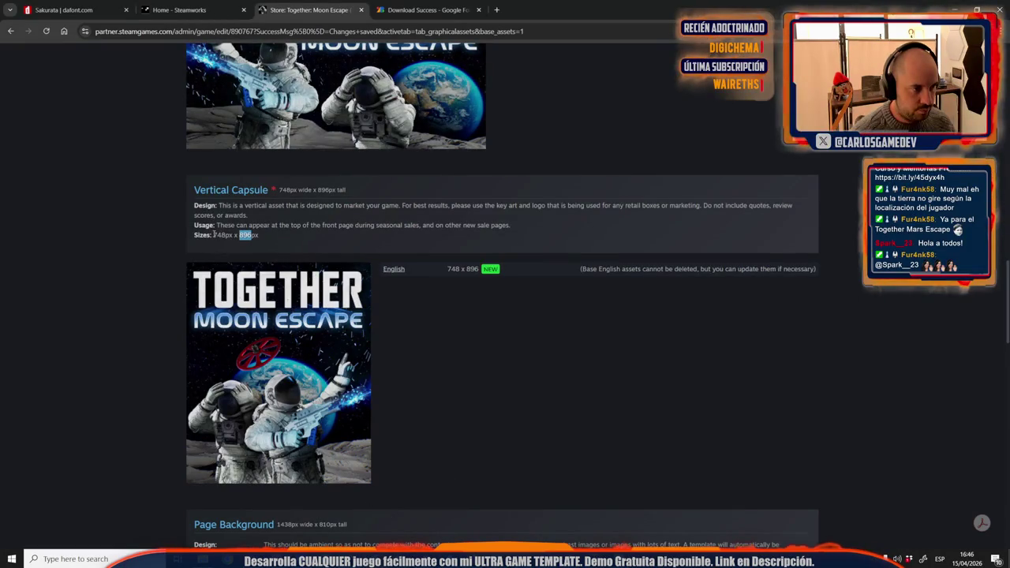
key("alt+Tab")
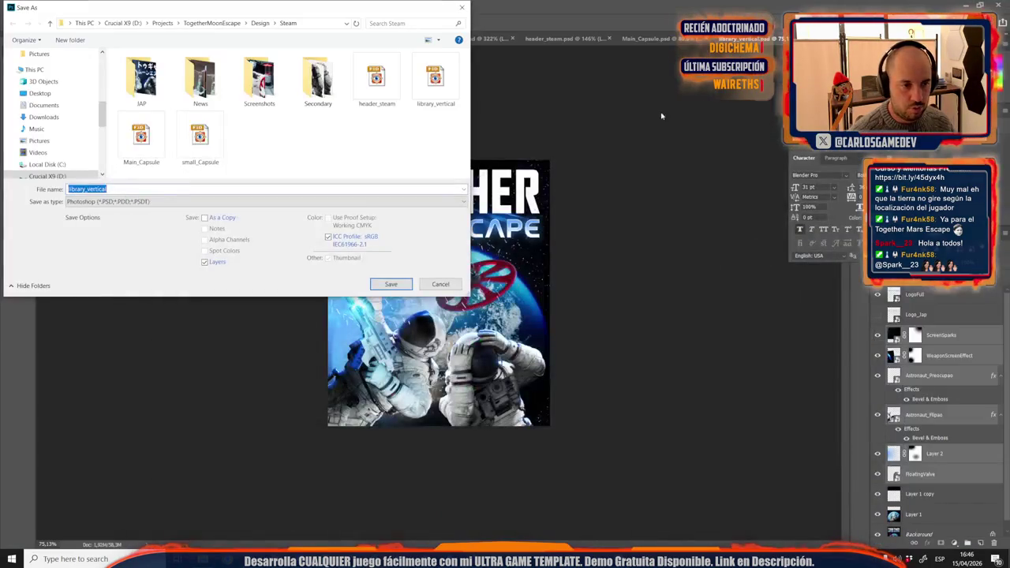
type("ver")
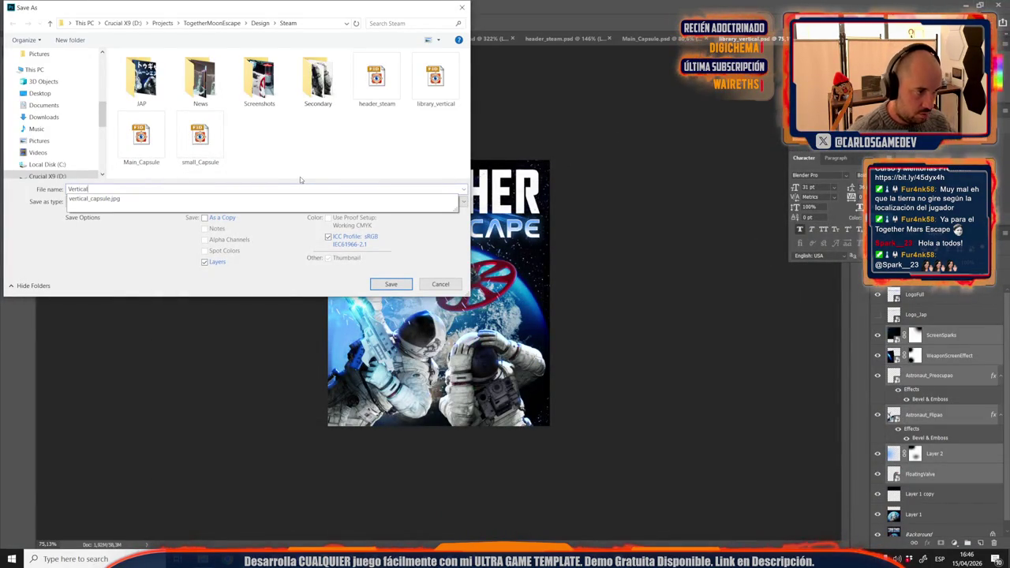
key("Return")
key("Return")
key("Return")
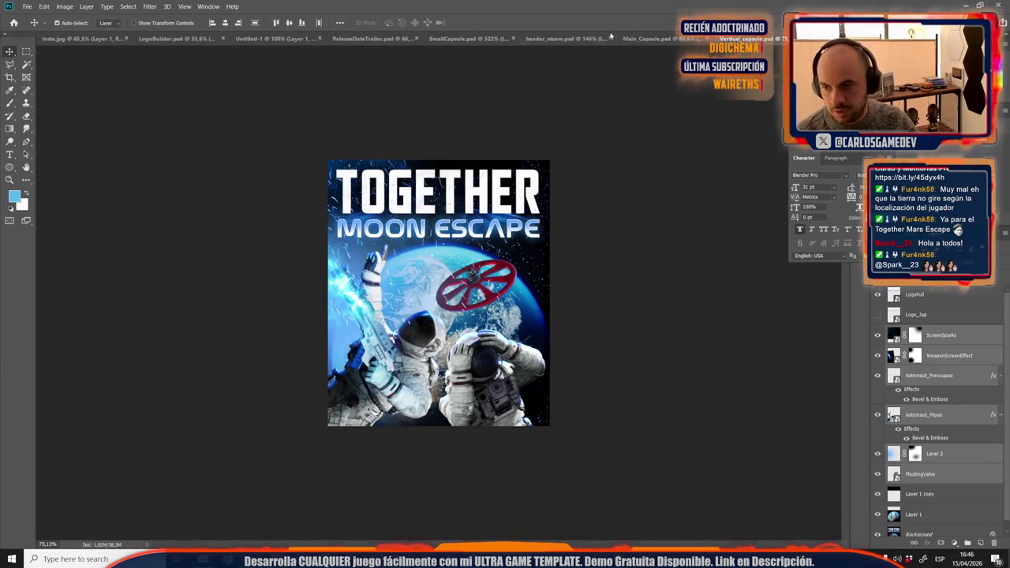
Step: Export it as a JPEG, overwriting the existing vertical_capsule.jpg
key("ctrl+shift+s")
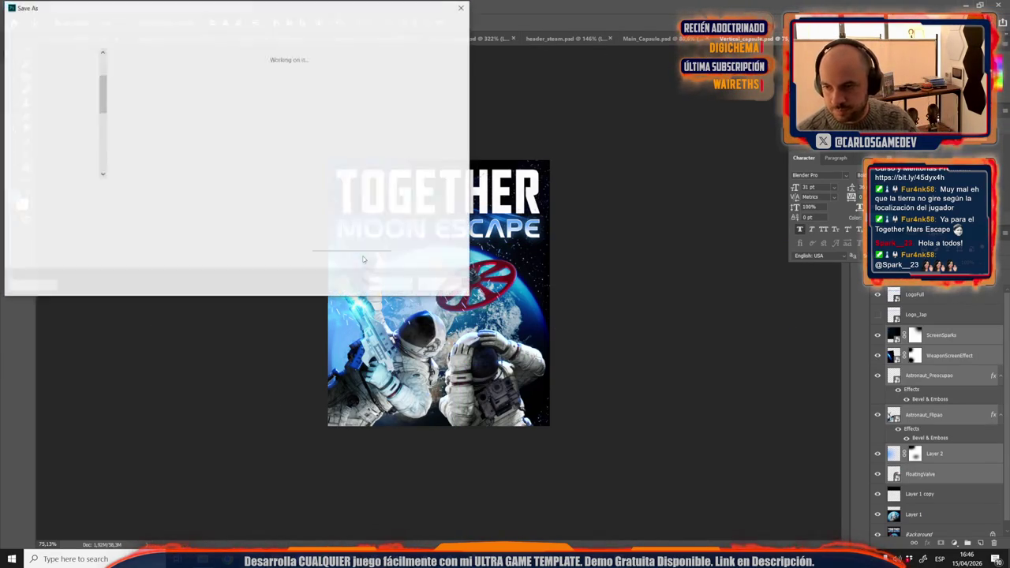
left_click(127, 202)
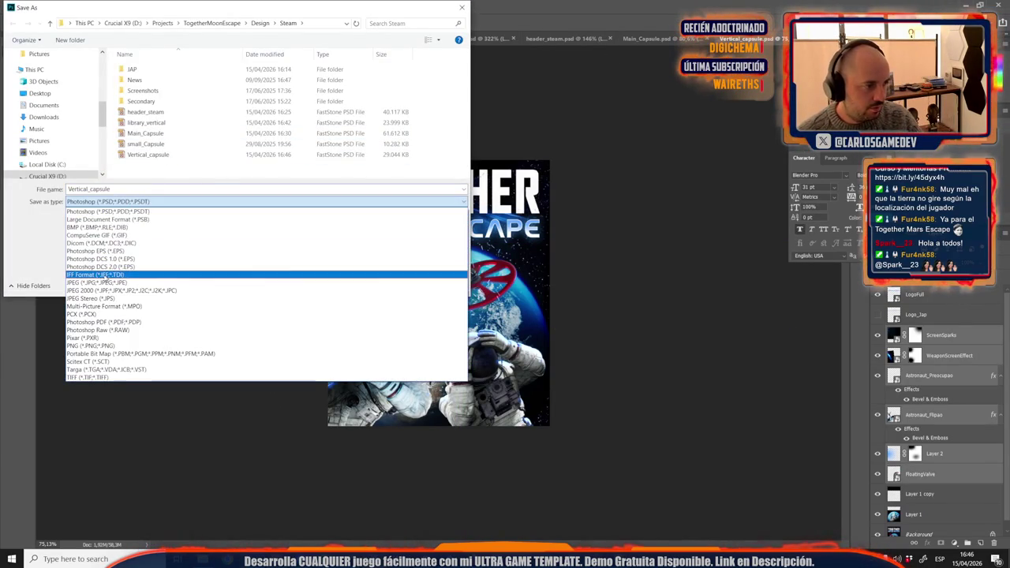
left_click(102, 283)
scroll(232, 108, "down", 2)
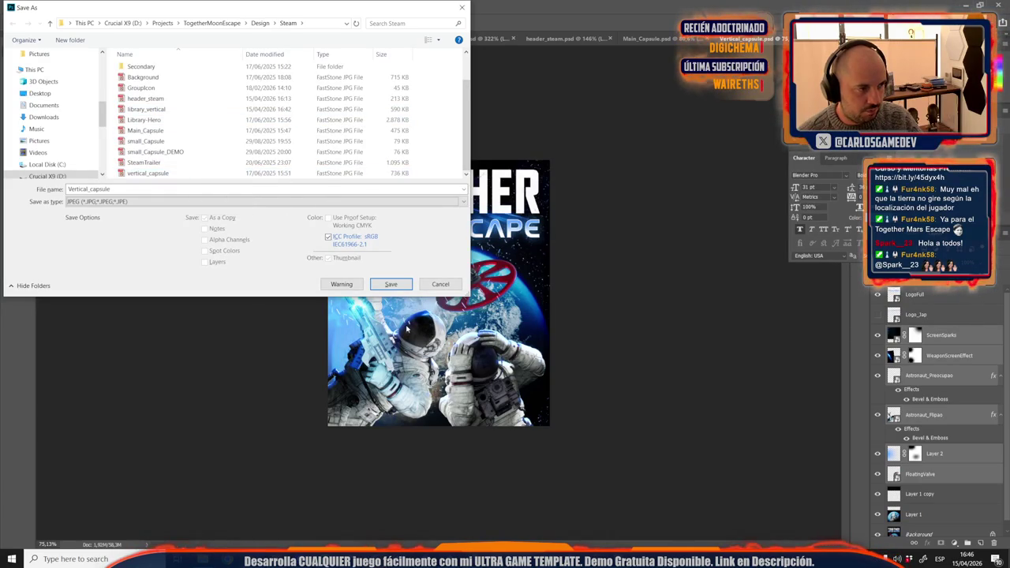
left_click(393, 286)
left_click(529, 281)
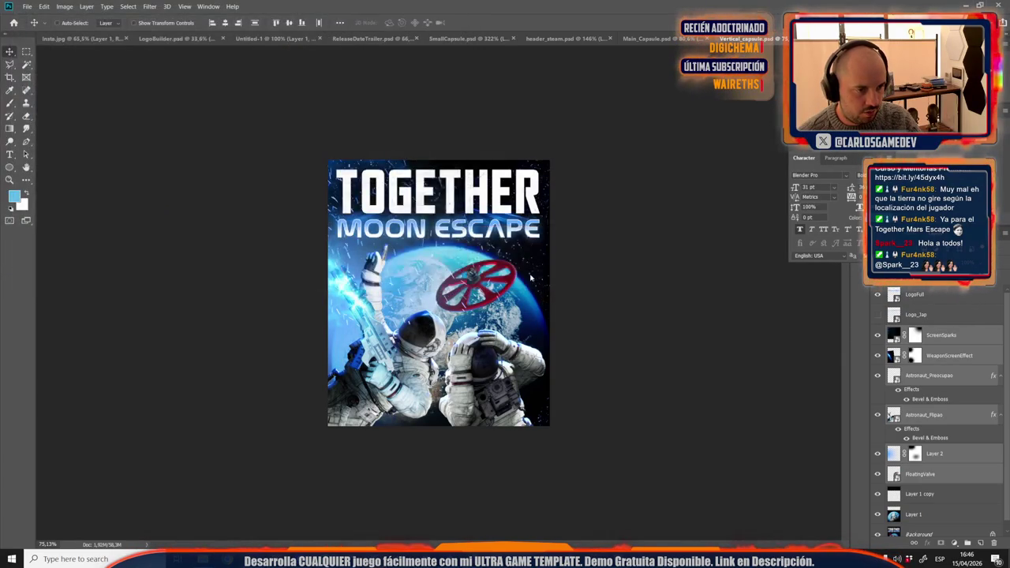
left_click(542, 146)
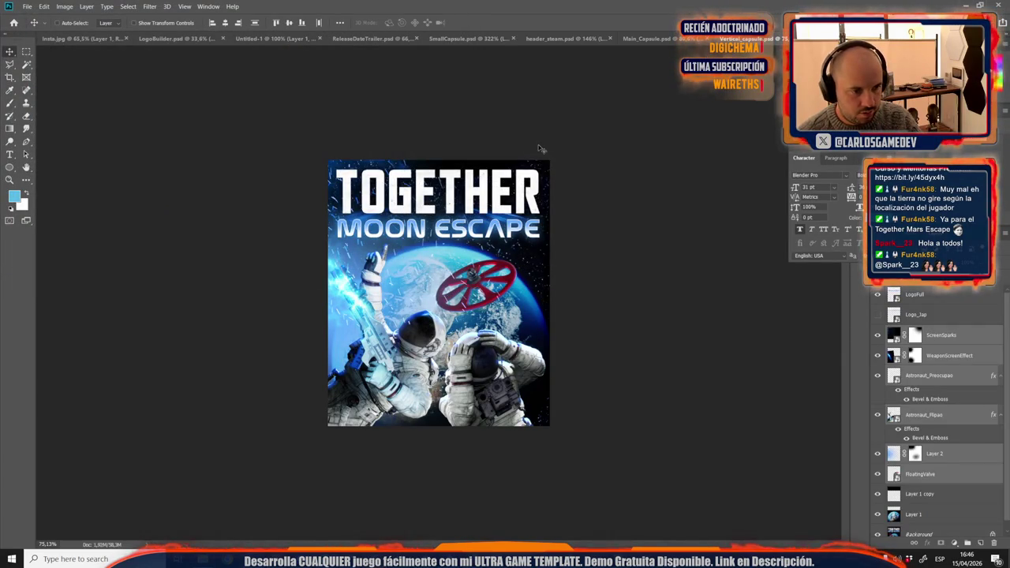
Step: Show the Japanese title, hide the English one, and save the artwork into the JAP folder
left_click(878, 314)
left_click(878, 295)
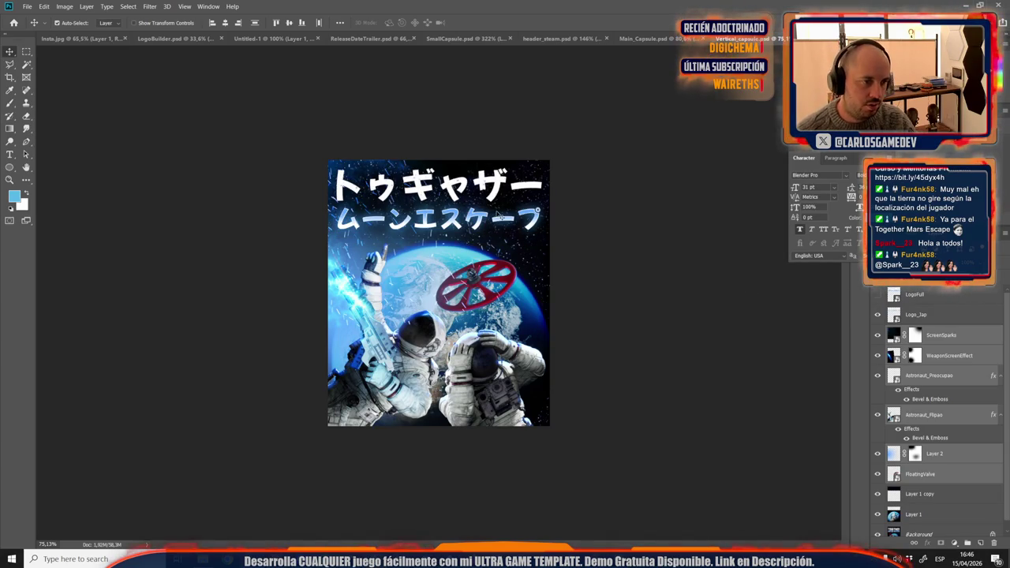
key("shift+ctrl+s")
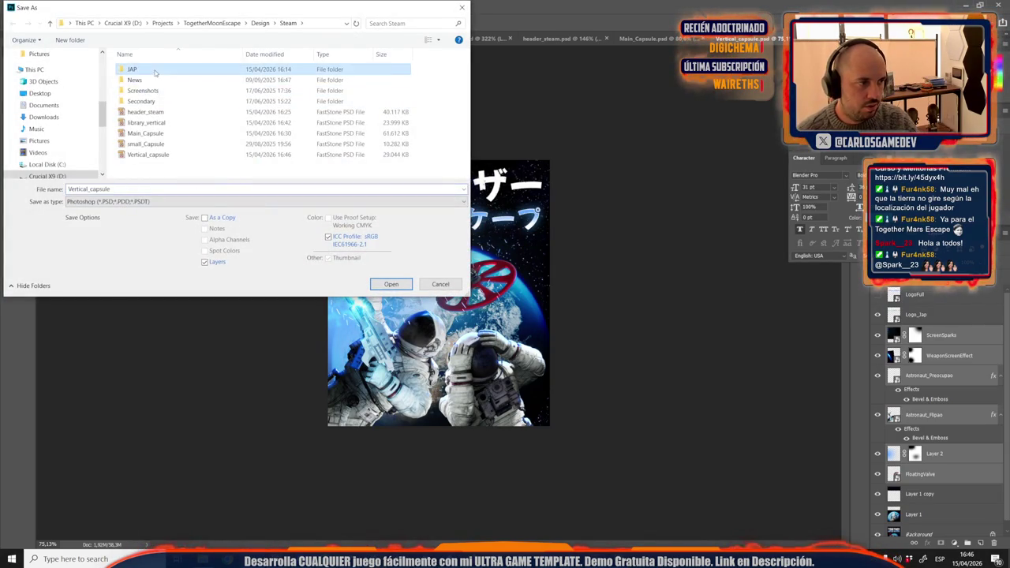
double_click(139, 69)
key("Return")
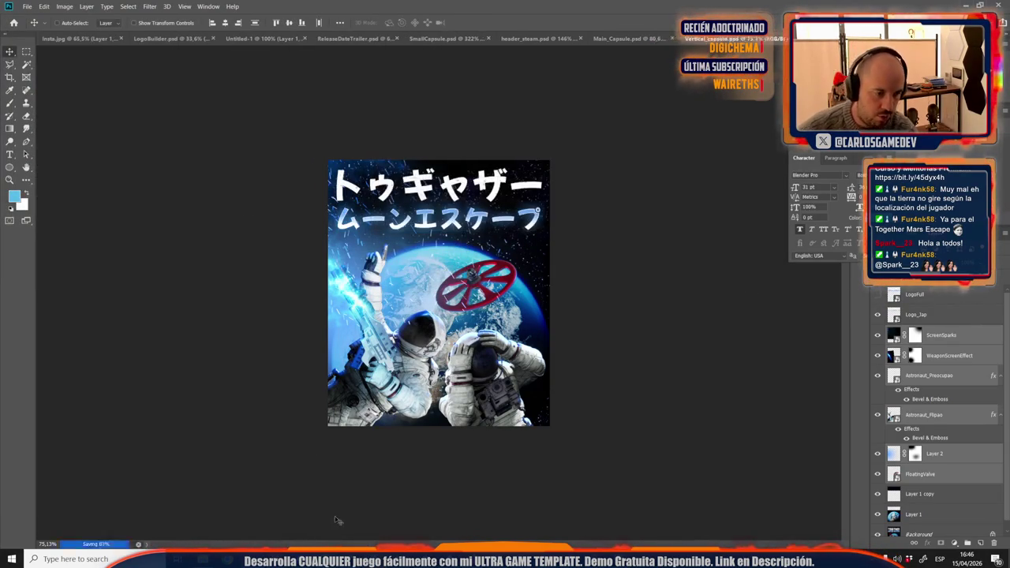
Step: On the Steamworks store page, accept the notice to edit base store assets
left_click(403, 517)
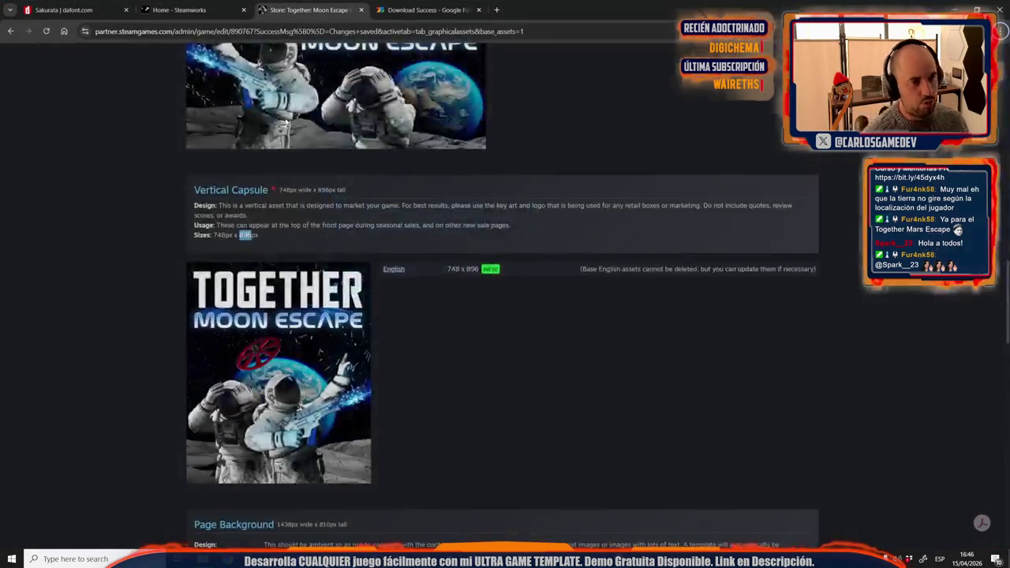
scroll(286, 121, "up", 5)
scroll(286, 121, "up", 5)
scroll(286, 121, "up", 4)
scroll(286, 121, "down", 4)
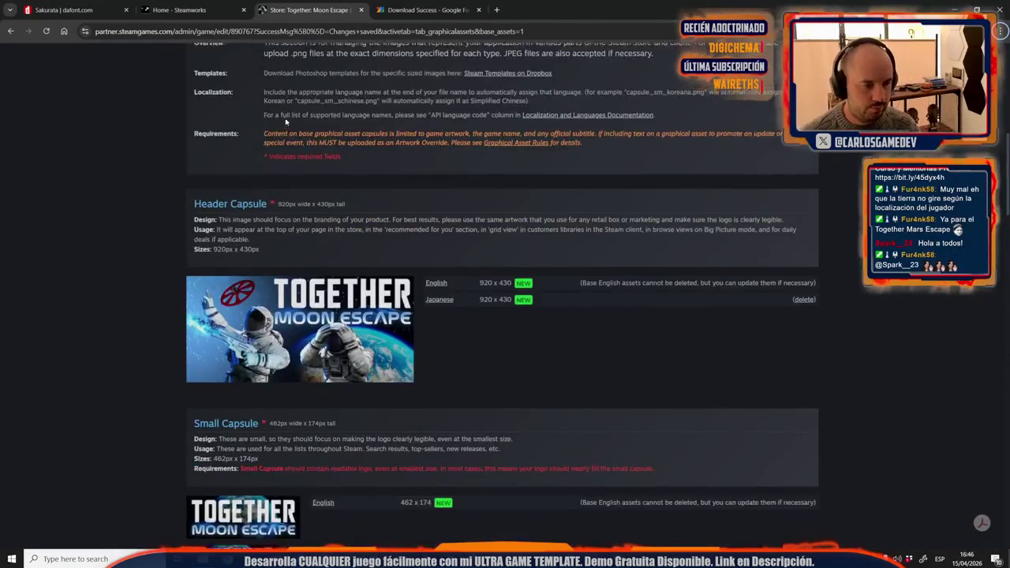
scroll(286, 121, "up", 6)
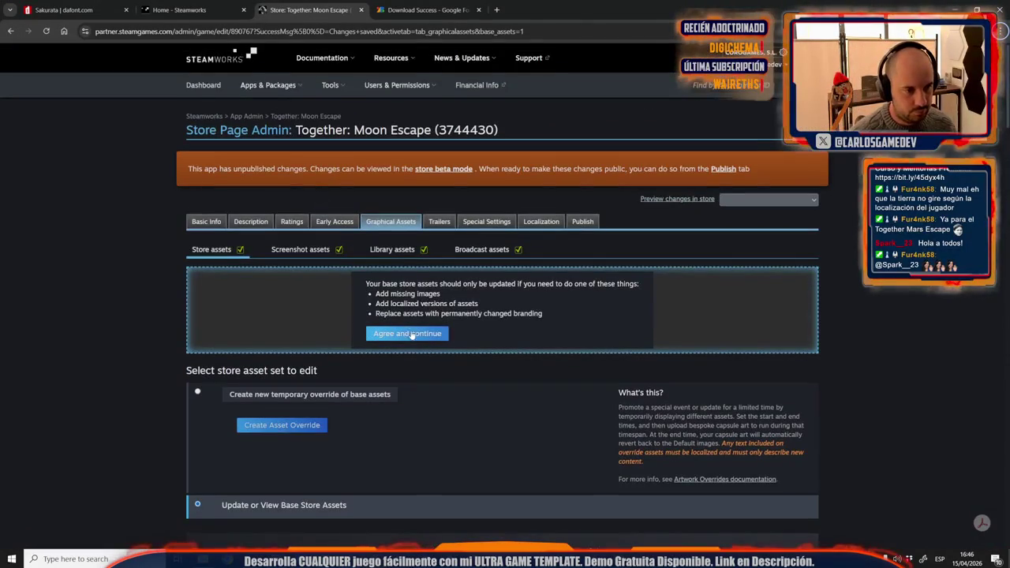
left_click(407, 333)
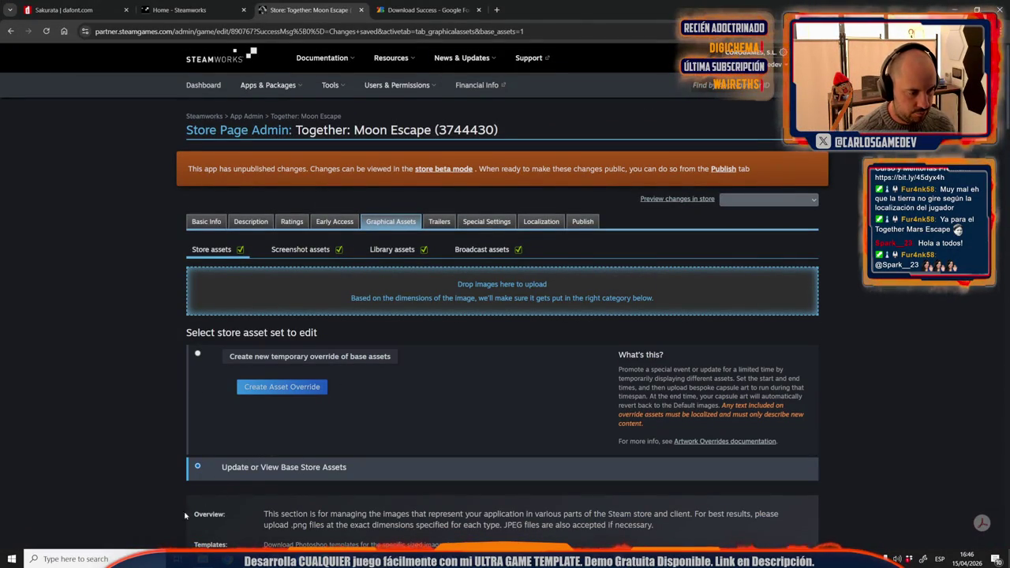
key("alt+Tab")
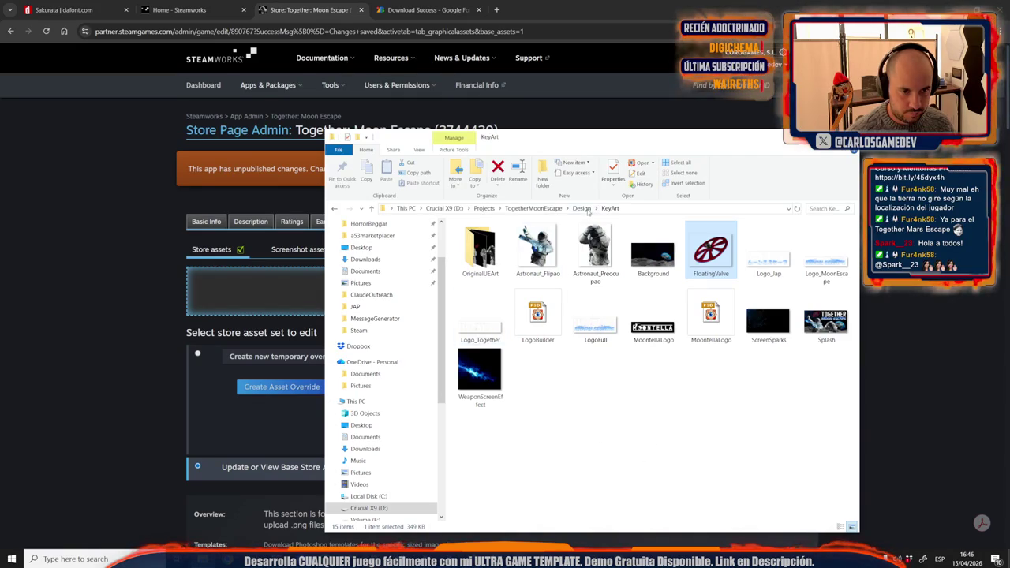
Step: Browse Design > Steam and its JAP subfolder, then check the Main_Capsule image
left_click(582, 208)
left_click(474, 292)
double_click(474, 292)
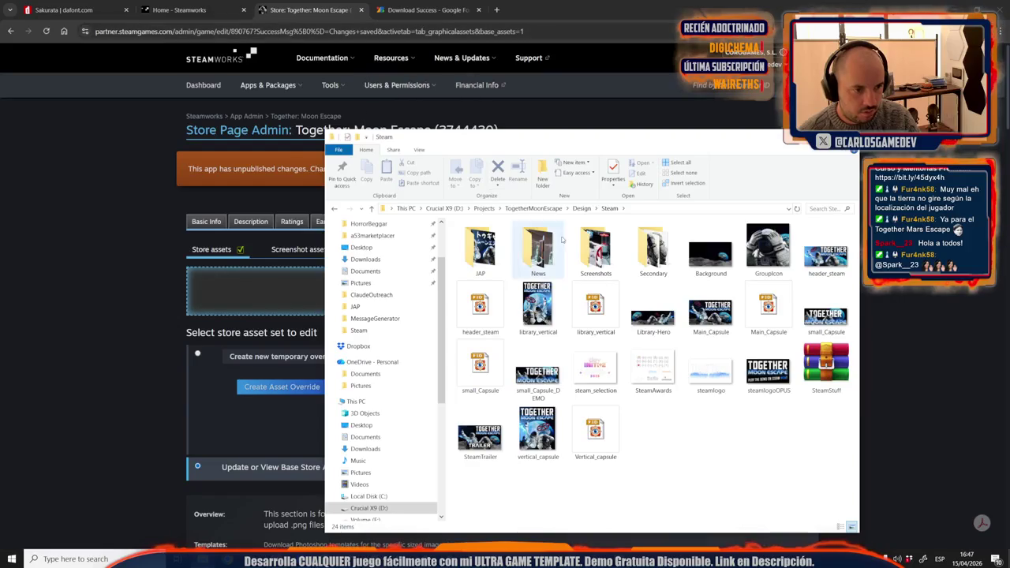
double_click(500, 274)
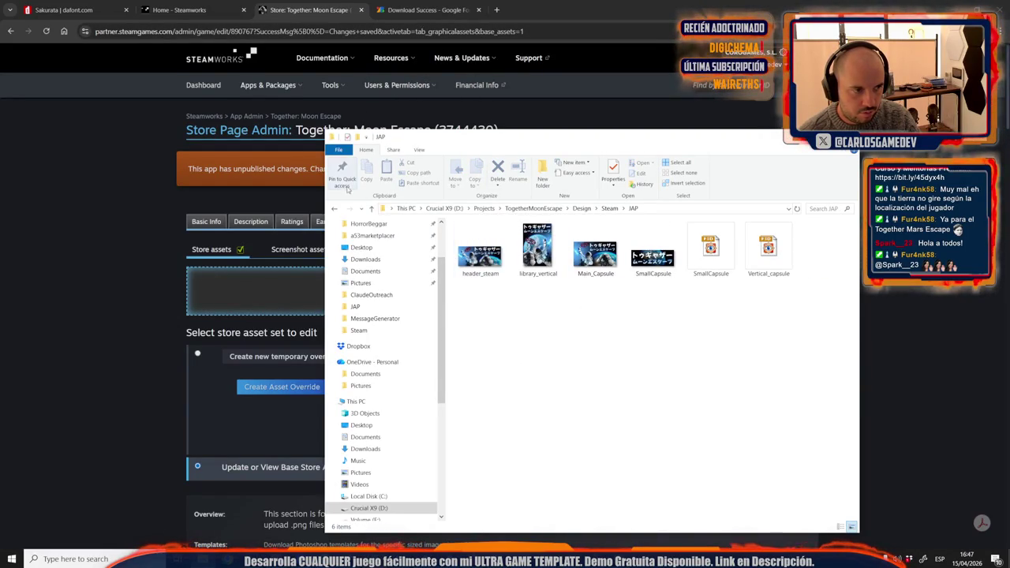
left_click(335, 208)
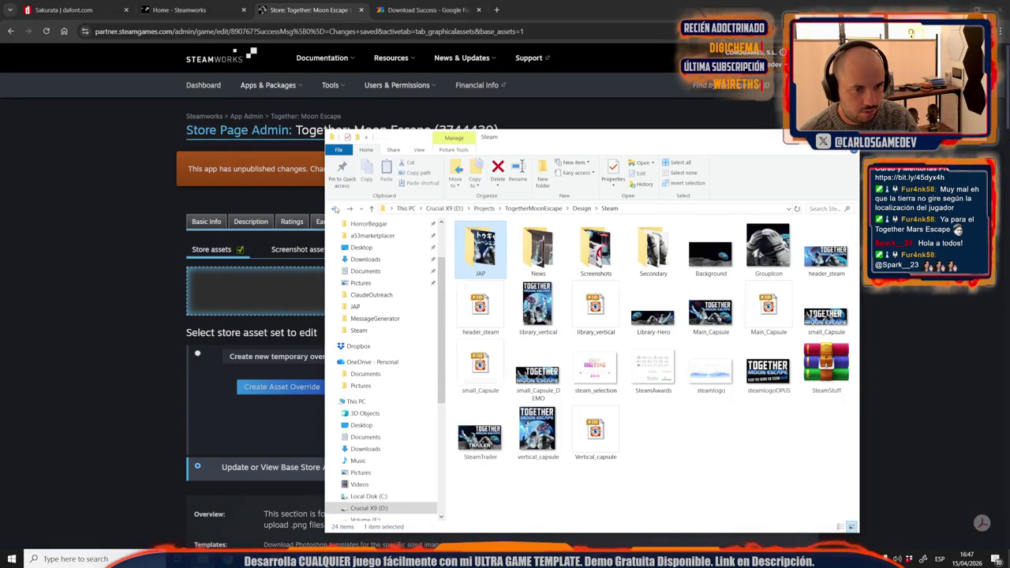
left_click(714, 335)
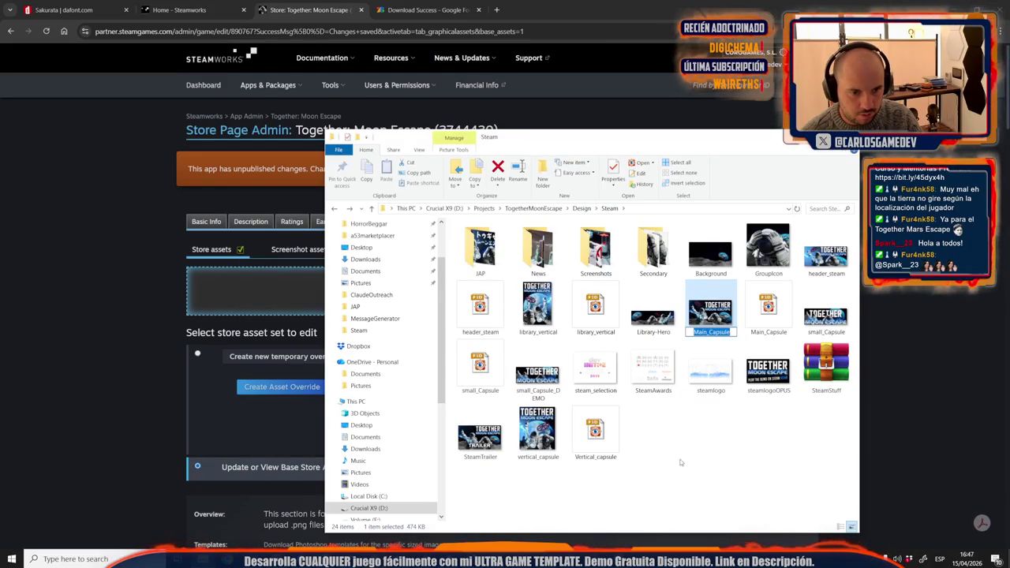
left_click(660, 456)
Step: In the Main_Capsule document, show the English title instead of the Japanese one
key("alt+Tab")
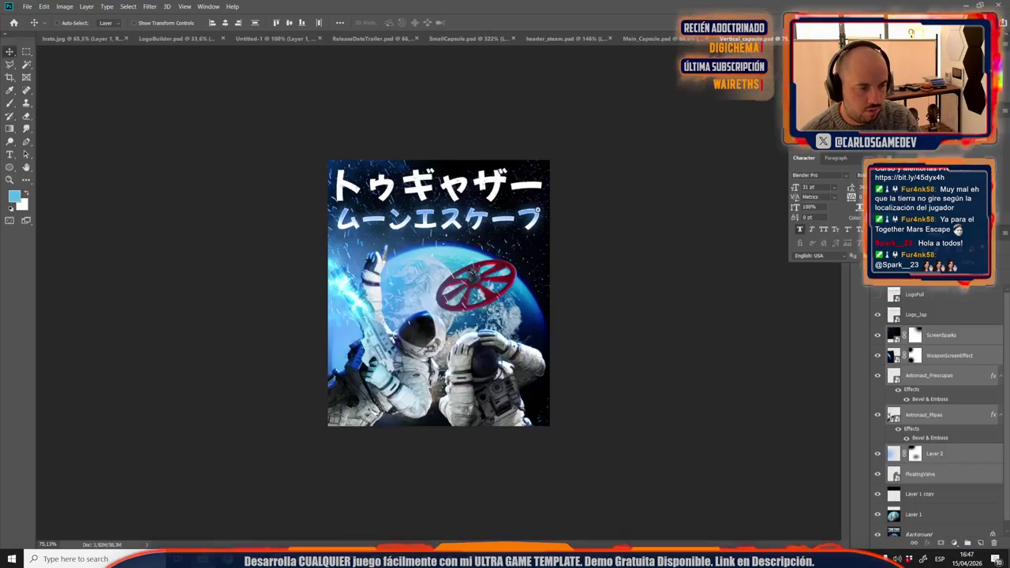
left_click(656, 41)
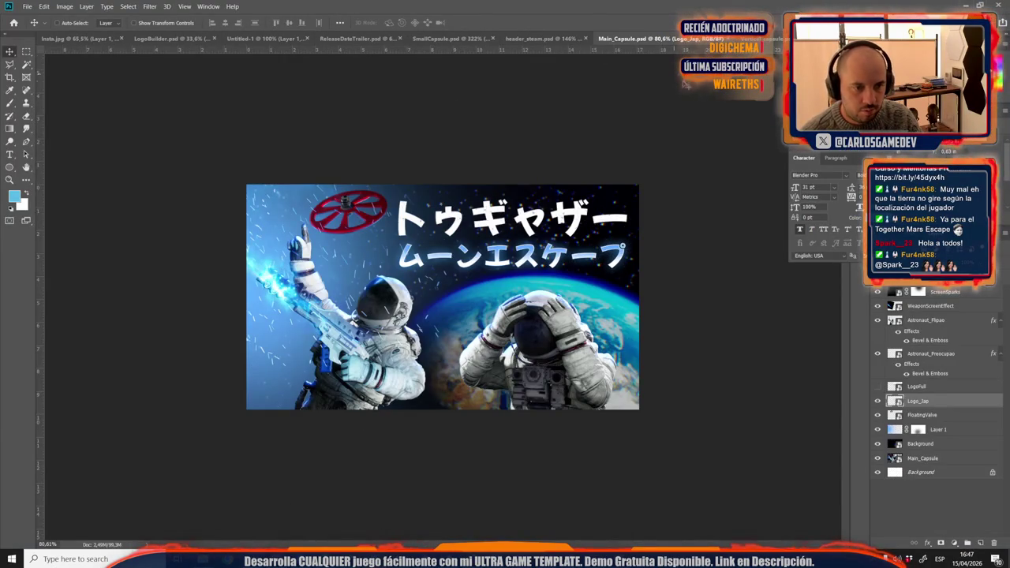
left_click(877, 387)
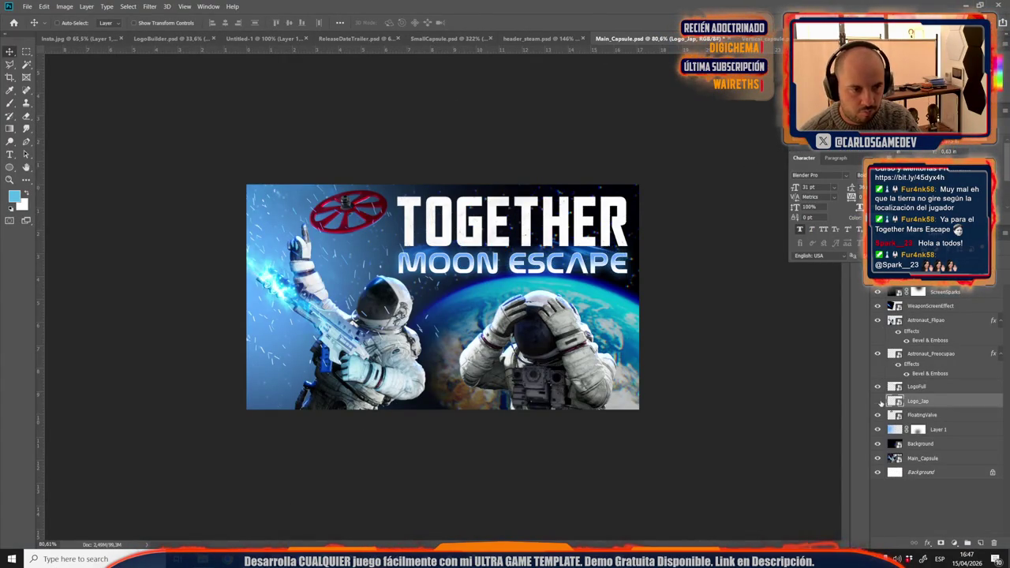
key("ctrl+shift+s")
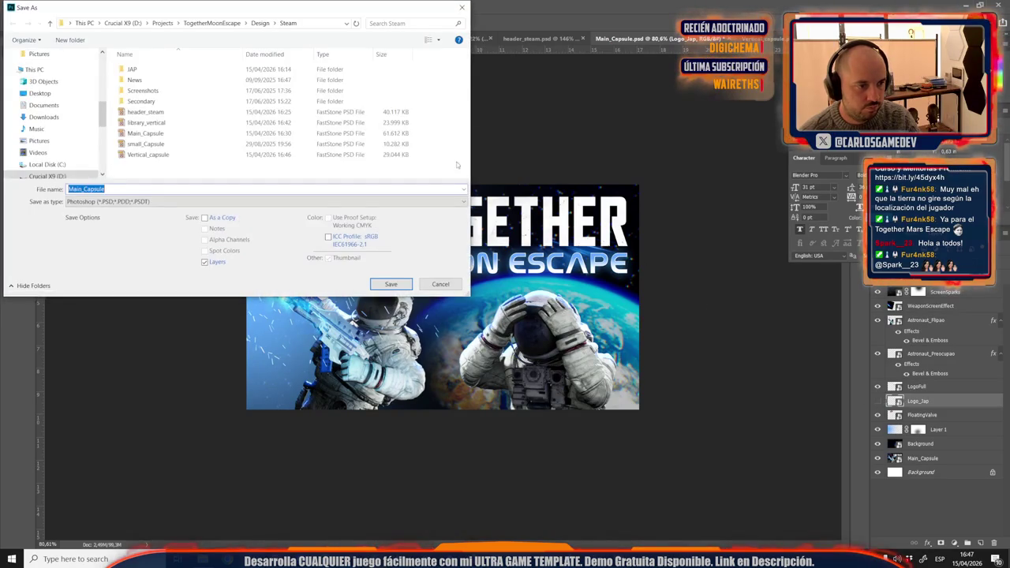
left_click(463, 8)
left_click(706, 39)
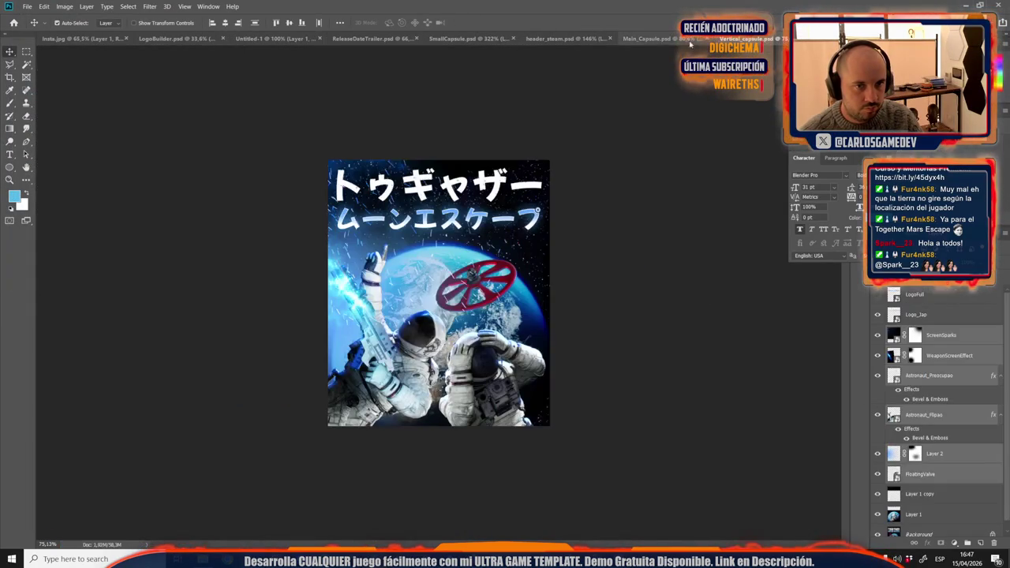
left_click(654, 39)
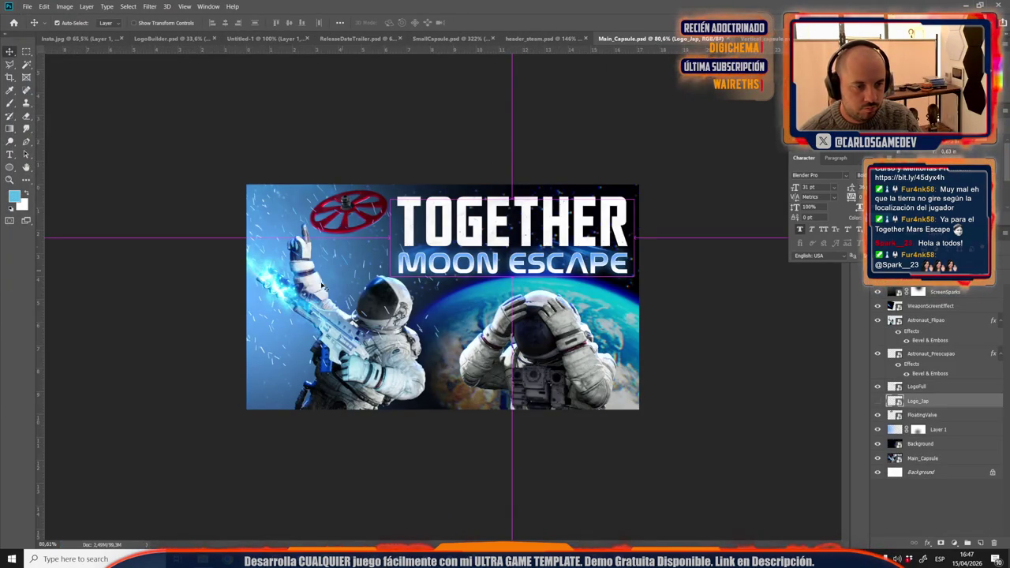
Step: Export Main_Capsule as a quality-12 JPEG, replacing the existing file
key("ctrl+shift+s")
left_click(111, 201)
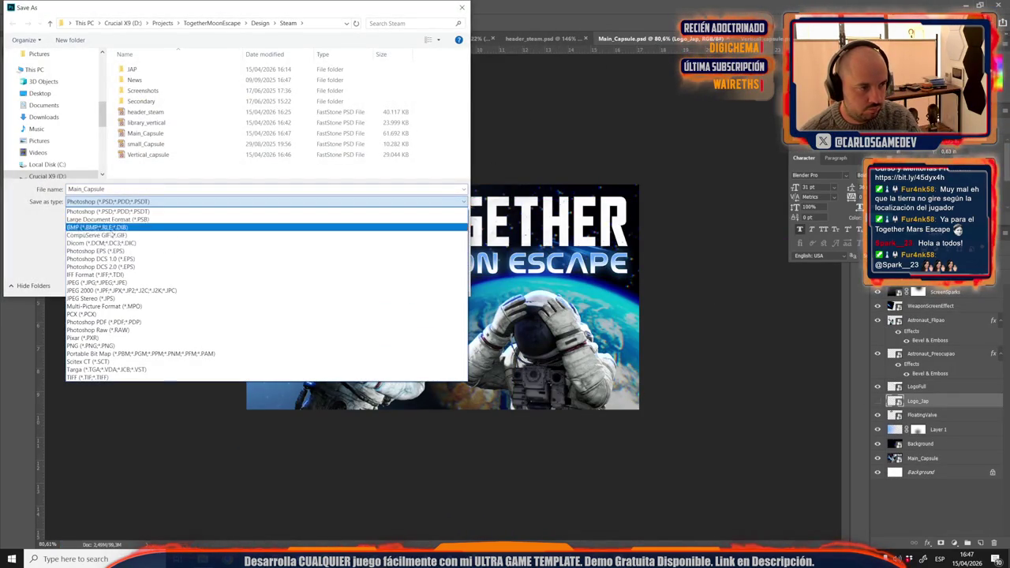
left_click(95, 283)
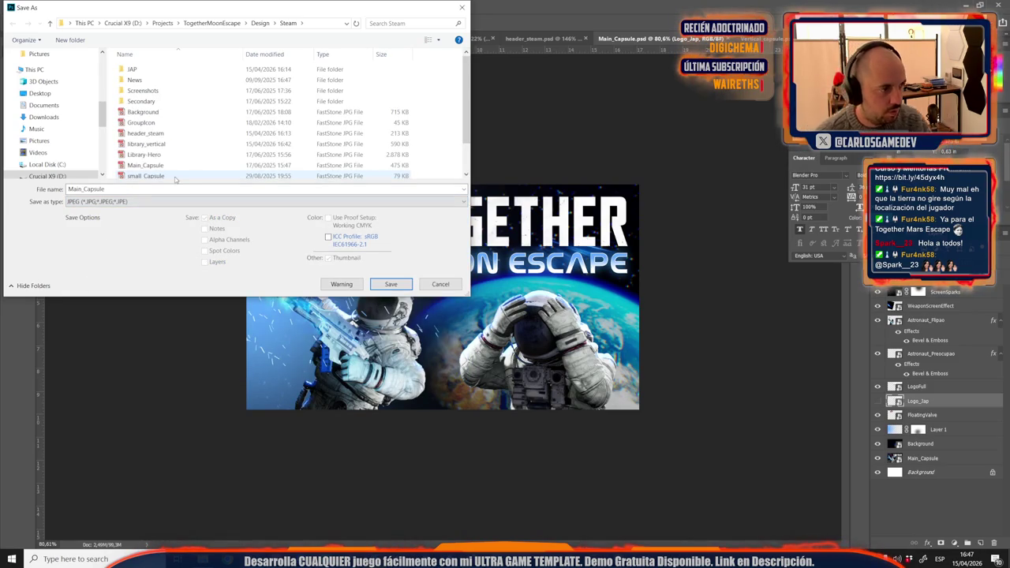
double_click(161, 176)
key("y")
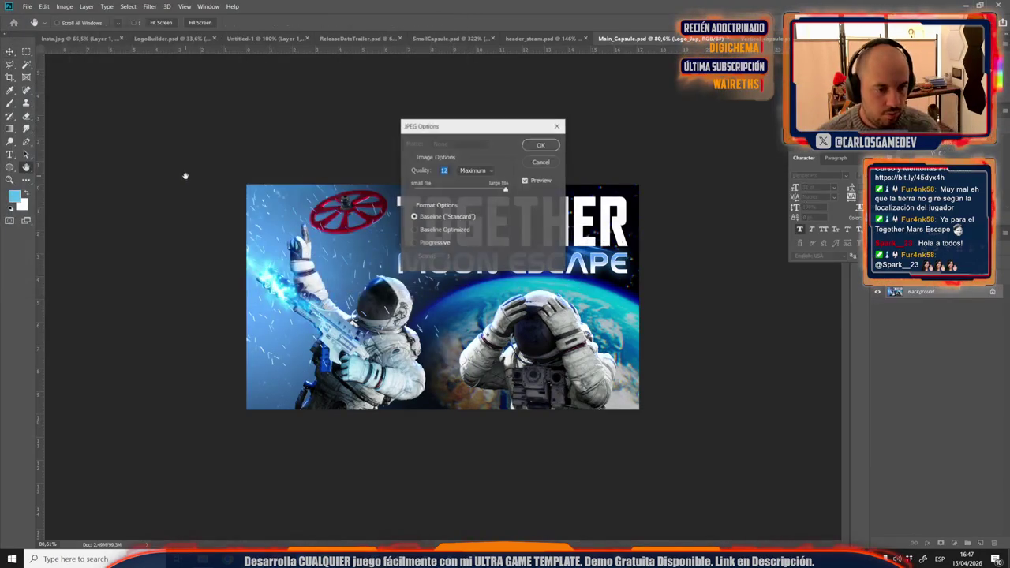
key("Return")
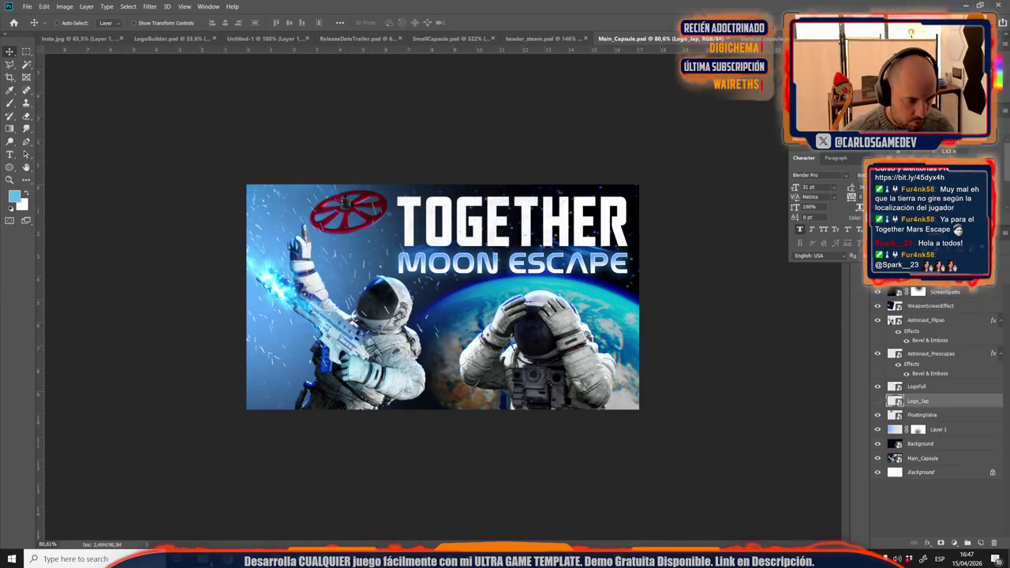
left_click(203, 559)
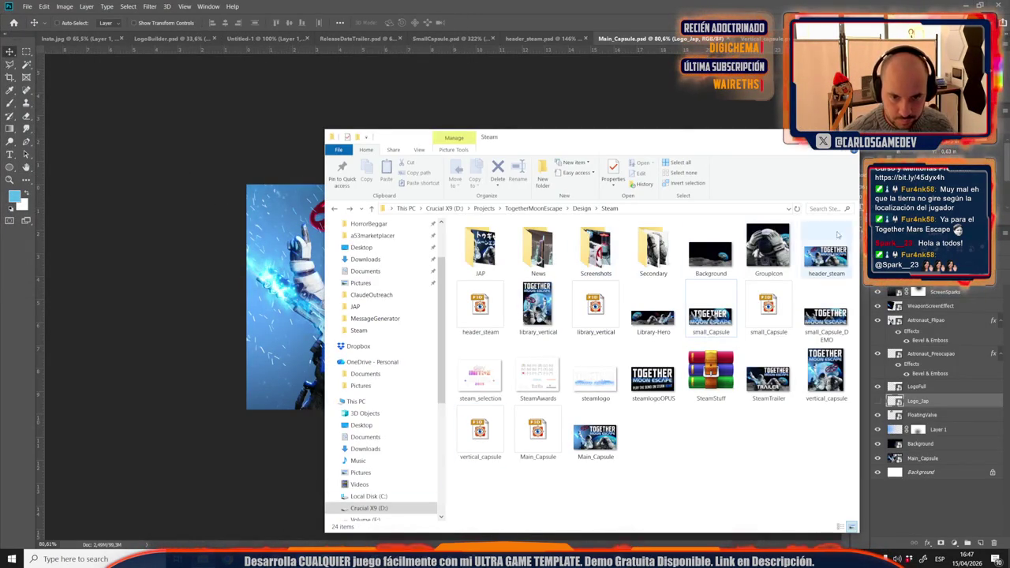
Step: Drop the English Main_Capsule JPEG into the Steamworks upload area
left_click(594, 452)
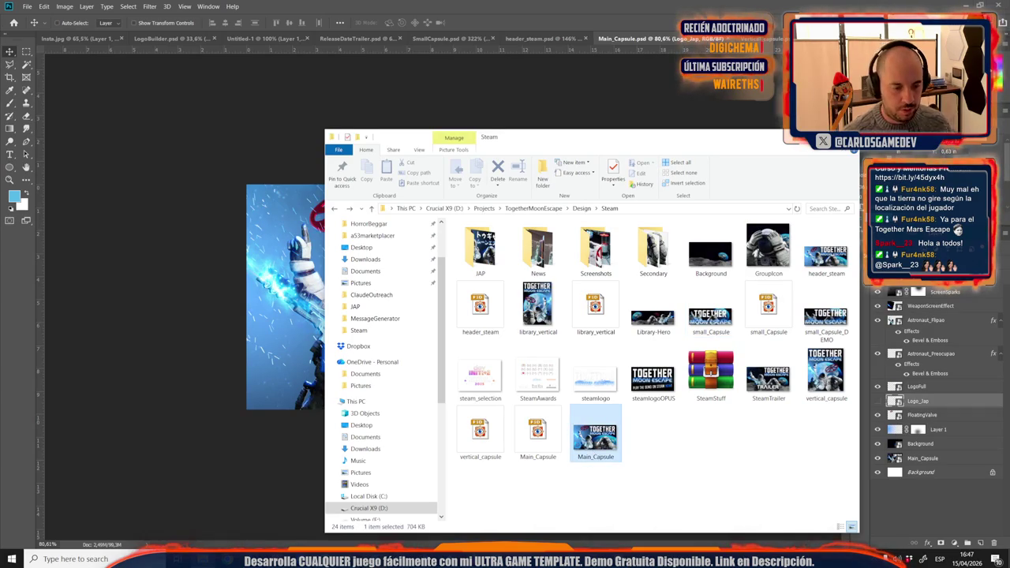
left_click_drag(594, 438, 404, 500)
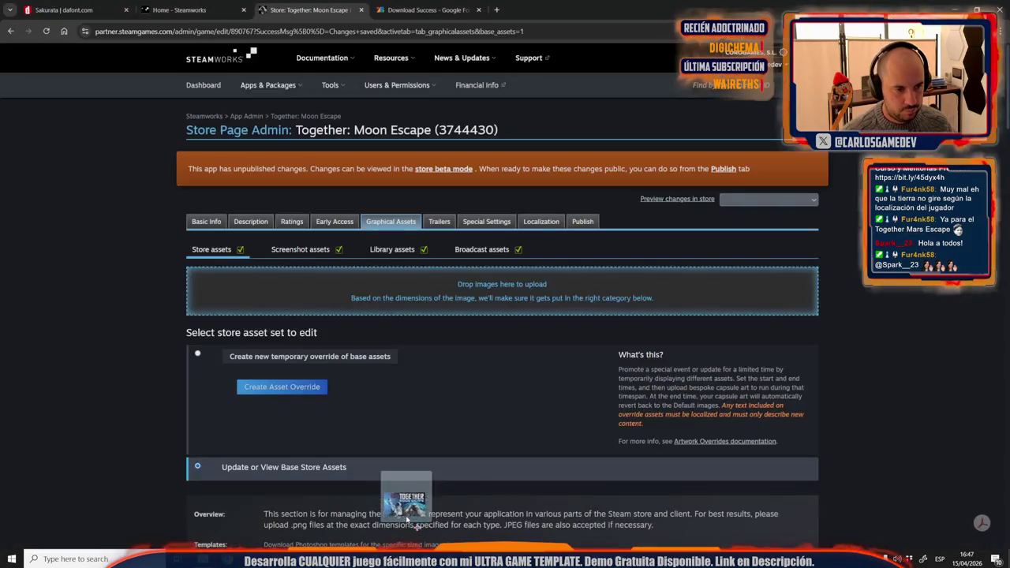
left_click_drag(405, 500, 454, 297)
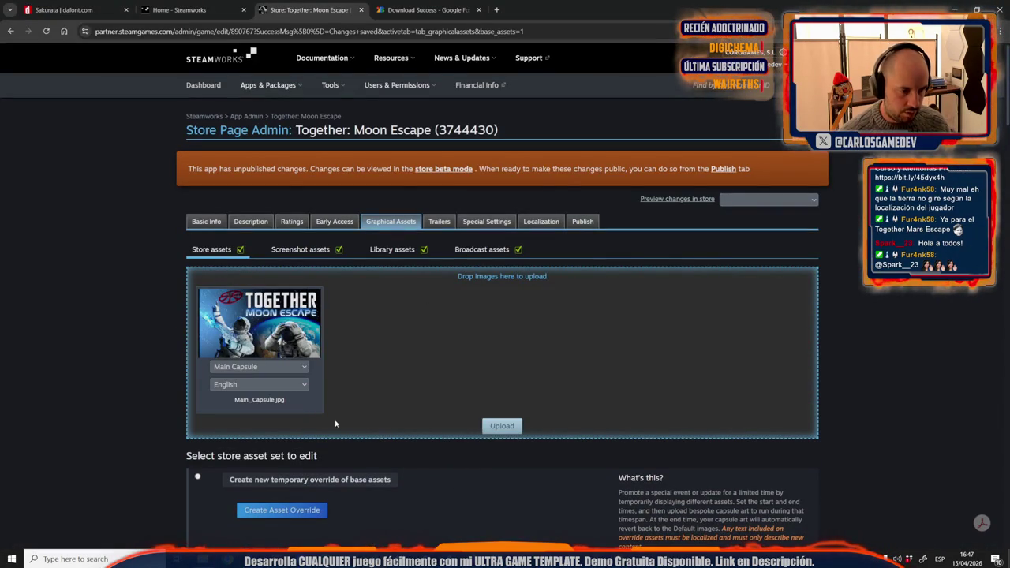
Step: Add the Japanese Main_Capsule from the JAP folder and set its language to Japanese
key("alt+Tab")
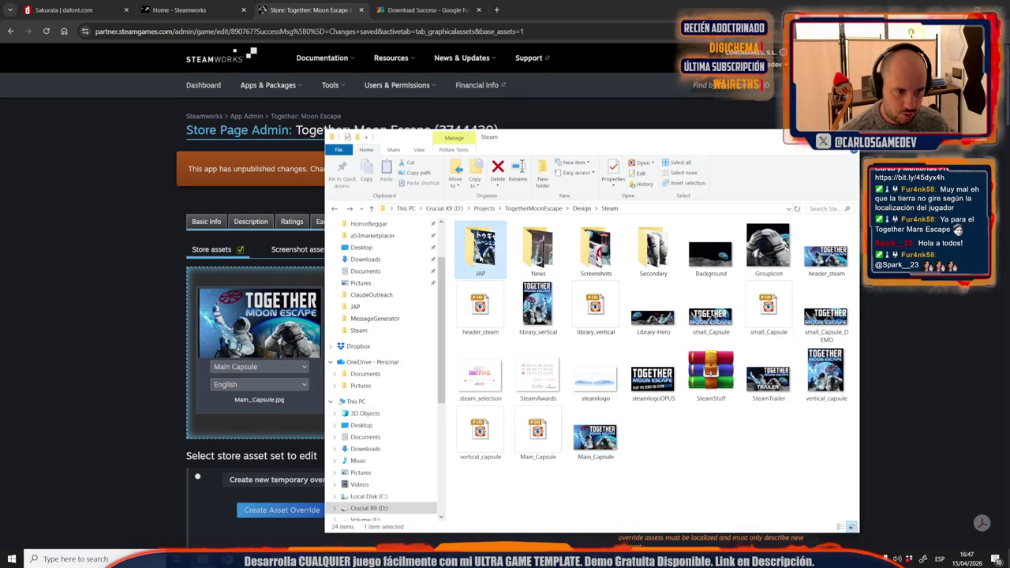
double_click(482, 247)
left_click_drag(595, 252, 277, 429)
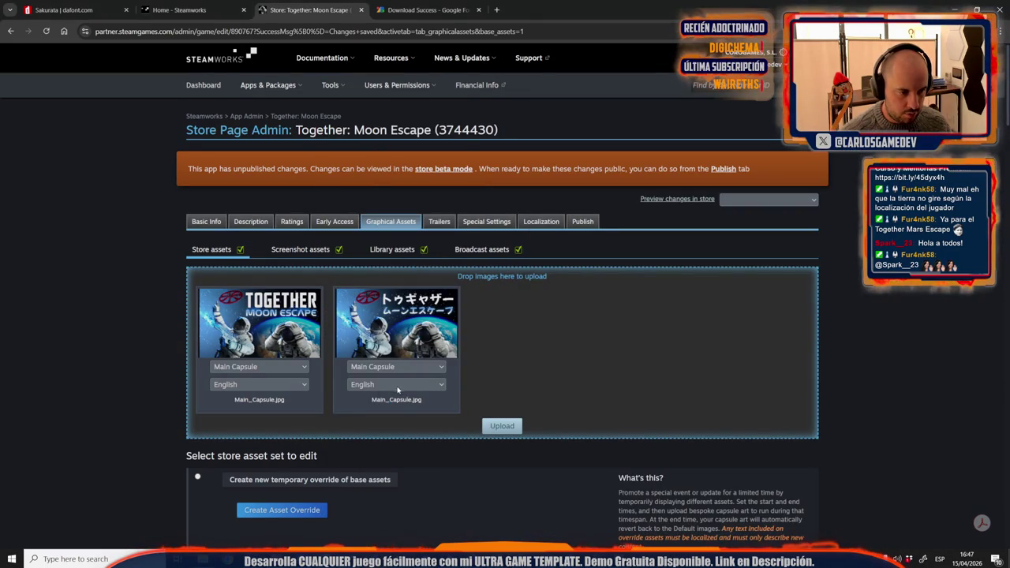
left_click(393, 389)
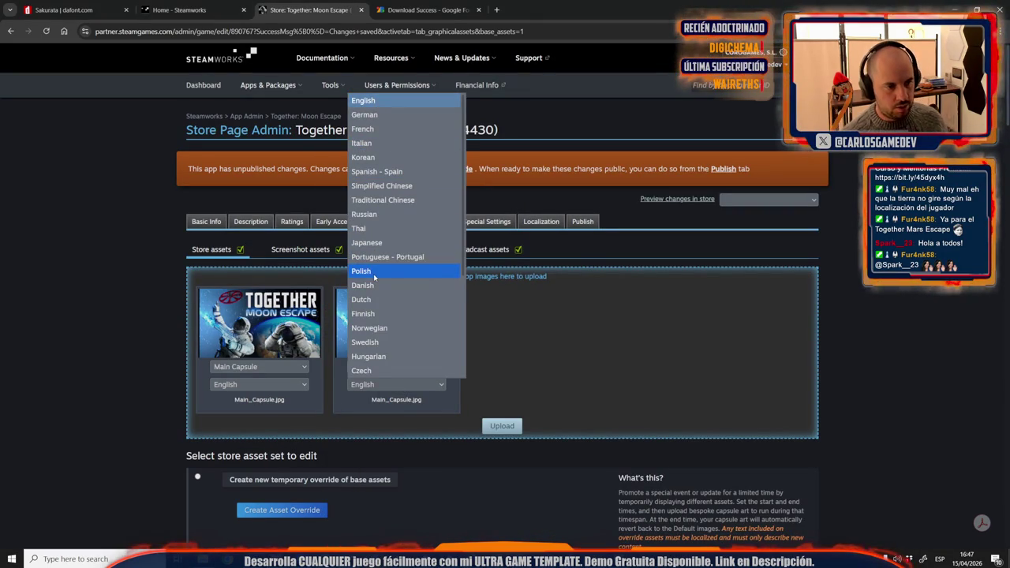
left_click(366, 243)
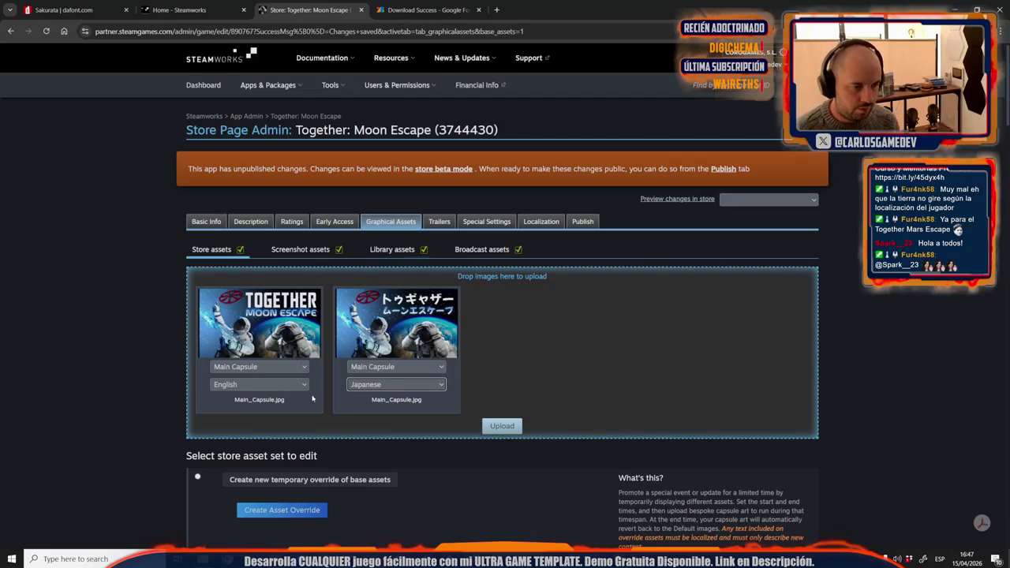
Step: Drag vertical_capsule from the Steam folder into the upload area
key("alt+Tab")
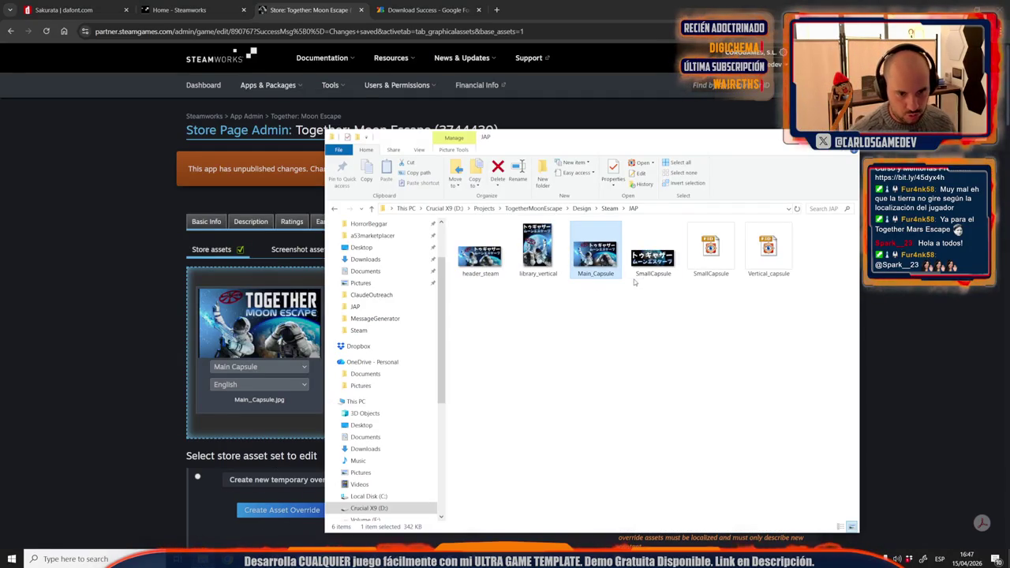
left_click(608, 208)
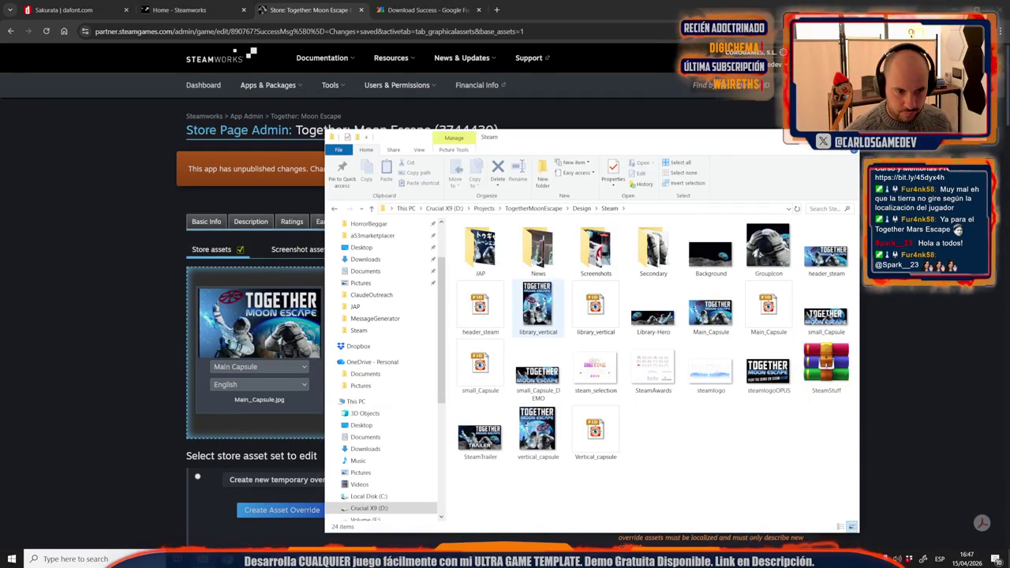
left_click(539, 430)
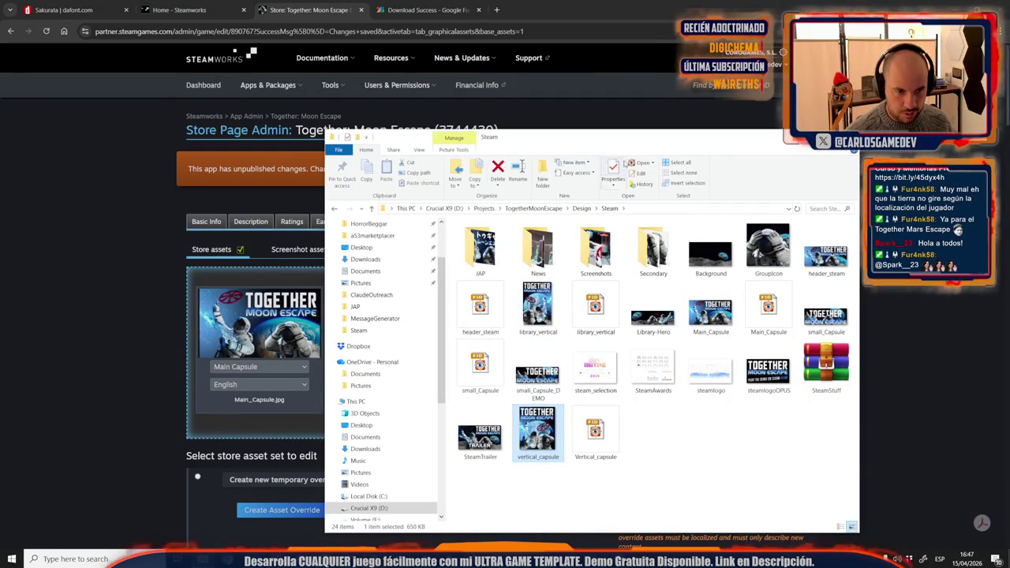
left_click_drag(641, 147, 808, 124)
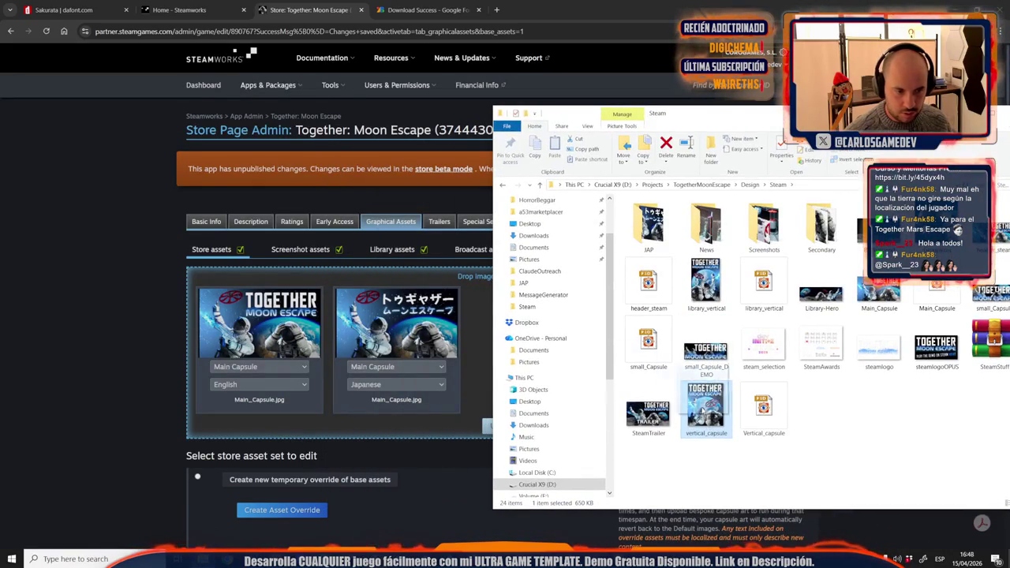
left_click_drag(707, 407, 474, 331)
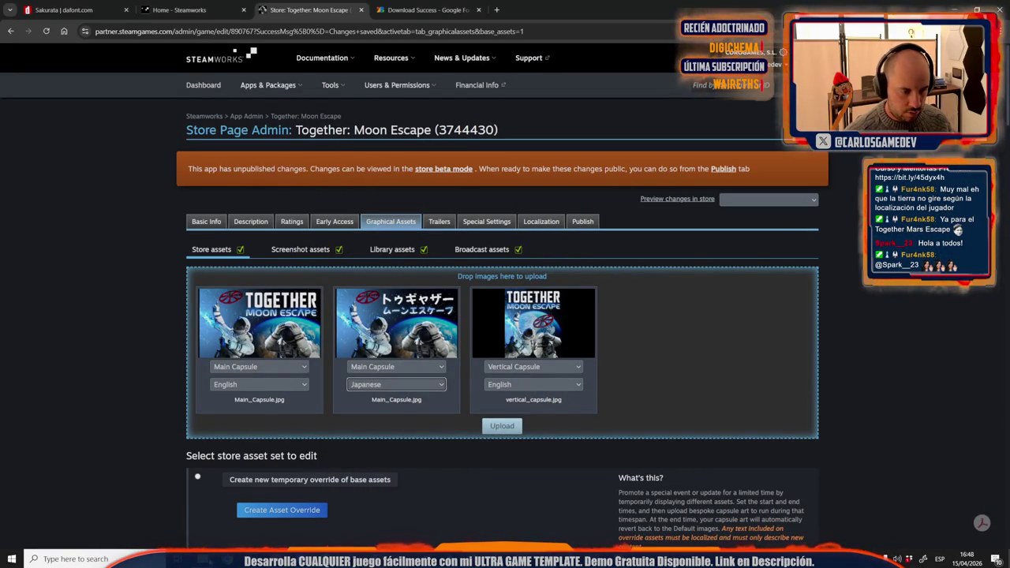
key("alt+Tab")
double_click(706, 405)
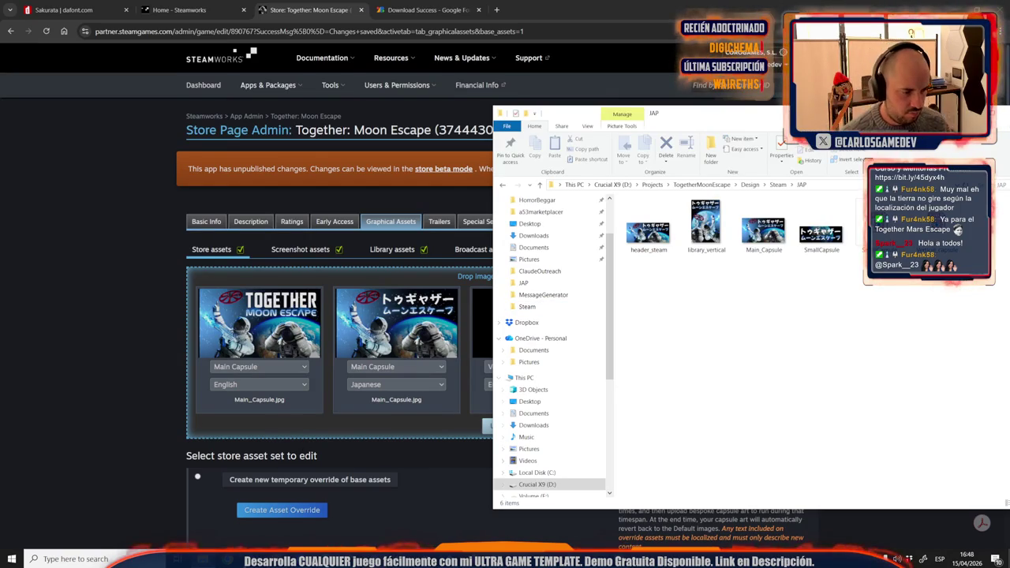
key("alt+Tab")
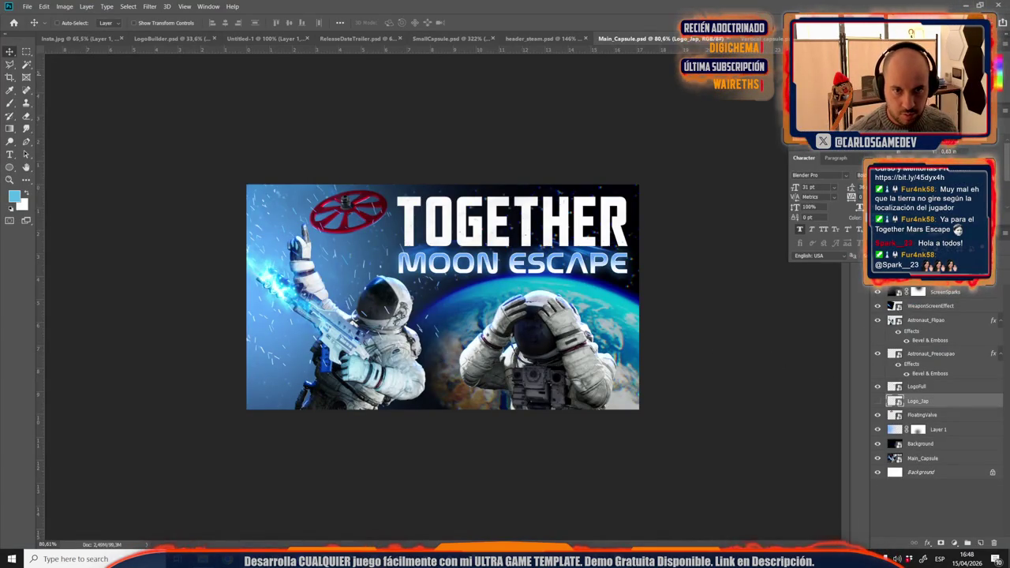
Step: Export the Japanese Vertical_capsule as a JPEG into JAP and queue it in Steamworks
left_click(770, 38)
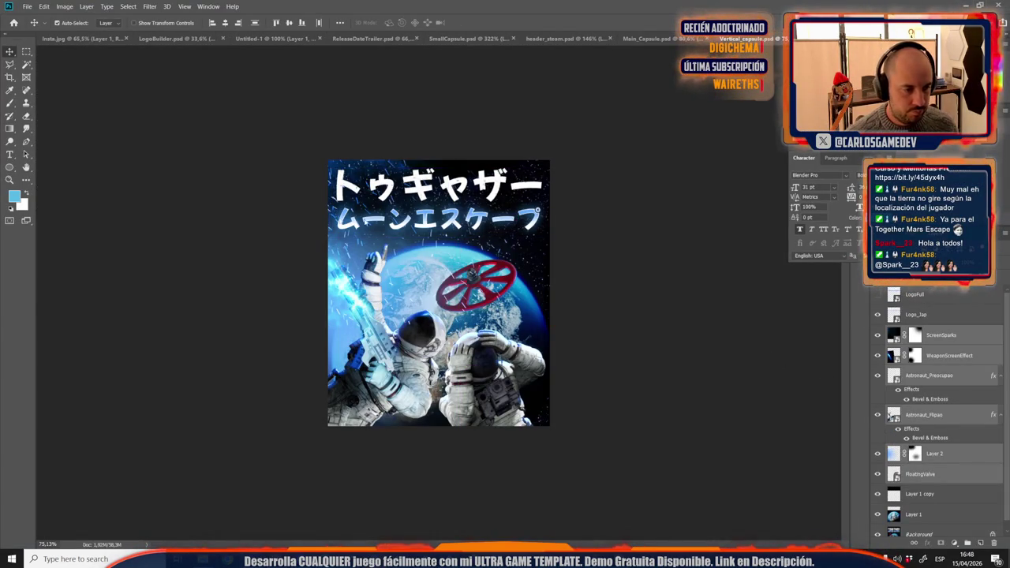
key("ctrl+shift+s")
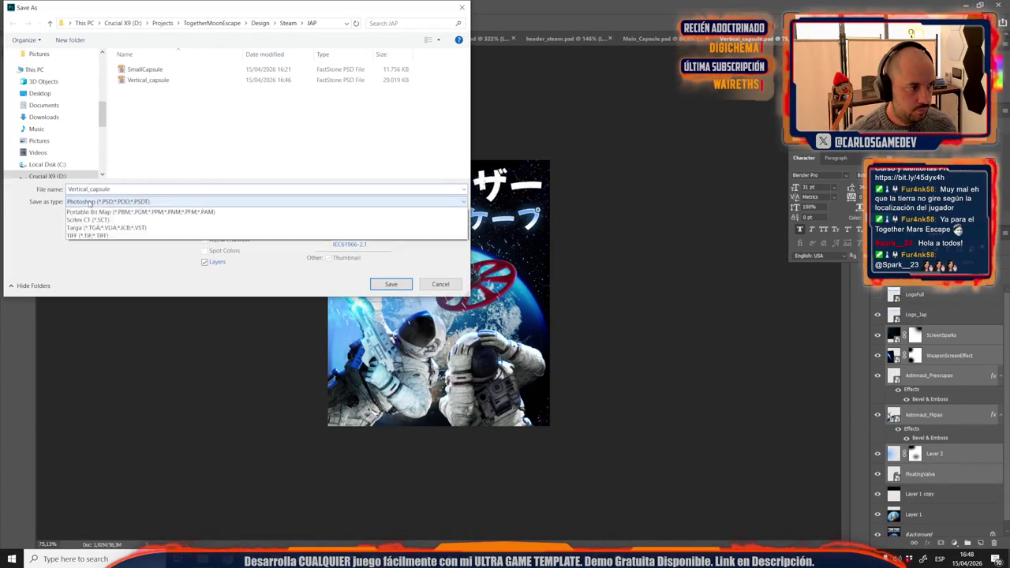
left_click(107, 201)
left_click(74, 285)
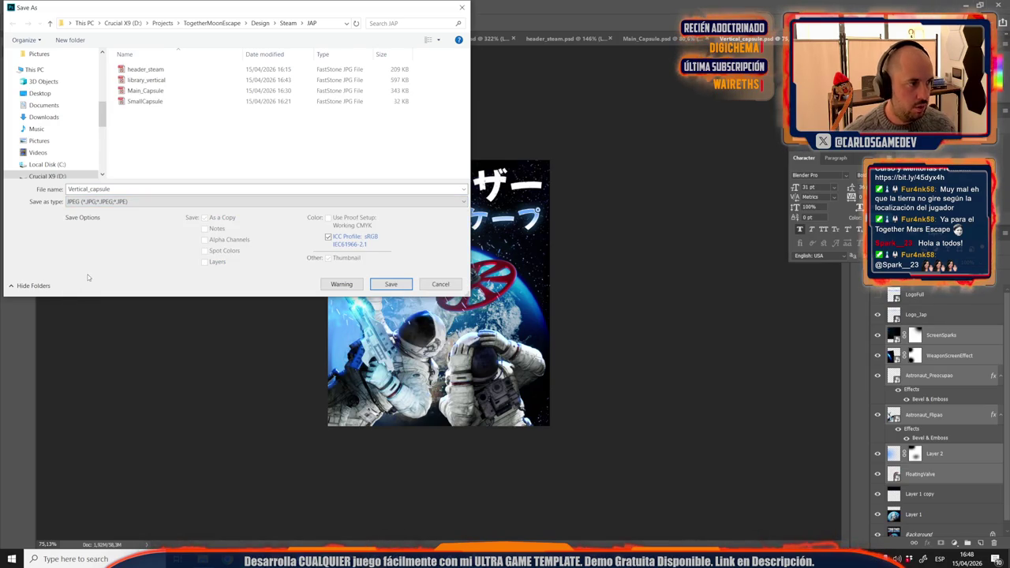
key("Return")
key("Return")
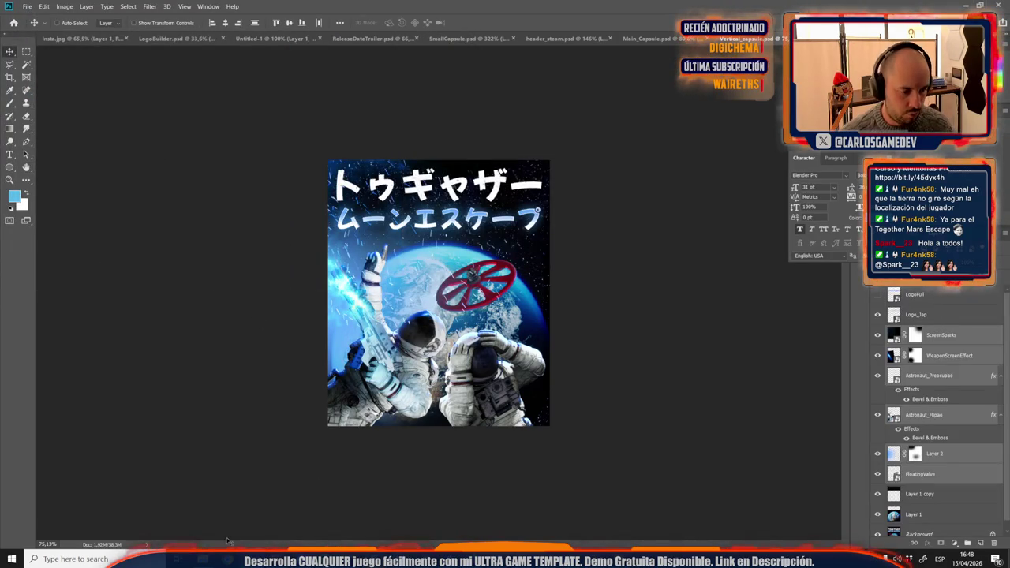
key("alt+Tab")
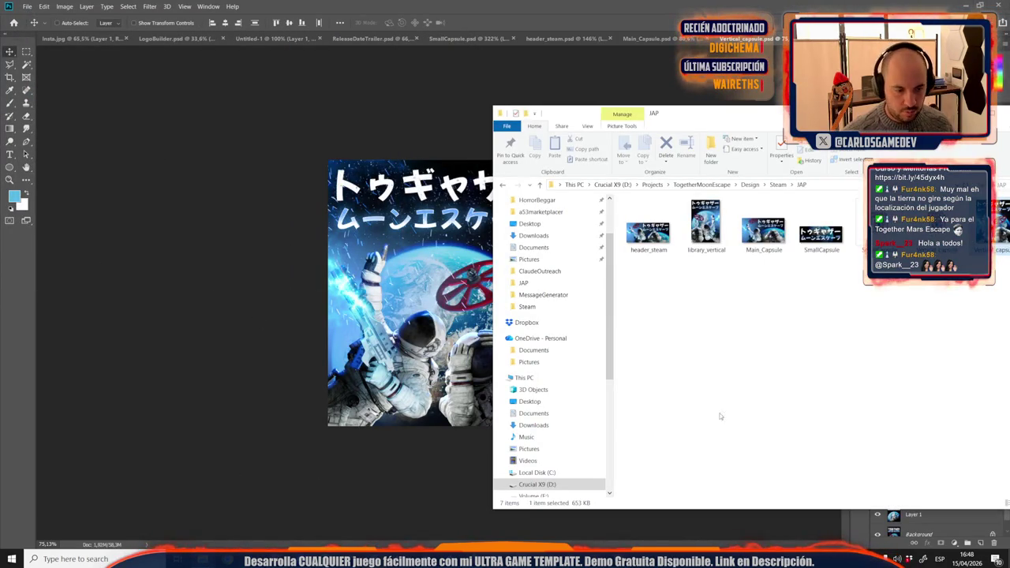
mouse_move(227, 559)
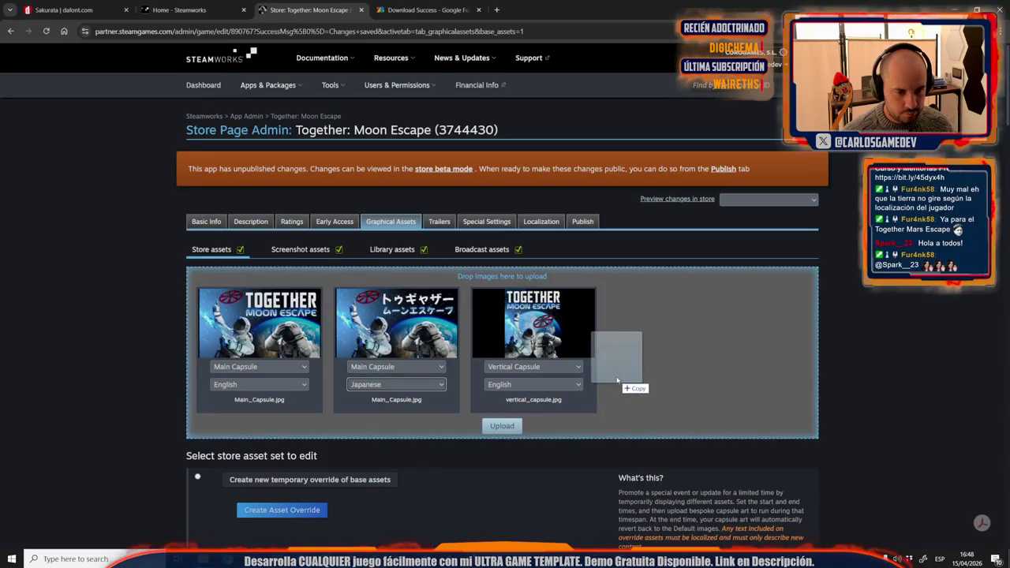
left_click_drag(404, 524, 617, 376)
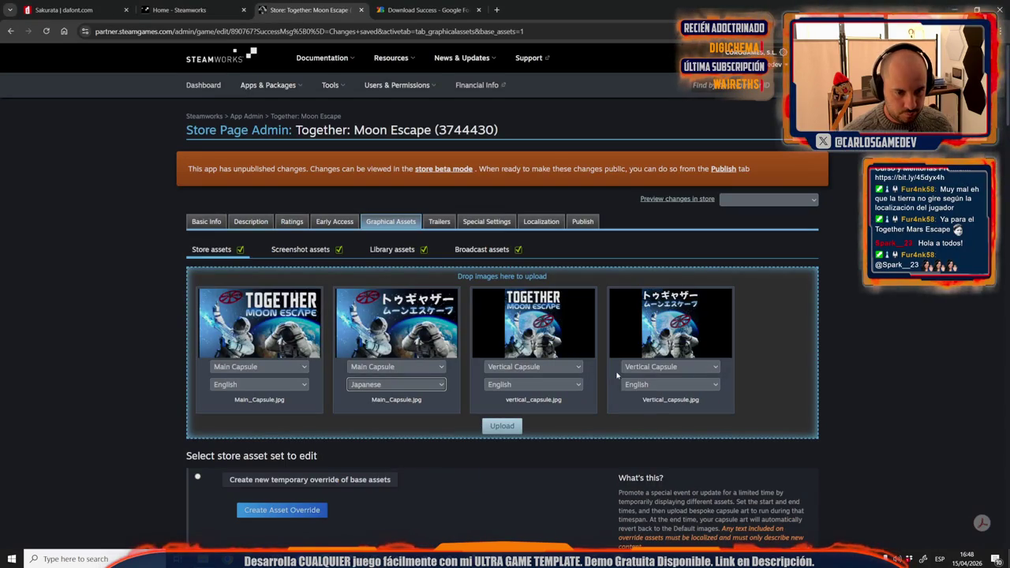
Step: Tag the fourth image Japanese, then upload all four after confirming the asset rules
left_click(657, 386)
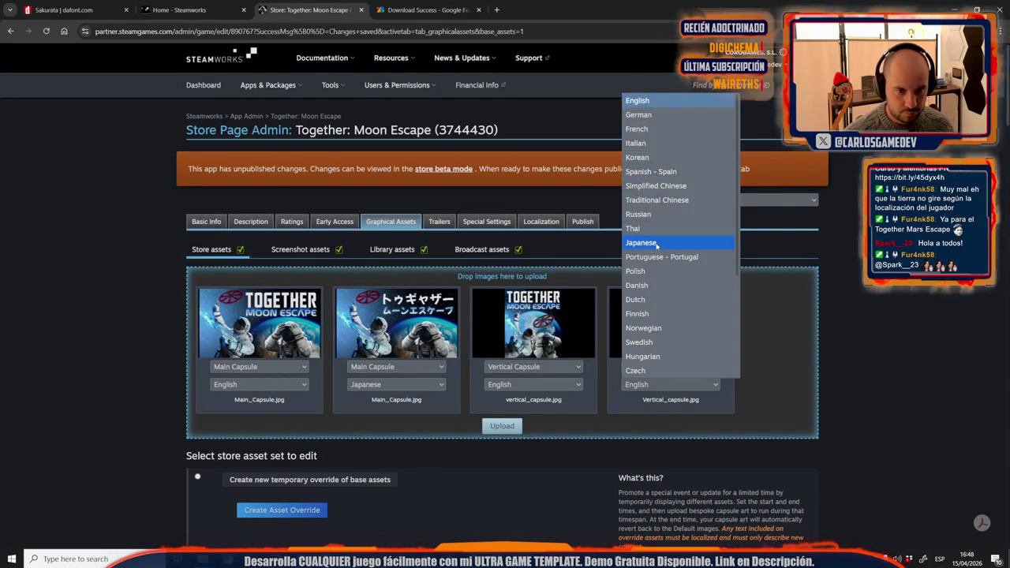
left_click(656, 243)
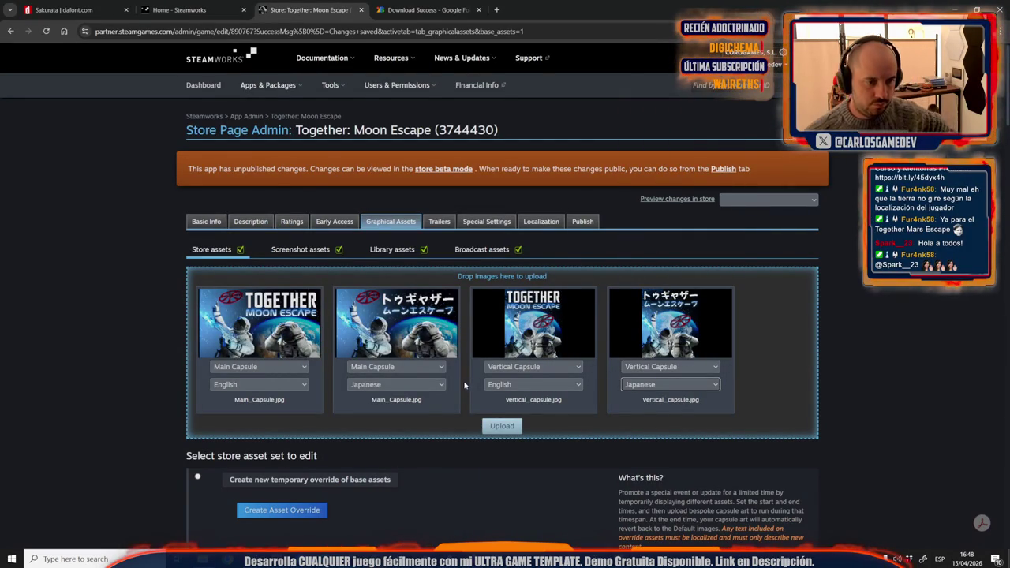
left_click(506, 433)
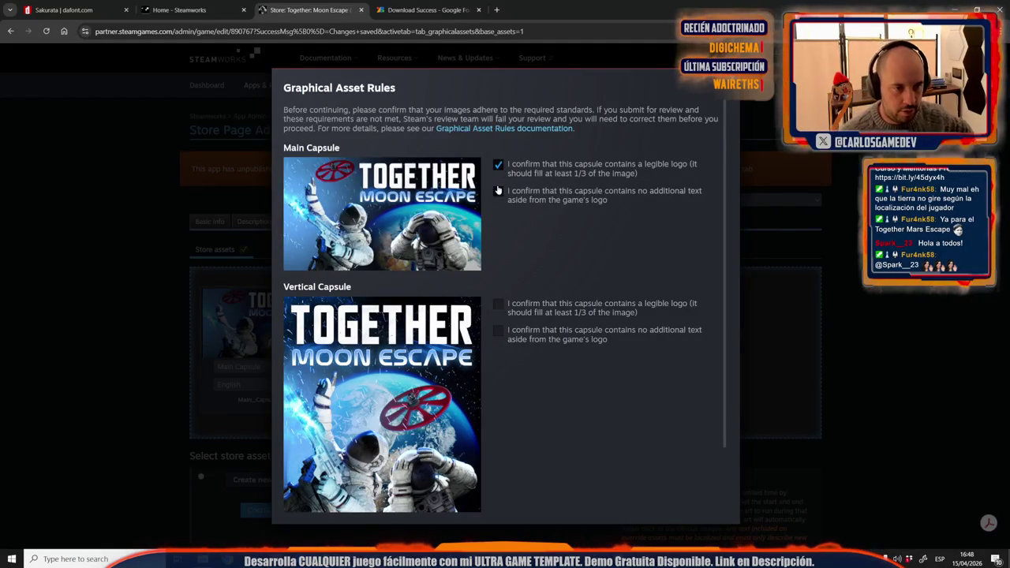
left_click(499, 332)
scroll(503, 349, "down", 2)
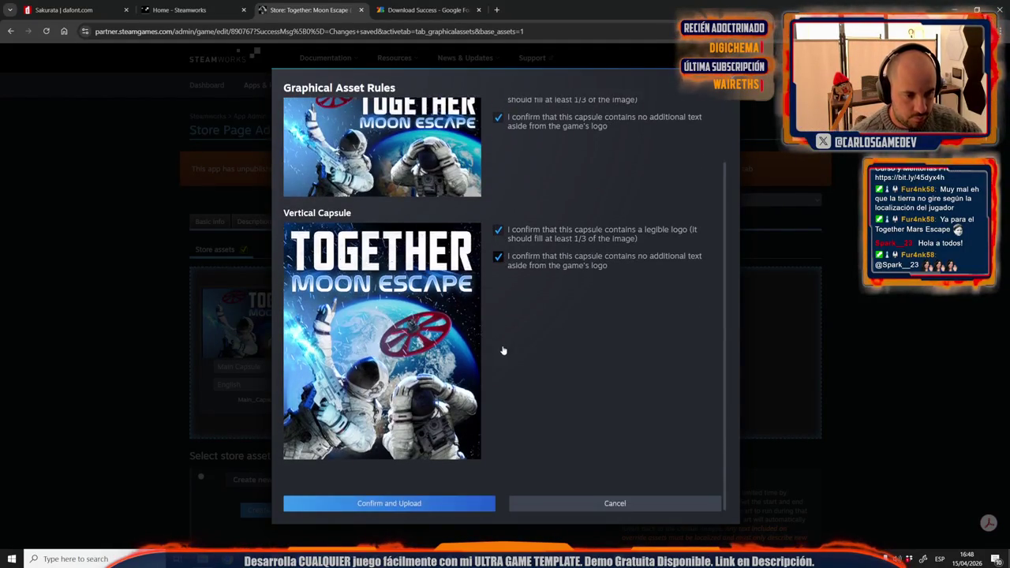
scroll(471, 447, "up", 2)
scroll(471, 446, "down", 2)
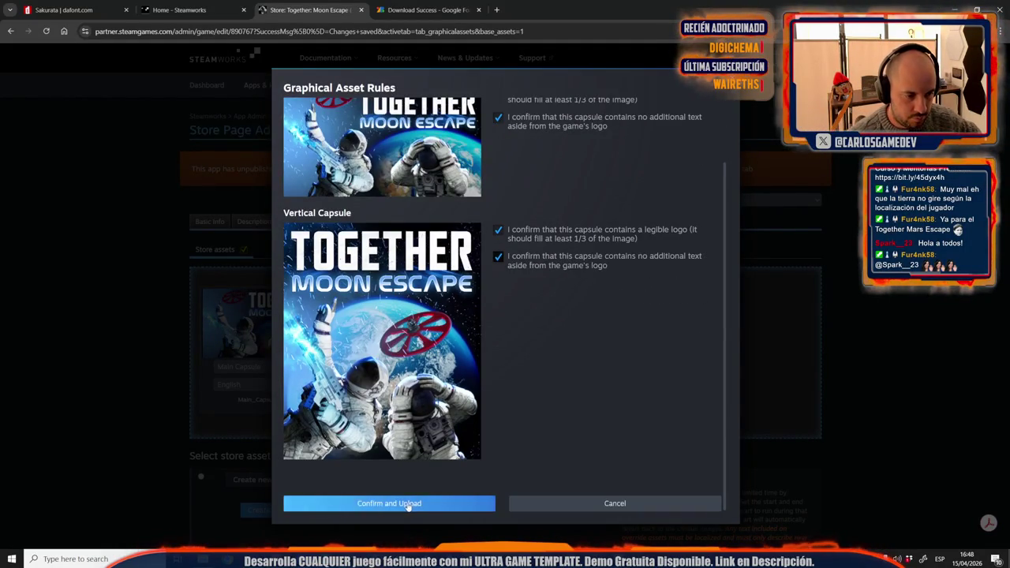
left_click(407, 504)
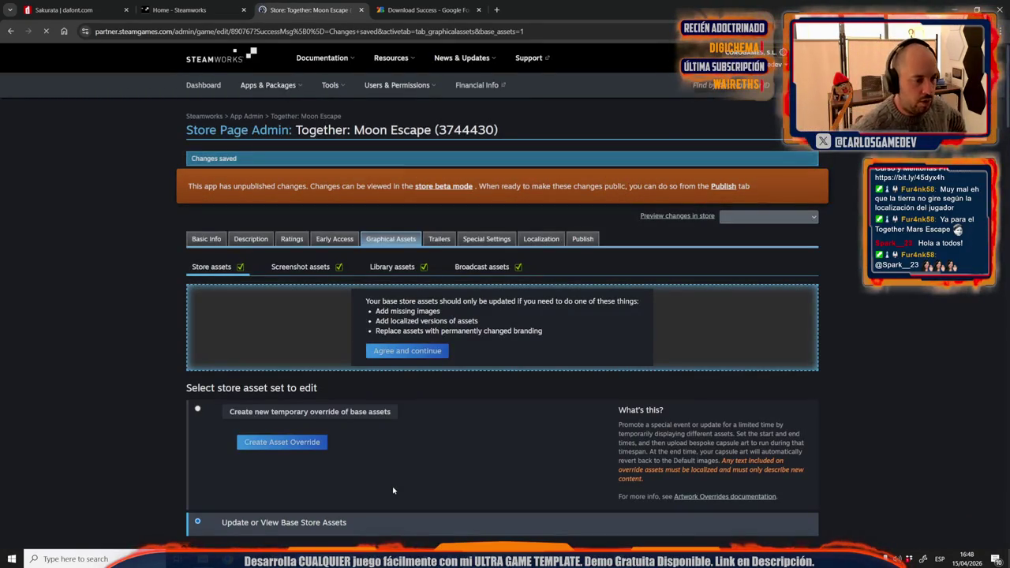
Step: Agree to update base store assets and drop the Japanese SmallCapsule.jpg into the upload area
scroll(393, 491, "down", 4)
scroll(393, 491, "down", 3)
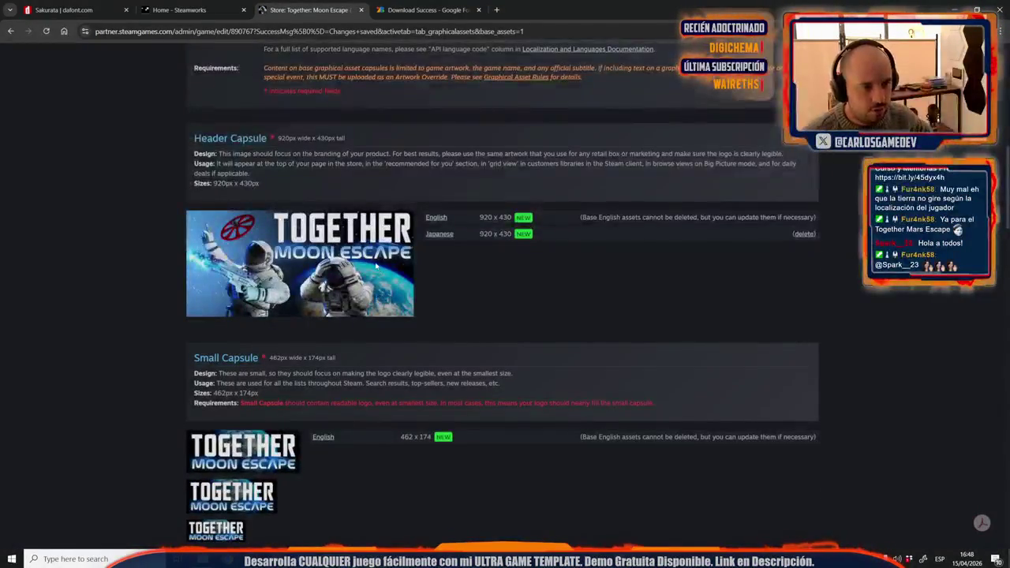
scroll(393, 491, "down", 2)
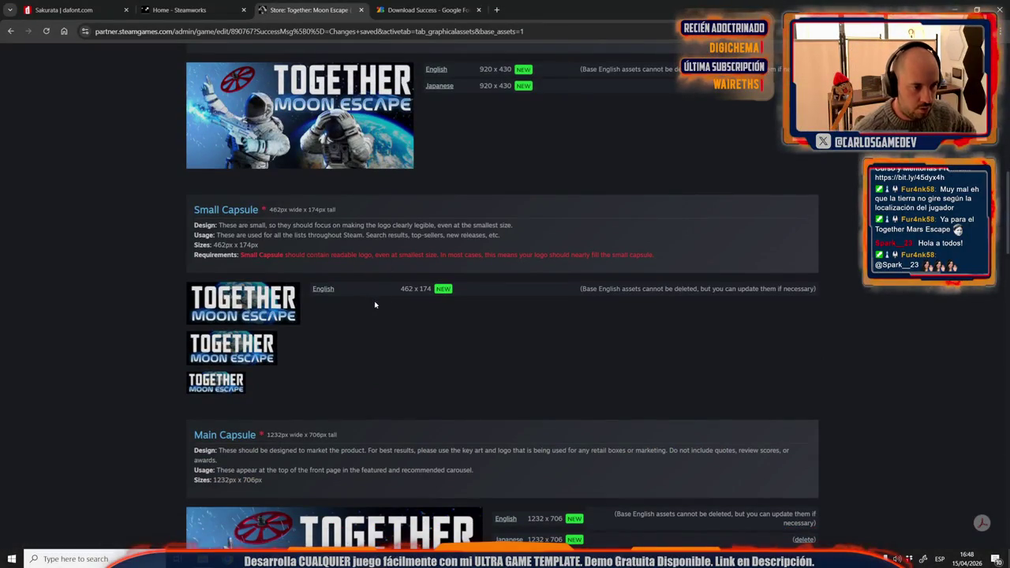
scroll(381, 335, "down", 3)
scroll(387, 323, "up", 6)
scroll(395, 307, "up", 6)
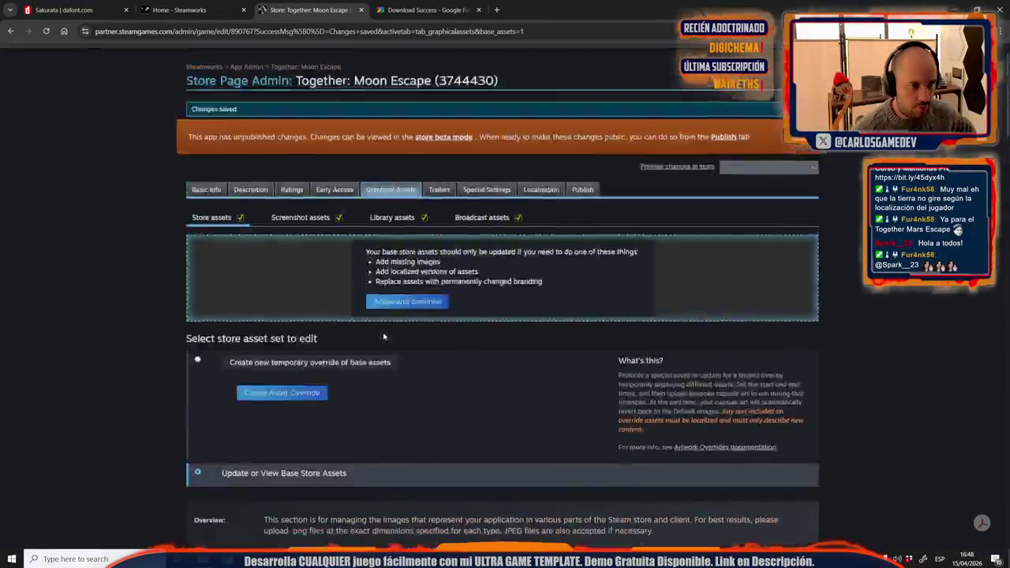
key("alt+Tab")
mouse_move(821, 233)
left_mouse_down()
mouse_move(139, 326)
mouse_move(123, 441)
left_mouse_up()
left_click(416, 287)
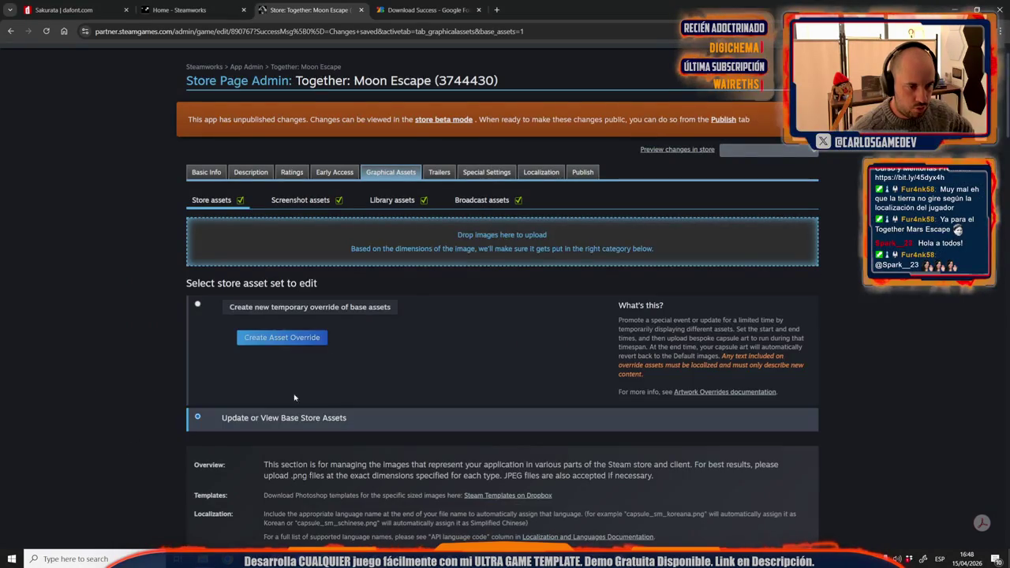
key("alt+Tab")
left_click_drag(664, 236, 375, 262)
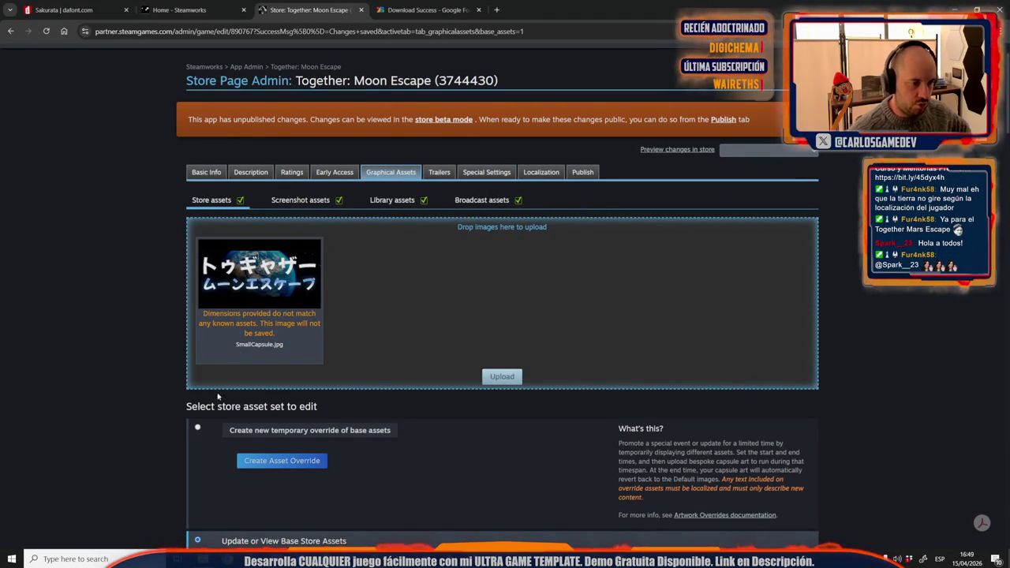
Step: Check the 462 × 174 Small Capsule requirement and bring up SmallCapsule.psd in Photoshop
scroll(225, 388, "down", 3)
scroll(217, 395, "down", 5)
scroll(212, 399, "down", 3)
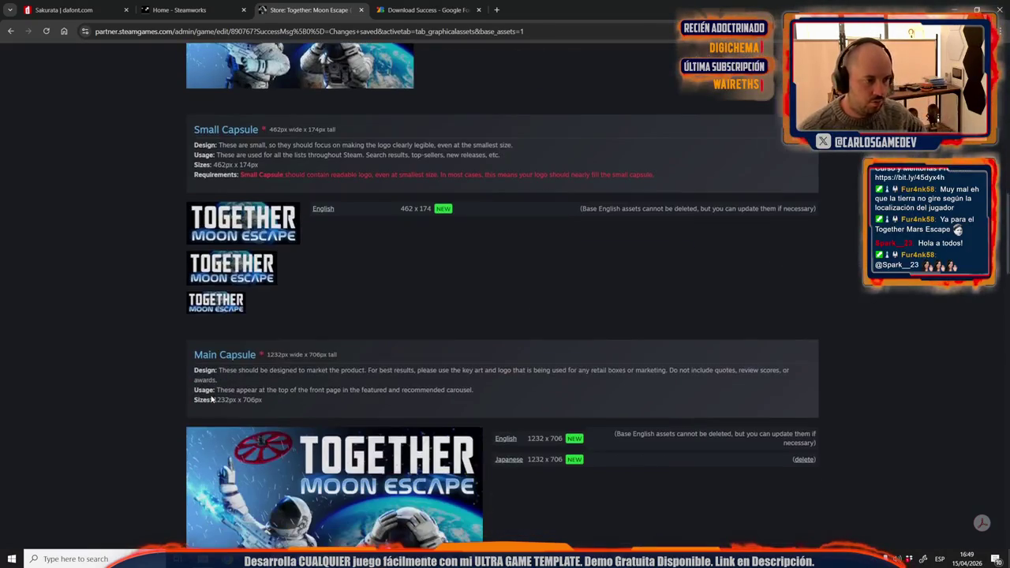
left_click_drag(402, 208, 416, 209)
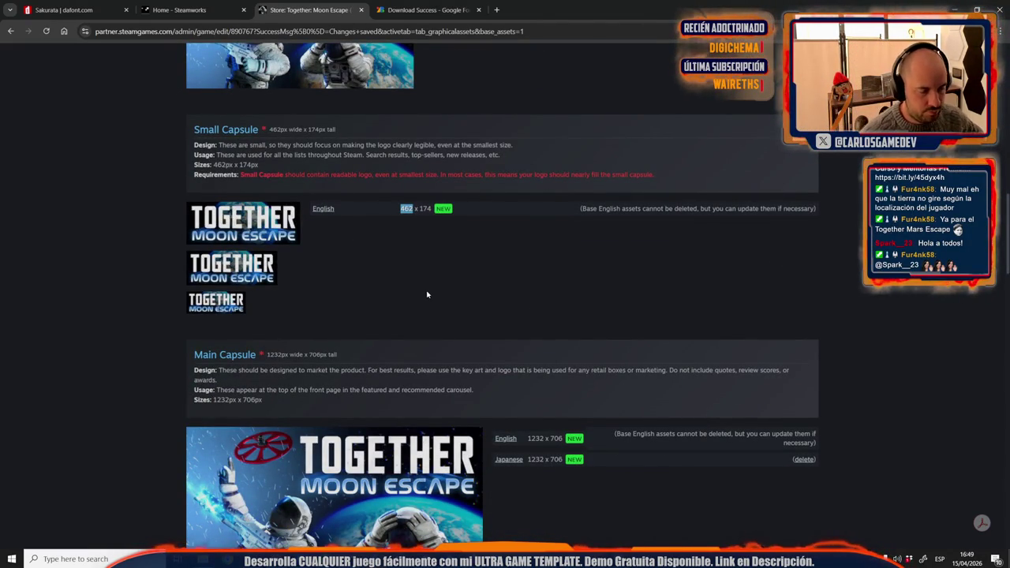
scroll(427, 295, "down", 4)
scroll(419, 311, "up", 3)
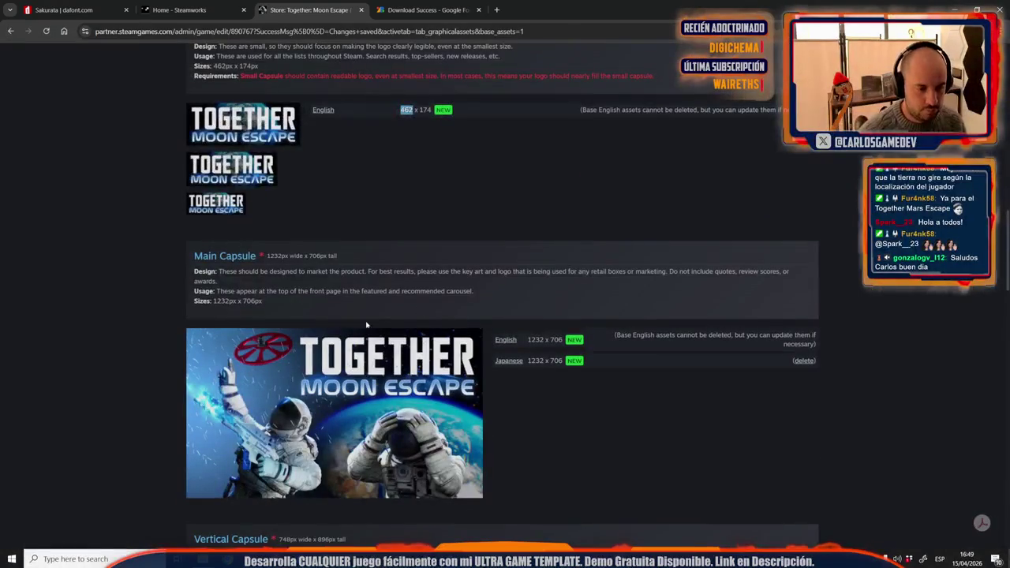
key("alt+Tab")
left_click(470, 38)
left_click(65, 6)
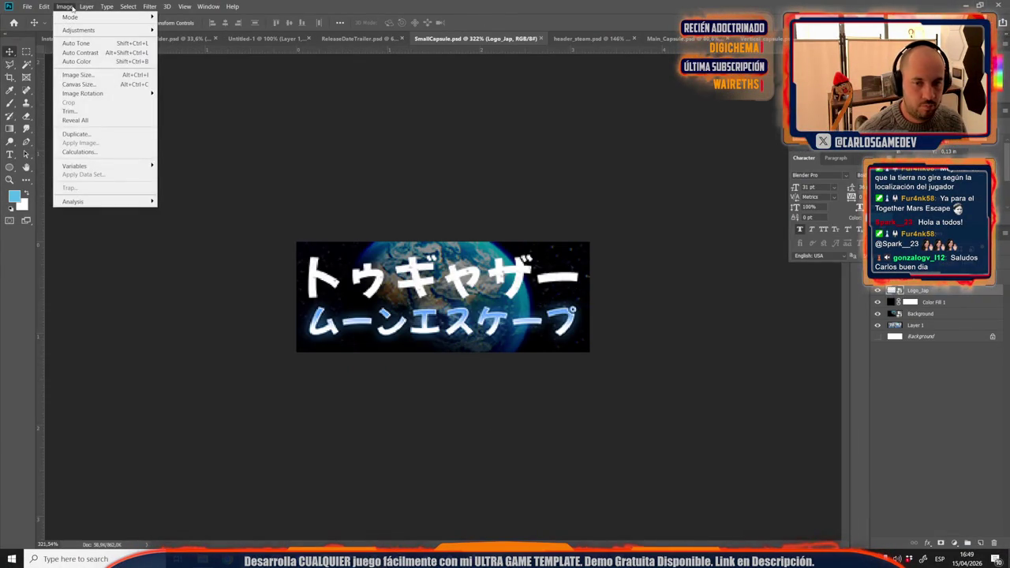
Step: Resize the Japanese SmallCapsule artwork to 462 × 174 pixels and save SmallCapsule.psd
left_click(102, 76)
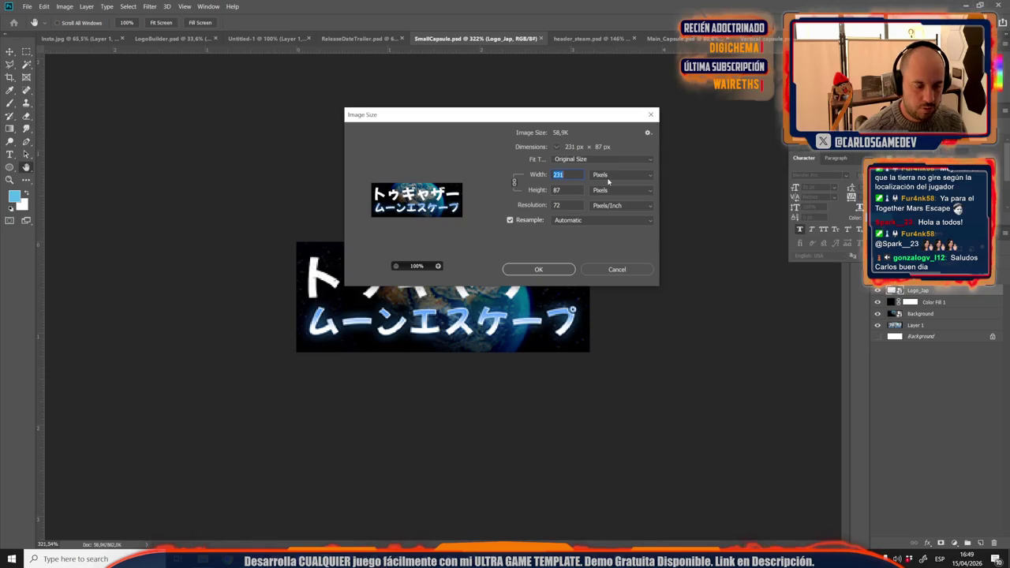
type("462")
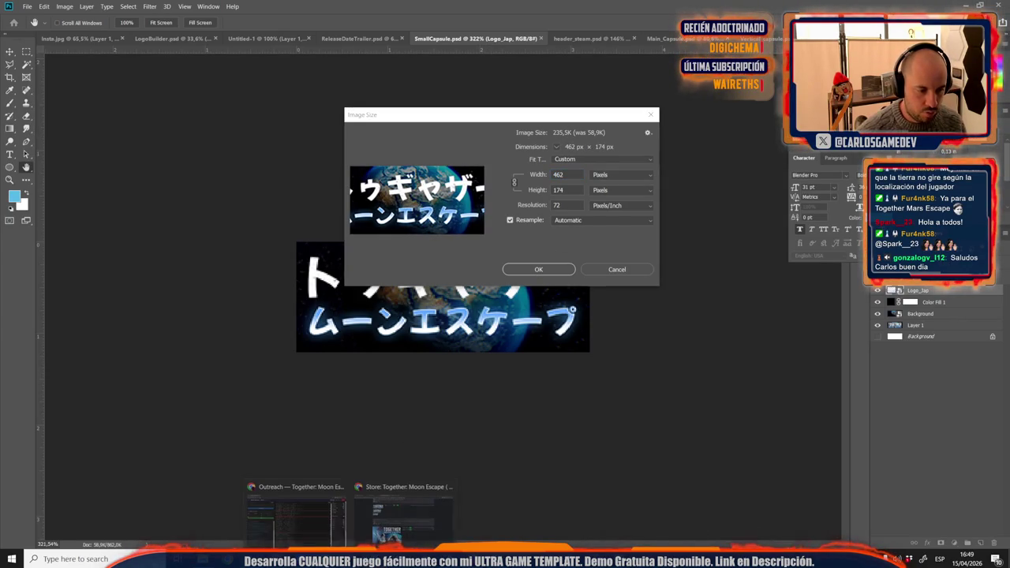
left_click(403, 514)
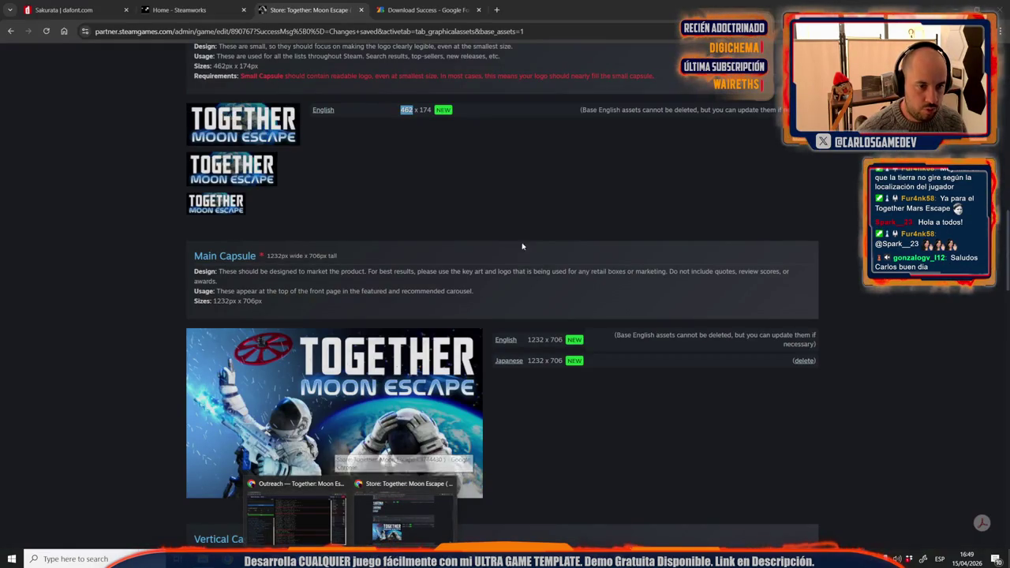
key("alt+Tab")
left_click(559, 272)
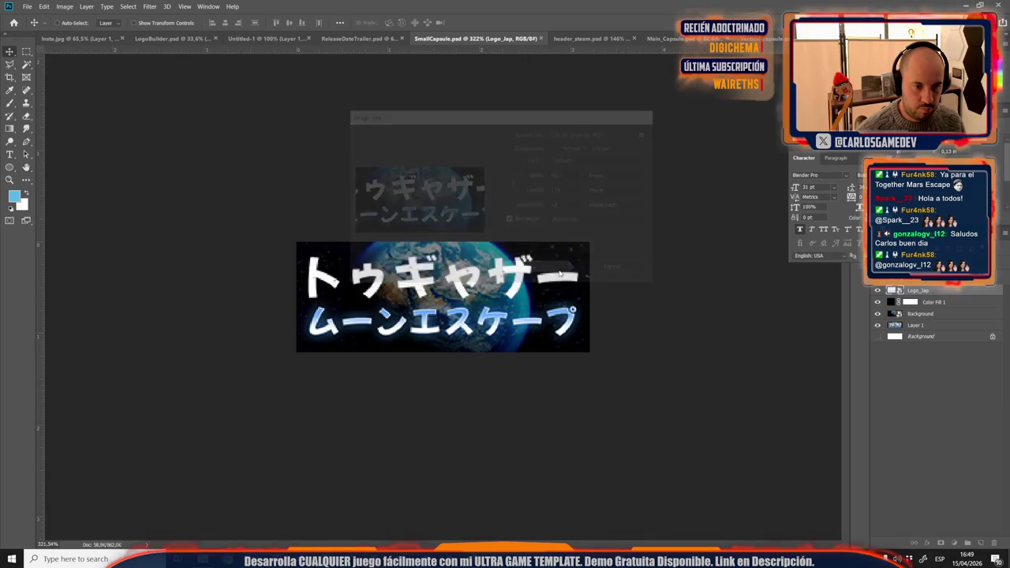
key("ctrl+1")
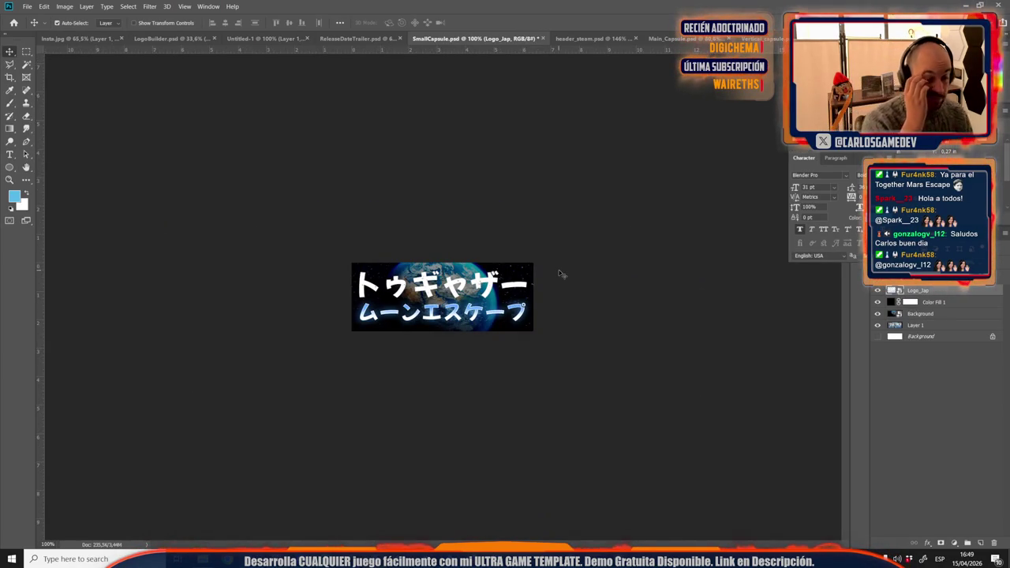
key("ctrl+s")
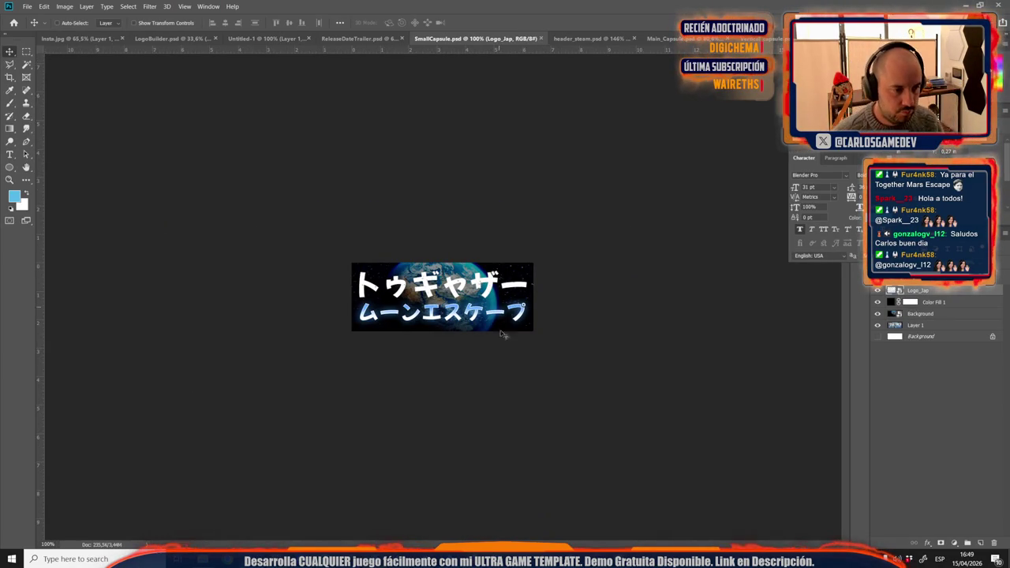
left_click(450, 517)
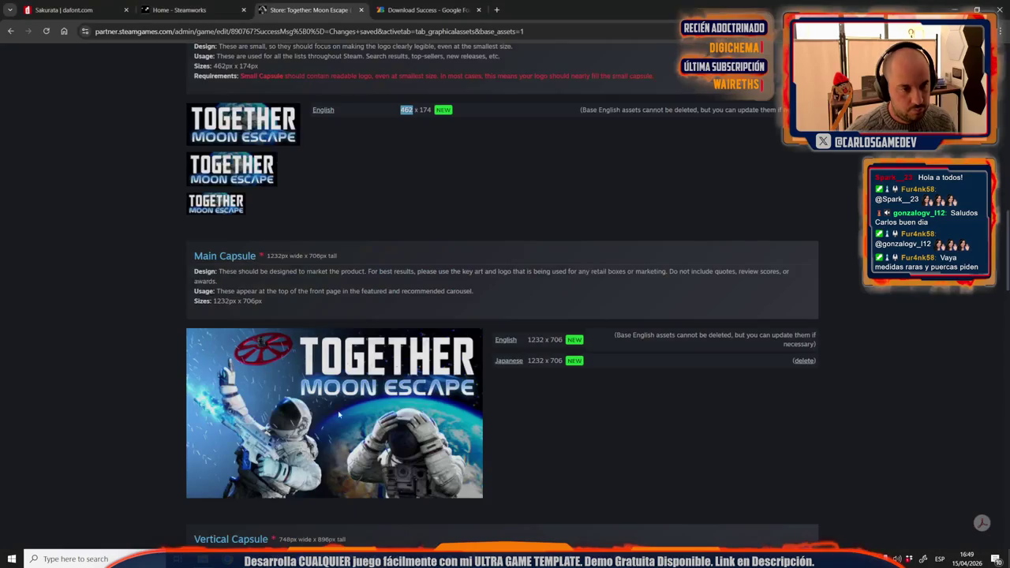
Step: Try uploading the dropped small capsule and dismiss the missing image type warning
scroll(273, 252, "up", 5)
scroll(273, 253, "up", 5)
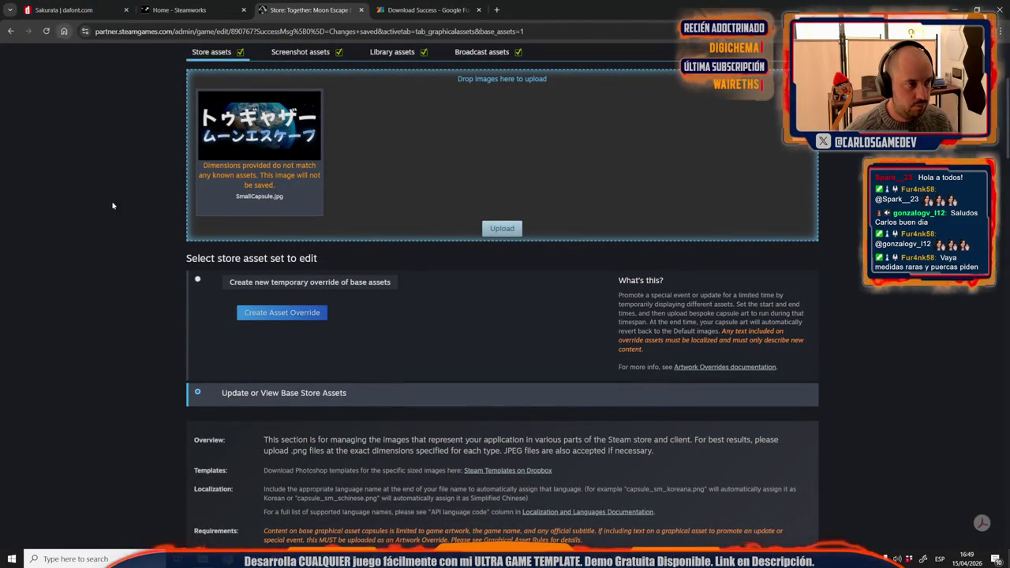
scroll(80, 135, "down", 5)
scroll(118, 197, "up", 8)
scroll(142, 244, "down", 10)
scroll(143, 246, "down", 9)
scroll(143, 246, "down", 5)
scroll(143, 246, "down", 5)
scroll(95, 237, "up", 20)
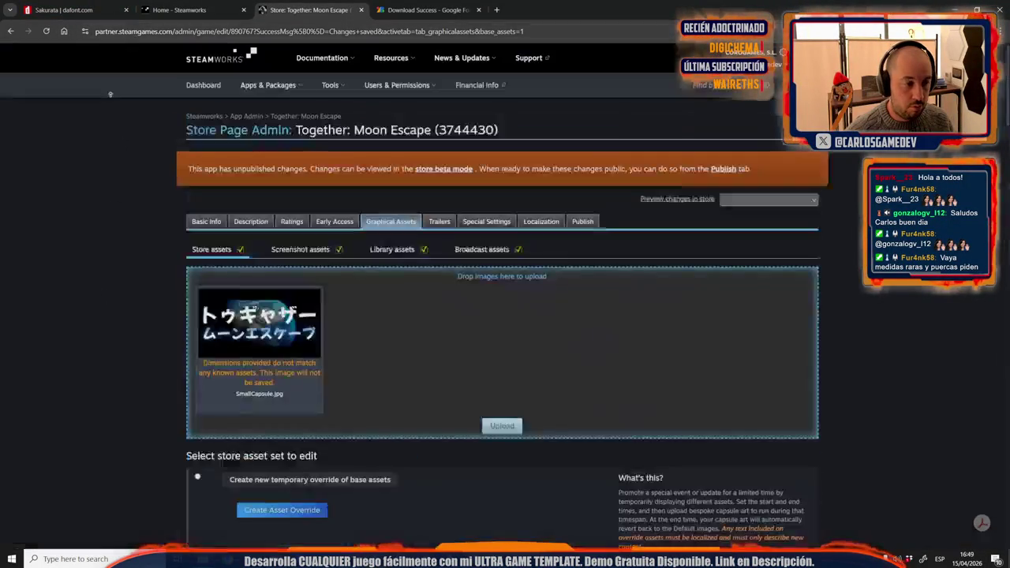
left_click(503, 427)
left_click(589, 106)
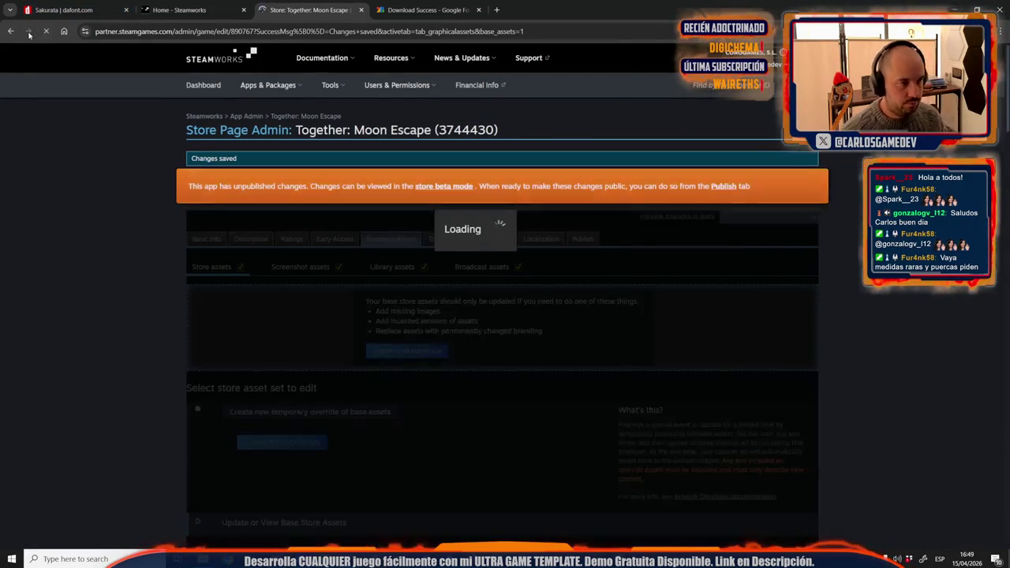
Step: Accept the notice to discard the mismatched upload and enable base store asset uploads
scroll(217, 351, "down", 5)
scroll(217, 351, "down", 5)
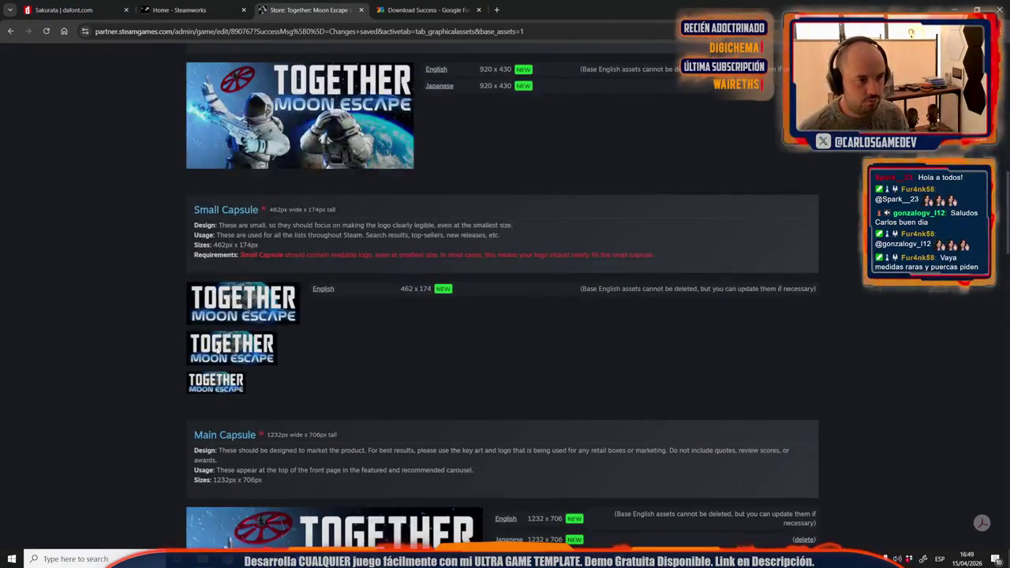
scroll(217, 351, "up", 1)
scroll(217, 351, "down", 5)
scroll(217, 352, "up", 3)
scroll(229, 332, "up", 4)
scroll(251, 285, "up", 4)
left_click(384, 207)
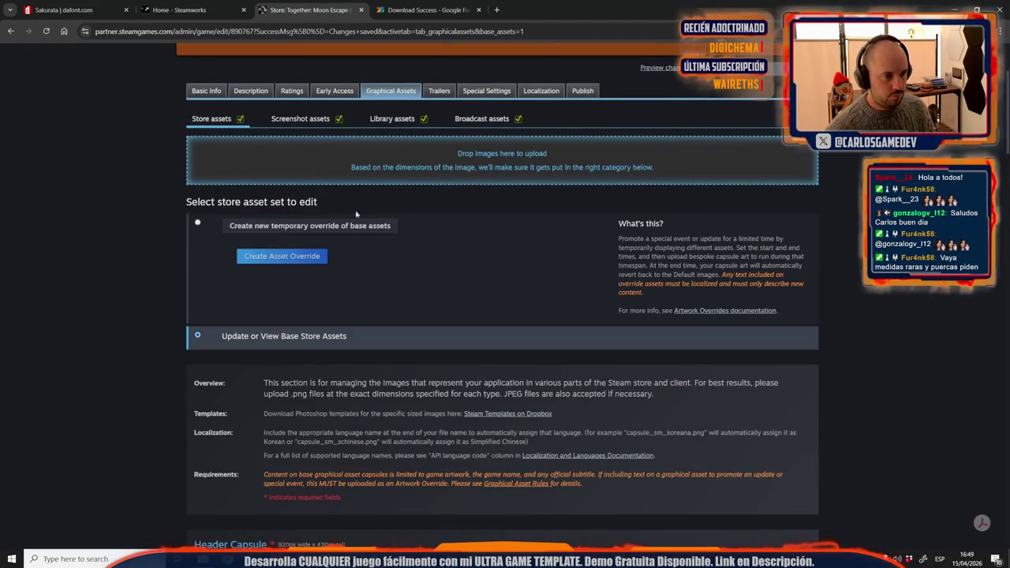
Step: Re-save the Japanese small capsule as a JPEG, replacing the existing SmallCapsule file
key("alt+Tab")
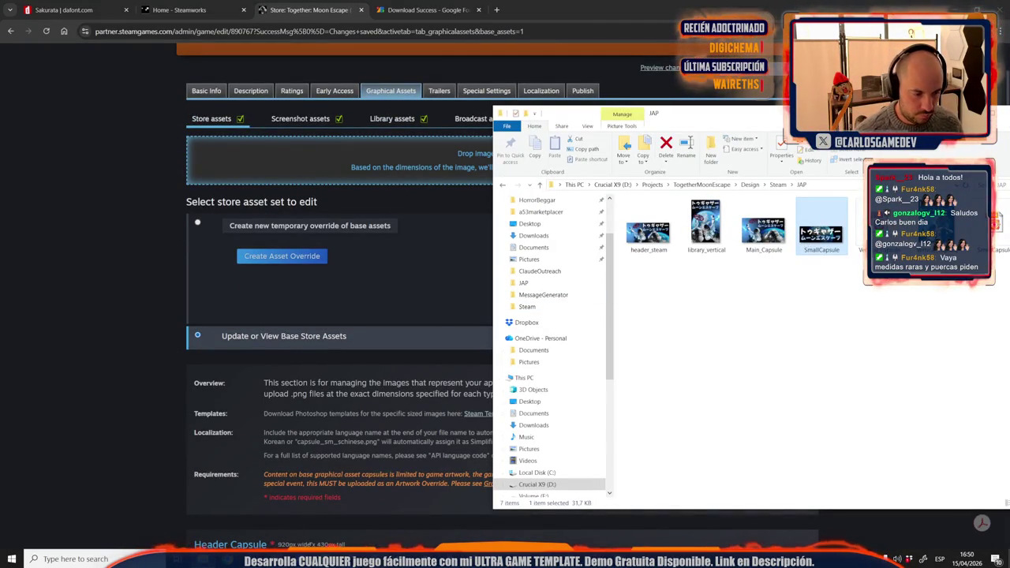
key("alt+Tab")
key("ctrl+shift+s")
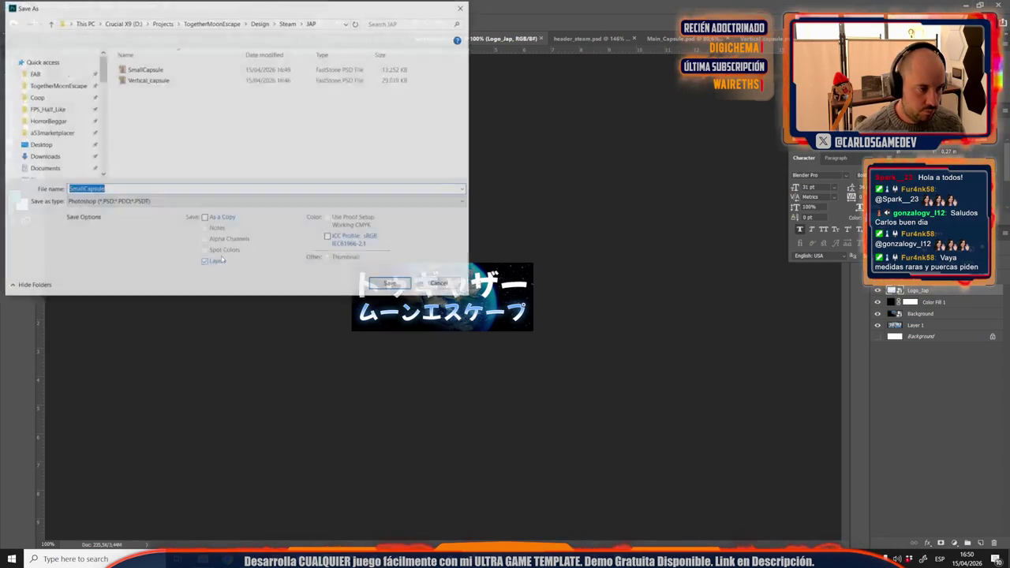
left_click(236, 202)
left_click(94, 283)
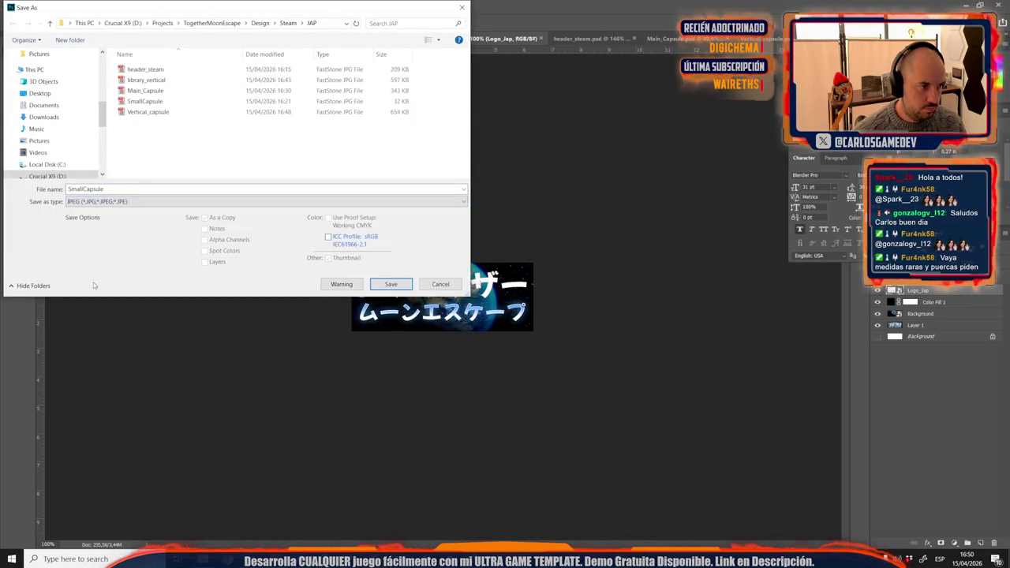
key("Return")
key("Return")
key("Return")
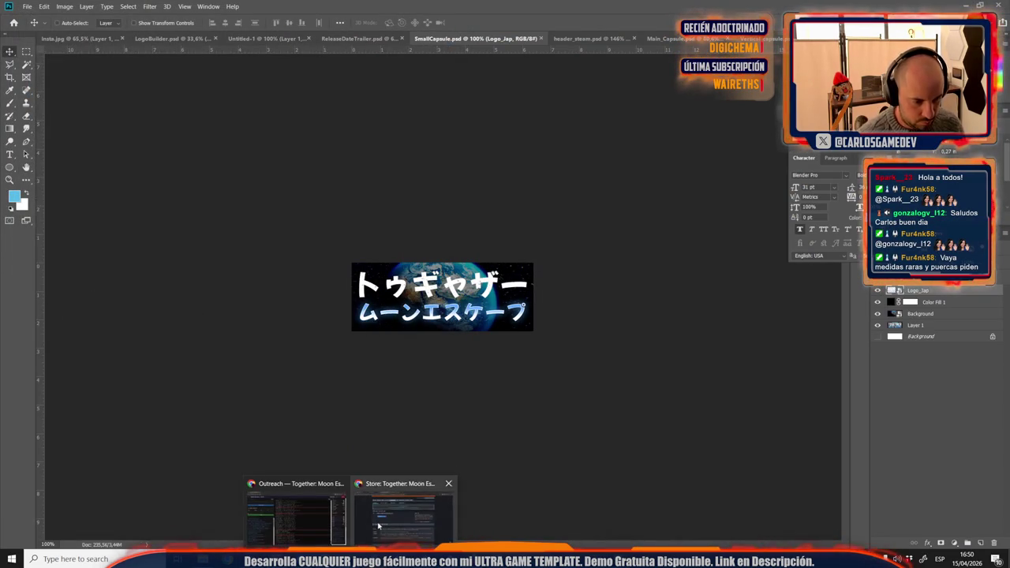
left_click(406, 517)
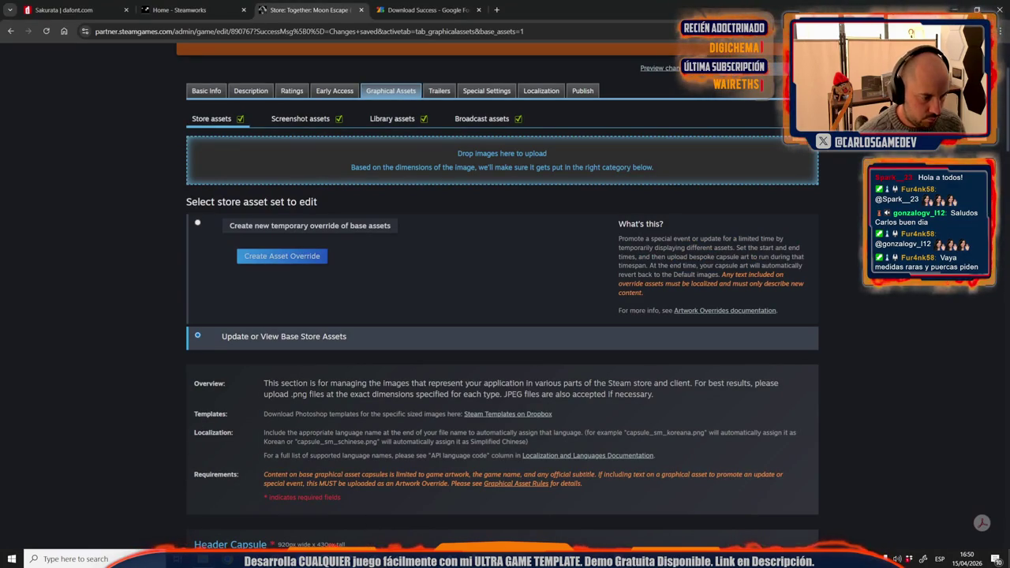
Step: Upload SmallCapsule.jpg as the Japanese Small Capsule store asset
key("alt+Tab")
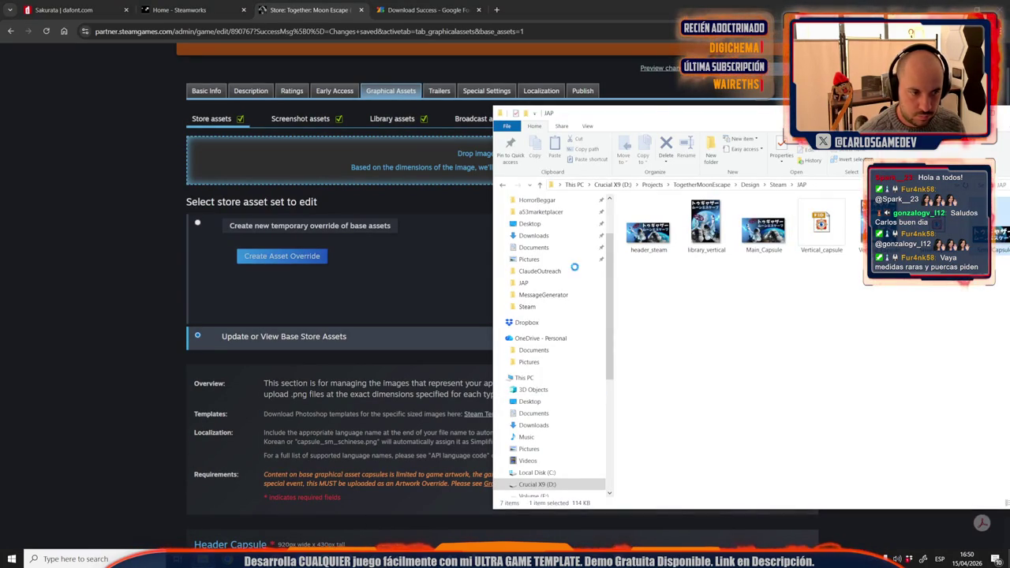
left_click_drag(645, 264, 414, 168)
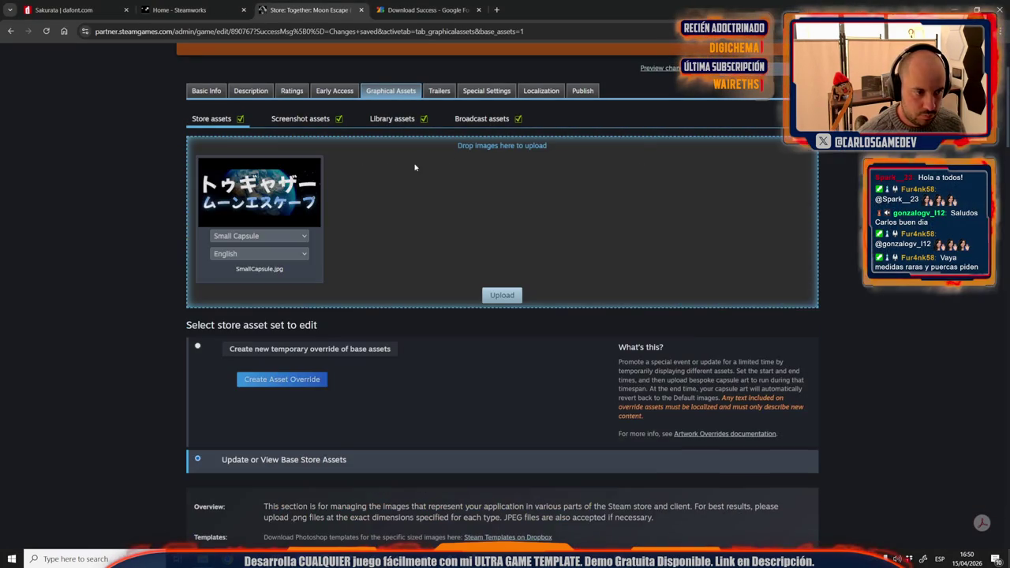
left_click(243, 253)
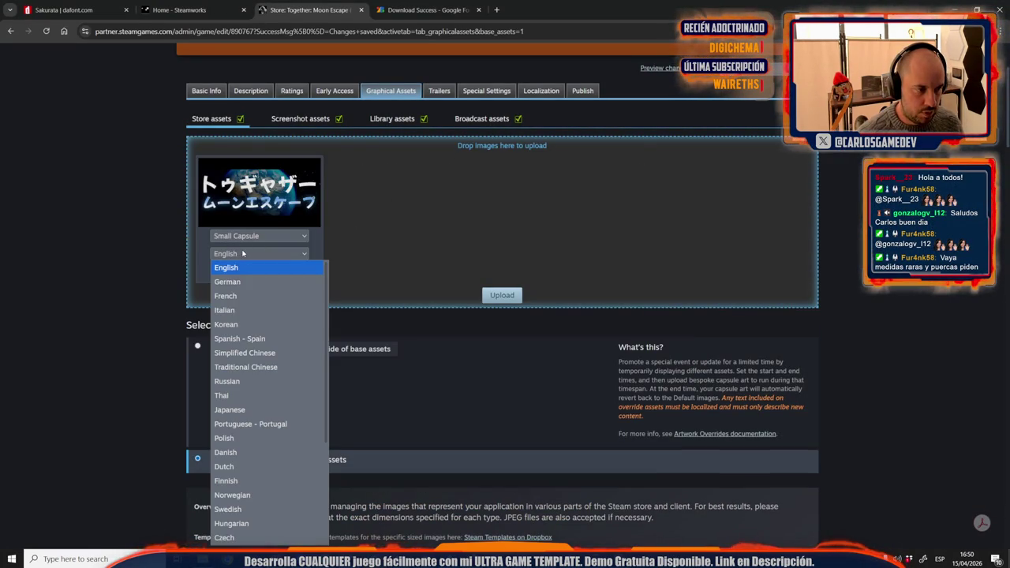
left_click(230, 410)
left_click(487, 297)
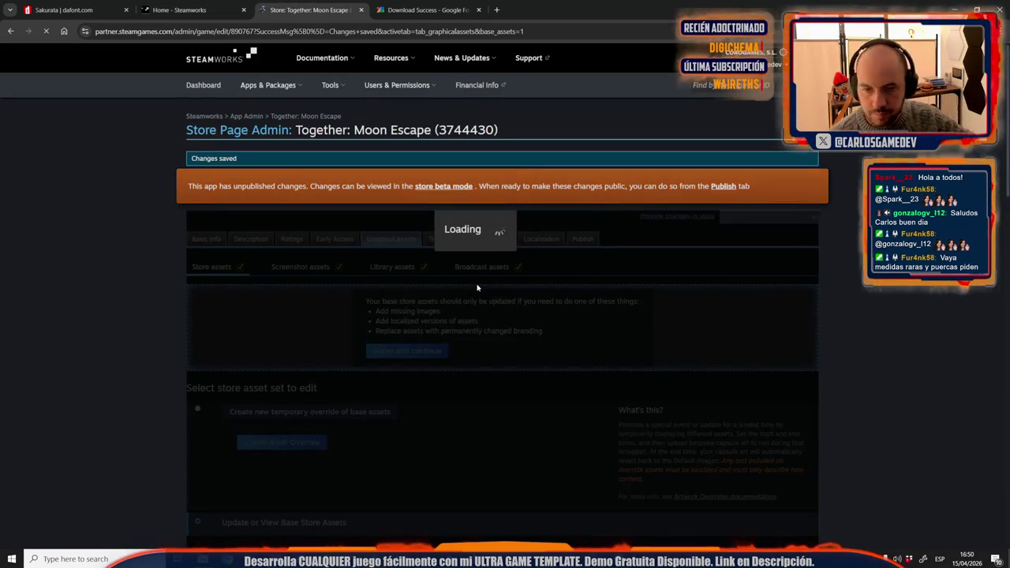
Step: Check that English and Japanese 748 × 896 Vertical Capsules are now listed
scroll(500, 296, "down", 3)
scroll(500, 296, "down", 5)
scroll(500, 296, "down", 5)
scroll(500, 296, "down", 5)
scroll(500, 296, "down", 5)
scroll(501, 296, "down", 1)
scroll(501, 296, "up", 2)
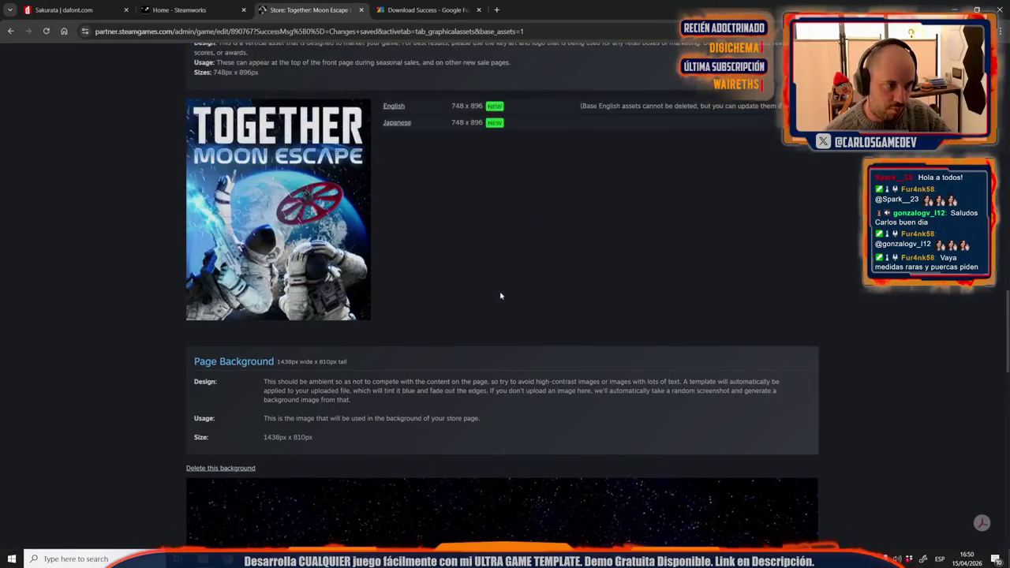
scroll(141, 266, "down", 2)
scroll(140, 266, "down", 2)
scroll(140, 266, "up", 5)
scroll(141, 266, "up", 4)
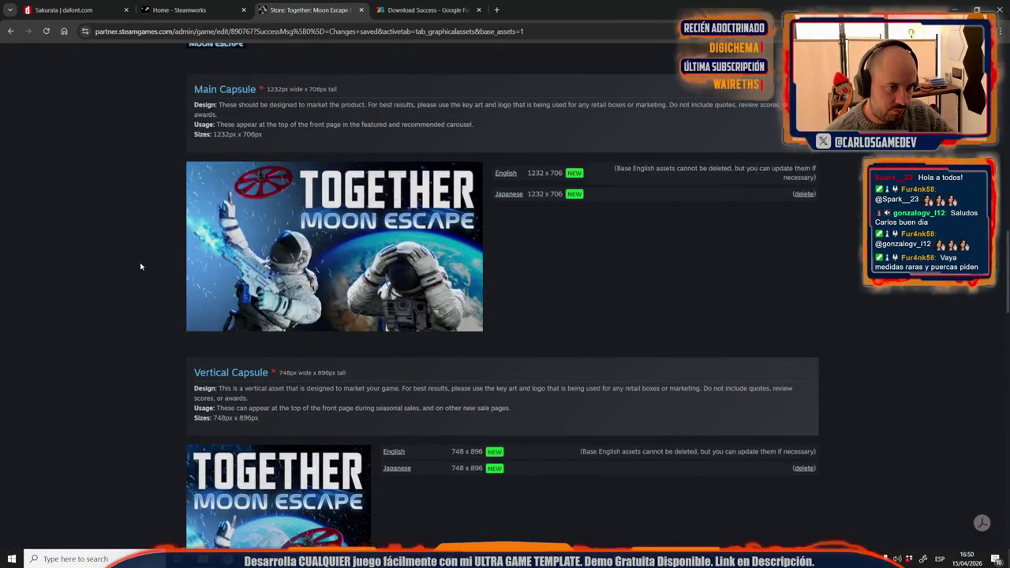
scroll(141, 266, "up", 5)
scroll(141, 266, "up", 4)
scroll(140, 266, "up", 1)
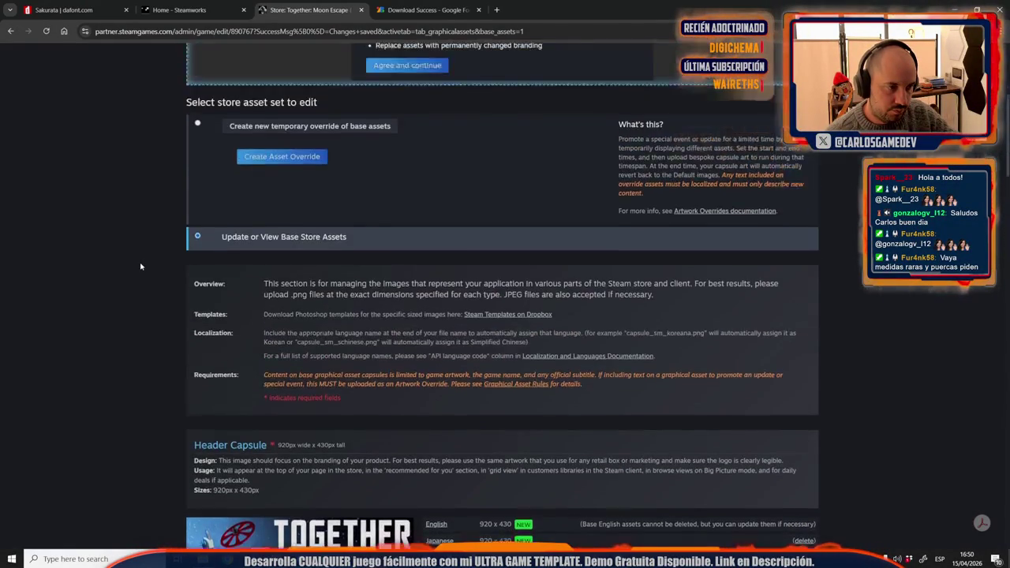
scroll(141, 266, "down", 2)
scroll(141, 266, "down", 4)
scroll(140, 266, "down", 3)
scroll(141, 266, "down", 5)
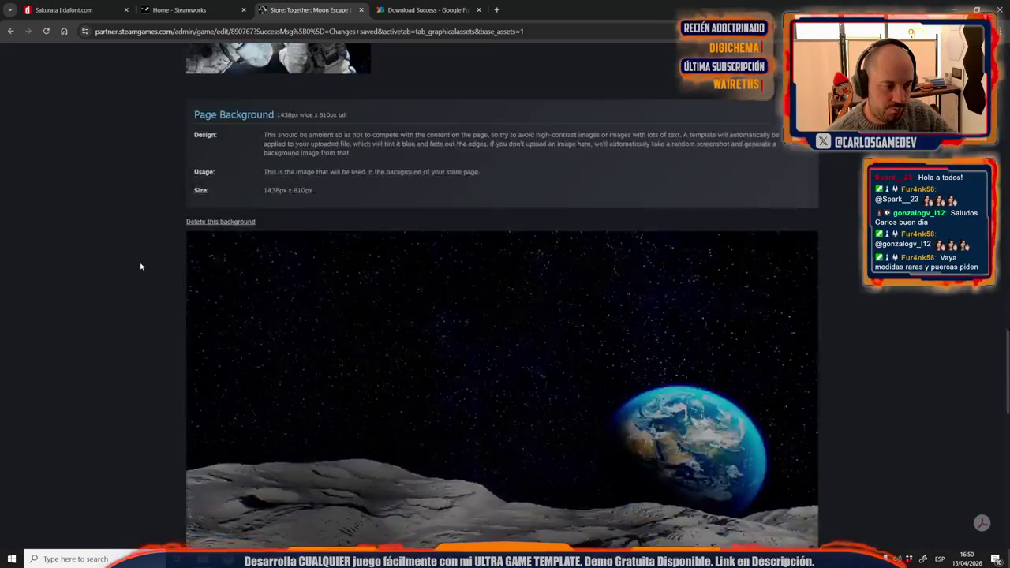
scroll(140, 266, "down", 4)
scroll(141, 266, "down", 3)
scroll(140, 267, "down", 2)
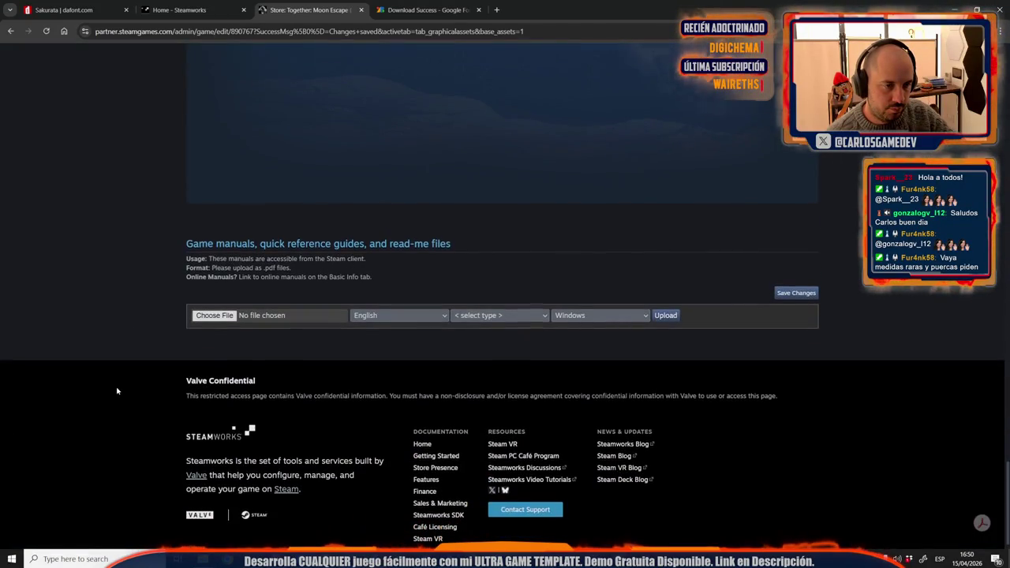
scroll(117, 388, "up", 5)
scroll(116, 391, "up", 6)
scroll(118, 388, "up", 5)
scroll(118, 387, "up", 5)
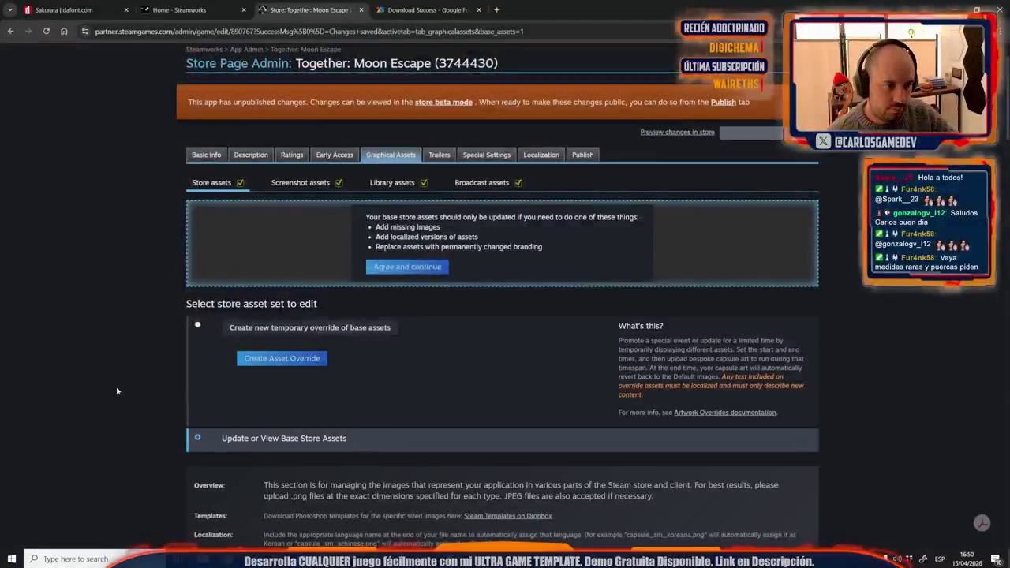
scroll(118, 387, "down", 3)
scroll(118, 388, "up", 3)
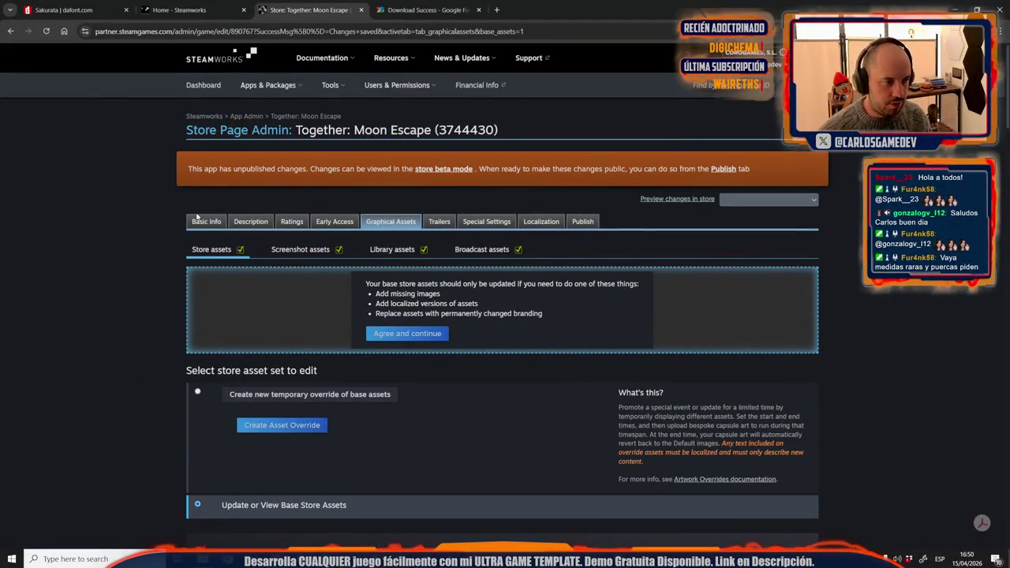
left_click(206, 222)
Step: Scroll through the store page's Basic Info section
scroll(154, 350, "down", 2)
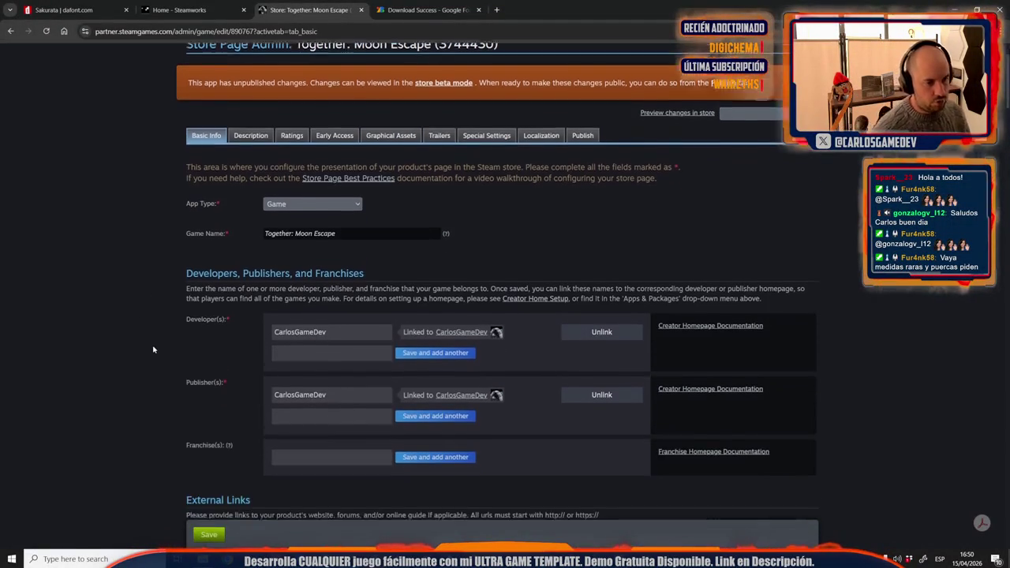
scroll(154, 349, "down", 3)
scroll(154, 350, "down", 2)
scroll(154, 350, "down", 2)
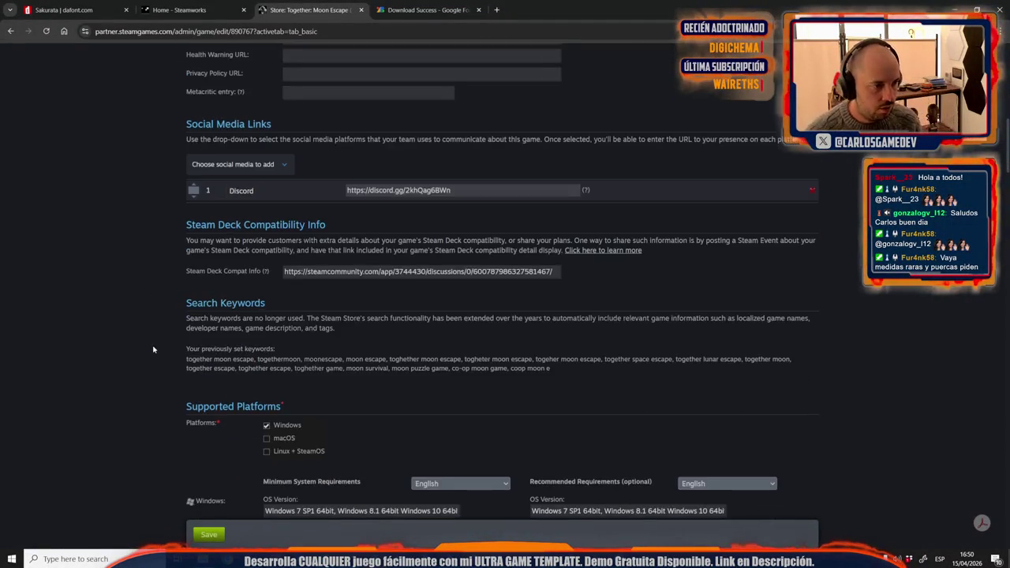
scroll(154, 350, "down", 1)
scroll(154, 350, "down", 4)
scroll(154, 349, "down", 3)
scroll(154, 350, "up", 20)
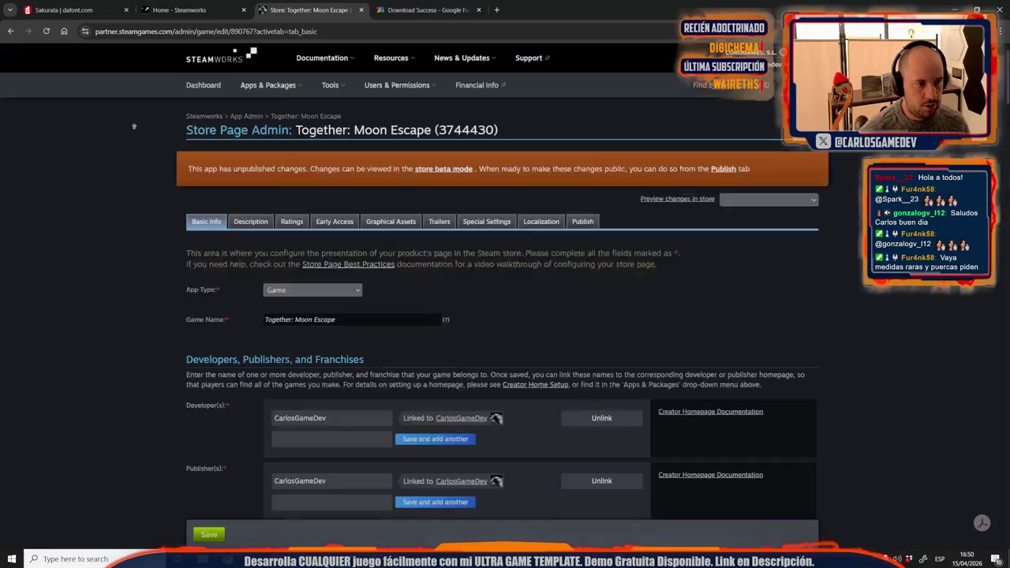
Step: Review the store page's Description section
left_click(253, 226)
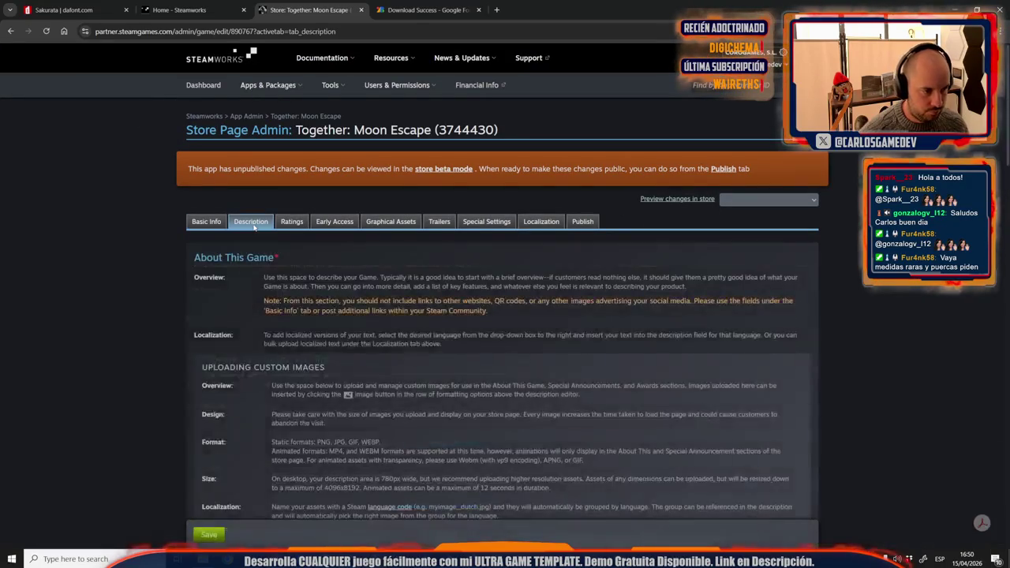
scroll(159, 297, "down", 3)
scroll(160, 296, "down", 4)
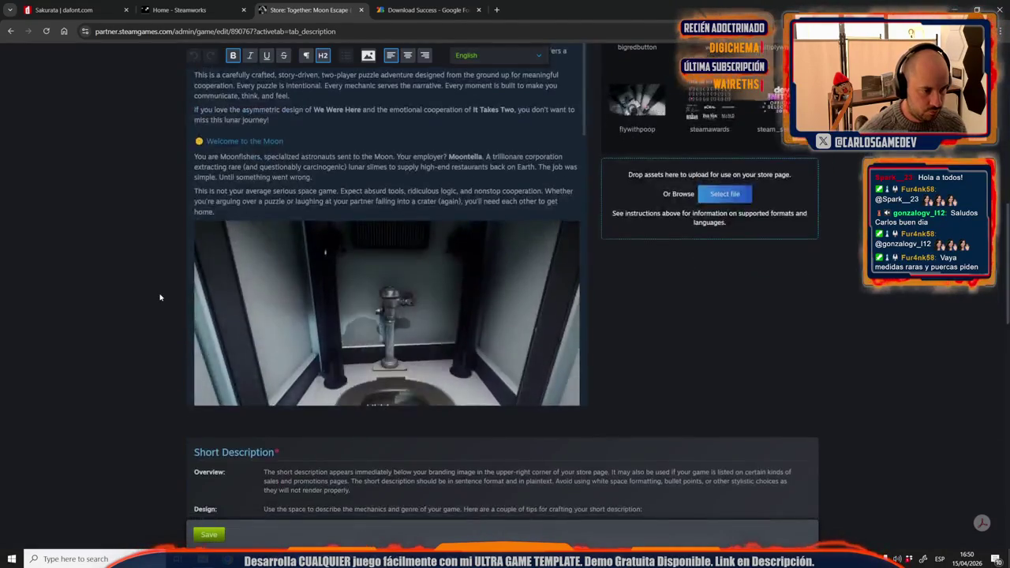
scroll(159, 297, "down", 4)
scroll(160, 297, "down", 2)
scroll(160, 297, "down", 4)
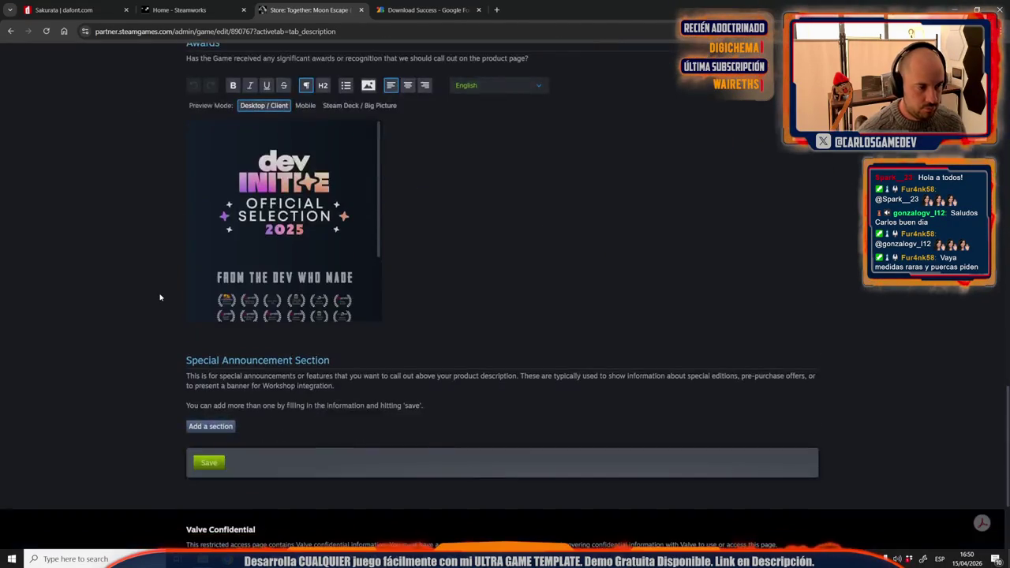
scroll(158, 295, "down", 2)
scroll(108, 352, "down", 1)
scroll(105, 150, "up", 12)
scroll(104, 150, "up", 10)
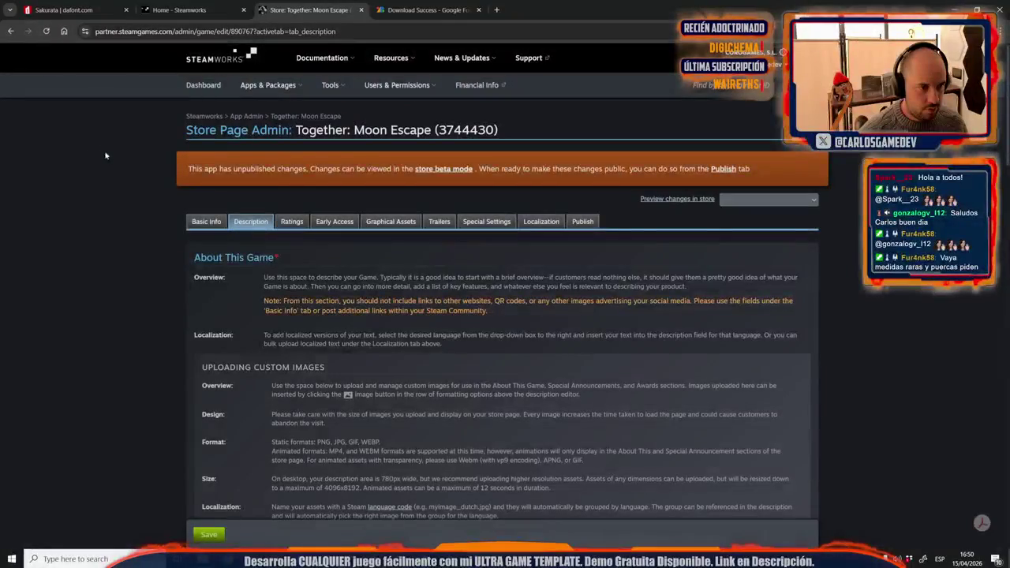
Step: Glance at the Ratings settings, then review the Basic Info page and its Game Name field
left_click(286, 222)
left_click(213, 222)
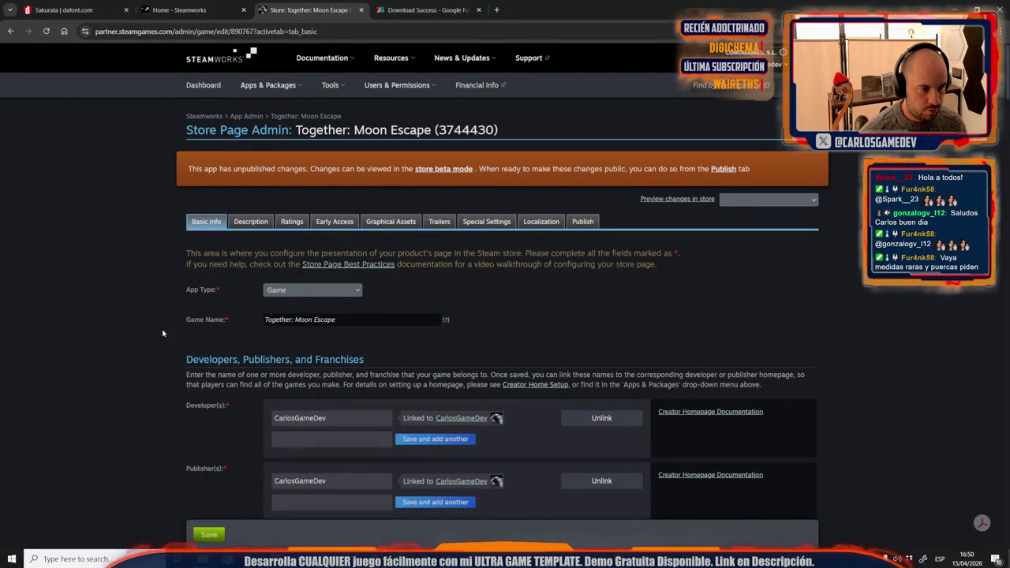
mouse_move(446, 321)
scroll(371, 331, "down", 4)
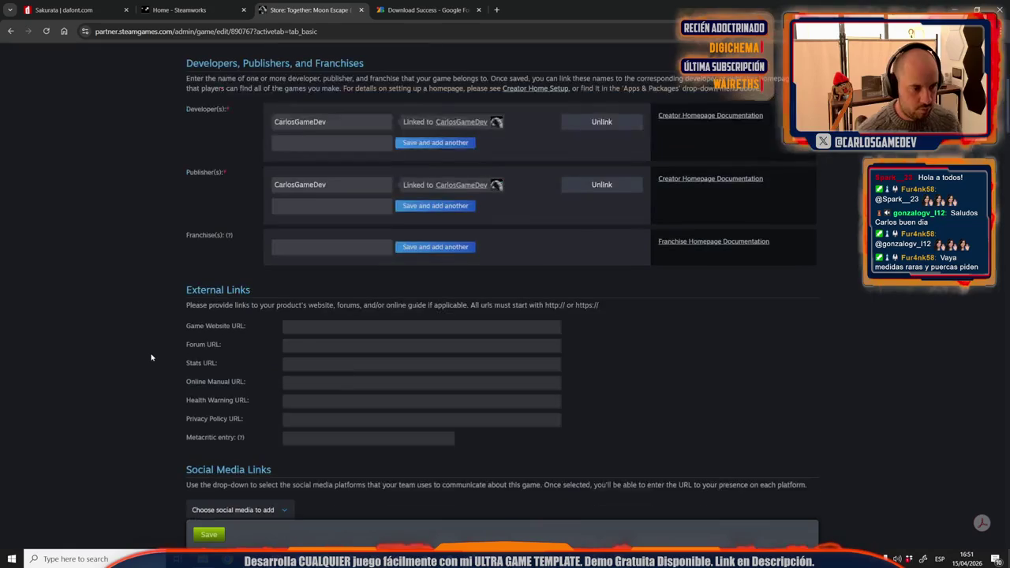
scroll(300, 339, "down", 2)
scroll(229, 348, "down", 3)
scroll(158, 355, "down", 2)
scroll(151, 358, "down", 3)
scroll(152, 357, "down", 1)
scroll(152, 357, "down", 3)
scroll(152, 357, "down", 2)
scroll(151, 358, "down", 3)
scroll(152, 358, "up", 1)
scroll(152, 358, "down", 3)
scroll(152, 358, "down", 3)
scroll(152, 358, "down", 2)
scroll(152, 358, "up", 1)
scroll(154, 128, "up", 6)
scroll(154, 127, "up", 15)
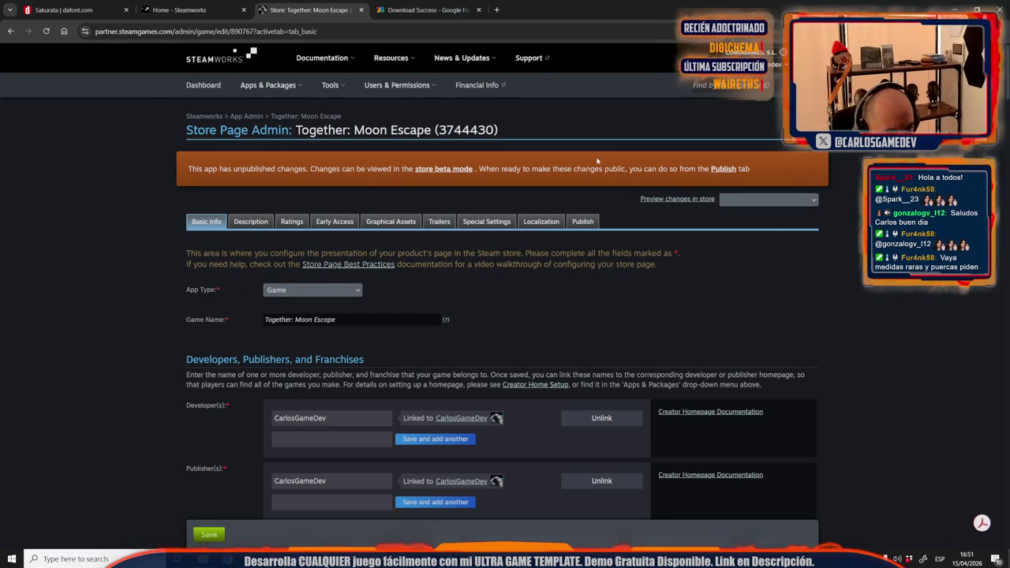
Step: Scroll to the bottom of Basic Info and save the store page settings
scroll(422, 260, "down", 4)
scroll(422, 261, "down", 3)
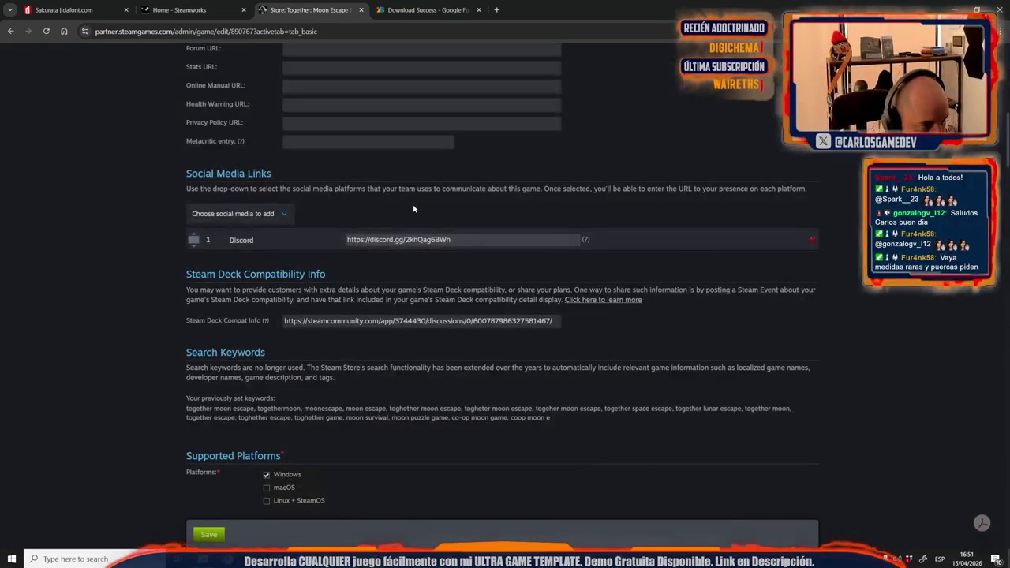
scroll(404, 221, "down", 3)
scroll(404, 221, "down", 1)
scroll(404, 222, "down", 2)
scroll(404, 220, "down", 3)
scroll(404, 217, "down", 3)
scroll(405, 217, "down", 3)
scroll(404, 218, "down", 4)
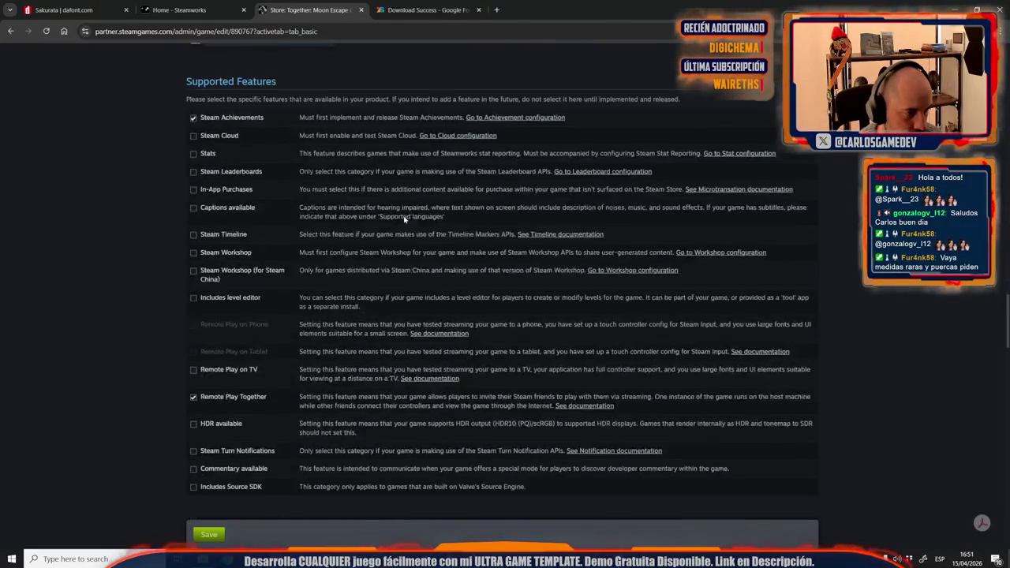
scroll(404, 220, "down", 4)
scroll(404, 219, "down", 4)
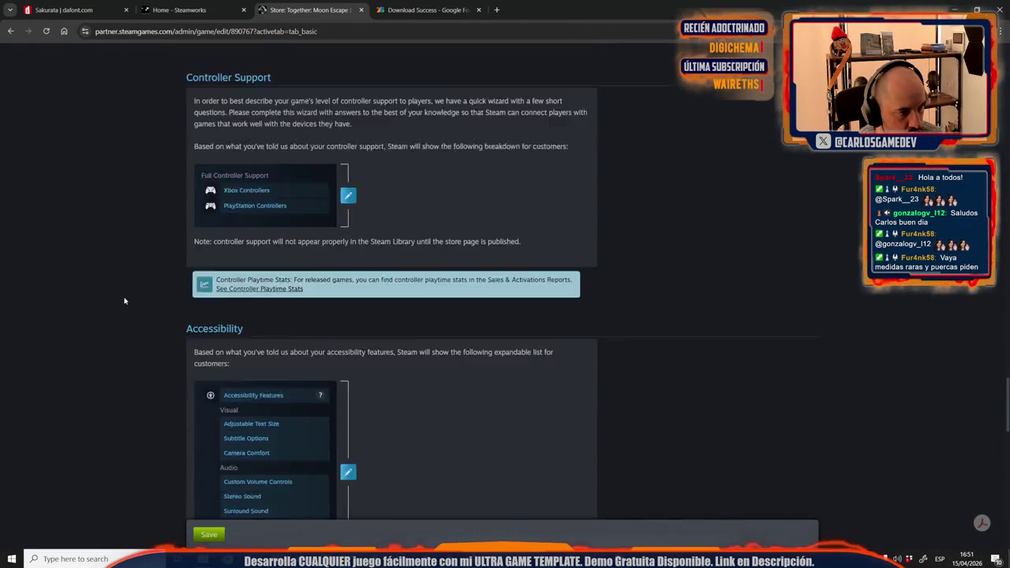
scroll(124, 300, "down", 6)
scroll(82, 393, "up", 3)
scroll(131, 130, "up", 15)
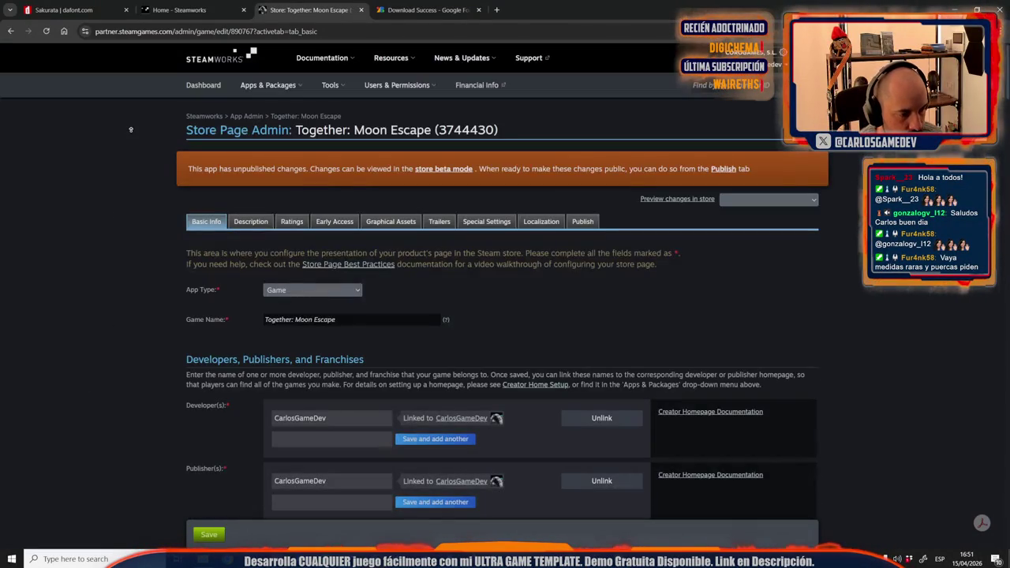
left_click(209, 536)
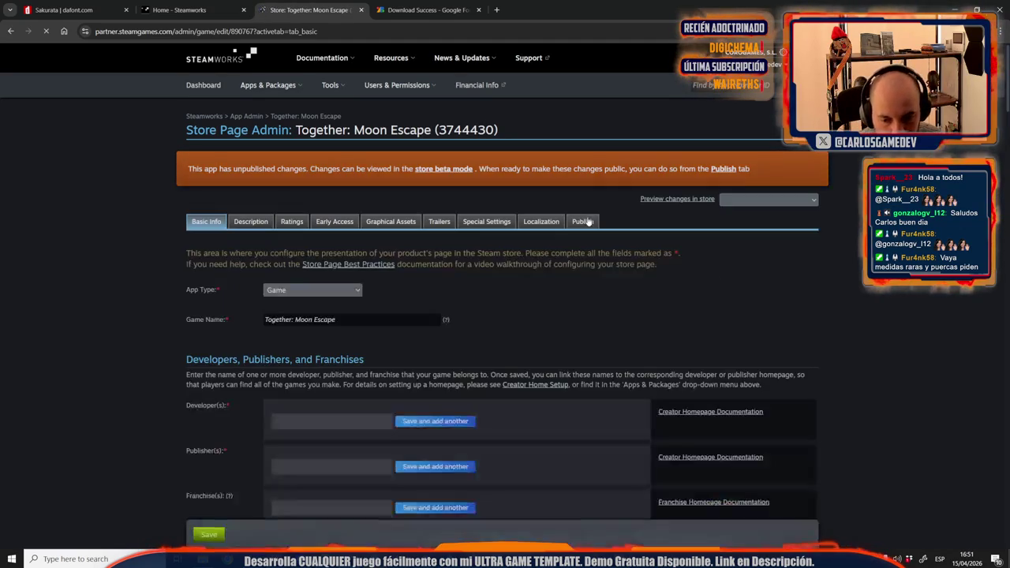
Step: Publish the store page and return to the Together: Moon Escape app settings
left_click(584, 222)
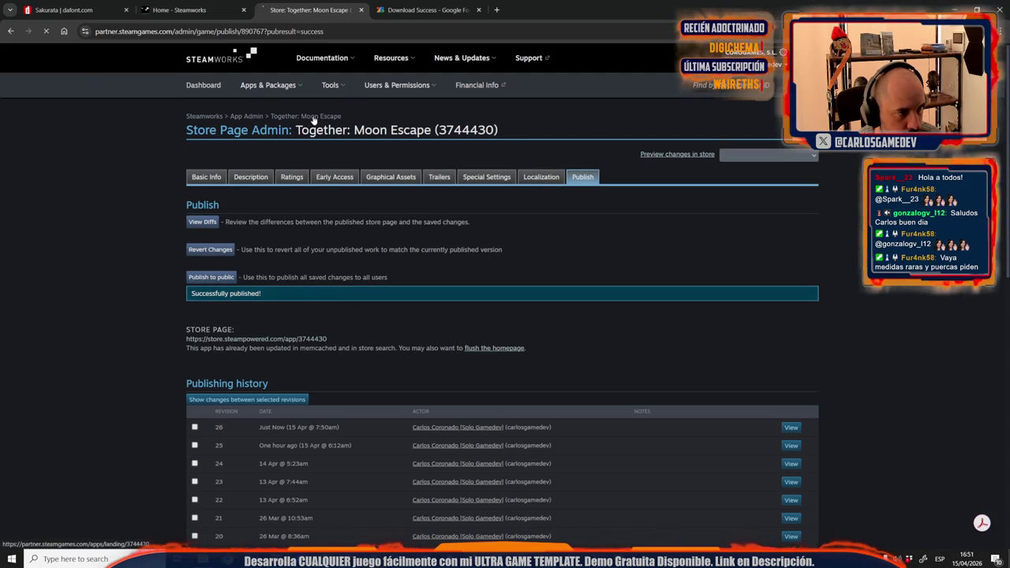
left_click(306, 117)
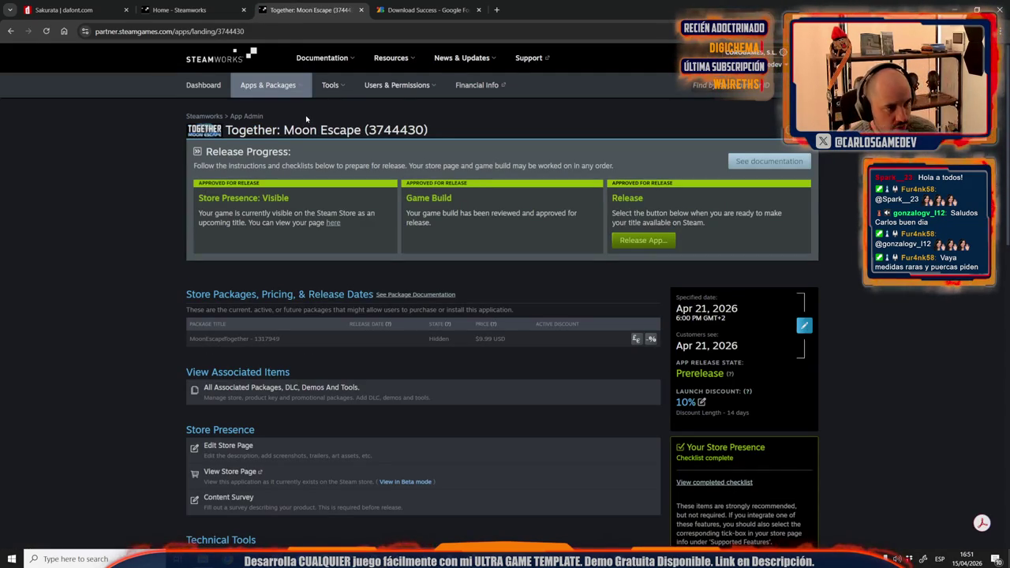
scroll(321, 319, "down", 2)
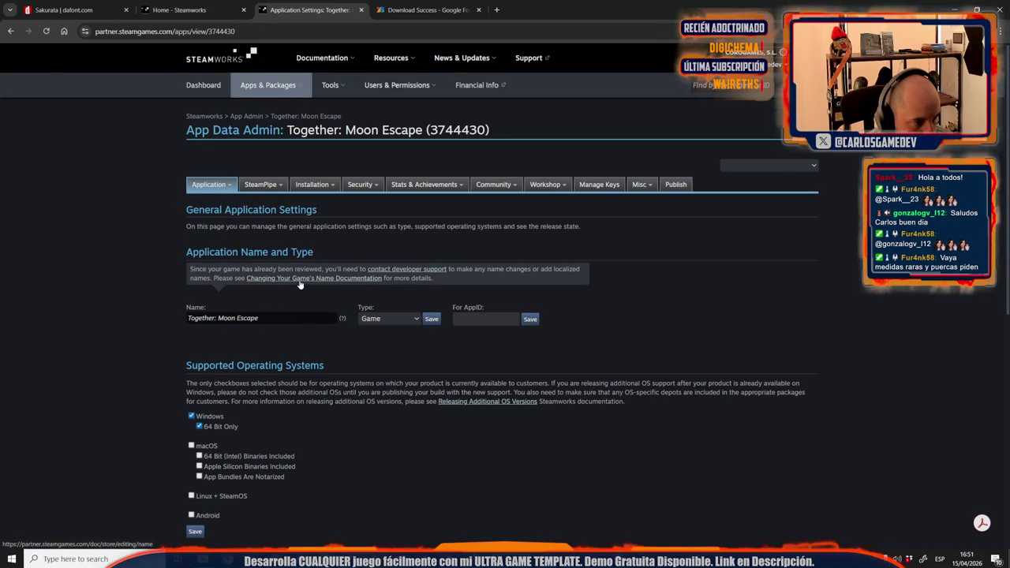
scroll(232, 318, "down", 3)
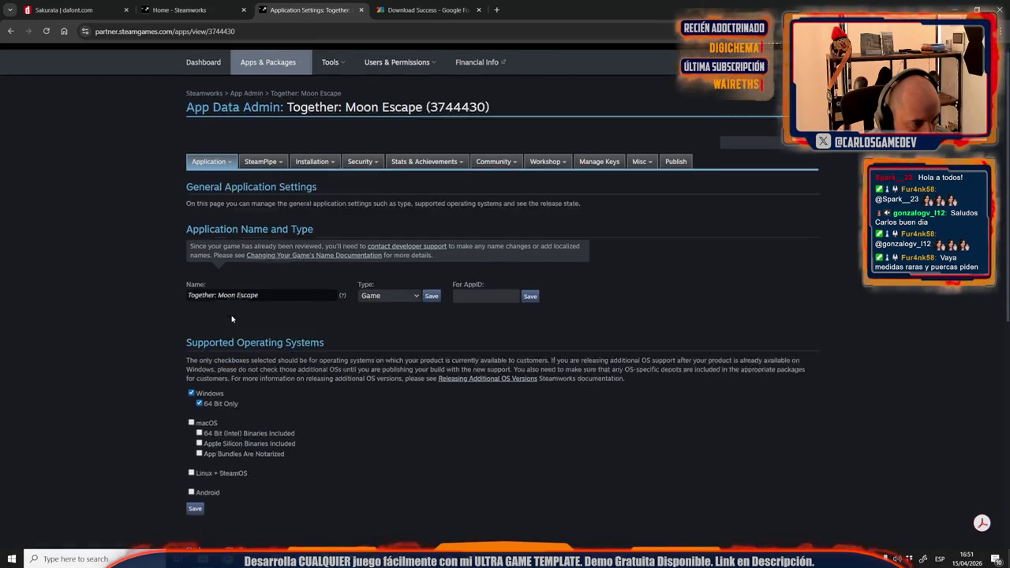
scroll(109, 325, "down", 3)
scroll(113, 334, "up", 5)
scroll(113, 334, "up", 2)
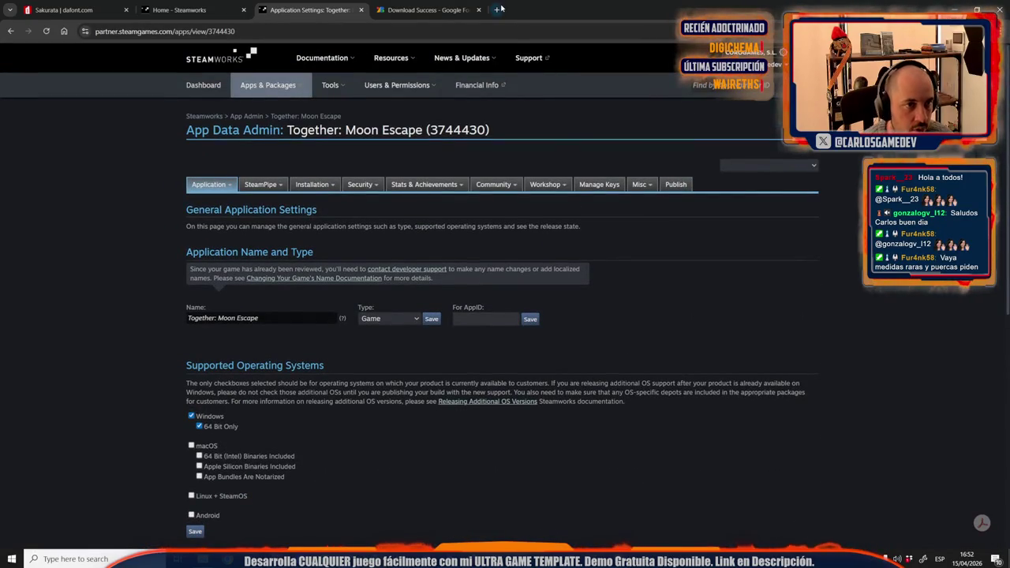
left_click(498, 10)
Step: Search 'localice steam game name' and read the Reddit thread on localising Steam titles
type("localice steamg ame name")
key("Return")
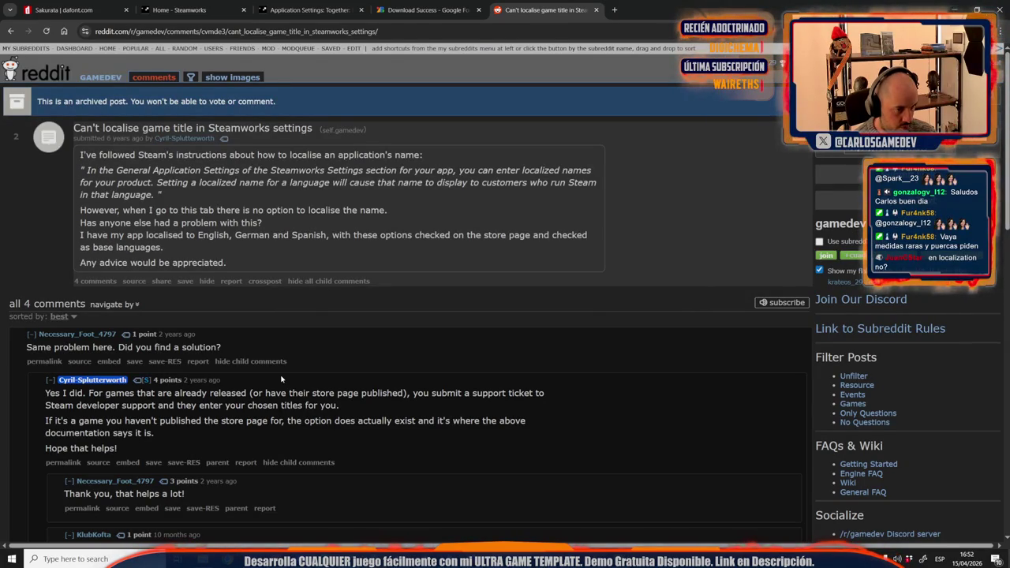
scroll(281, 380, "down", 1)
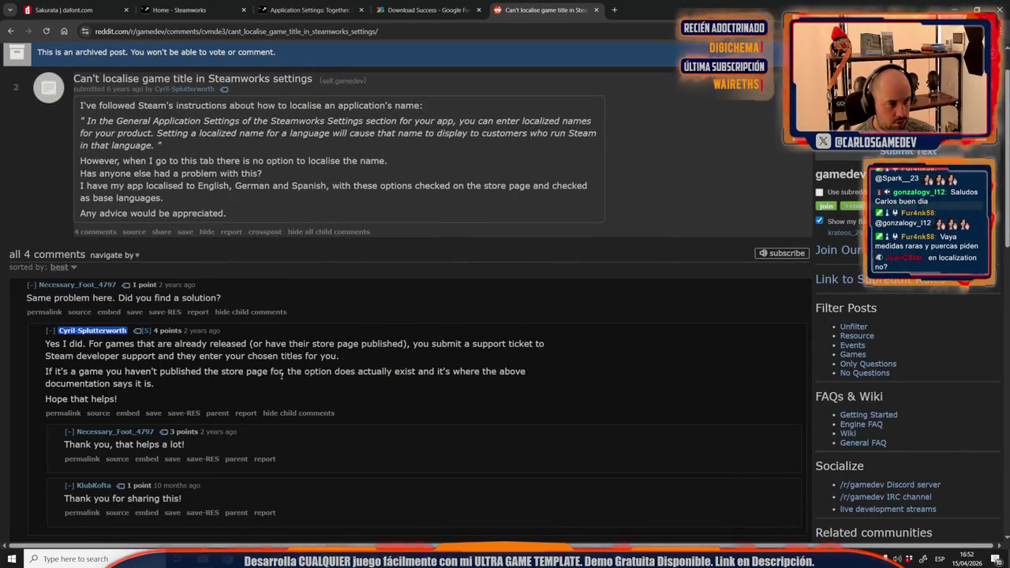
left_click(308, 9)
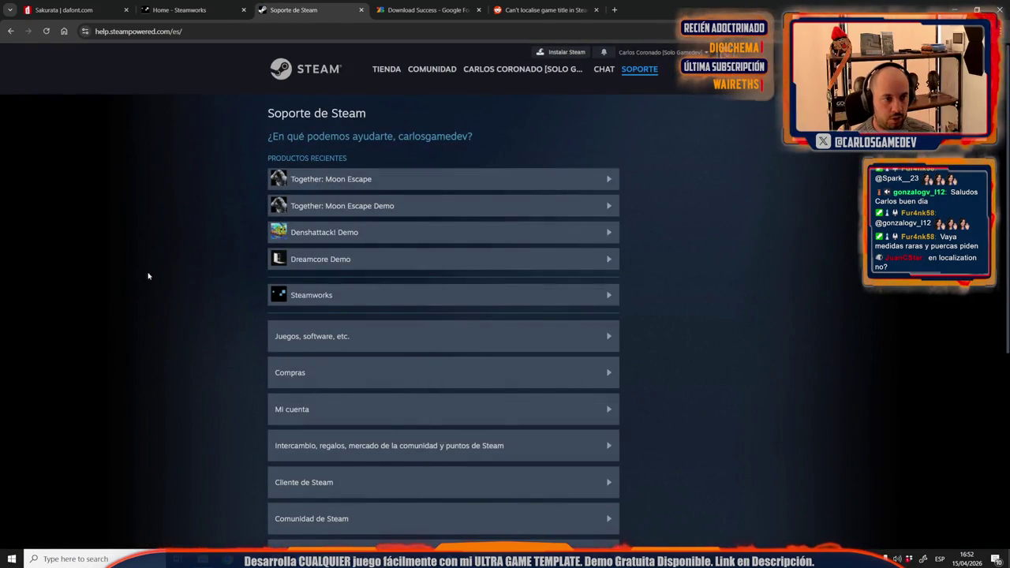
Step: Open the Steam team contact form with Together: Moon Escape as the related app
left_click(346, 180)
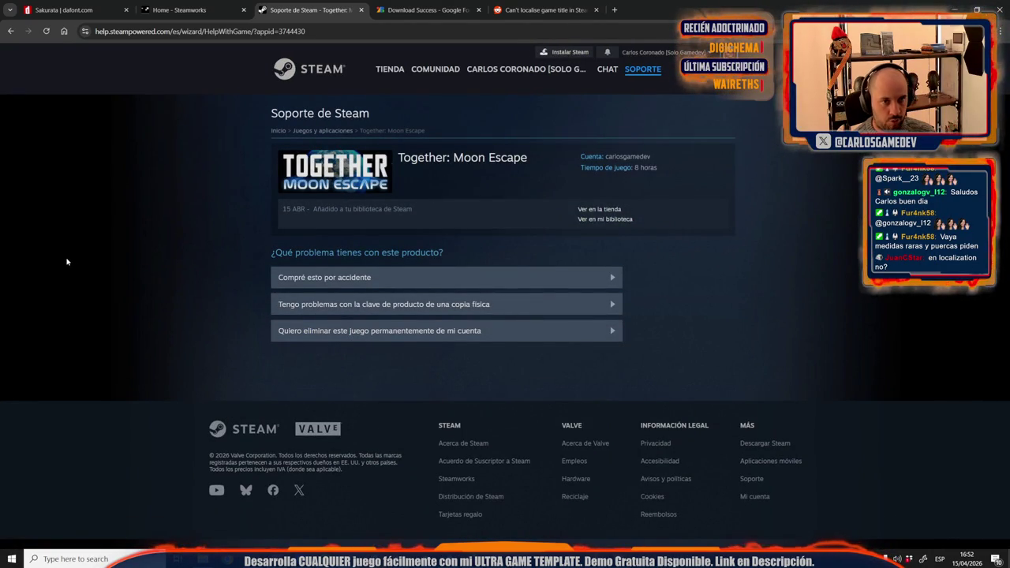
left_click(361, 9)
left_click(185, 9)
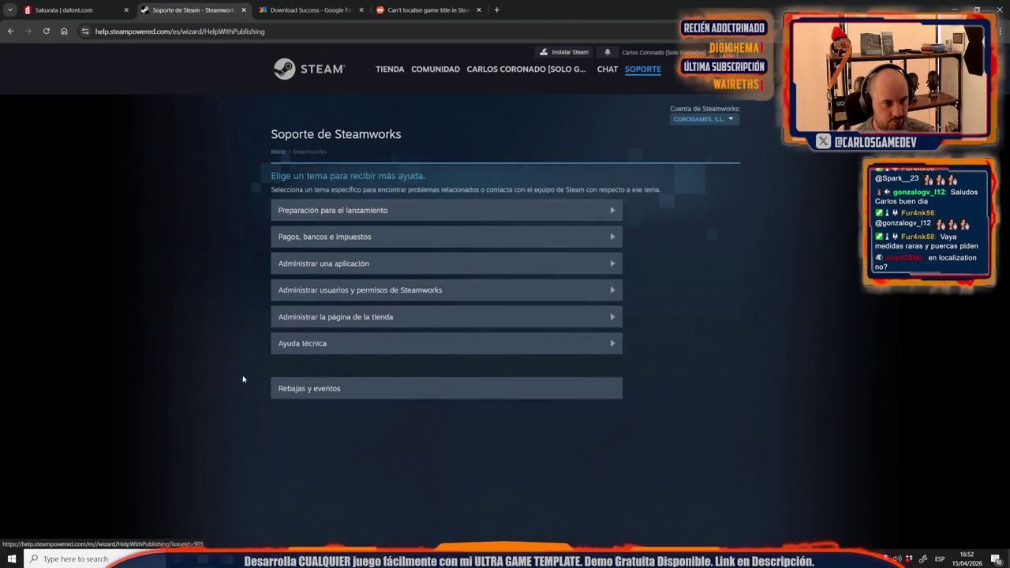
left_click(371, 268)
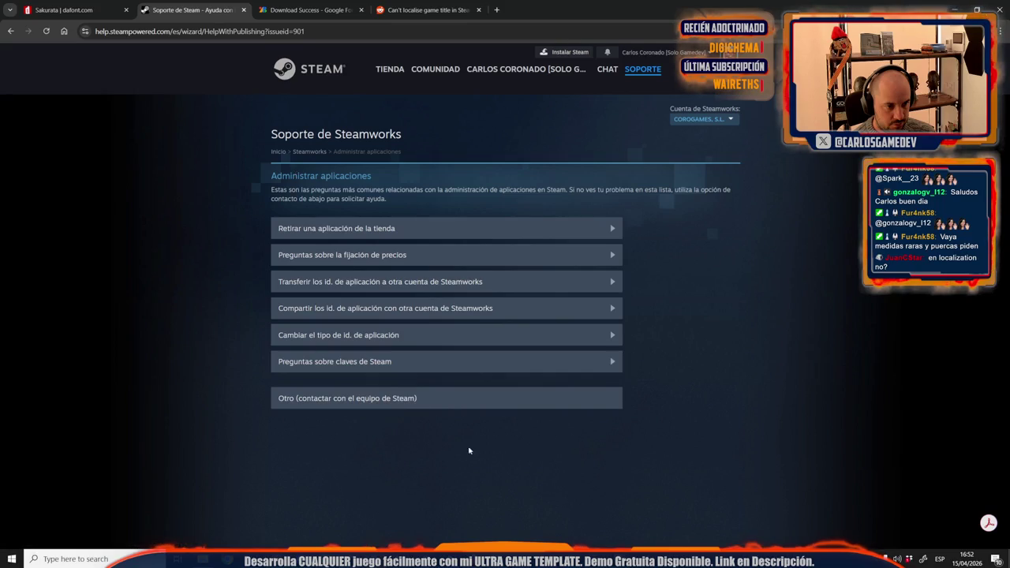
left_click(359, 398)
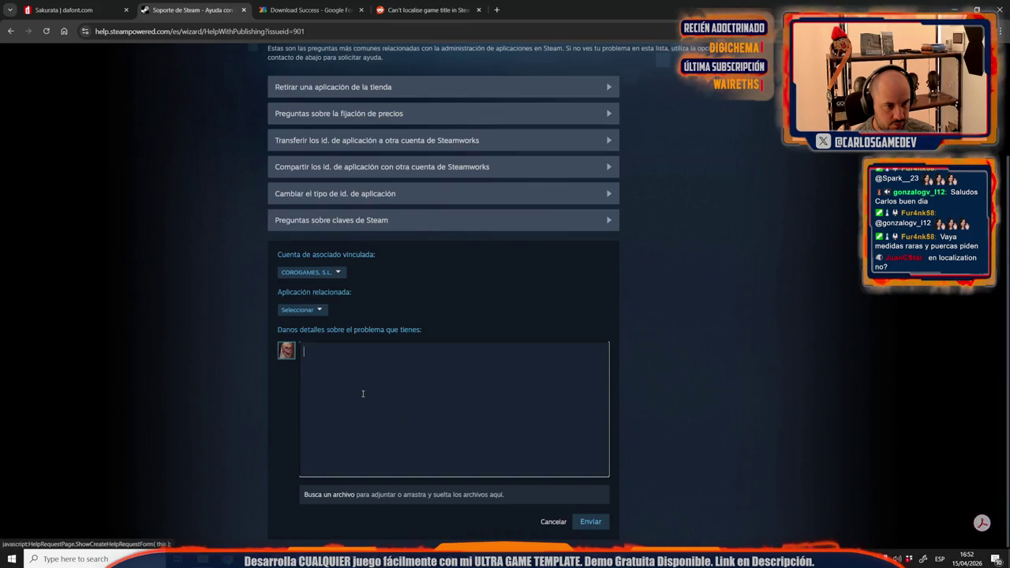
left_click(317, 312)
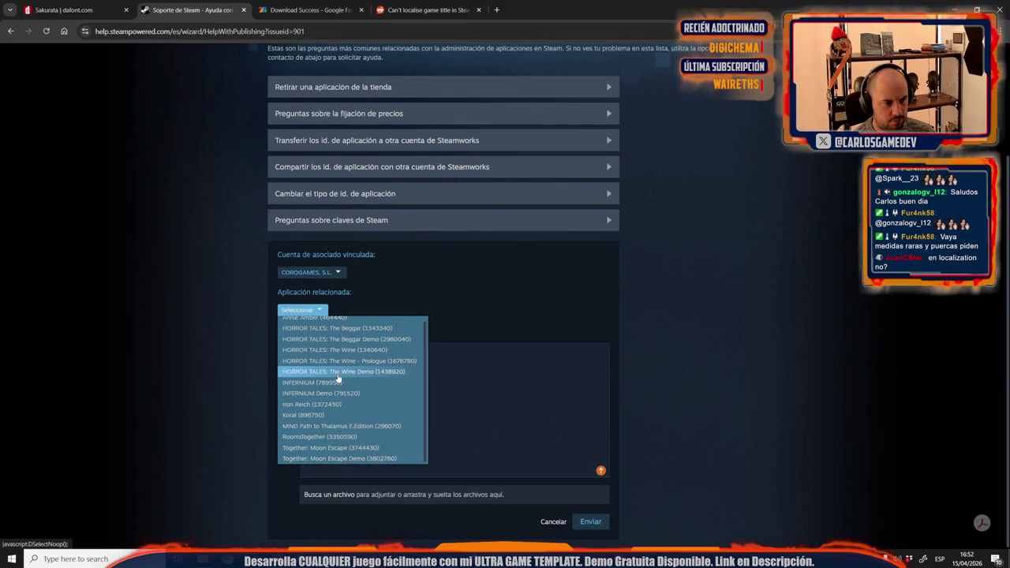
left_click(339, 452)
Step: Write the Japanese name request, ending with 'The name localized in Japanese should be:'
left_click(359, 371)
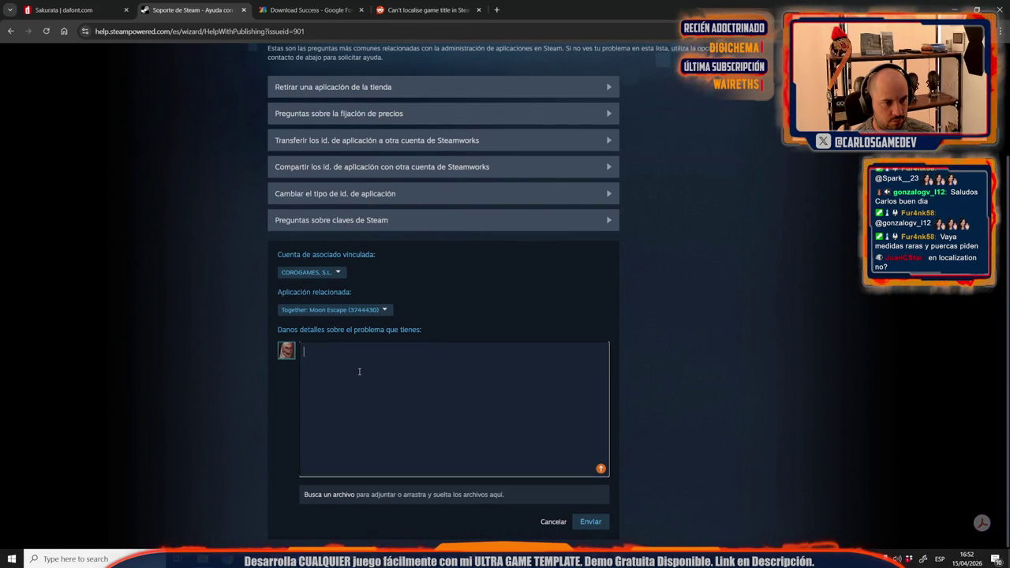
type("Hello")
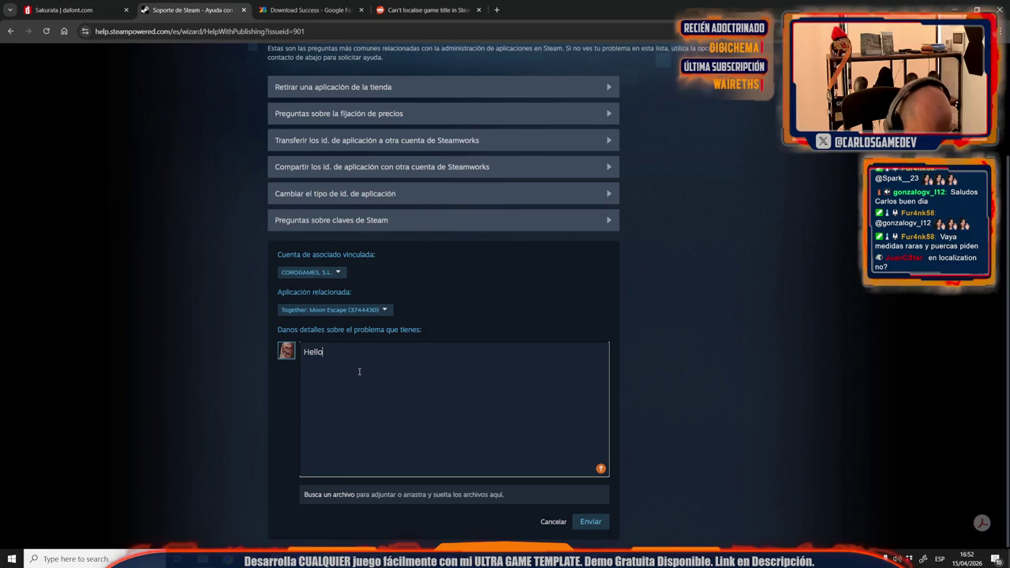
type(". I")
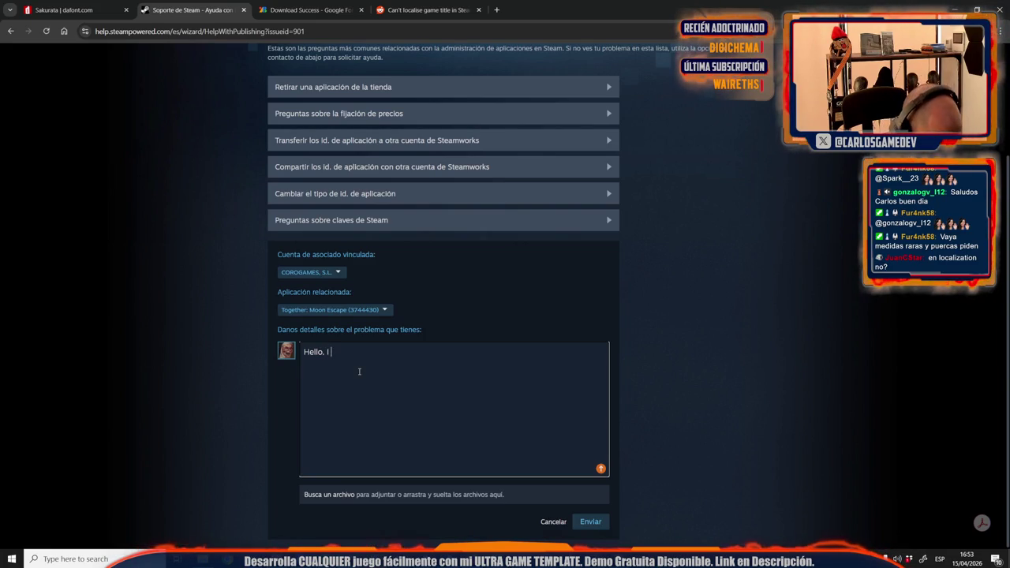
type("ce")
type("e the")
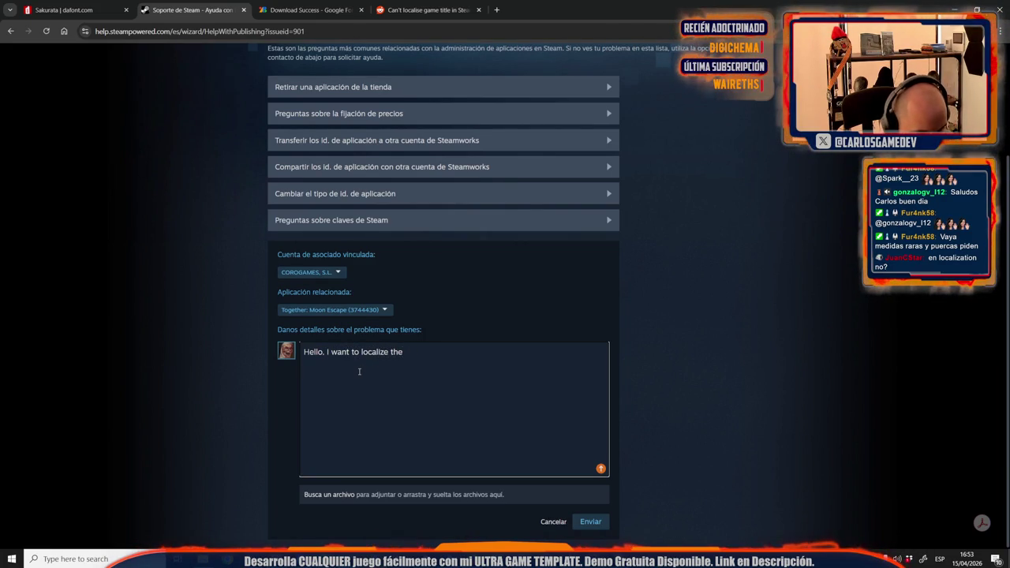
type("the ")
type("game in Japanese.")
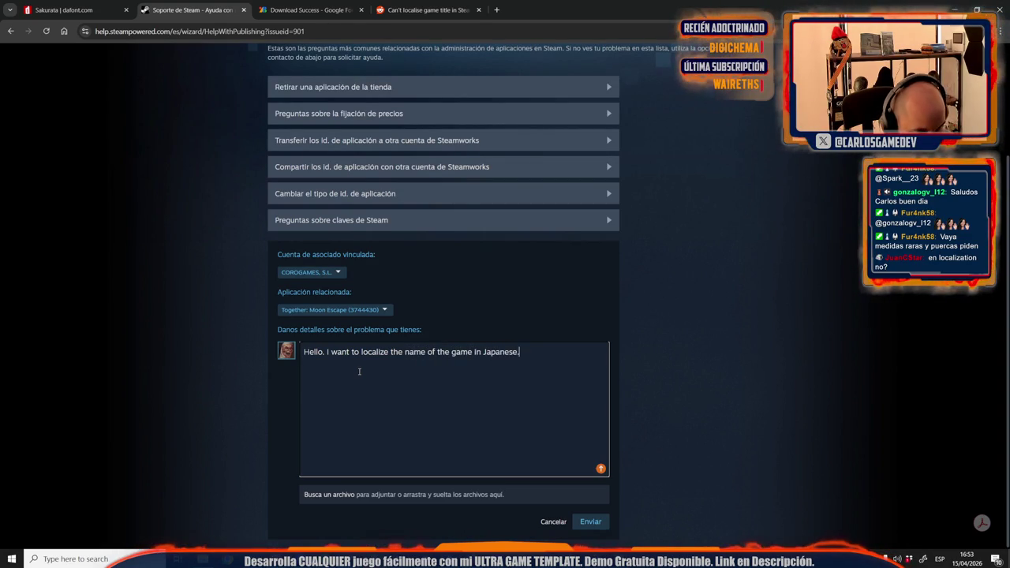
type("cause")
type(" the game and store already")
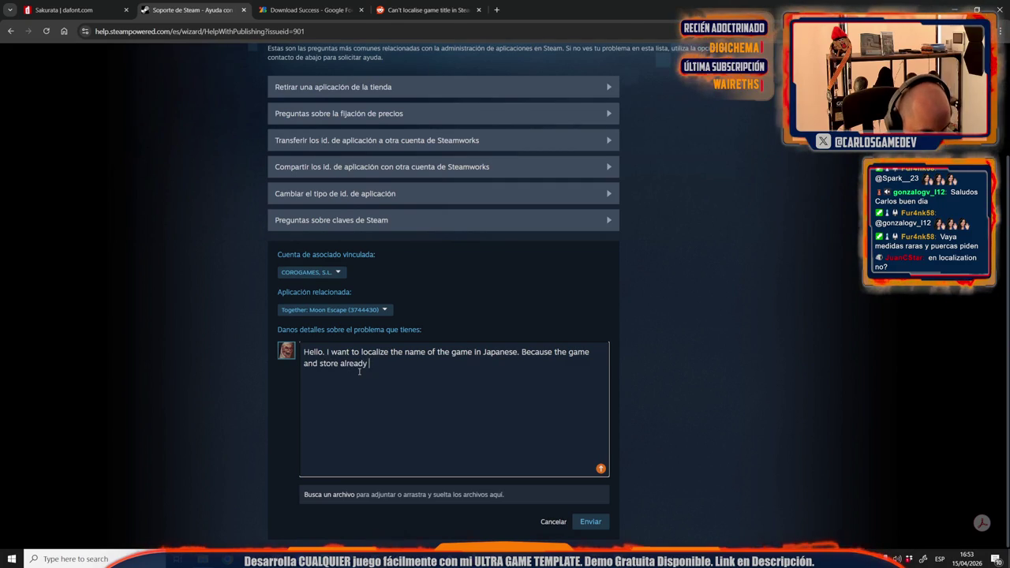
type("review, I can't ")
type("do it myself and")
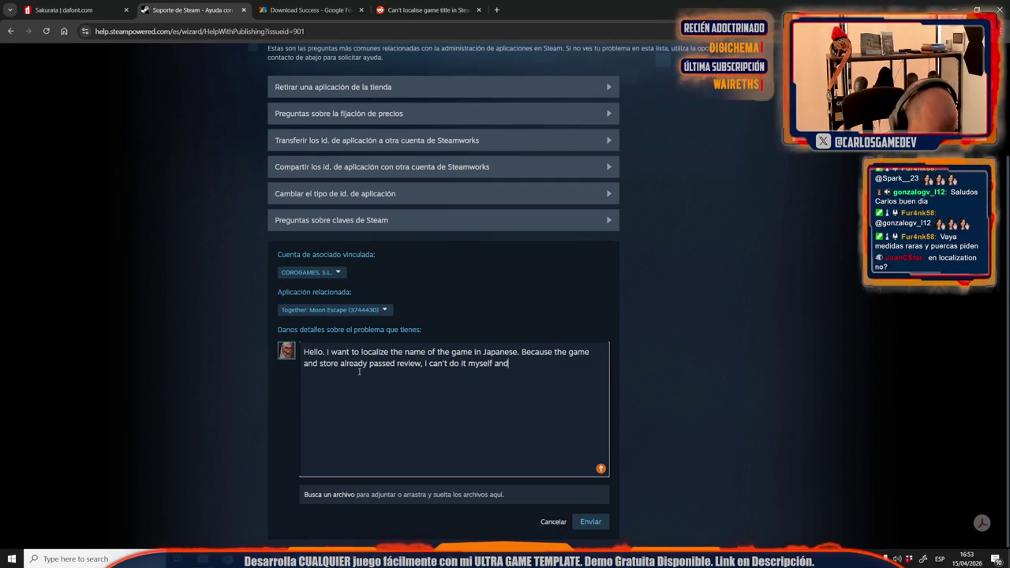
type(" instead apper")
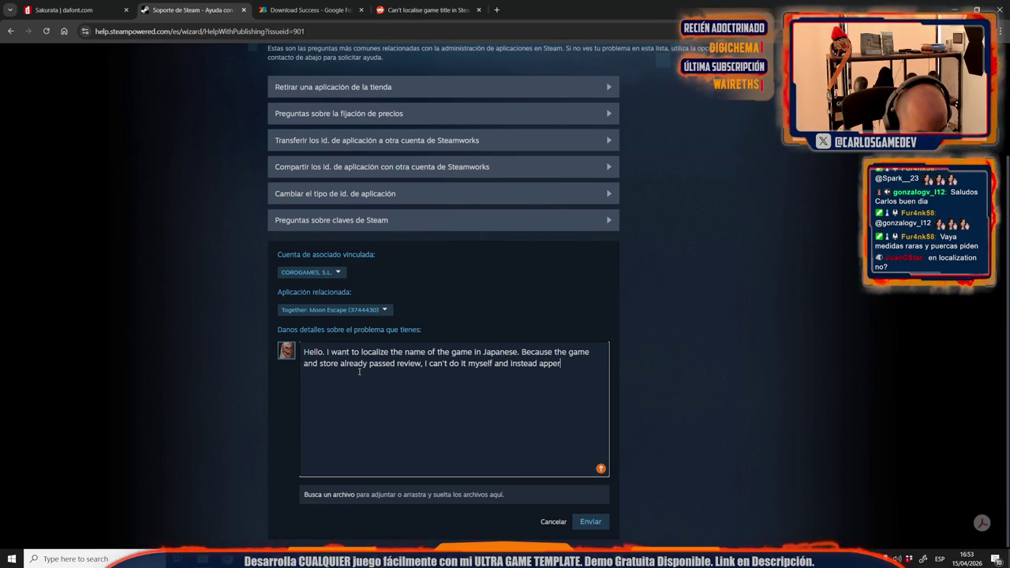
type("Contact Steam Su")
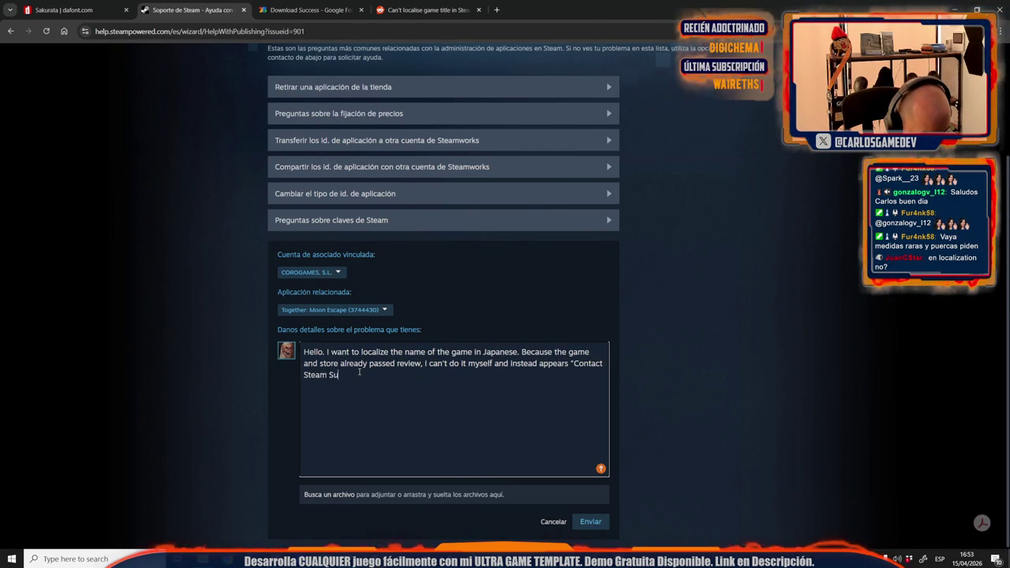
type(" Name\".")
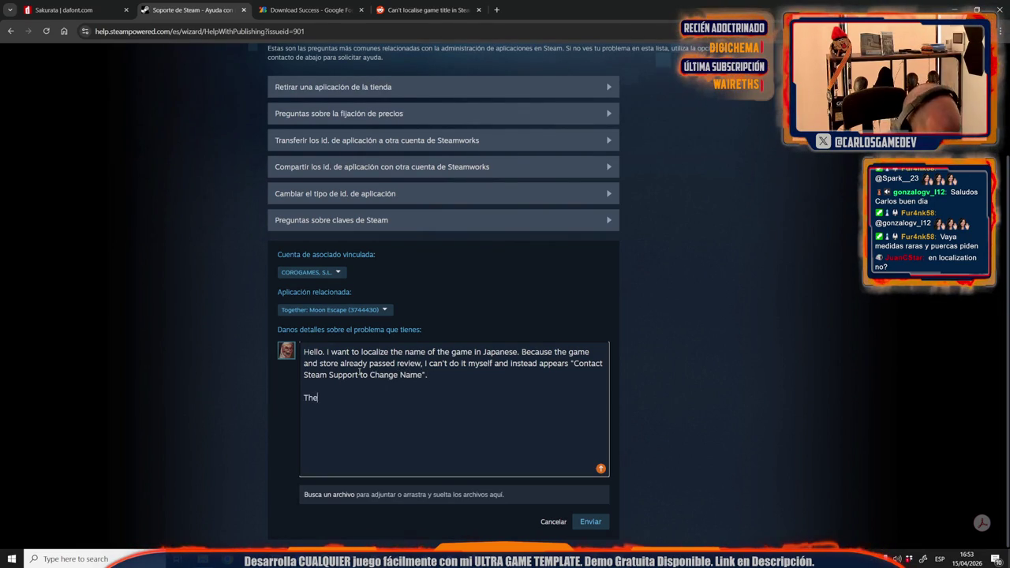
type("I")
key("BackSpace")
key("BackSpace")
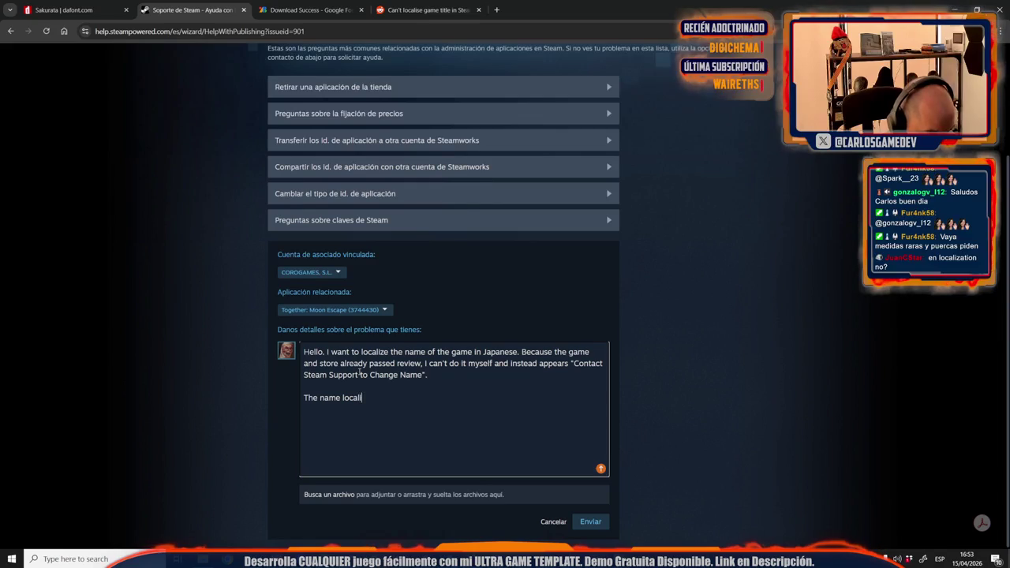
type("ne")
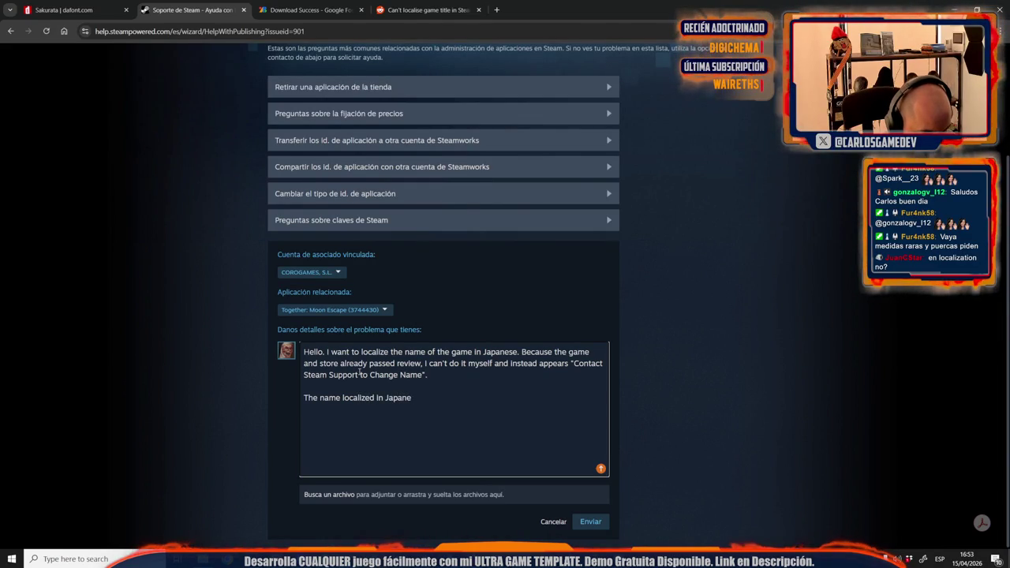
type("se should be:")
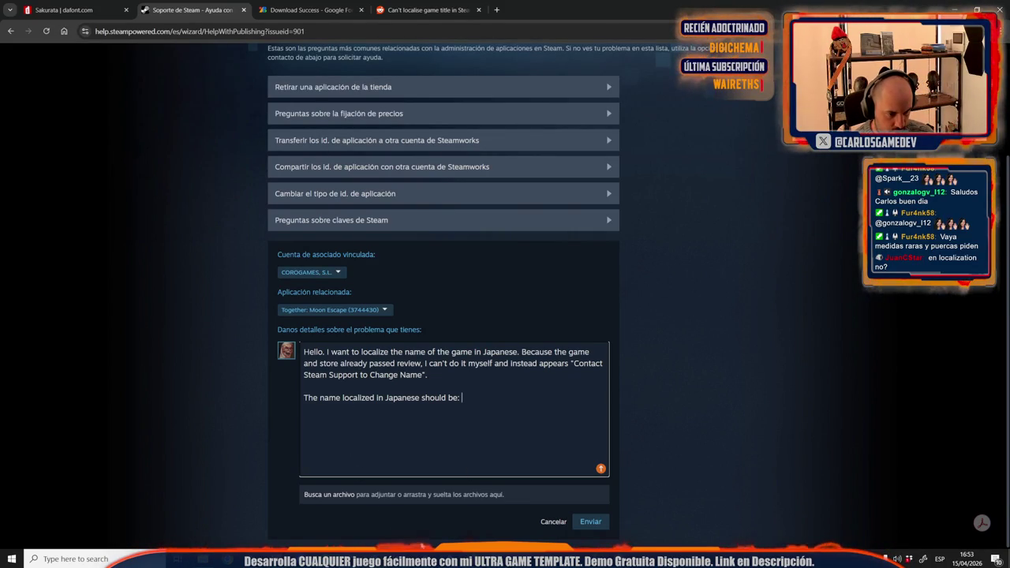
key("alt+Tab")
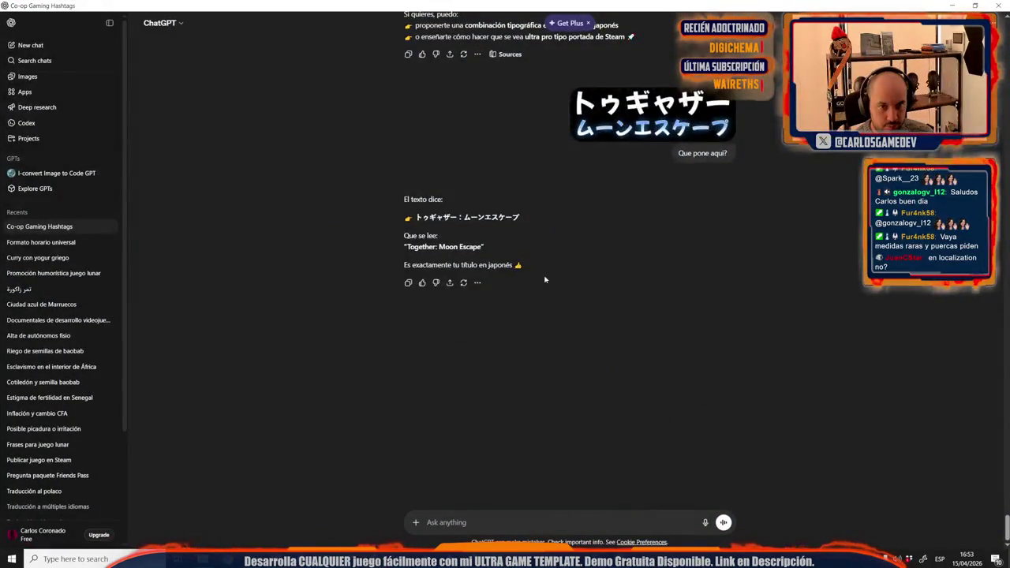
Step: Copy the katakana title from the earlier ChatGPT message and paste it after 'should be:' in the ticket
scroll(573, 345, "up", 3)
scroll(556, 443, "up", 5)
scroll(556, 444, "up", 3)
scroll(553, 446, "up", 3)
scroll(545, 450, "up", 3)
scroll(542, 451, "up", 3)
scroll(541, 452, "up", 3)
scroll(542, 454, "up", 2)
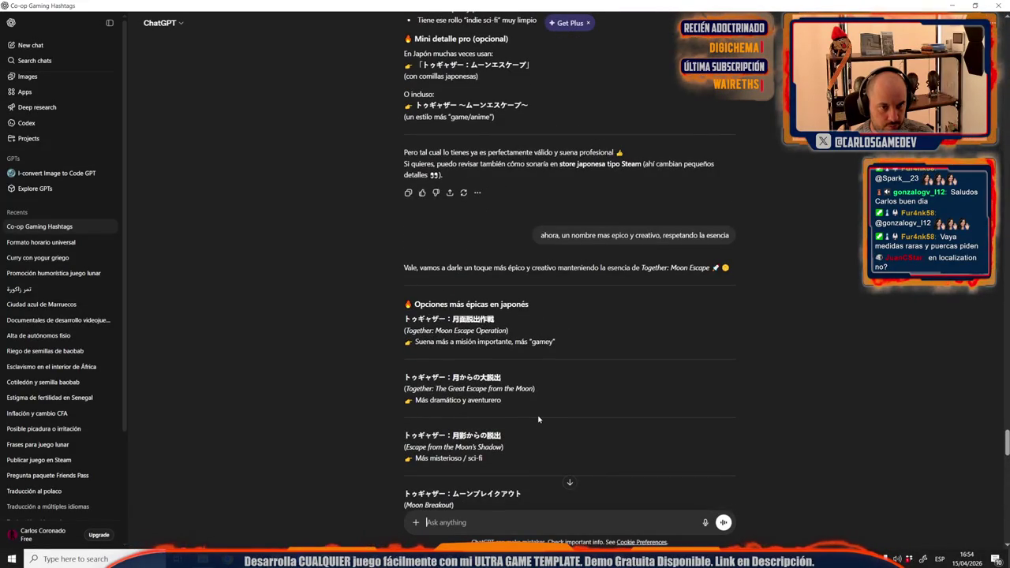
scroll(539, 419, "up", 1)
scroll(584, 332, "up", 3)
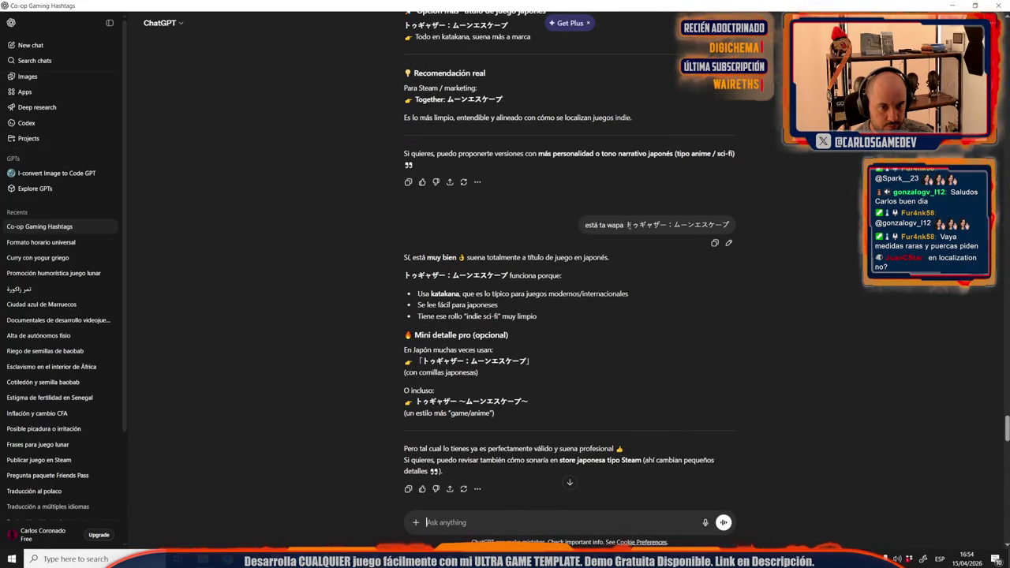
left_click_drag(629, 225, 718, 225)
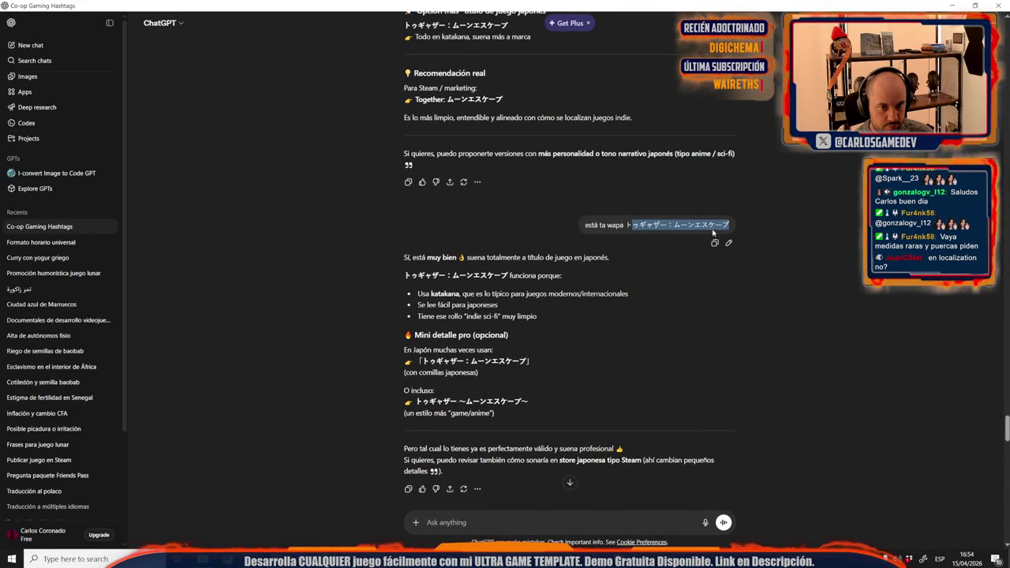
left_click(953, 6)
type("ゥギャザー：ムーンエスケープ")
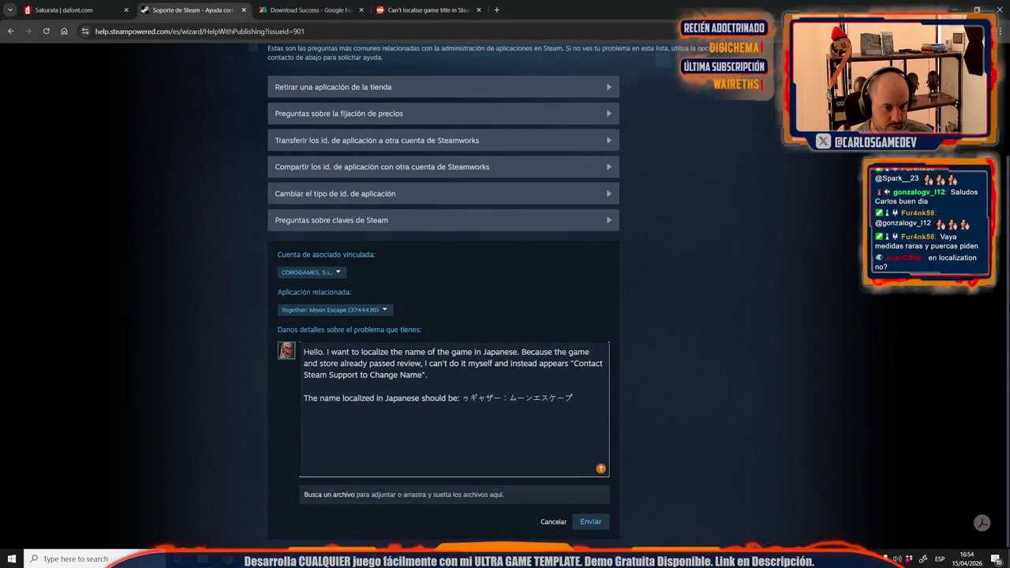
Step: Add 'Please leave the name in English as it is' and a sign-off with the sender's name
key("Return")
key("Return")
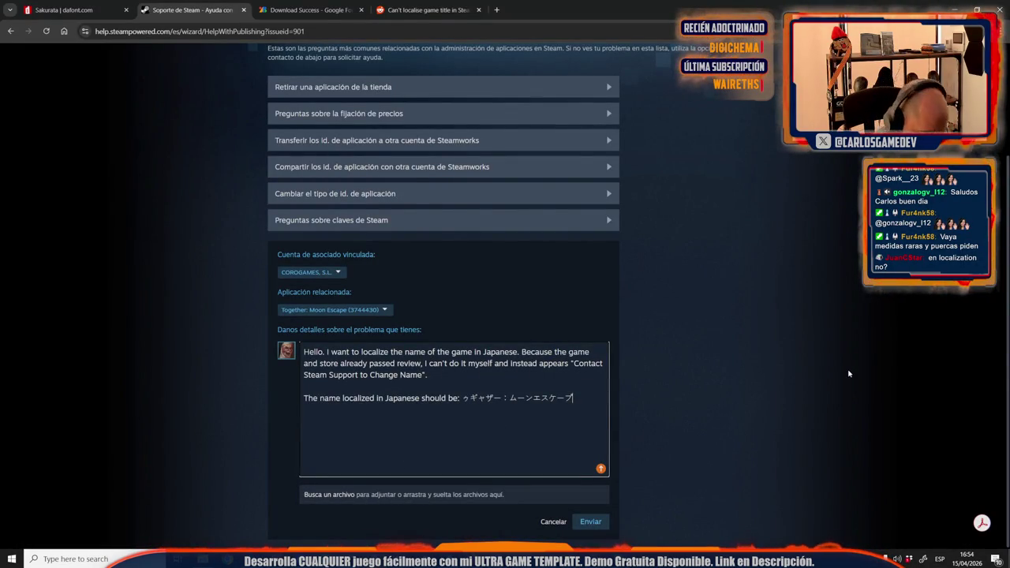
type("Please")
key("BackSpace")
key("BackSpace")
key("BackSpace")
key("BackSpace")
key("BackSpace")
type("lease leave the name in English as i")
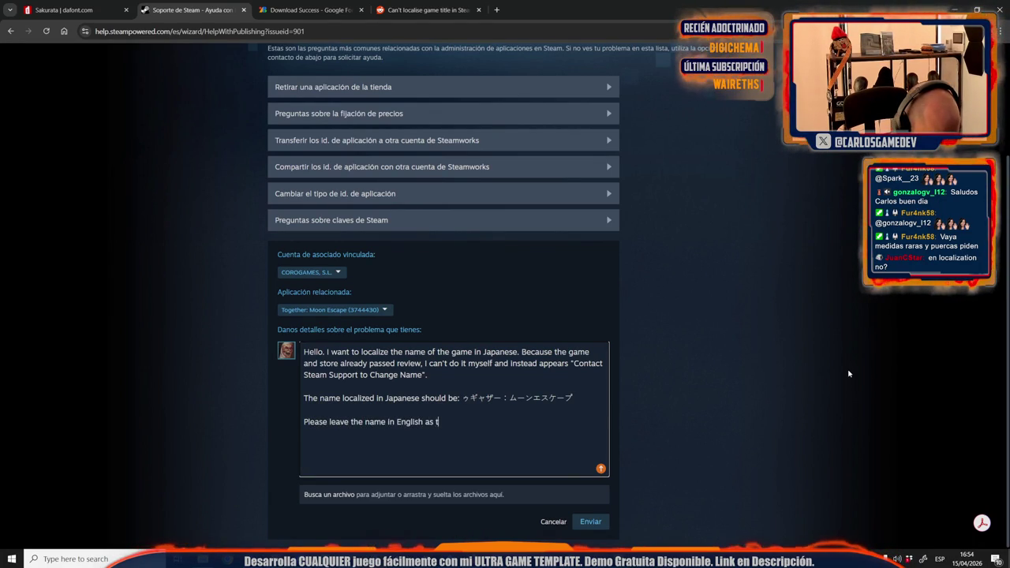
type("t is")
key("Return")
key("Return")
type("B")
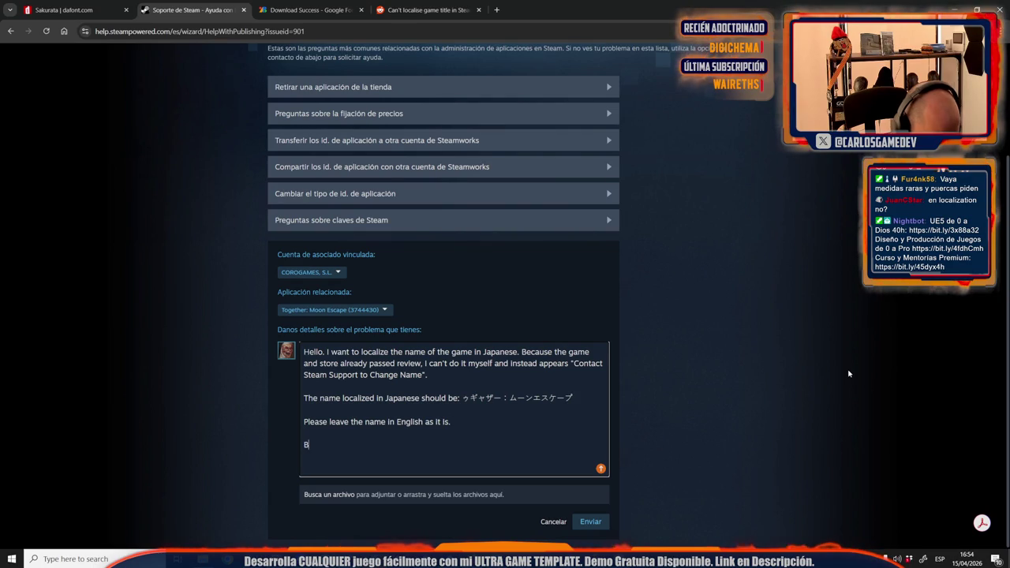
type("ig hugm,")
key("Return")
key("Return")
type("Carlos.")
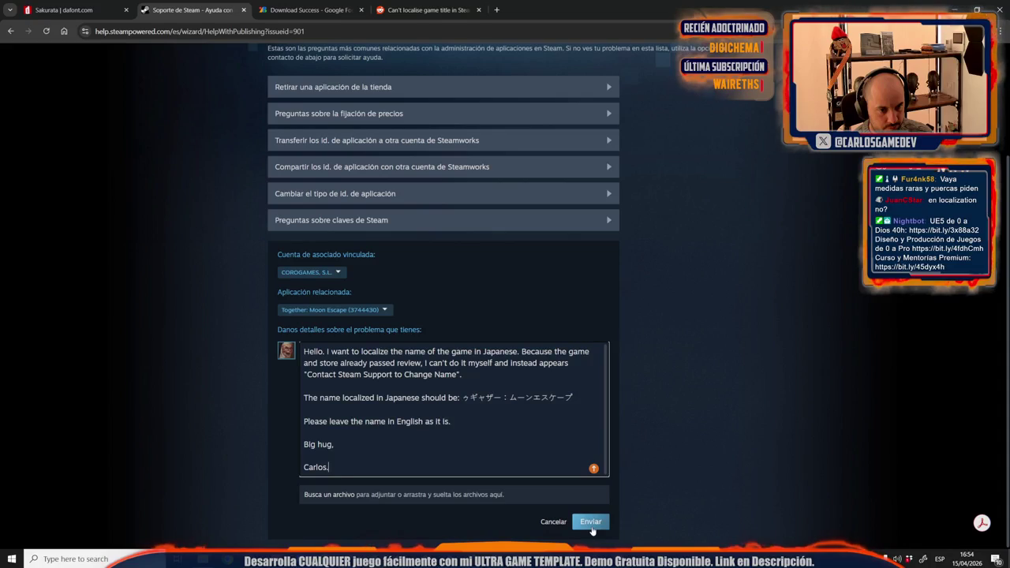
Step: Insert 'Together: Moon Escape' into the first line, change 'in' to 'into', and submit
left_click(426, 352)
type("of")
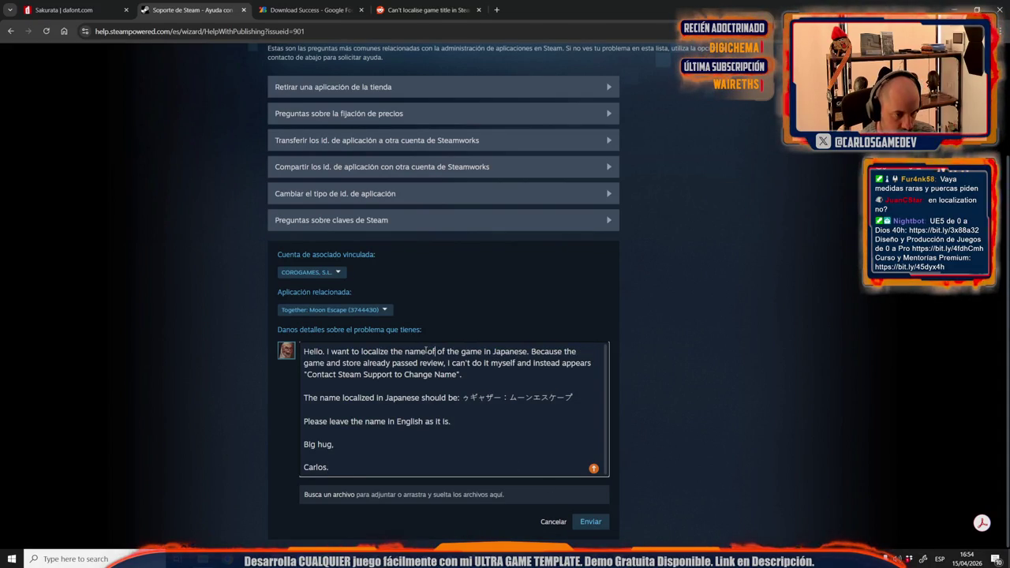
key("Delete")
key("Delete")
key("Delete")
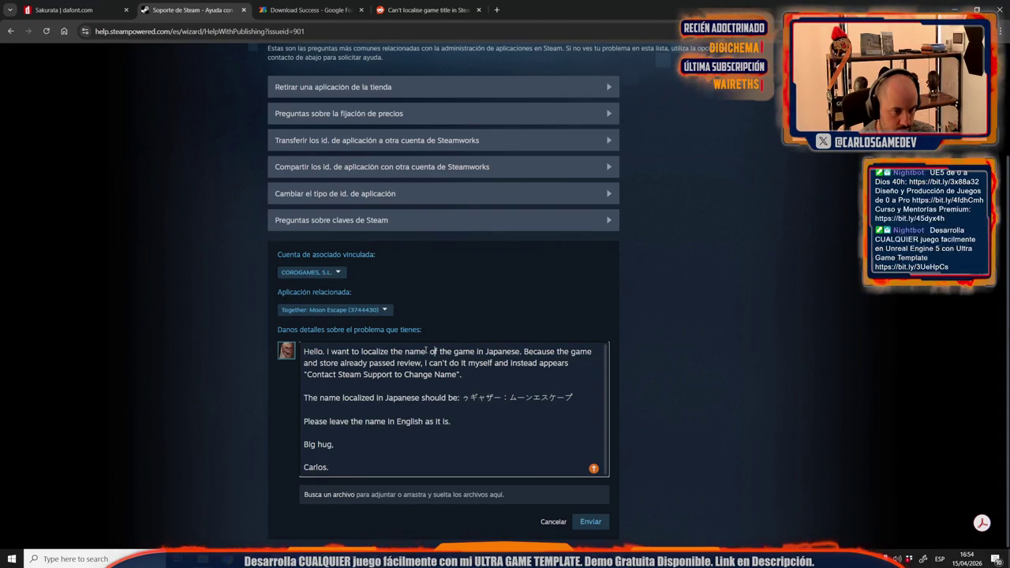
key("Right")
key("Right")
key("Right")
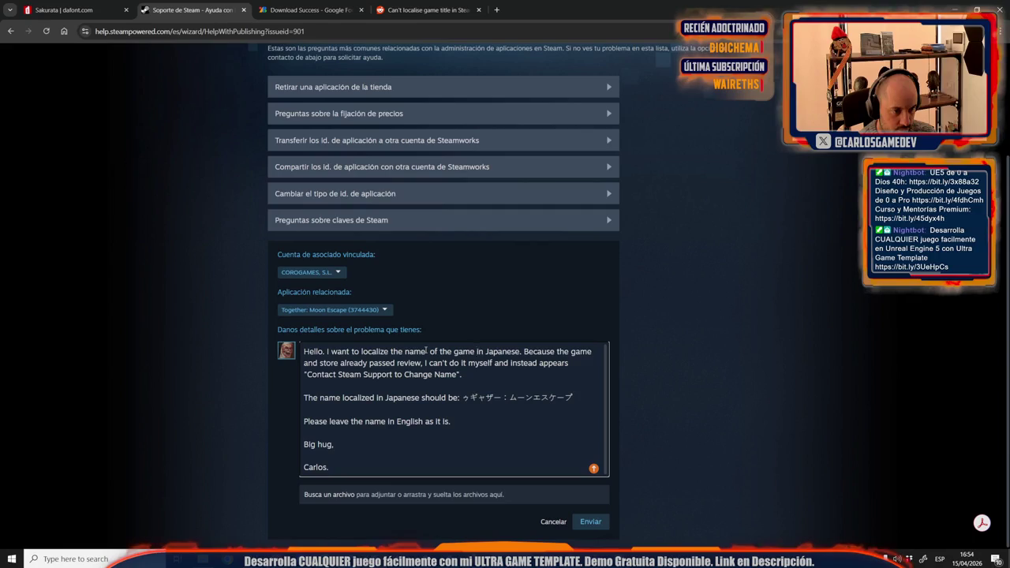
type("Together: Moon Escape")
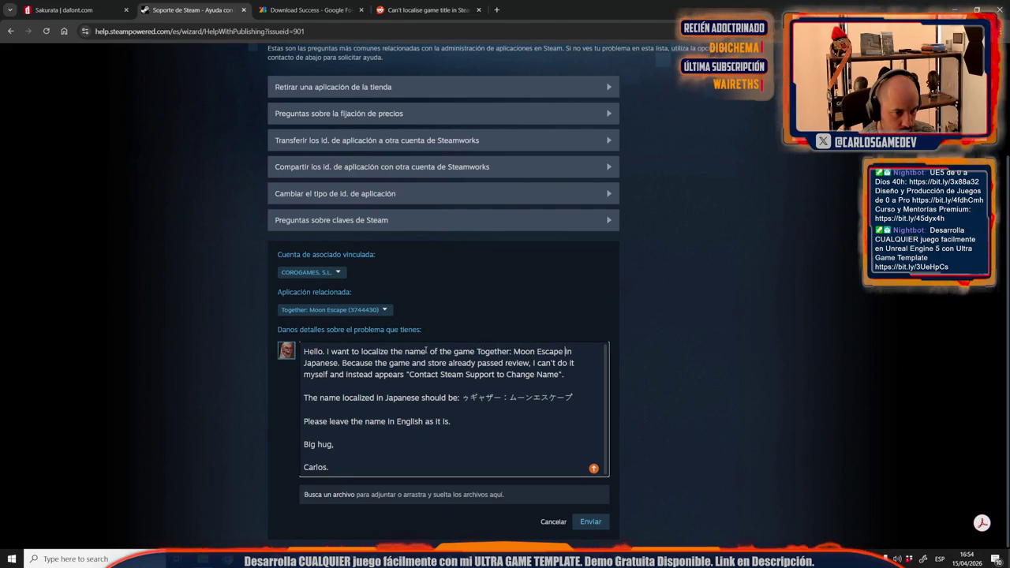
key("Right")
key("Right")
type("to")
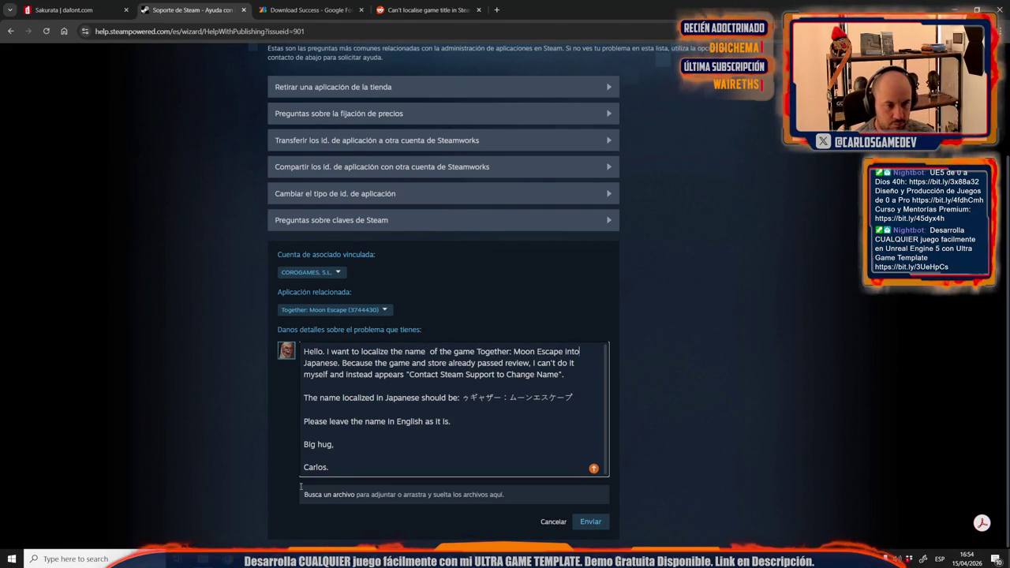
left_click(588, 522)
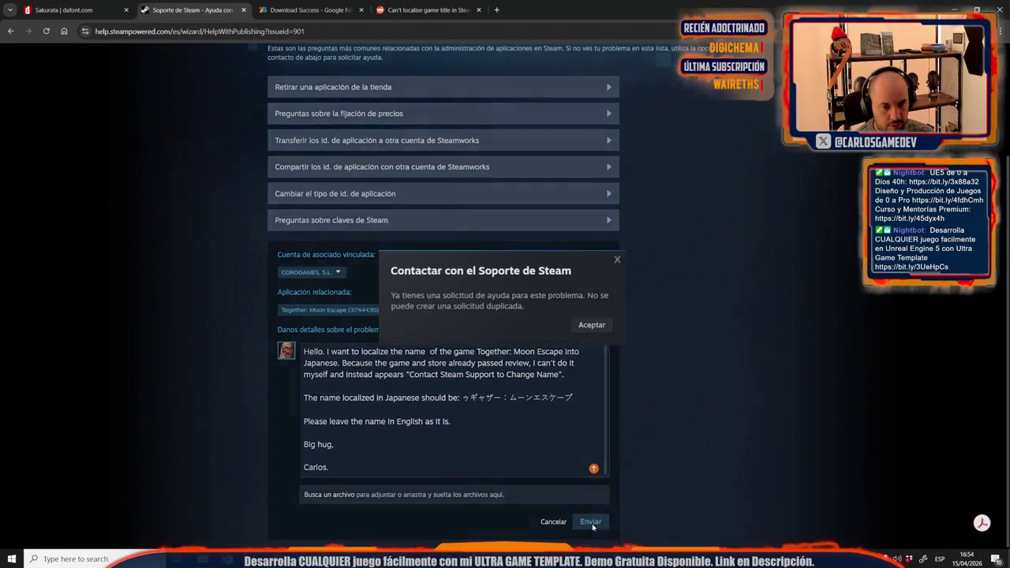
Step: Dismiss the duplicate-request warning, keep the full message text, and open Steam Support home in a new tab
left_click(592, 327)
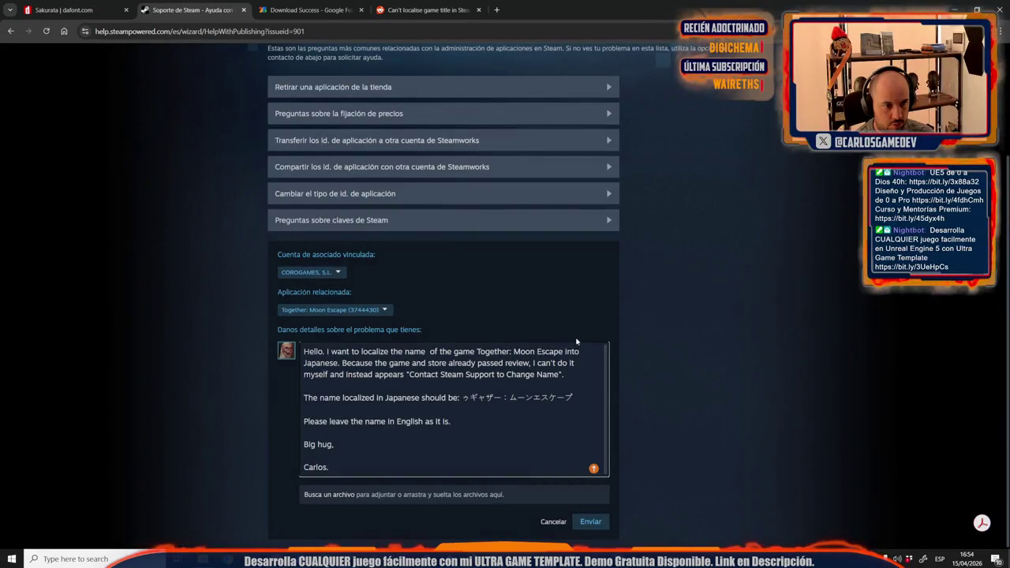
left_click(412, 408)
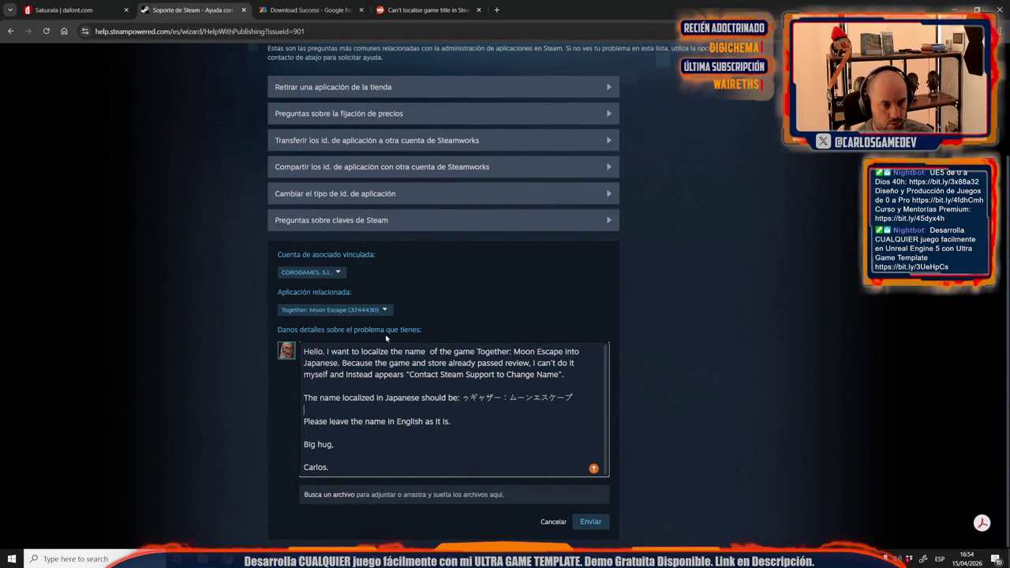
key("ctrl+a")
key("BackSpace")
scroll(337, 284, "up", 3)
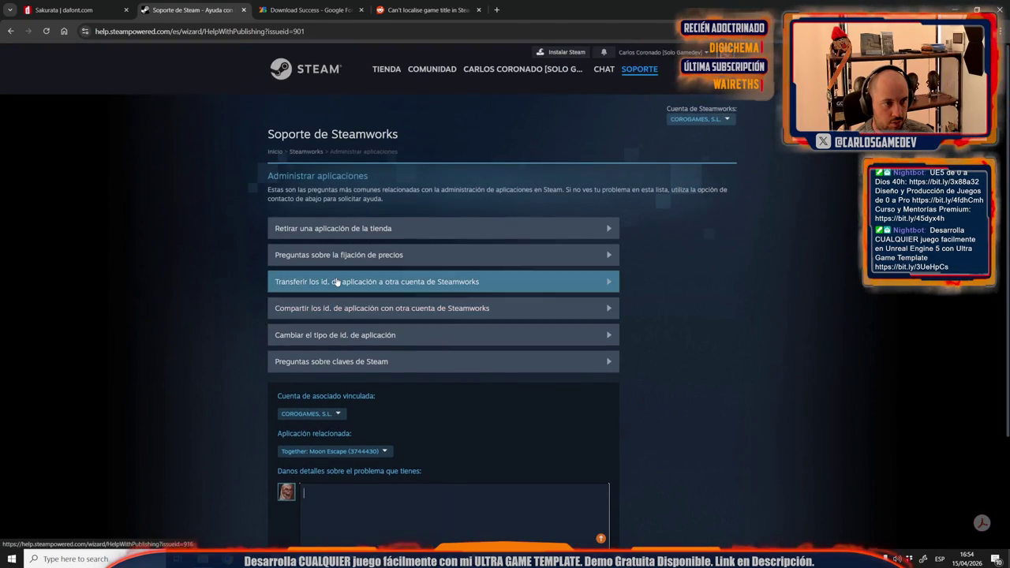
key("ctrl+z")
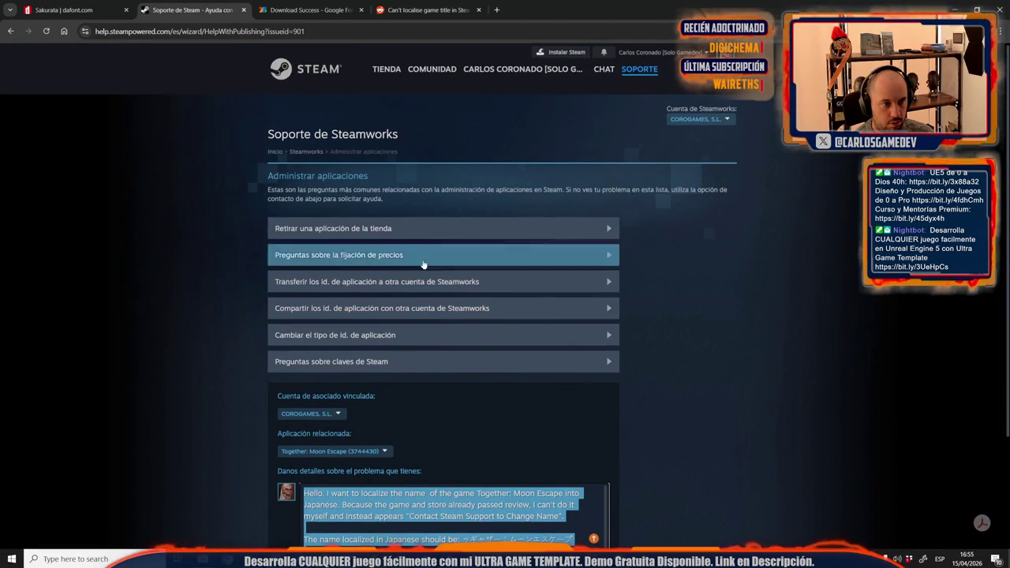
left_click(640, 70)
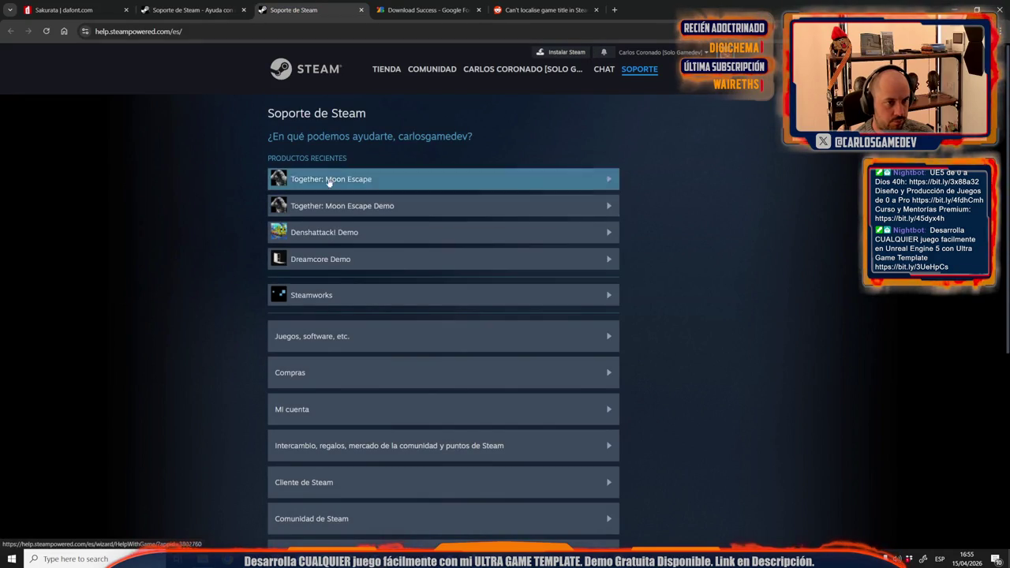
Step: Close the older open Friends-Pass help request from the list of my requests
scroll(208, 484, "down", 4)
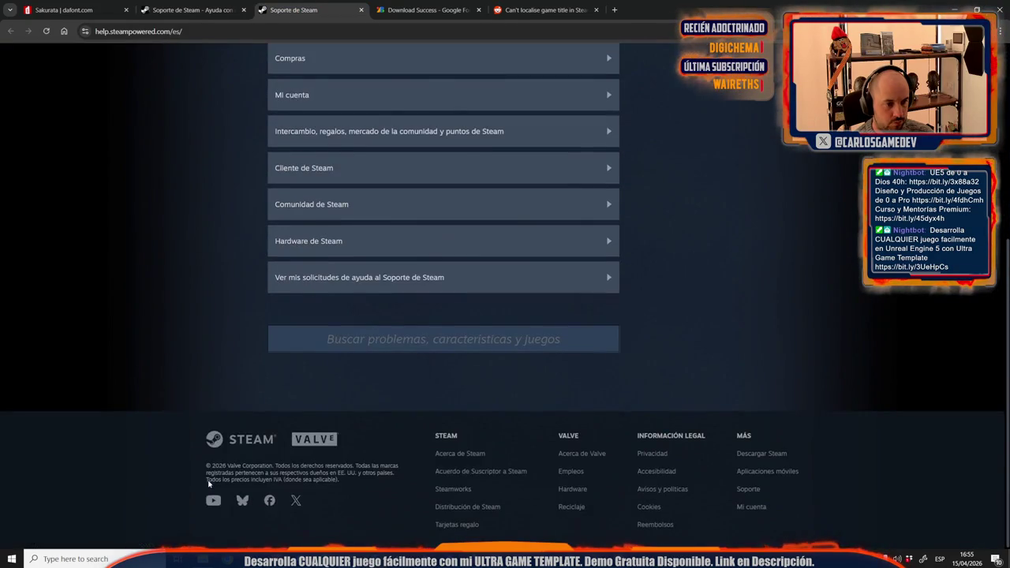
left_click(386, 279)
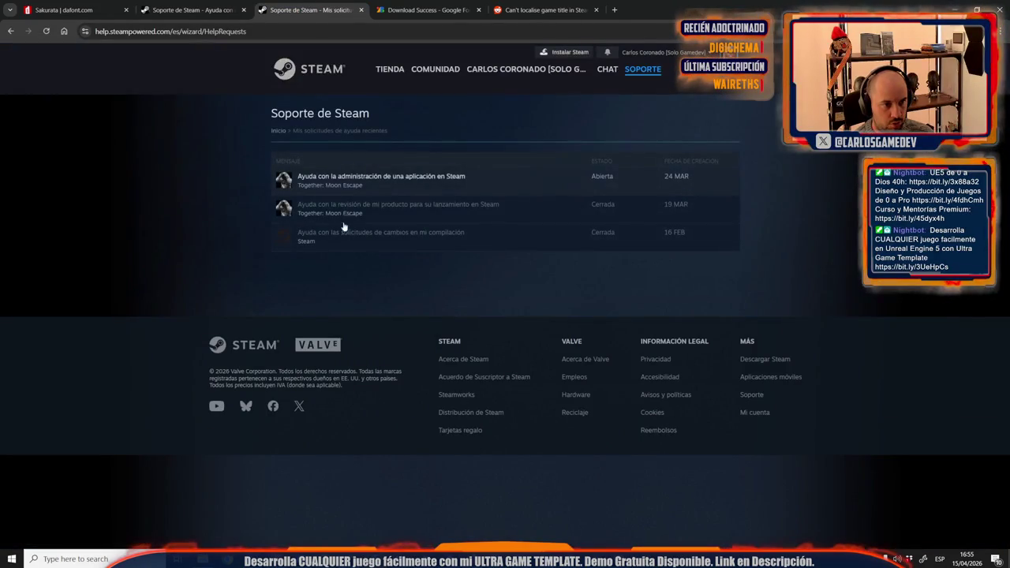
left_click(497, 186)
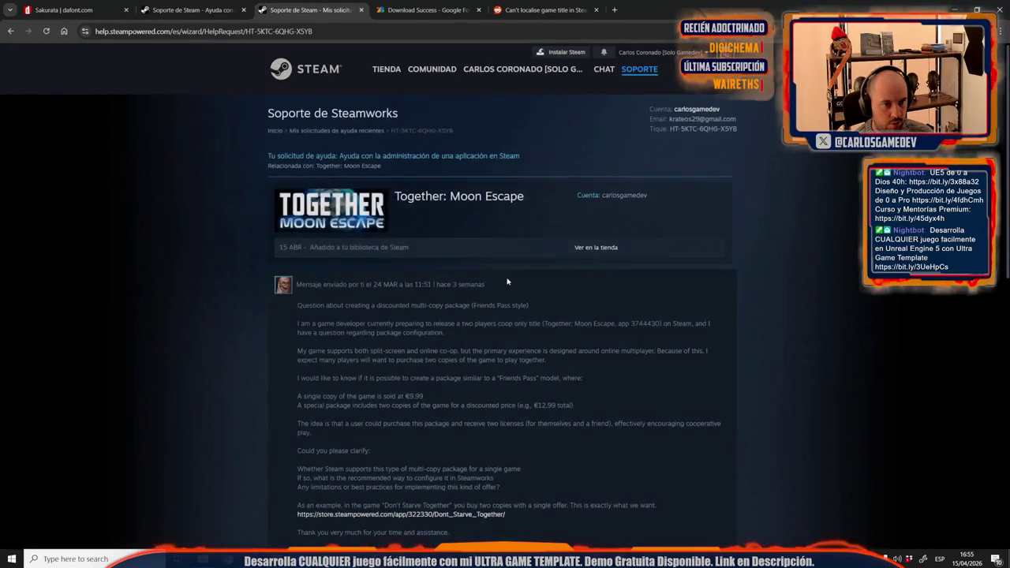
scroll(505, 316, "down", 10)
scroll(501, 362, "down", 3)
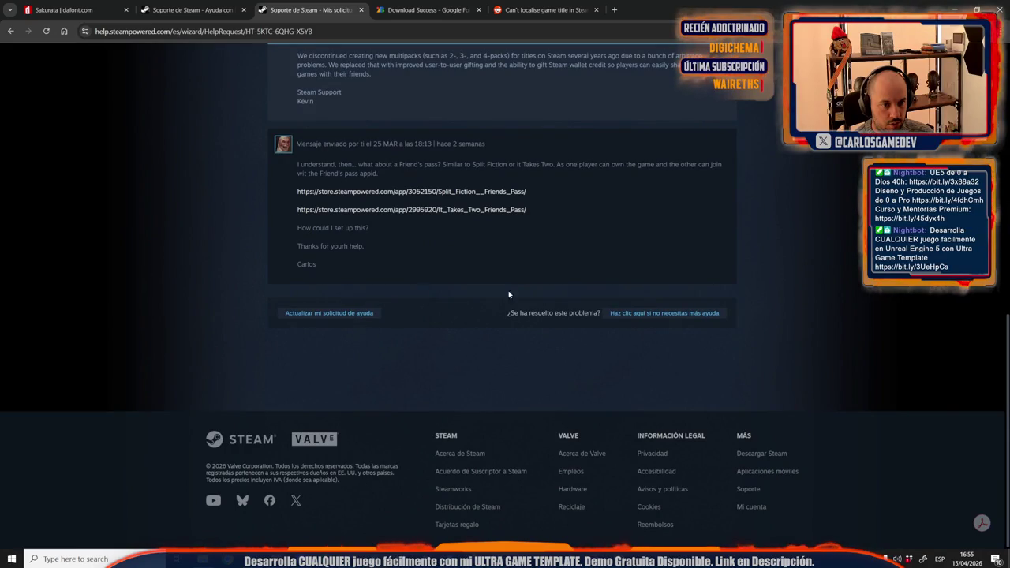
left_click(669, 313)
left_click(603, 340)
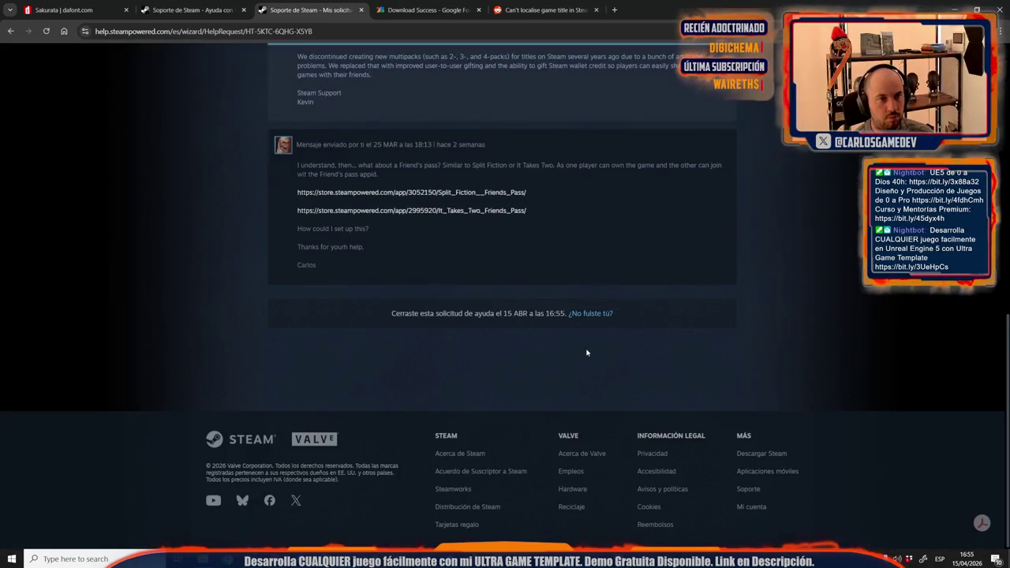
Step: Send the drafted Japanese title request from the form tab
left_click(193, 10)
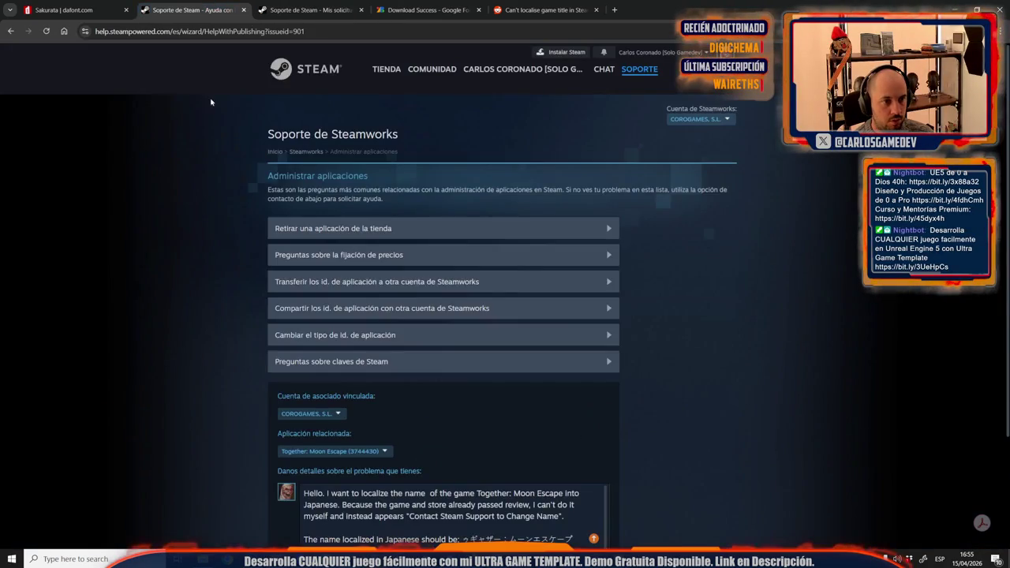
scroll(233, 401, "down", 3)
left_click(594, 523)
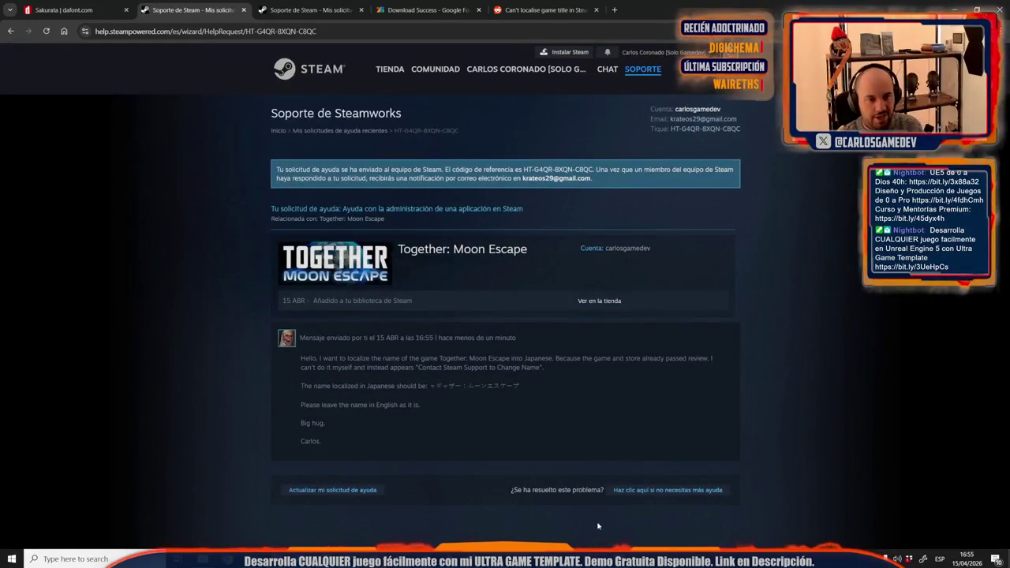